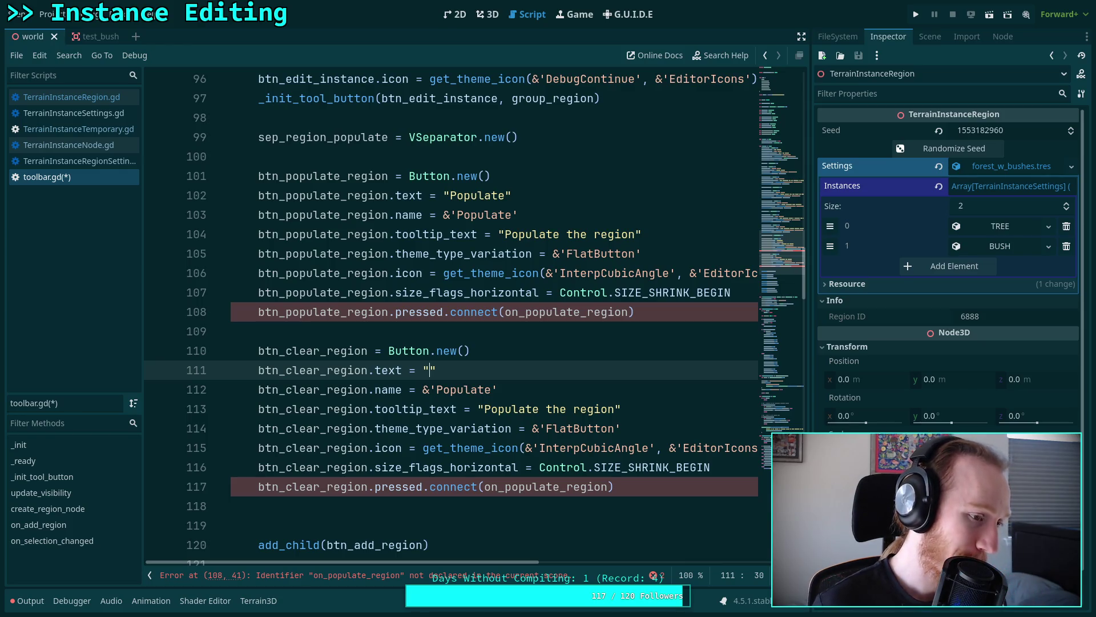
# - Change the duplicated button's text and node name to 'Clear'
pyautogui.write('Clear')
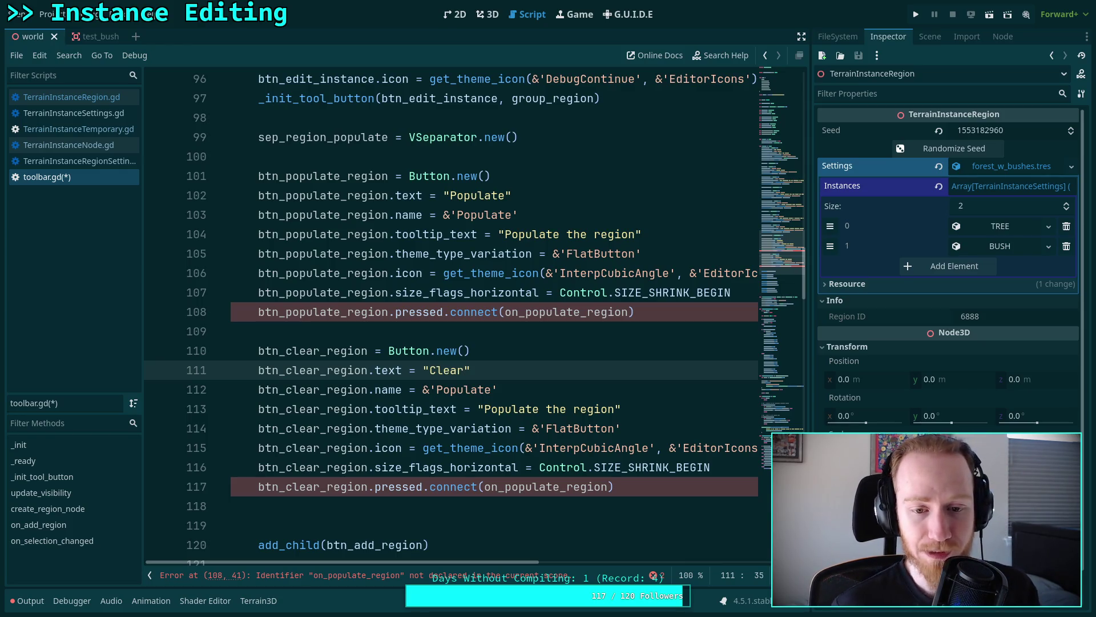
pyautogui.doubleClick(480, 388)
pyautogui.write('Clear')
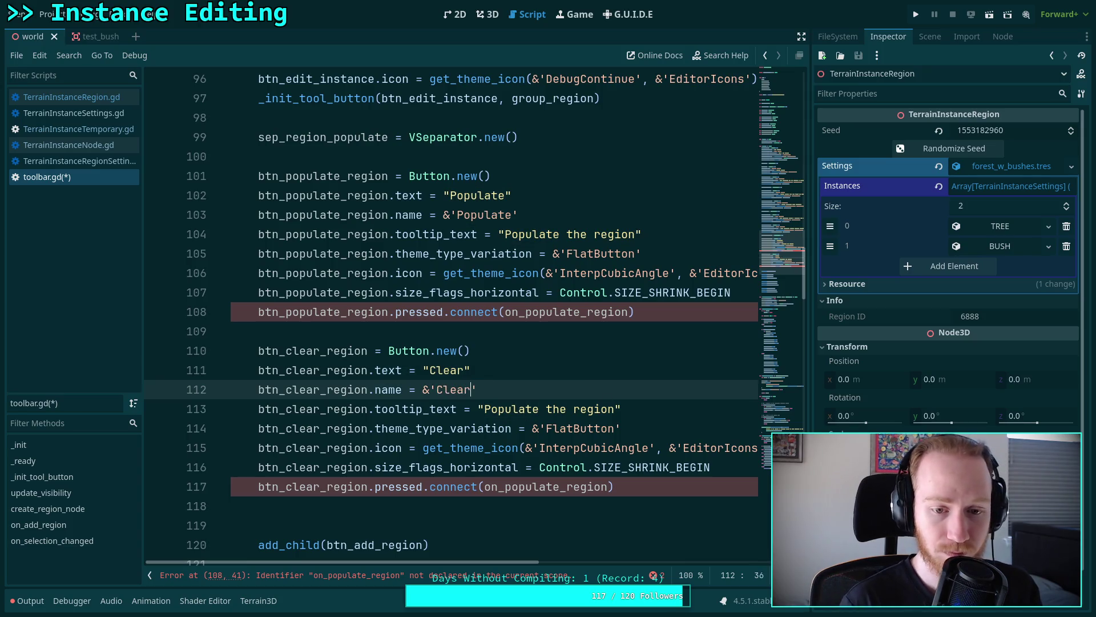
# - Set the tooltip to 'Remove managed instance types from the region'
pyautogui.moveTo(484, 408); pyautogui.dragTo(616, 409)
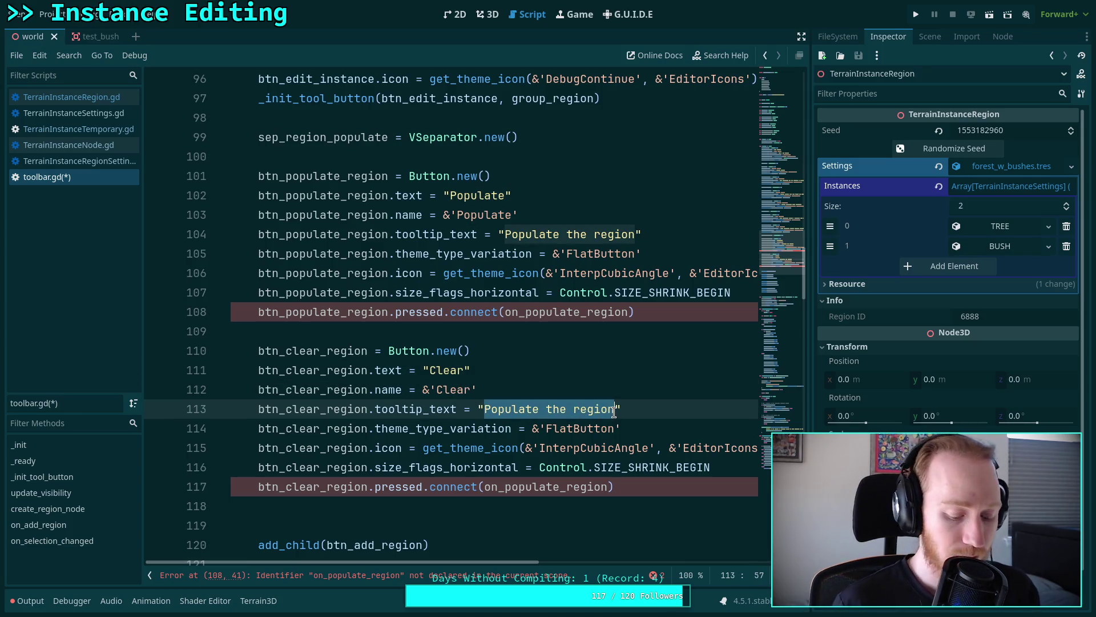
pyautogui.write('Remove managed instane')
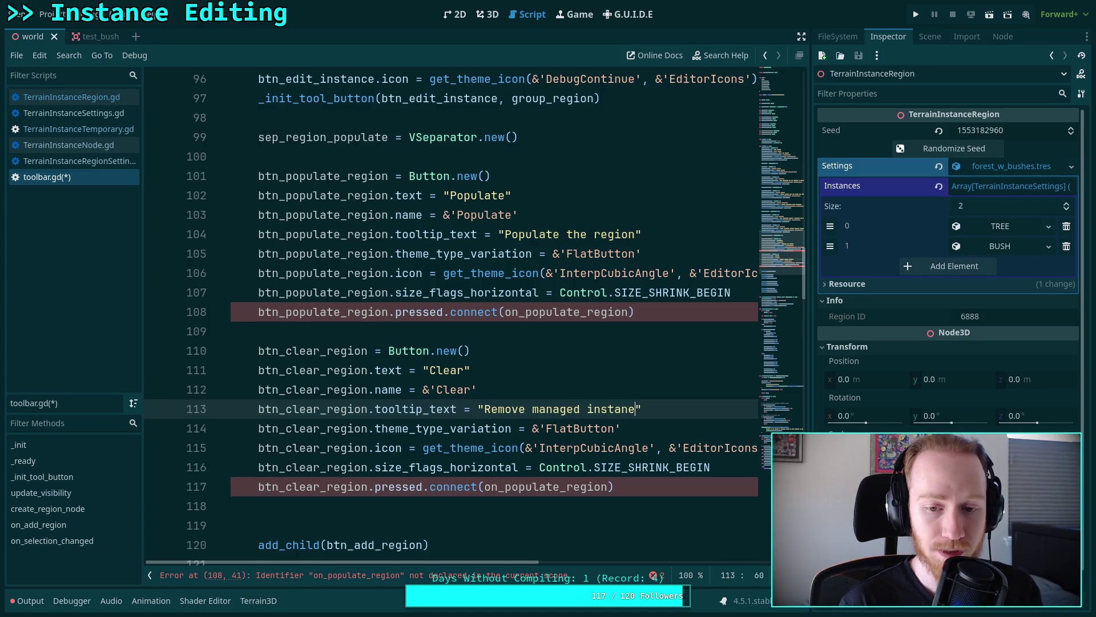
pyautogui.press('BackSpace')
pyautogui.write('ce ty')
pyautogui.press('BackSpace')
pyautogui.press('BackSpace')
pyautogui.write('pes from th')
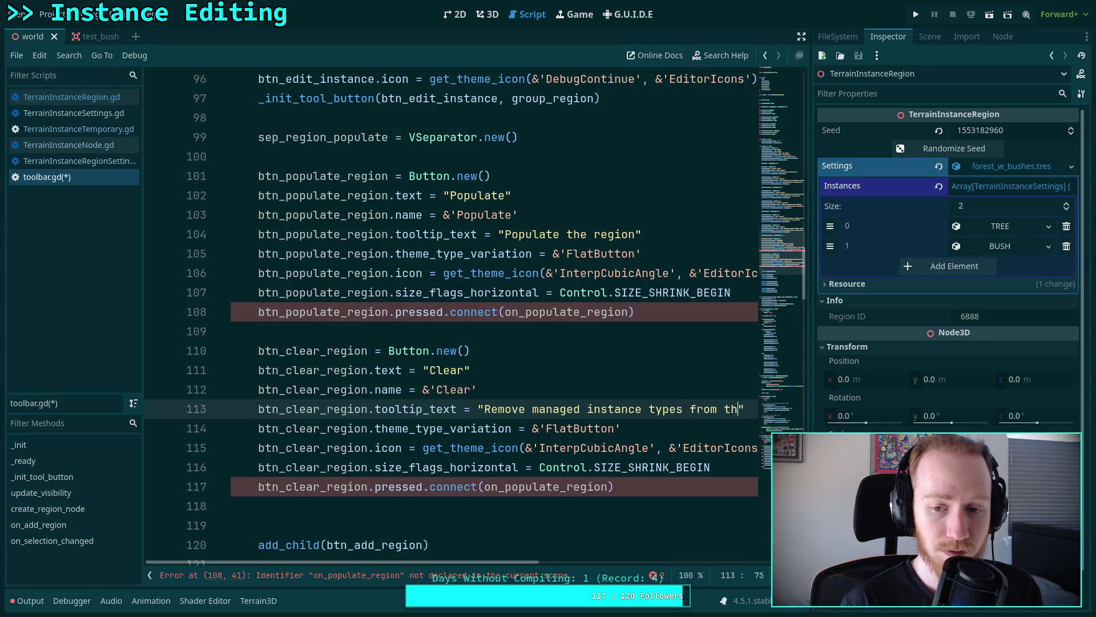
pyautogui.write('e region')
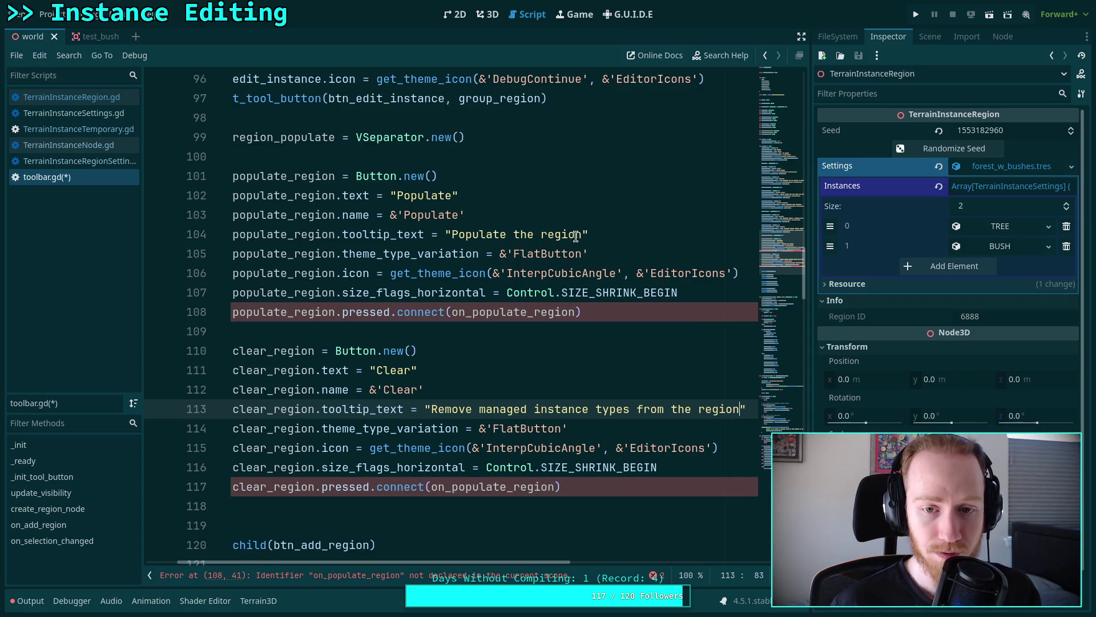
pyautogui.click(581, 234)
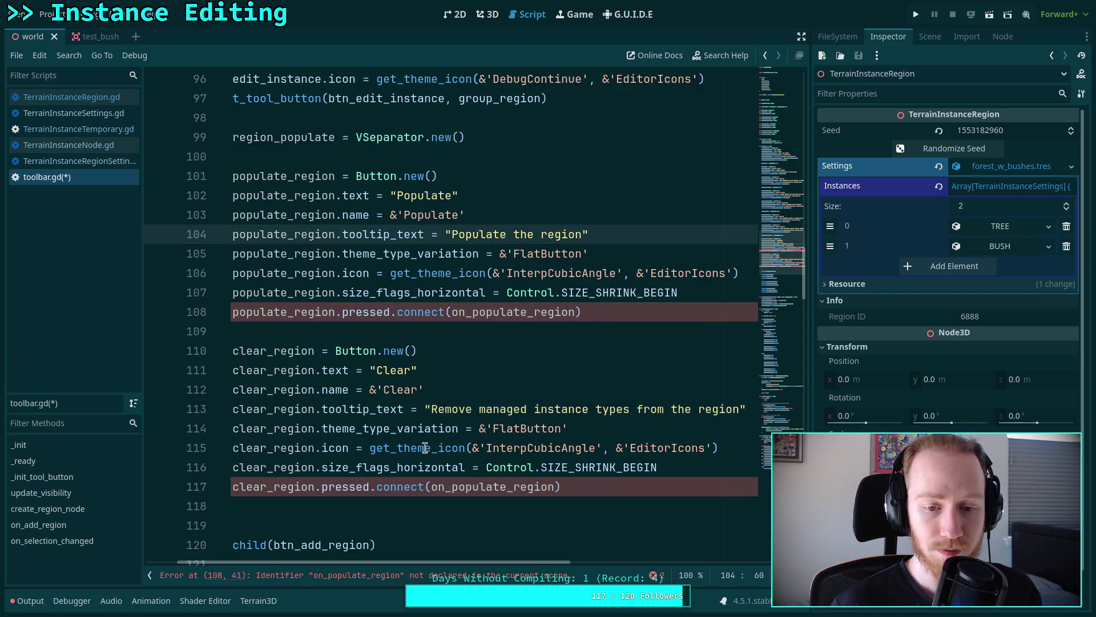
# - Change the button icon from InterpCubicAngle to InterpLinear
pyautogui.doubleClick(557, 448)
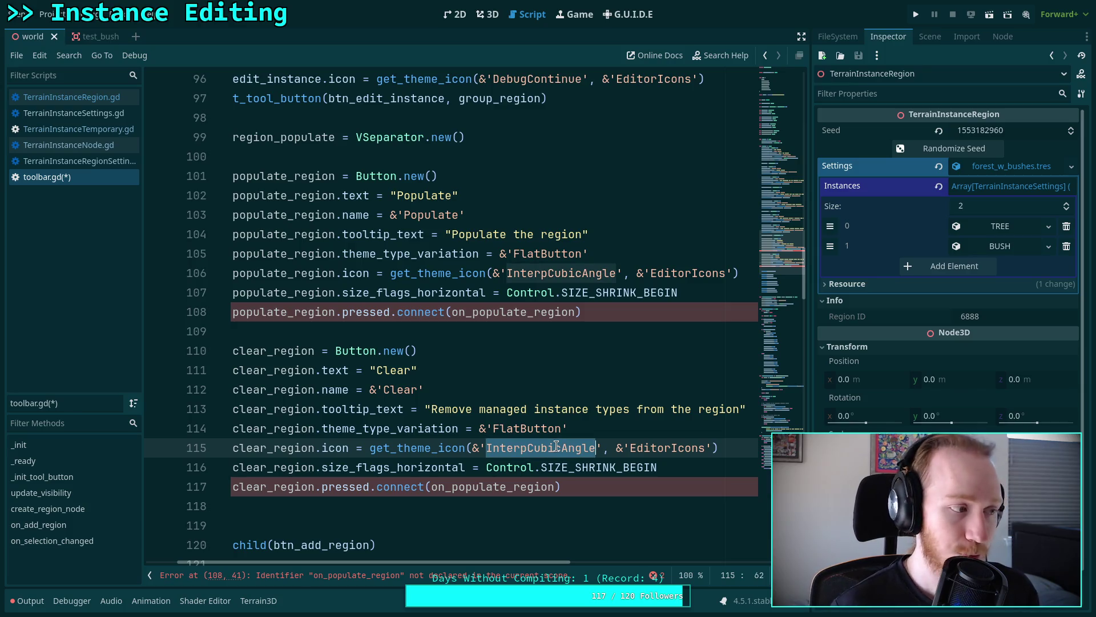
pyautogui.click(556, 447)
pyautogui.moveTo(528, 447); pyautogui.dragTo(595, 448)
pyautogui.write('Linear')
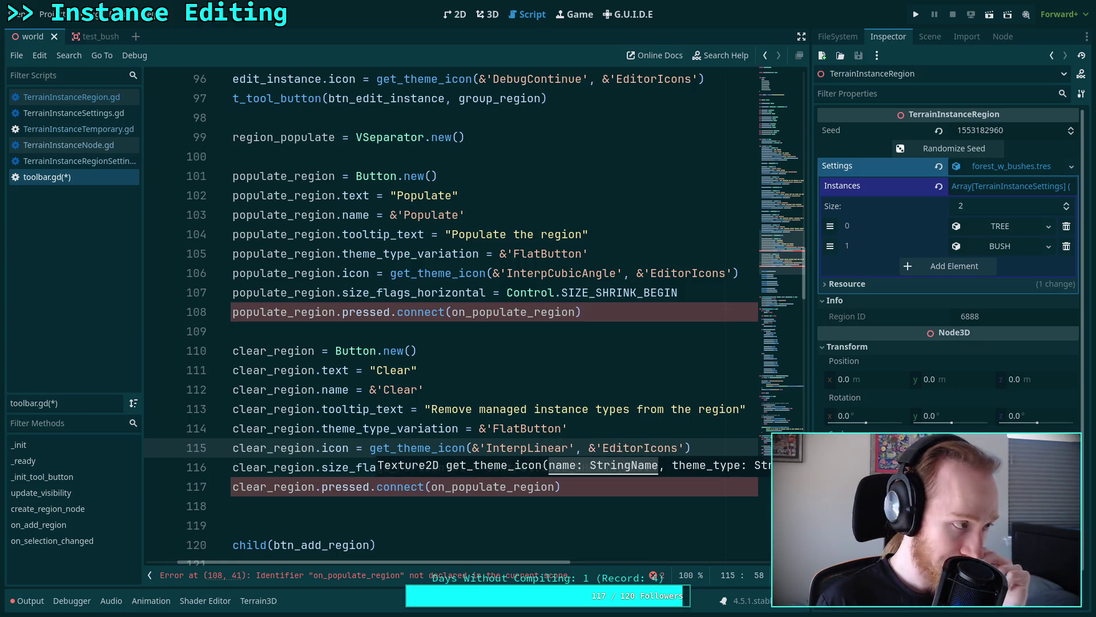
pyautogui.click(635, 447)
# - Connect the button to on_clear_region instead of on_populate_region and save toolbar.gd
pyautogui.moveTo(540, 562); pyautogui.dragTo(509, 563)
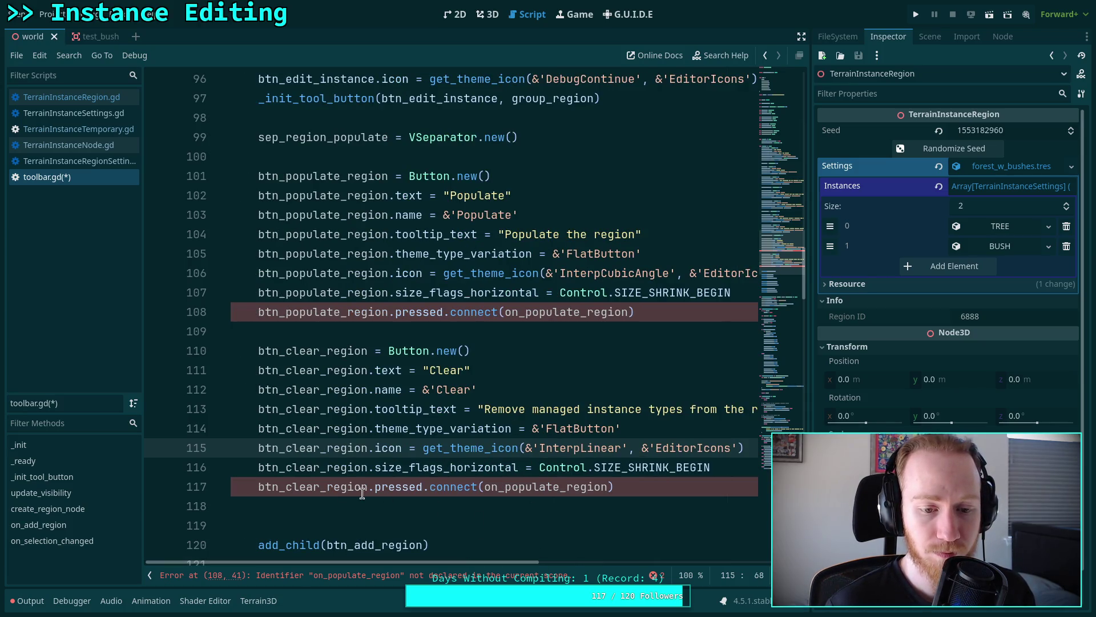
pyautogui.moveTo(505, 487); pyautogui.dragTo(557, 487)
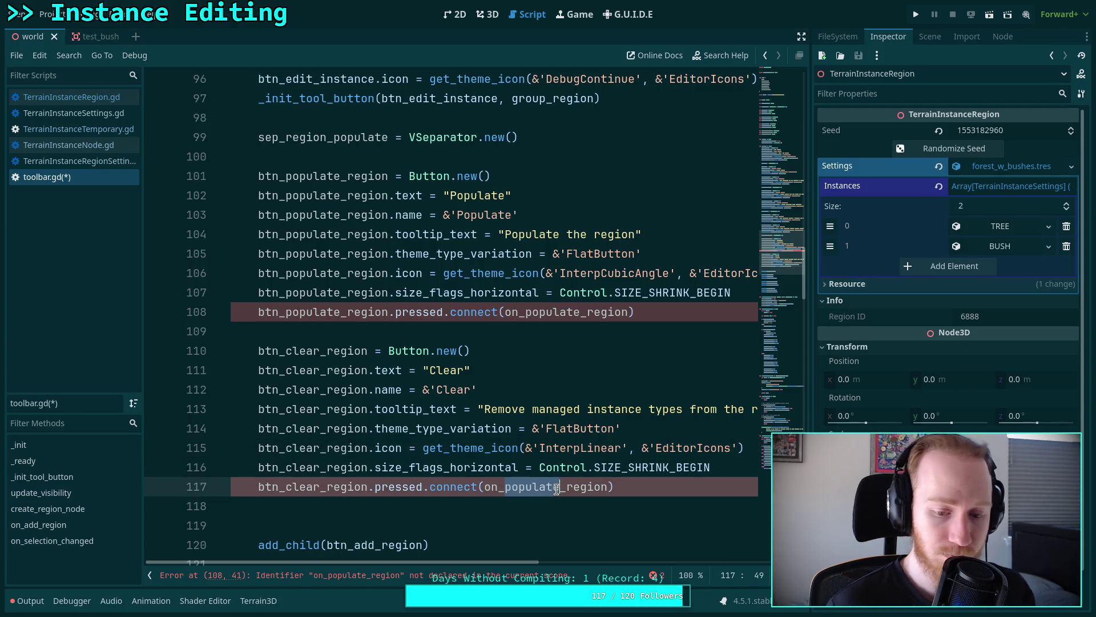
pyautogui.write('clear')
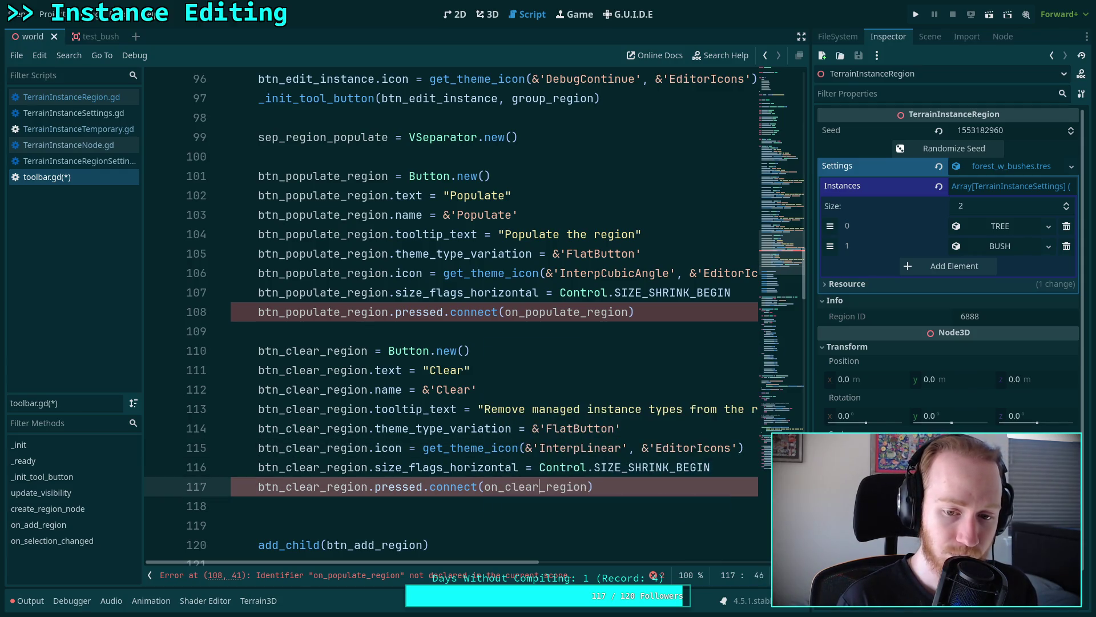
pyautogui.hotkey('ctrl', 's')
pyautogui.click(547, 376)
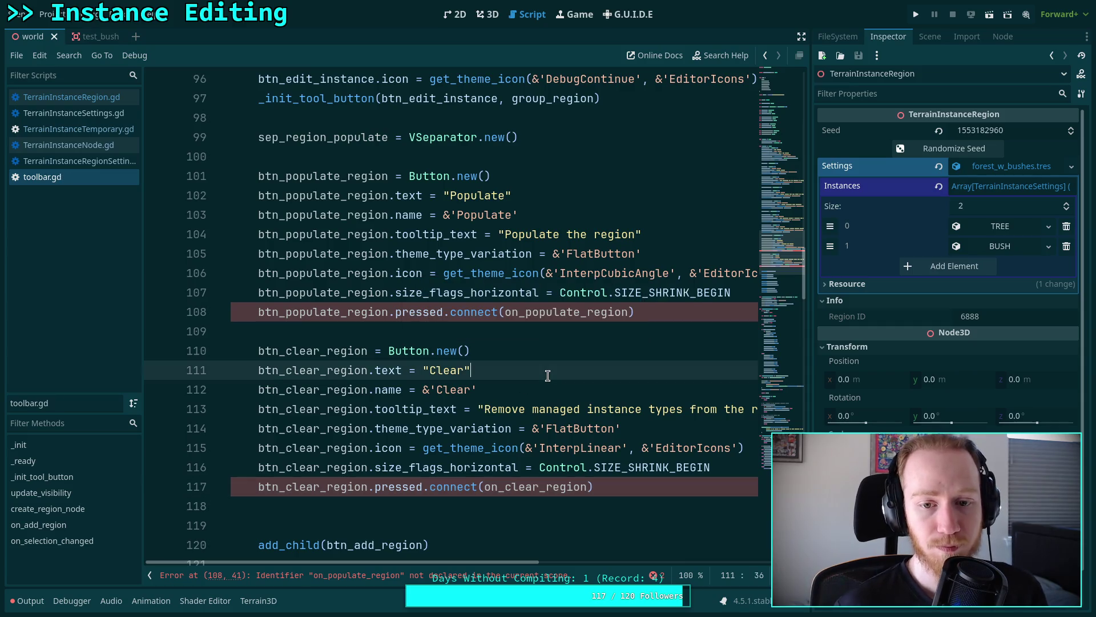
# - Add add_child(sep_region_populate) after the last instance-button add_child call
pyautogui.scroll(-7, 571, 366)
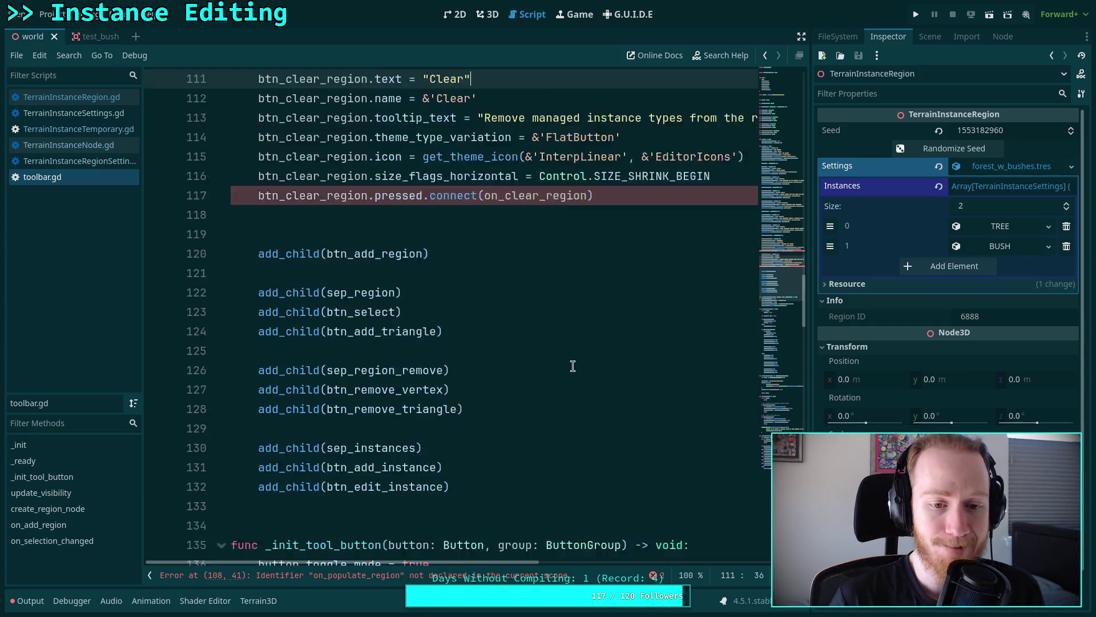
pyautogui.click(530, 377)
pyautogui.press('Return')
pyautogui.press('Return')
pyautogui.write('a')
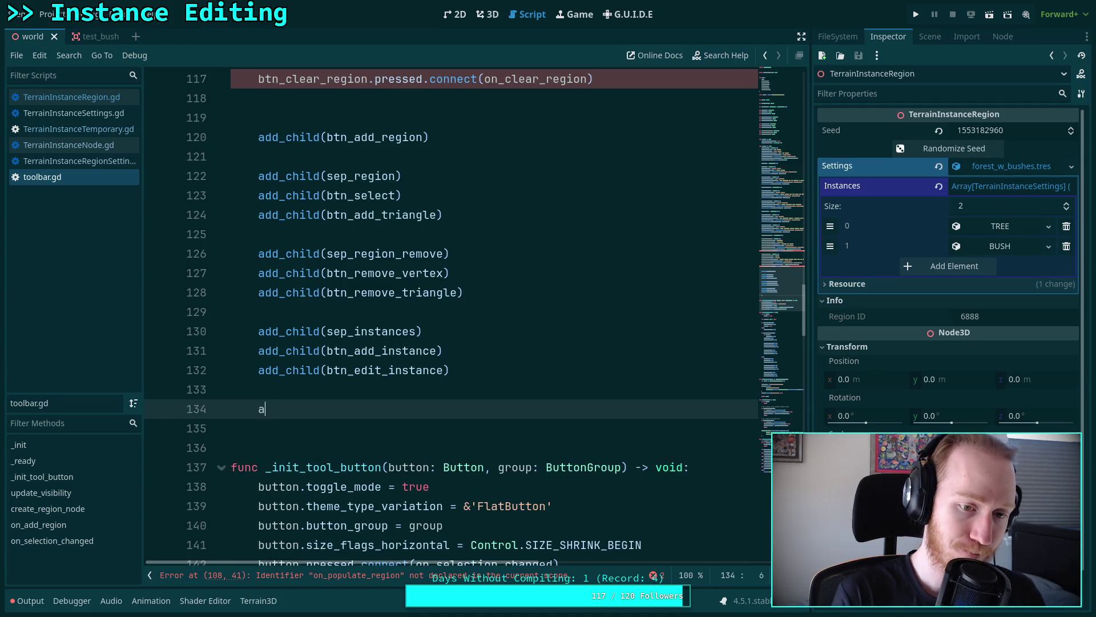
pyautogui.write('dd_ch')
pyautogui.press('Return')
pyautogui.write('sep')
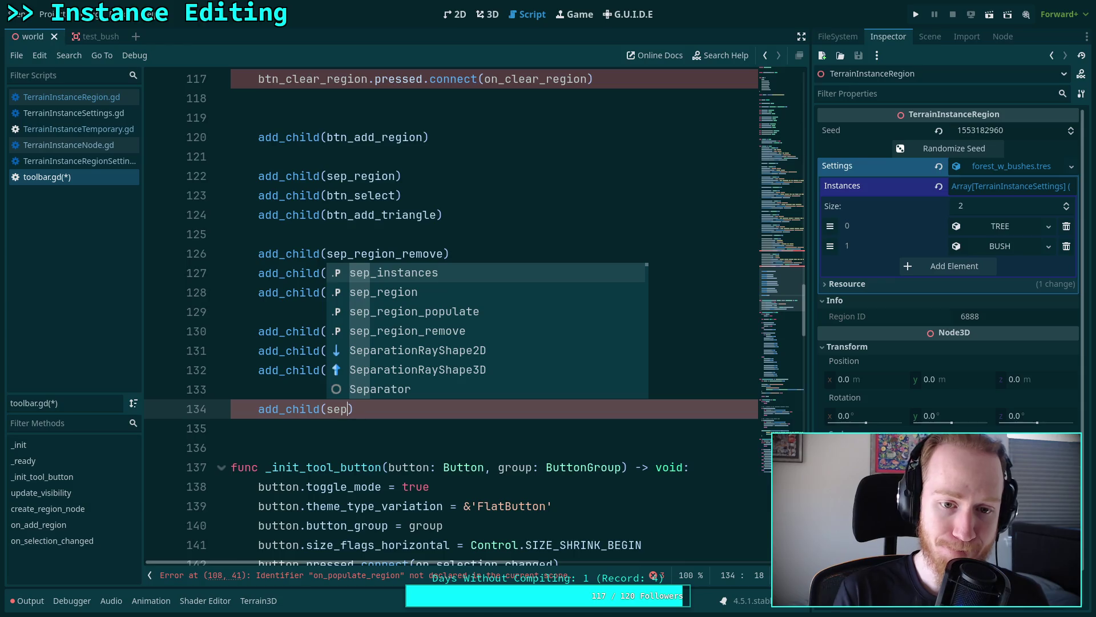
pyautogui.press('Down')
pyautogui.press('Down')
pyautogui.press('Return')
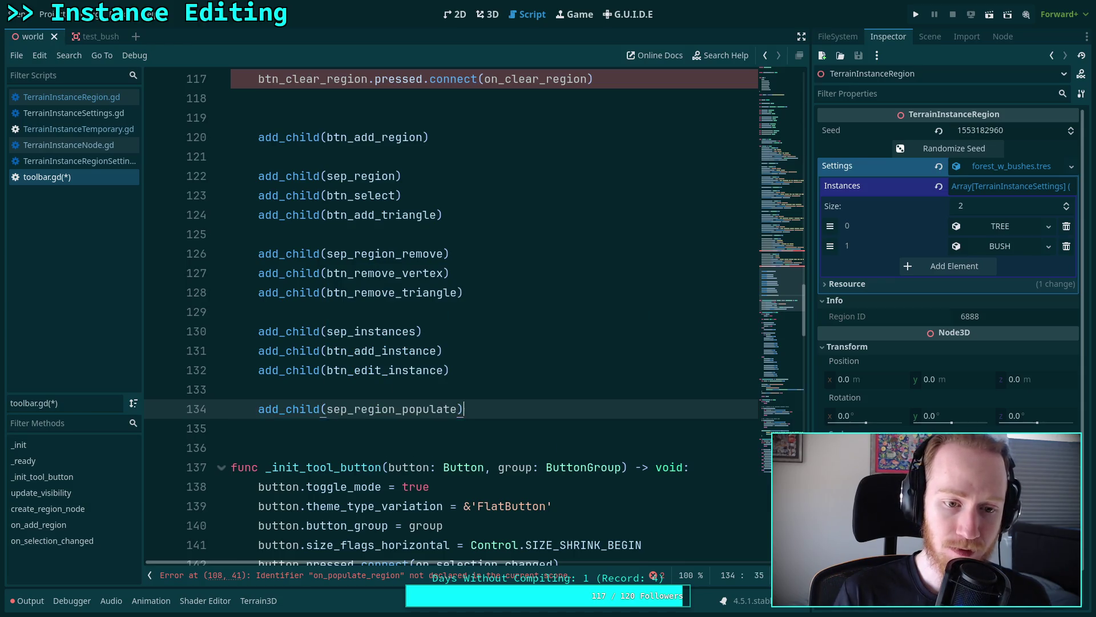
# - Add add_child(btn_populate_region) and add_child(btn_clear_region) below it, then save the script
pyautogui.press('Return')
pyautogui.write('add_')
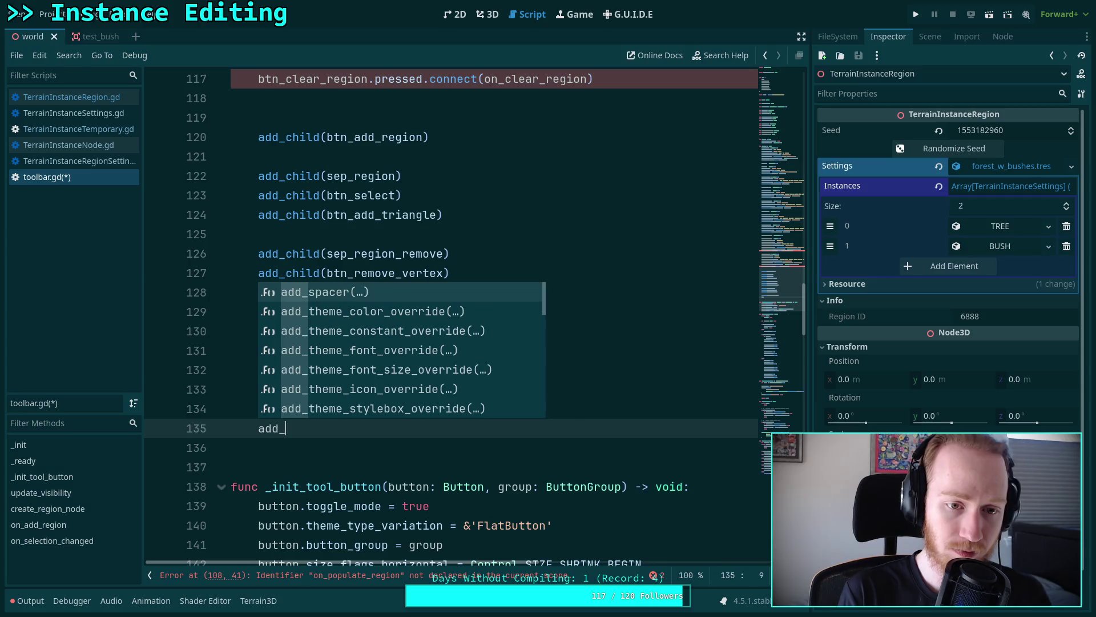
pyautogui.write('ch')
pyautogui.press('Return')
pyautogui.write('btn_populate_region)')
pyautogui.press('Return')
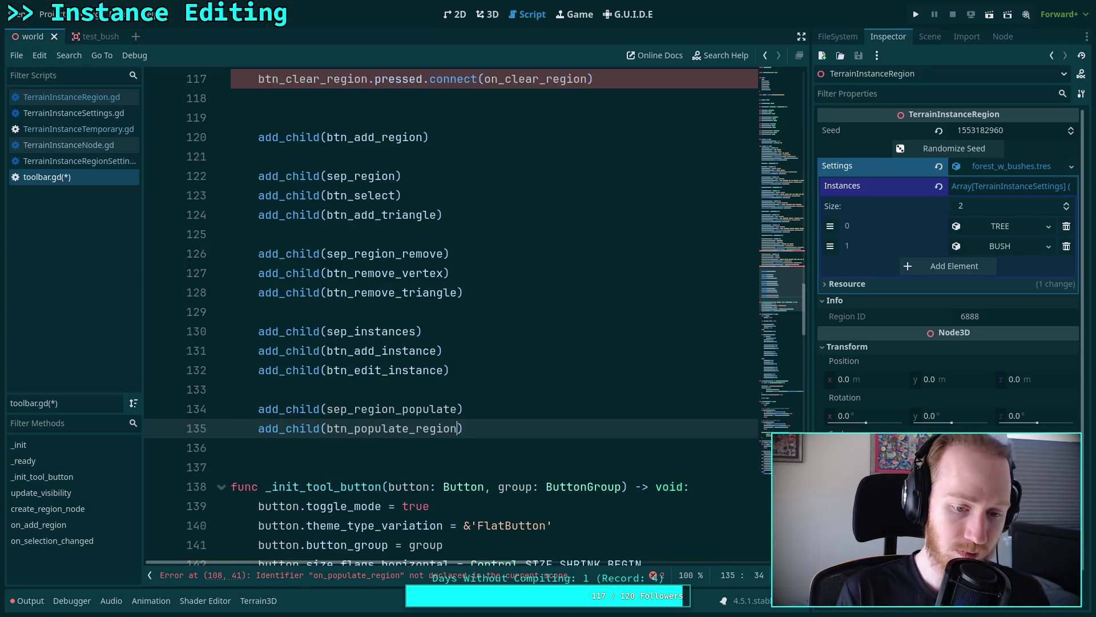
pyautogui.press('Return')
pyautogui.write('add_chi')
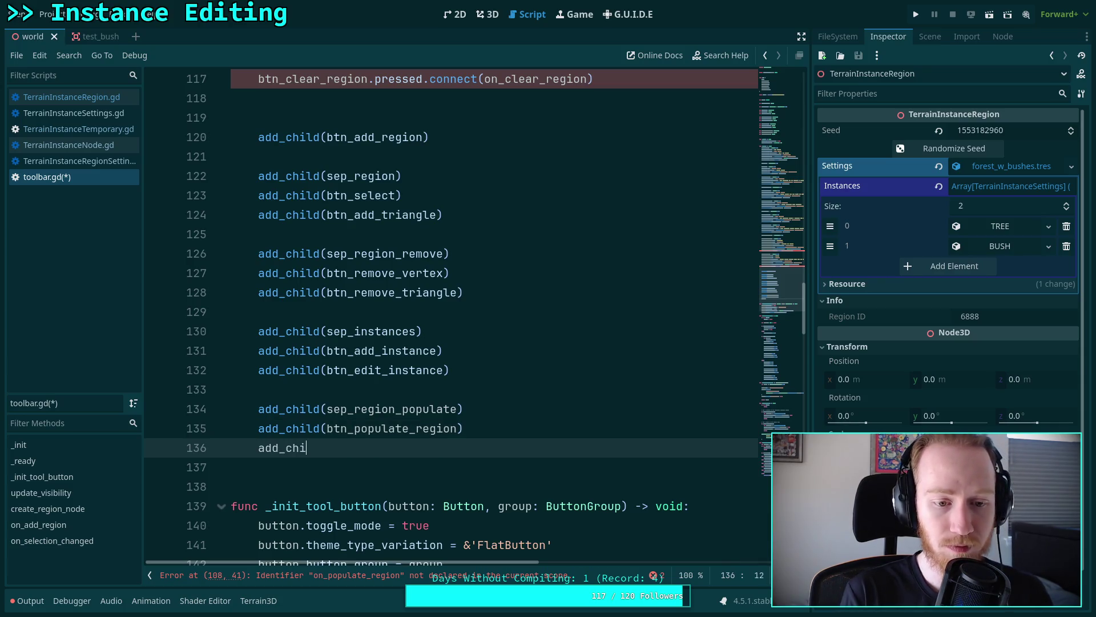
pyautogui.write('ld(btn_c')
pyautogui.press('Return')
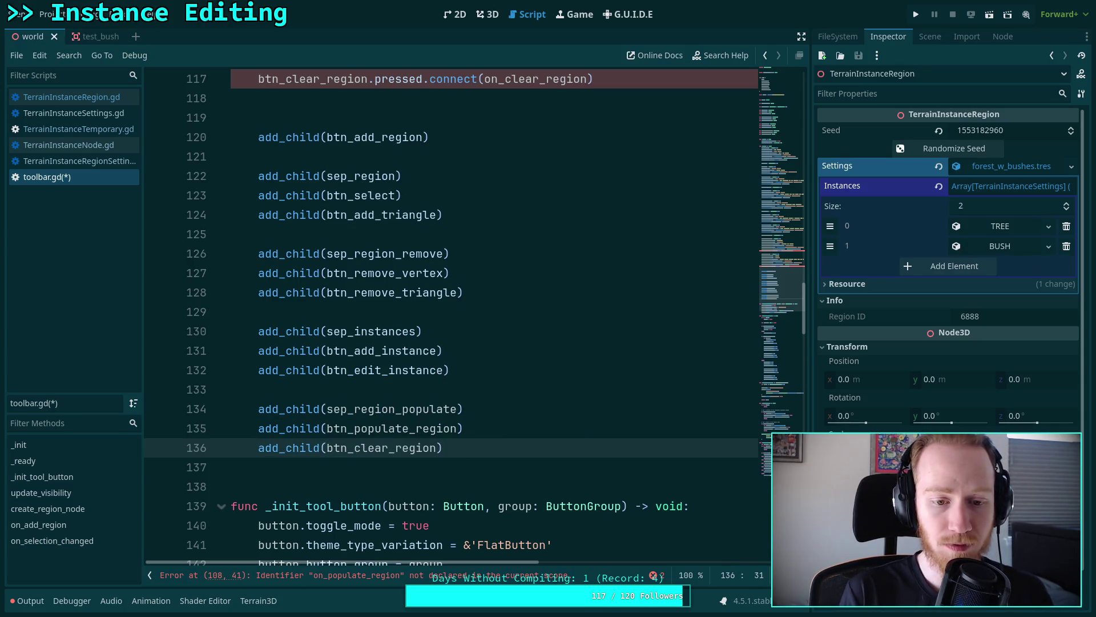
pyautogui.hotkey('ctrl', 's')
pyautogui.scroll(-8, 473, 364)
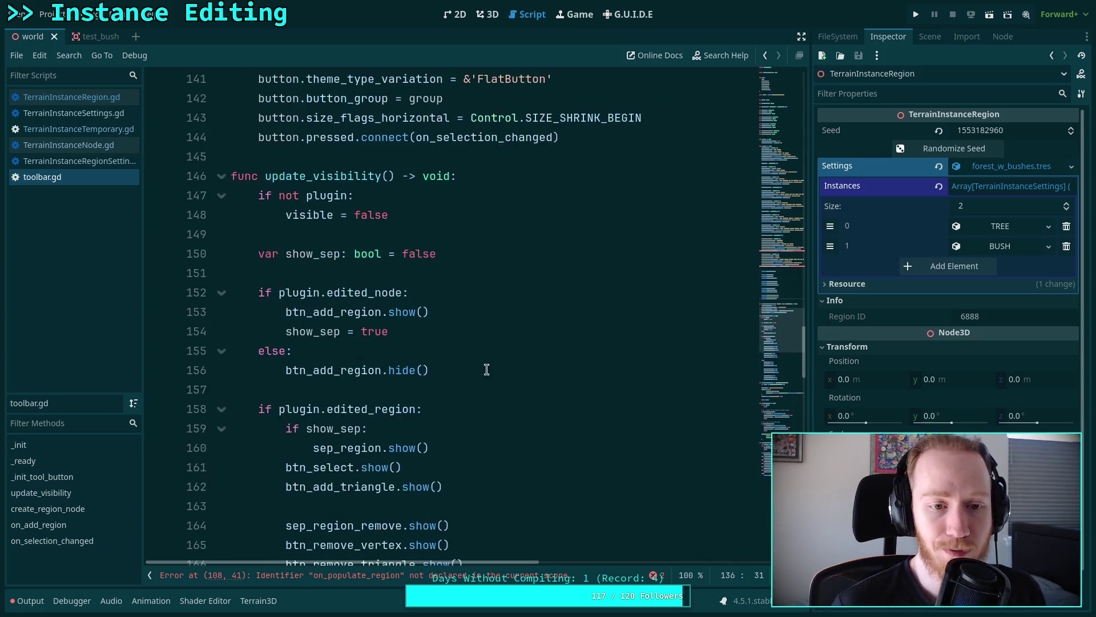
# - Fold update_visibility, create_region_node, on_add_region and on_selection_changed to reach the script's end
pyautogui.click(221, 176)
pyautogui.click(221, 214)
pyautogui.click(221, 253)
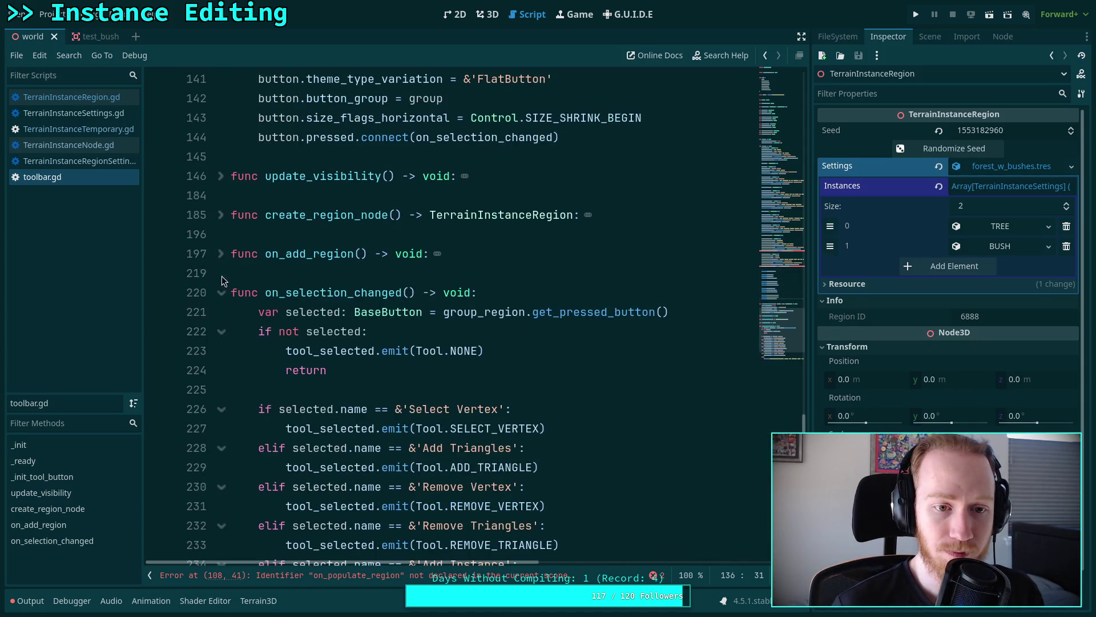
pyautogui.click(222, 292)
pyautogui.click(275, 323)
pyautogui.scroll(3, 357, 354)
pyautogui.scroll(-3, 399, 366)
pyautogui.click(222, 293)
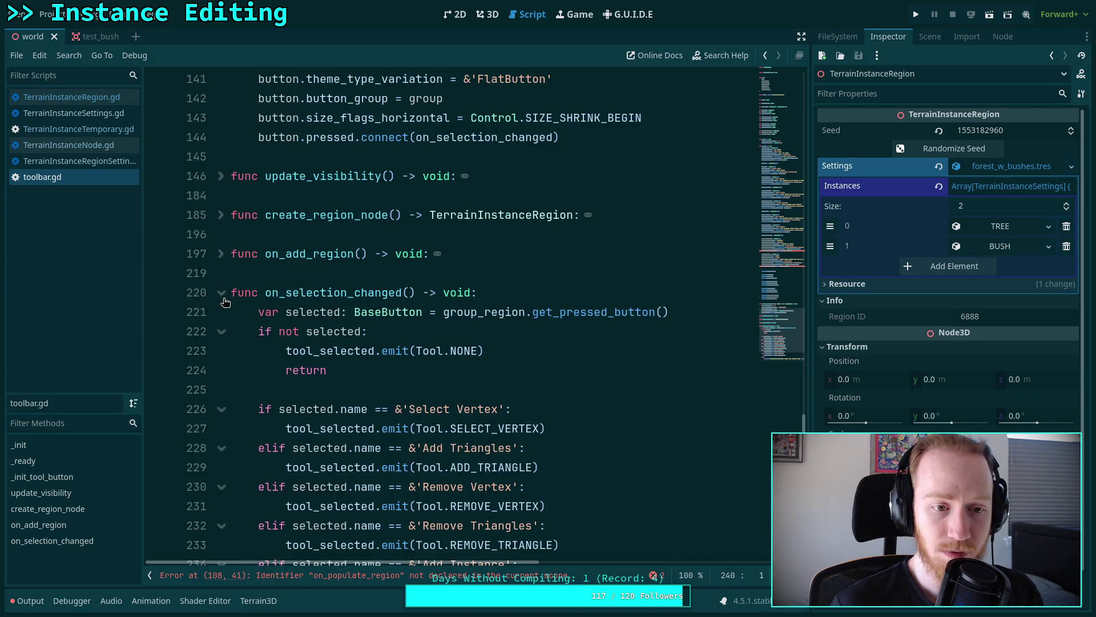
pyautogui.click(221, 293)
pyautogui.click(212, 253)
pyautogui.scroll(-5, 280, 271)
pyautogui.scroll(3, 251, 249)
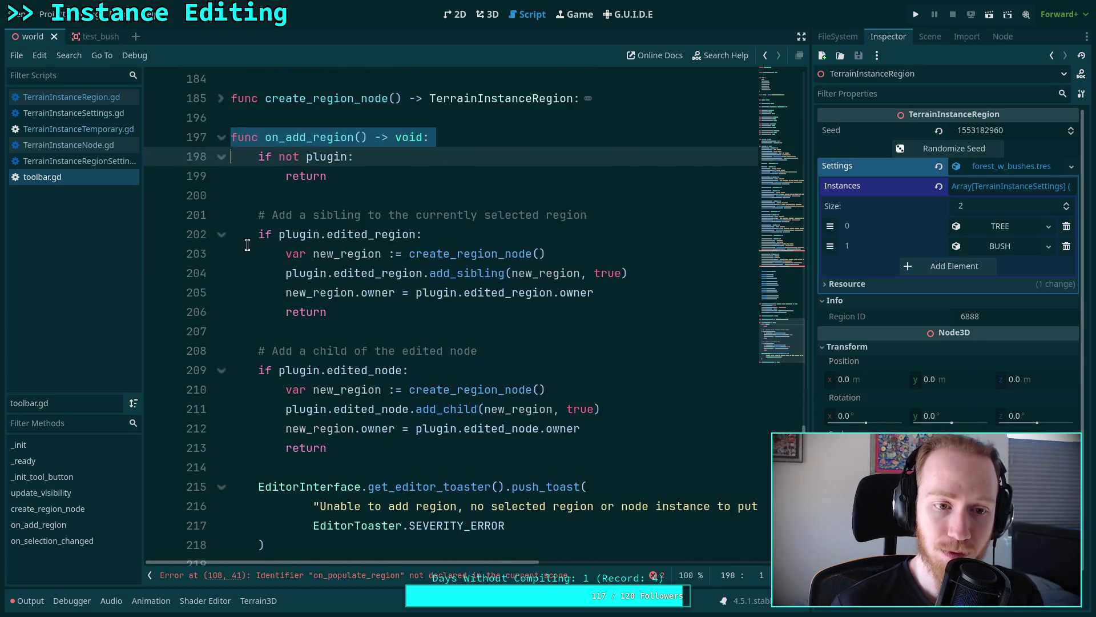
pyautogui.click(222, 137)
pyautogui.scroll(-6, 251, 197)
pyautogui.scroll(5, 255, 202)
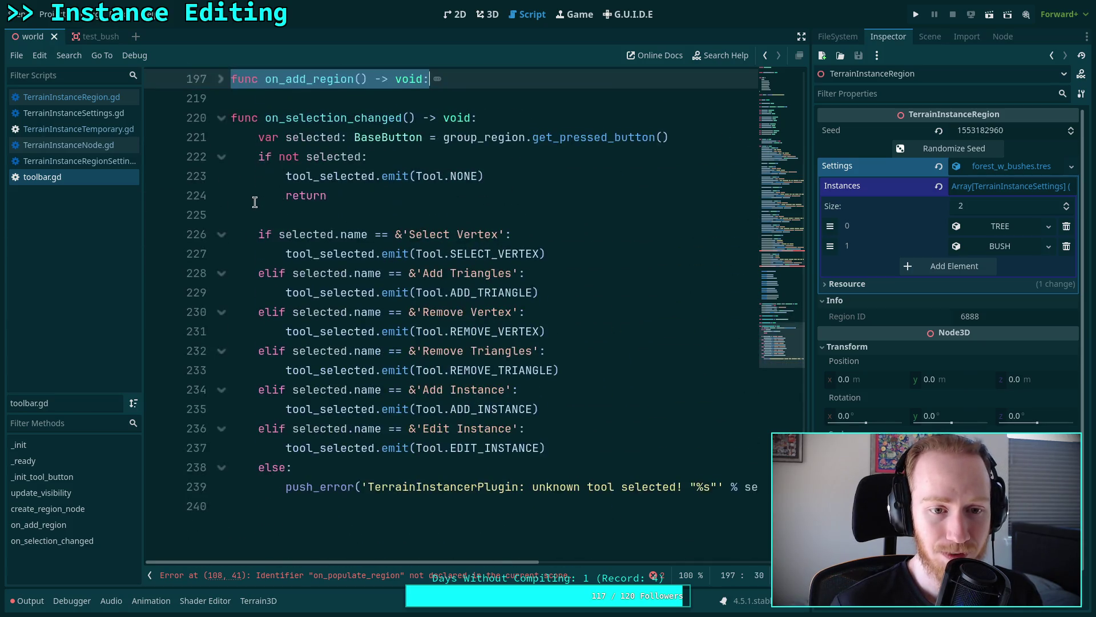
pyautogui.click(221, 118)
pyautogui.scroll(4, 373, 343)
# - Add func on_populate_region() -> void: below on_add_region and start its body with 'region'
pyautogui.click(373, 386)
pyautogui.click(339, 331)
pyautogui.press('Return')
pyautogui.press('Return')
pyautogui.press('Up')
pyautogui.write('func on_l')
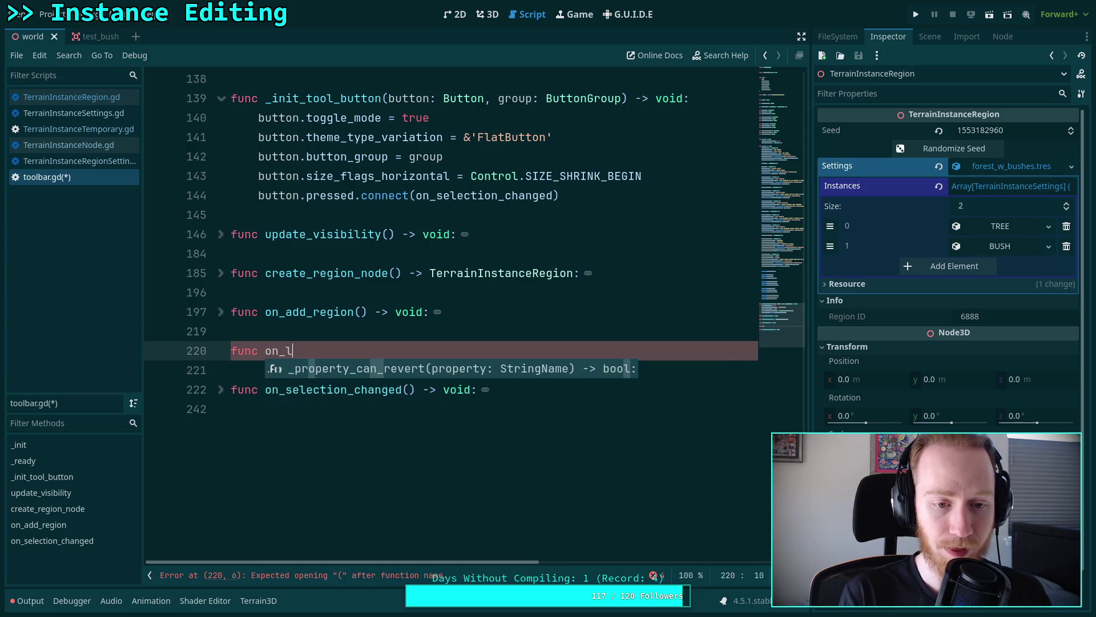
pyautogui.press('BackSpace')
pyautogui.write('populate_regia')
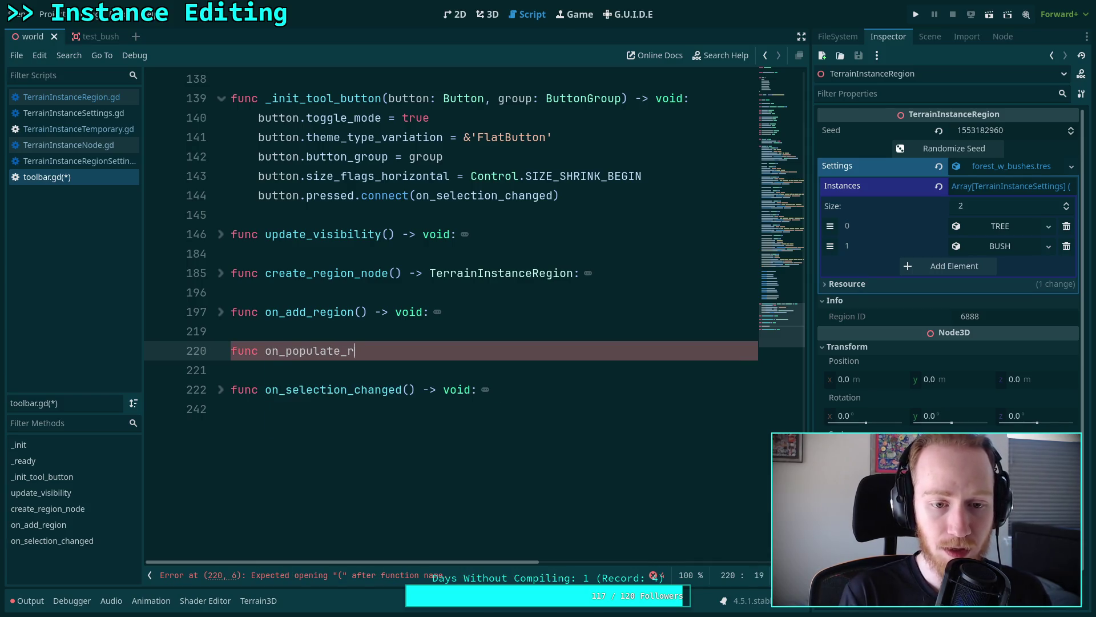
pyautogui.press('BackSpace')
pyautogui.write('on() -> void:')
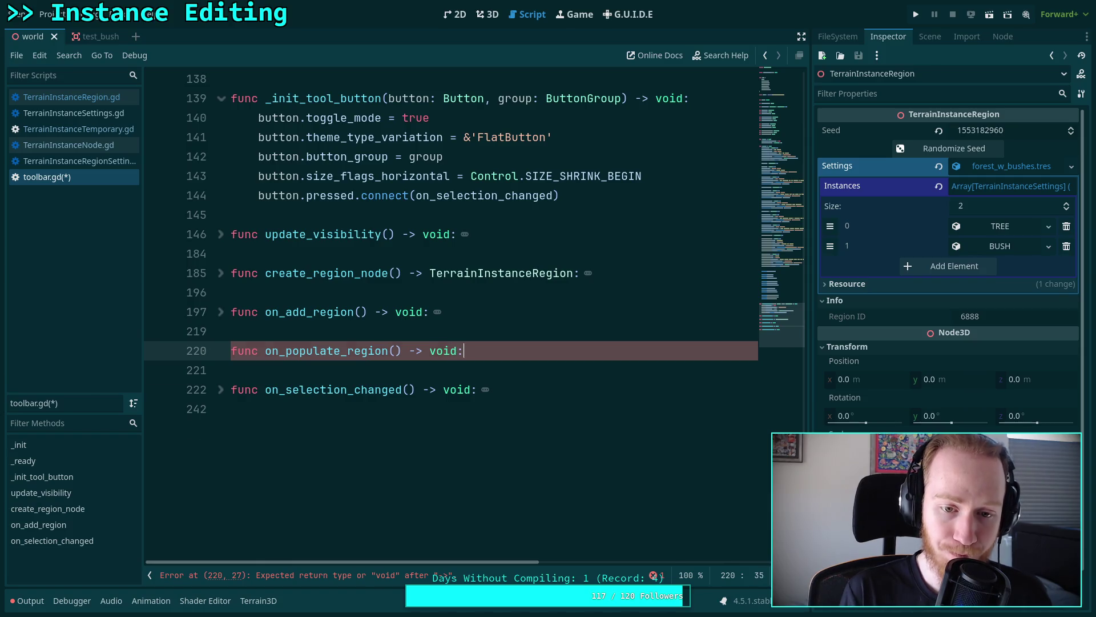
pyautogui.press('Return')
pyautogui.write('region')
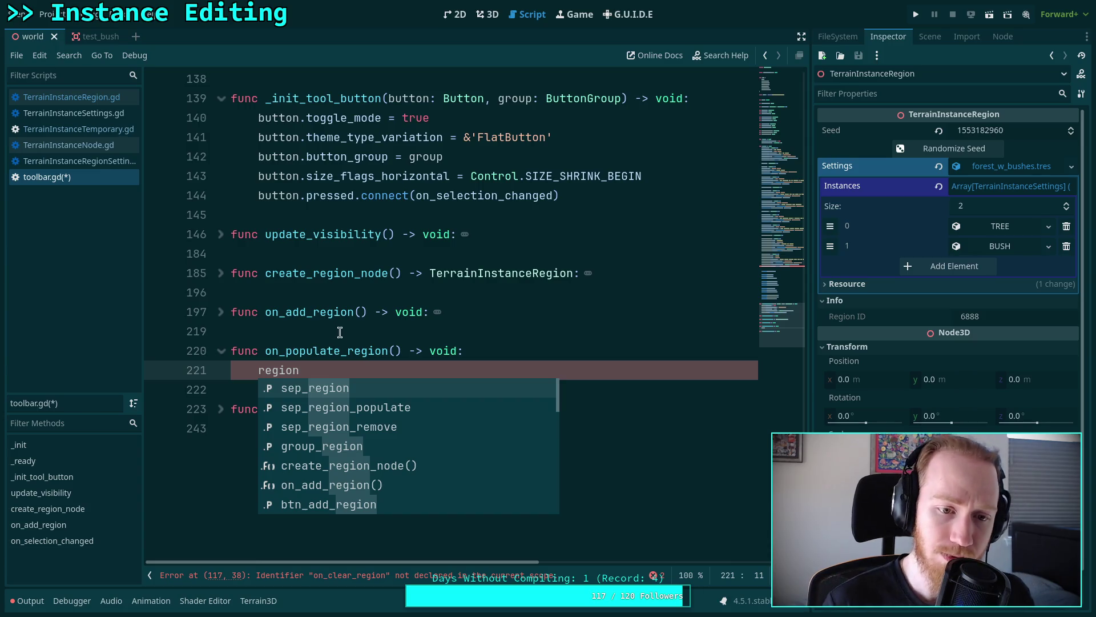
pyautogui.click(220, 314)
pyautogui.click(221, 314)
pyautogui.click(219, 409)
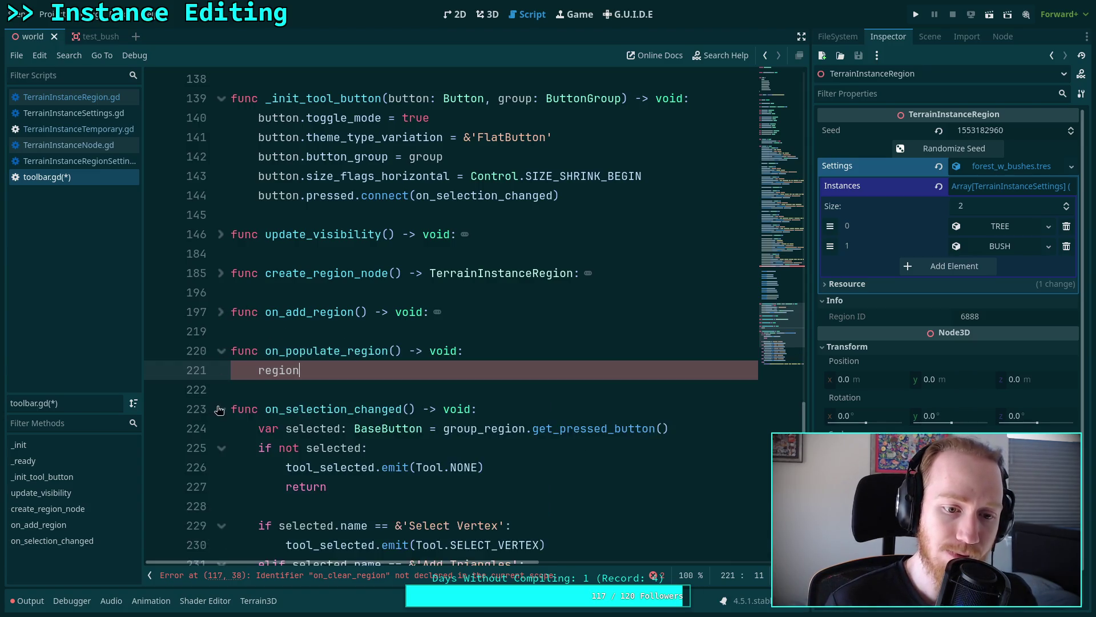
pyautogui.scroll(-5, 286, 386)
pyautogui.scroll(5, 286, 387)
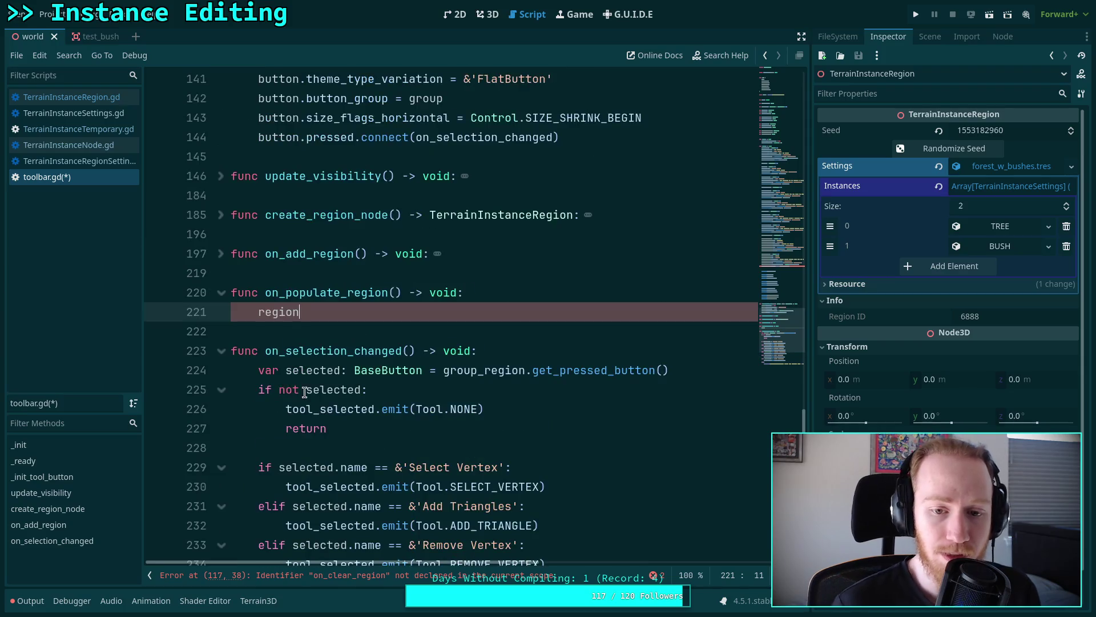
pyautogui.scroll(20, 305, 391)
pyautogui.scroll(17, 309, 374)
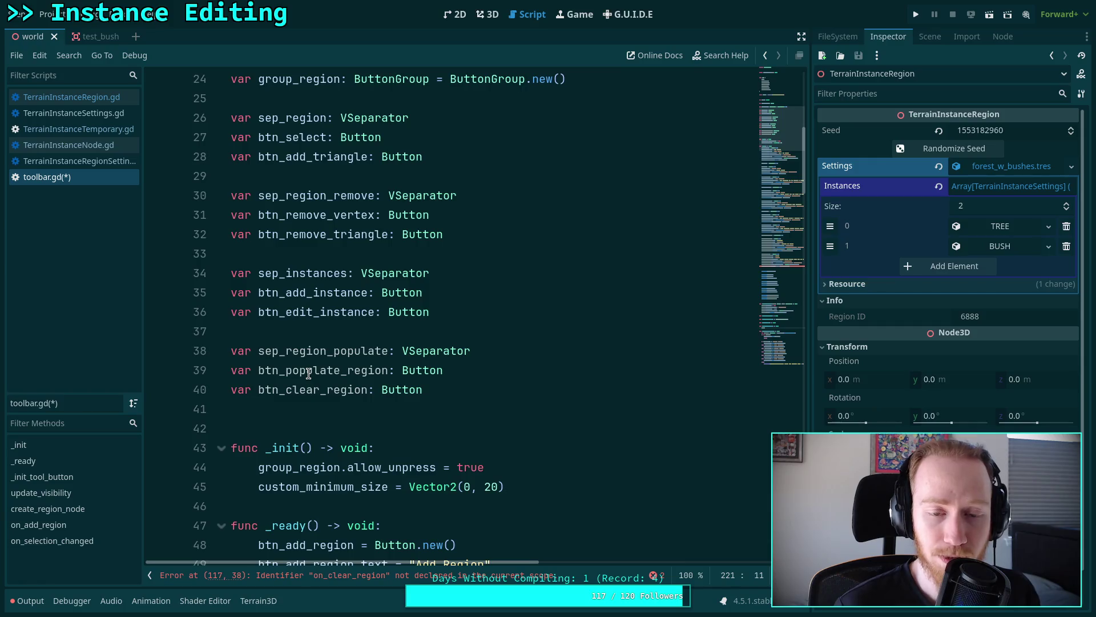
pyautogui.scroll(7, 308, 374)
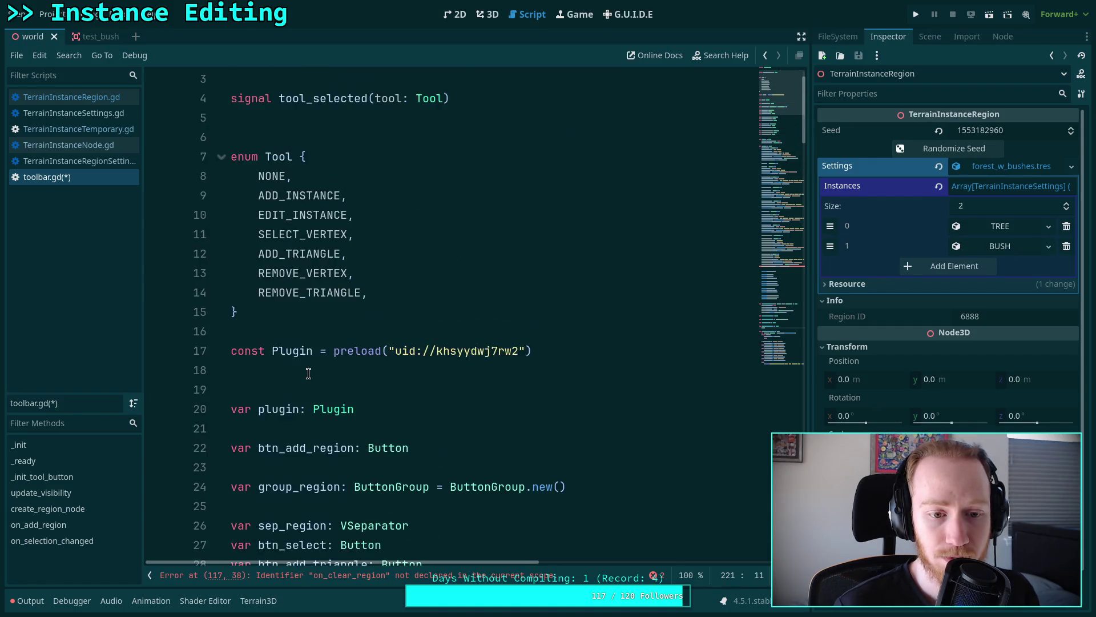
pyautogui.scroll(-20, 309, 374)
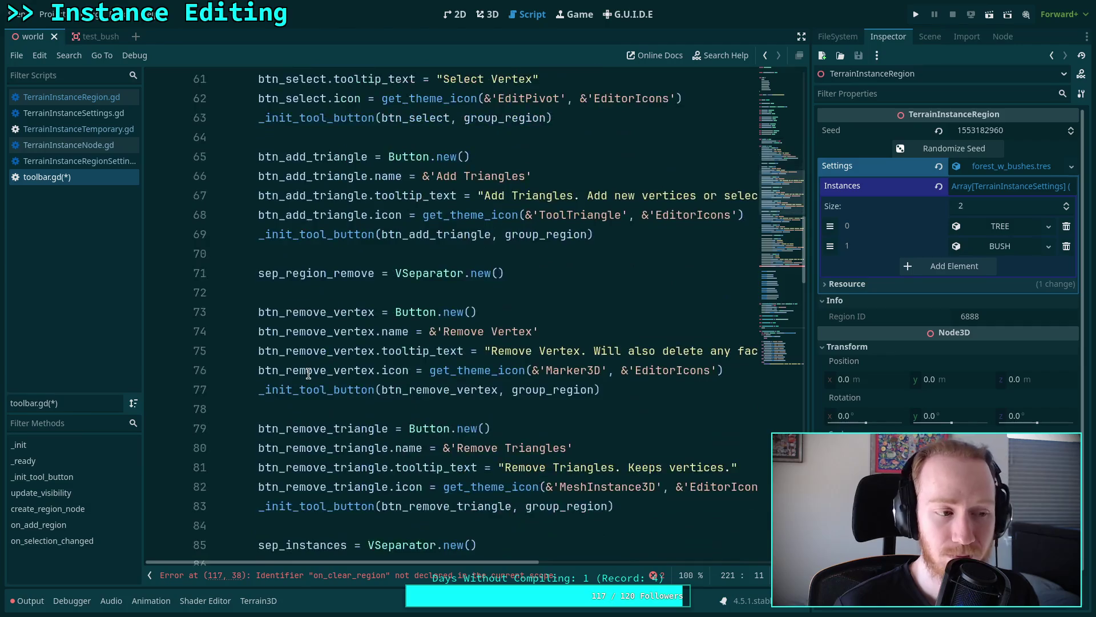
pyautogui.scroll(-16, 308, 374)
pyautogui.scroll(2, 309, 374)
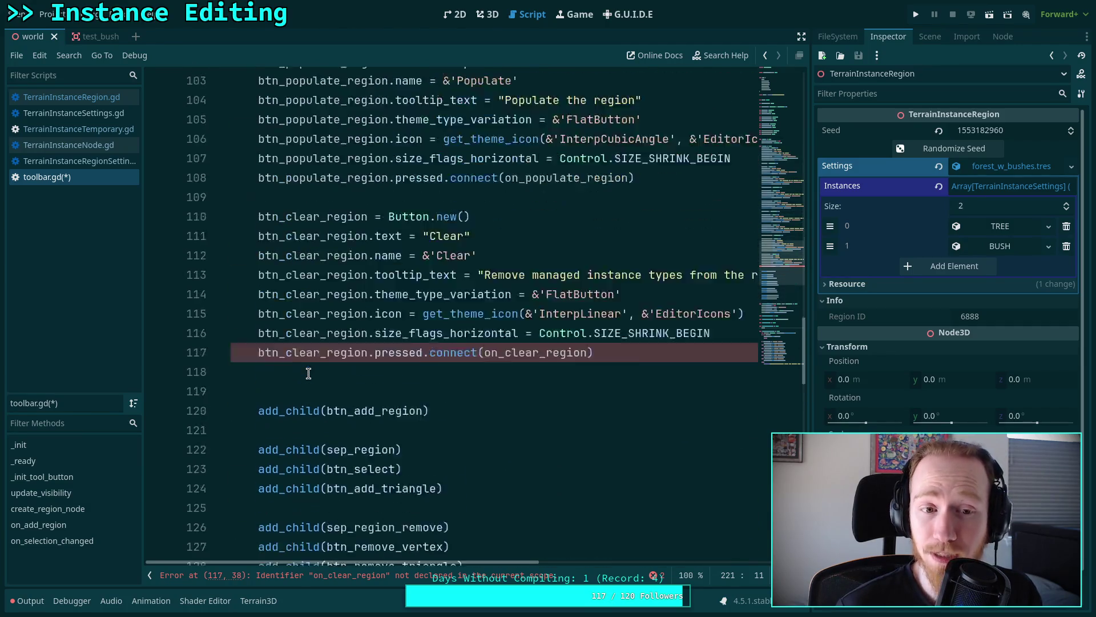
pyautogui.scroll(20, 308, 374)
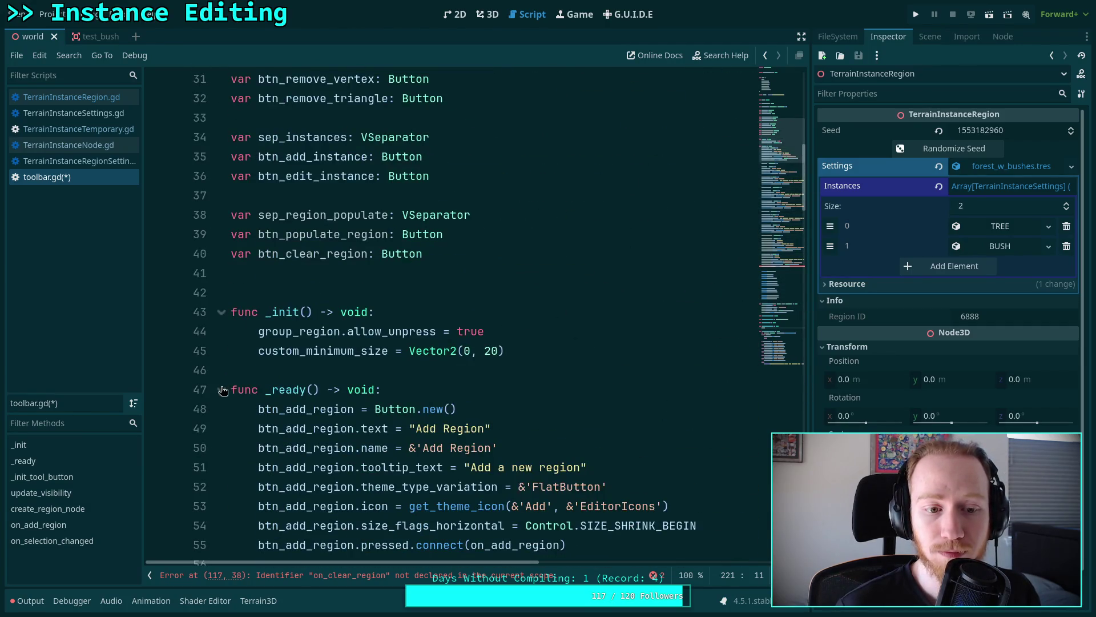
pyautogui.click(222, 390)
pyautogui.scroll(-6, 279, 342)
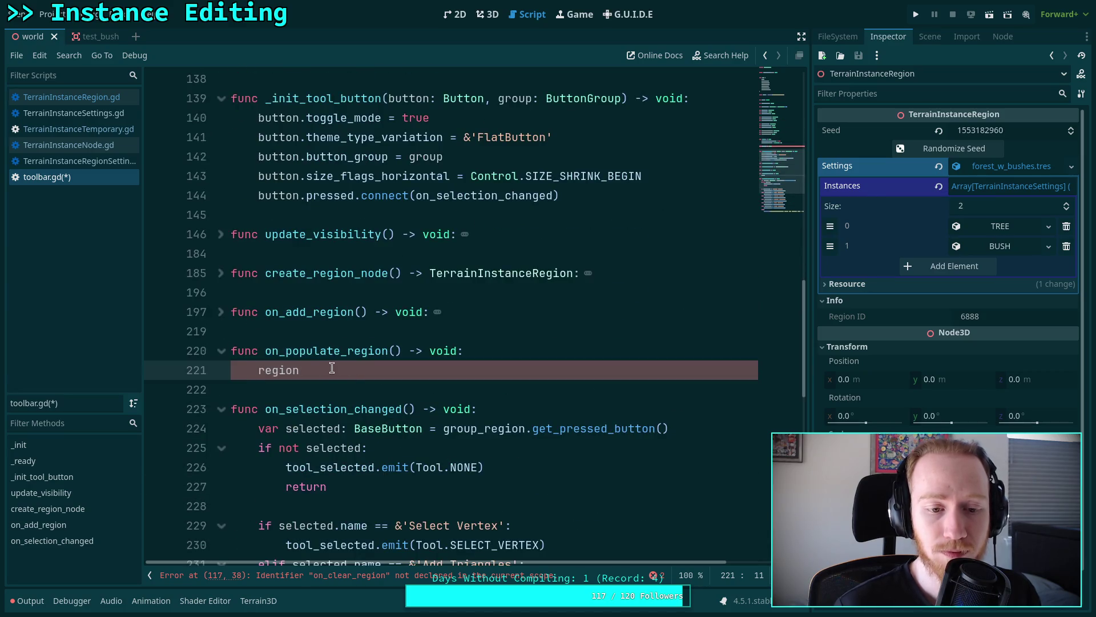
# - Make on_populate_region return if plugin.edited_region is missing, else call editor_populate_region()
pyautogui.hotkey('shift', 'Home')
pyautogui.write('if not plugin.ed')
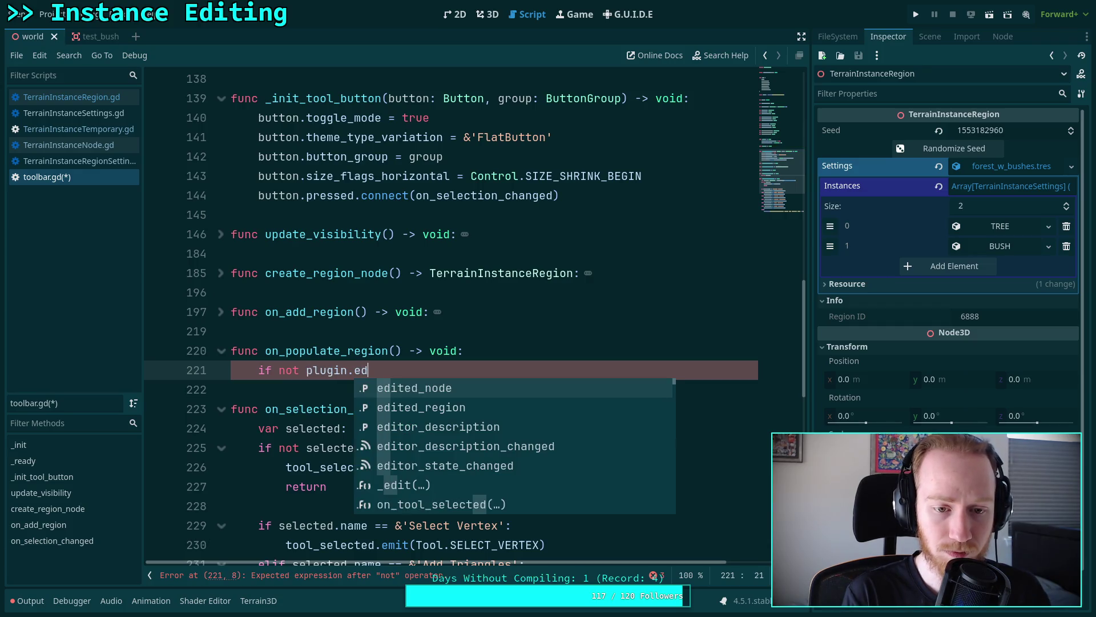
pyautogui.press('Return')
pyautogui.write(':')
pyautogui.press('Return')
pyautogui.write('return')
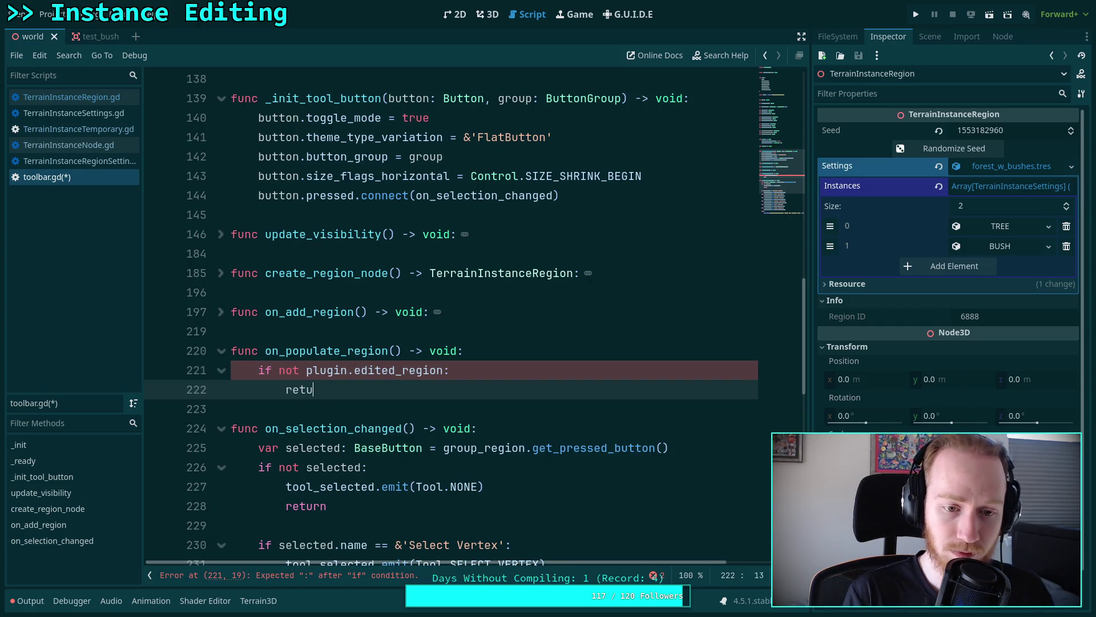
pyautogui.press('Return')
pyautogui.press('Return')
pyautogui.write('ugin.ed')
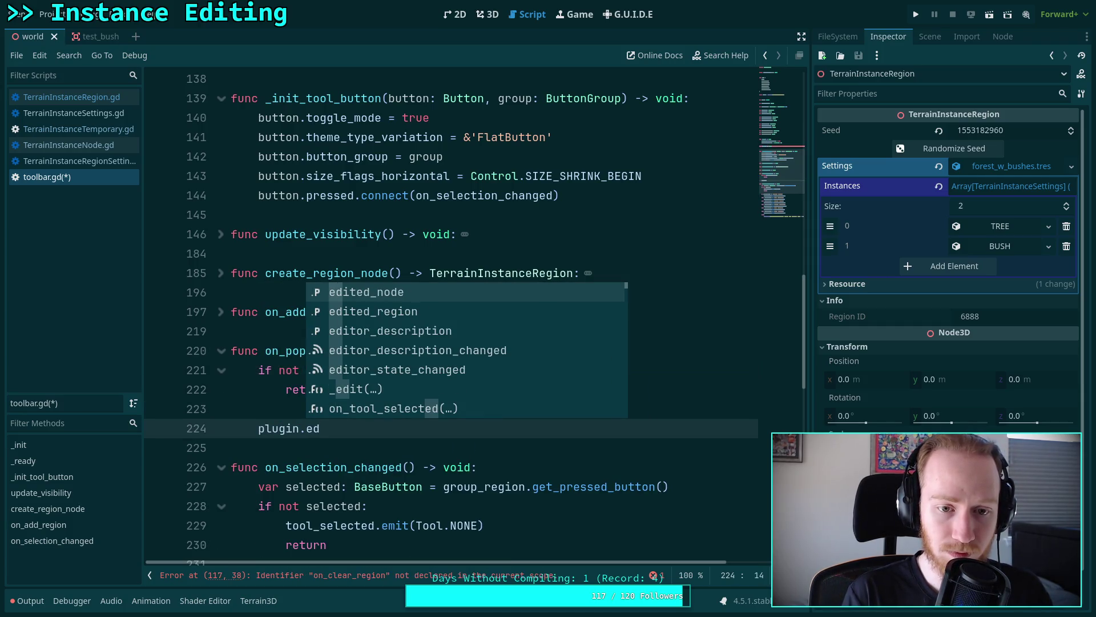
pyautogui.press('Down')
pyautogui.press('Return')
pyautogui.write('.')
pyautogui.write('ed_region.ed')
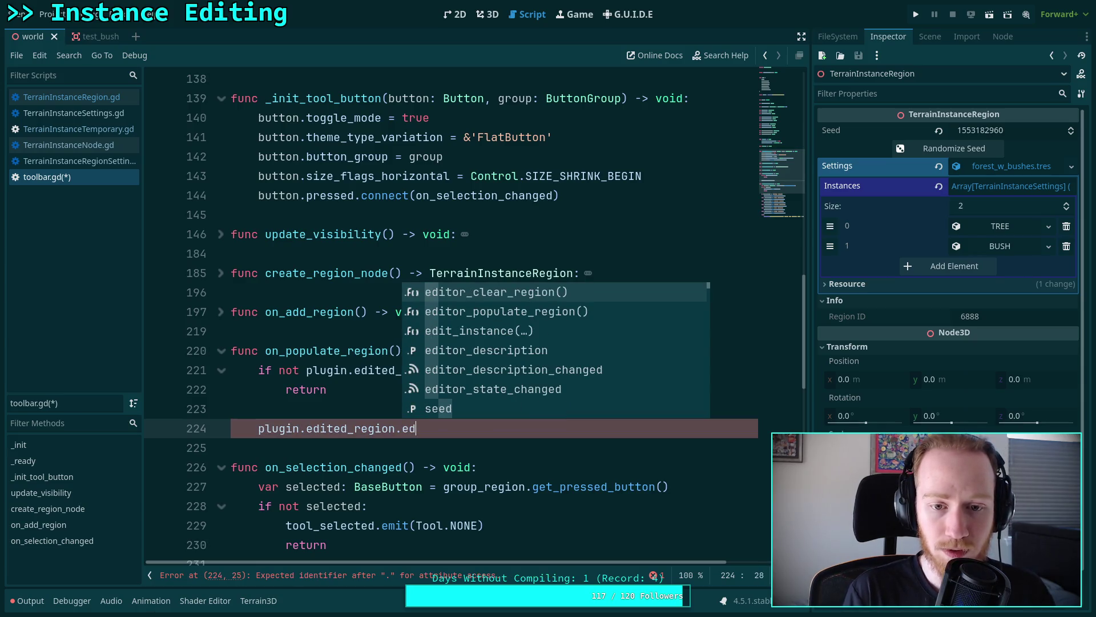
pyautogui.press('Down')
pyautogui.press('Return')
pyautogui.press('Return')
pyautogui.press('Return')
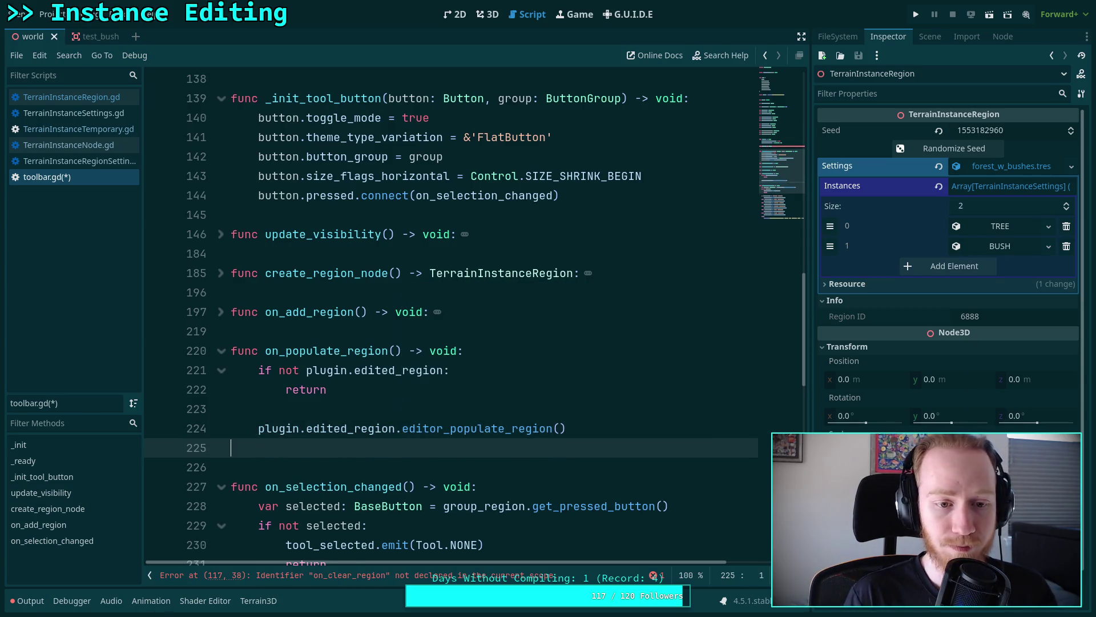
# - Add func on_clear_region() -> void: with an early return when plugin.edited_region is missing
pyautogui.press('BackSpace')
pyautogui.write('func on_')
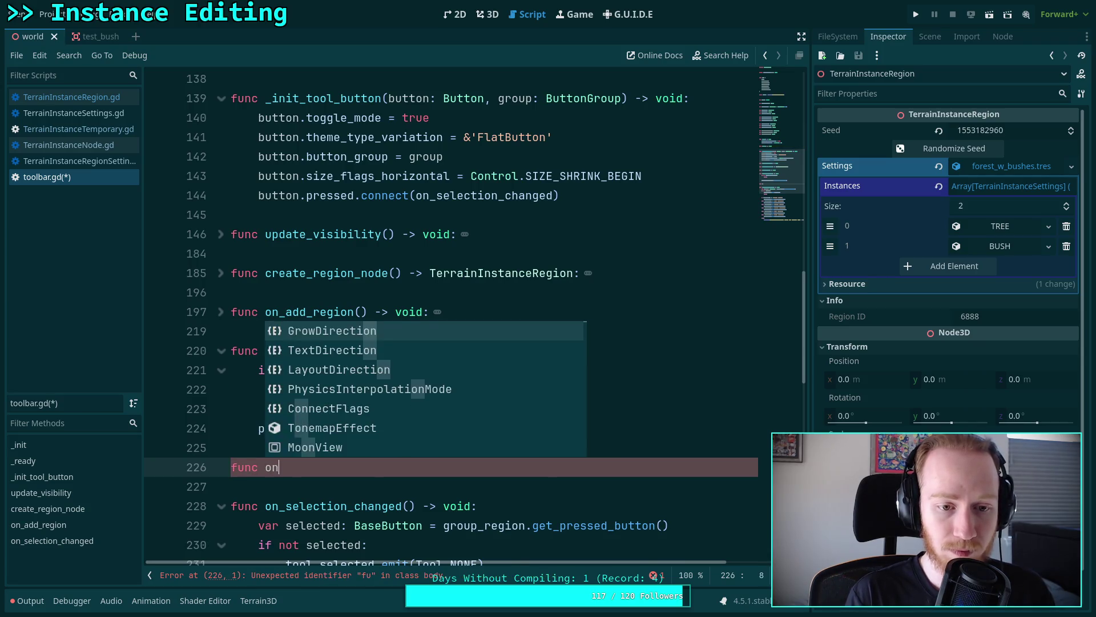
pyautogui.write('clear')
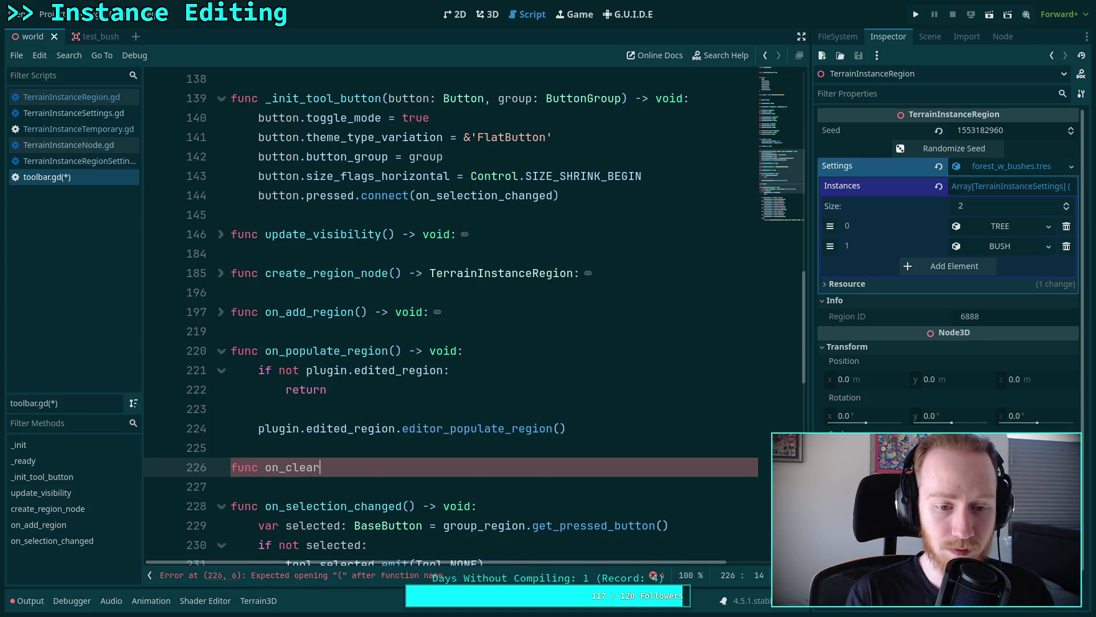
pyautogui.write('_region() -> void:')
pyautogui.press('Return')
pyautogui.write('if not plugin.ed')
pyautogui.press('Return')
pyautogui.write(':')
pyautogui.press('Return')
pyautogui.write('return')
# - Finish on_clear_region with a plugin.edited_region.editor_clear_region() call
pyautogui.press('Return')
pyautogui.press('Return')
pyautogui.write('ugin.,')
pyautogui.press('BackSpace')
pyautogui.write('ed')
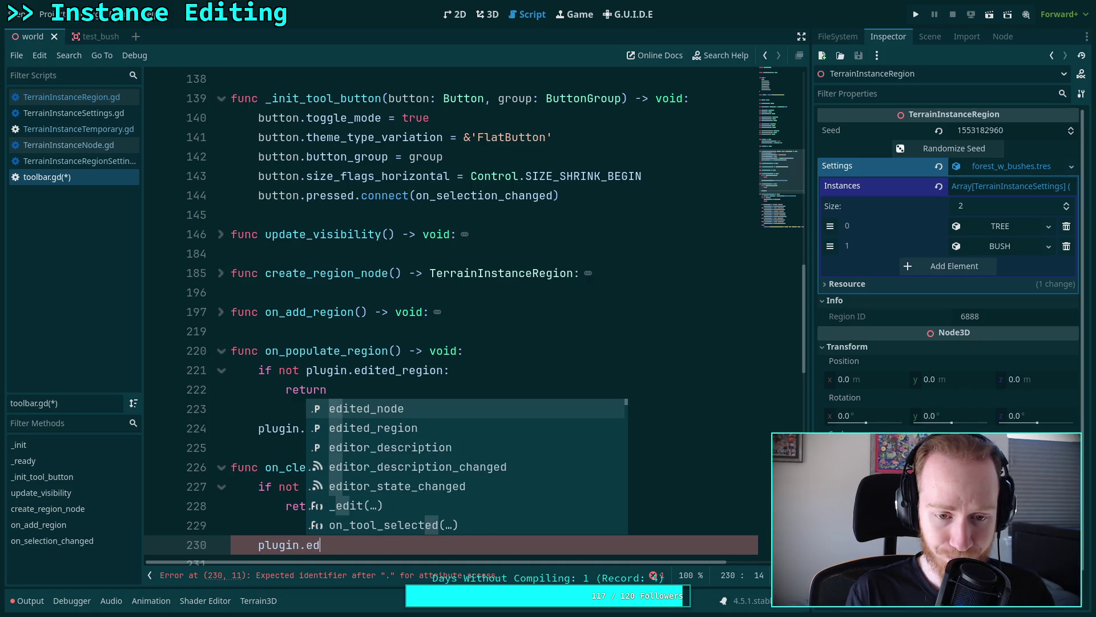
pyautogui.press('Down')
pyautogui.press('Return')
pyautogui.write('.')
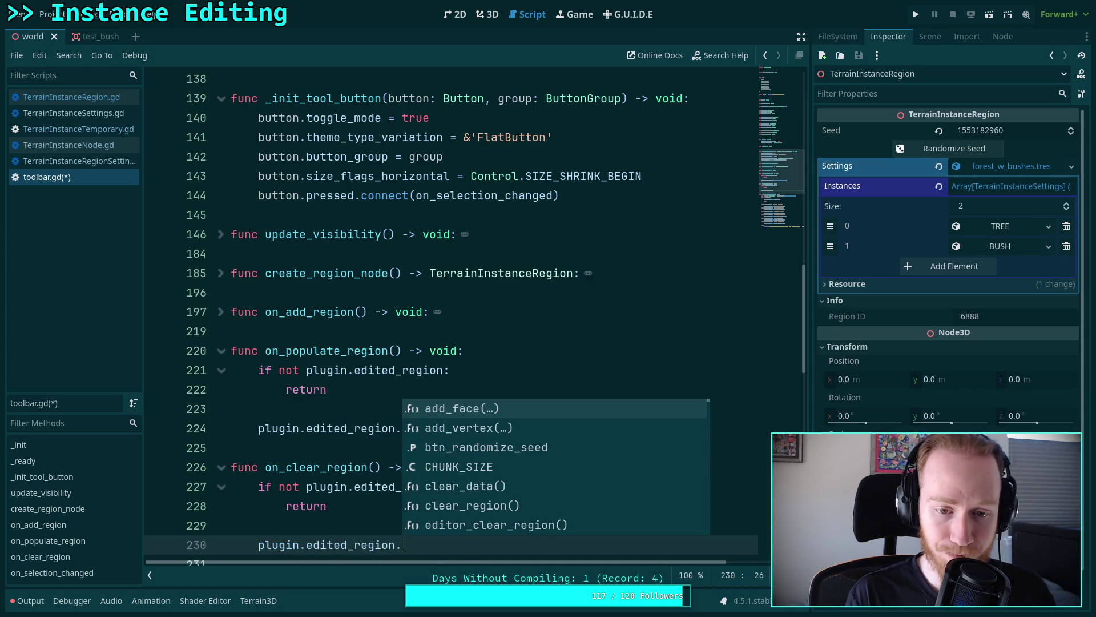
pyautogui.write('ed')
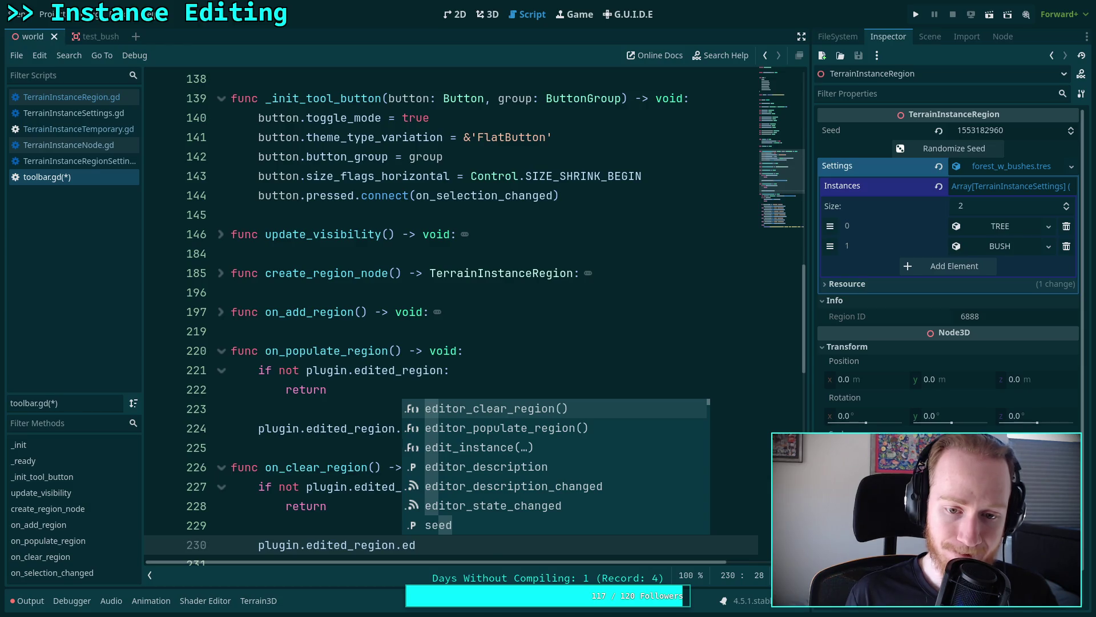
pyautogui.press('Return')
# - Save toolbar.gd and fold on_clear_region, on_populate_region and on_add_region after reviewing them
pyautogui.hotkey('ctrl', 's')
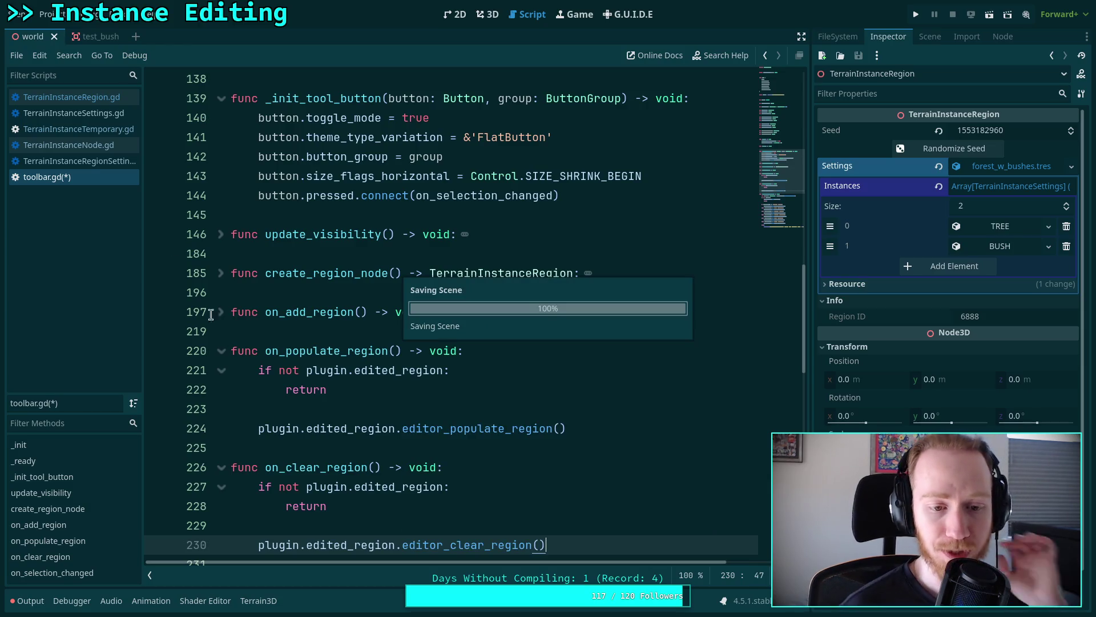
pyautogui.scroll(-2, 475, 411)
pyautogui.scroll(-3, 389, 398)
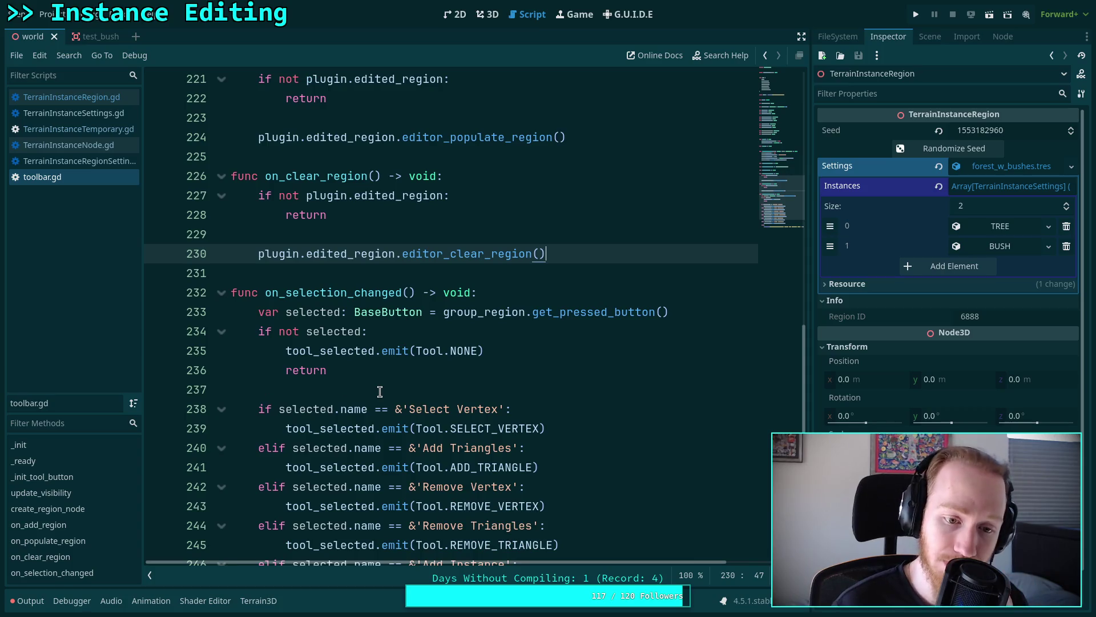
pyautogui.scroll(2, 384, 354)
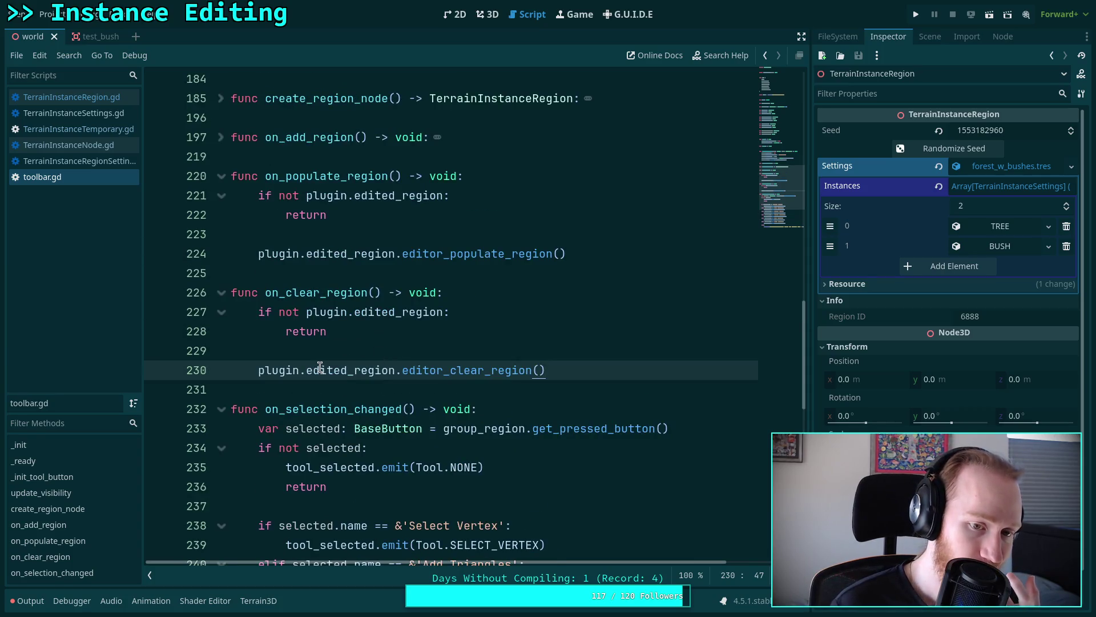
pyautogui.click(222, 293)
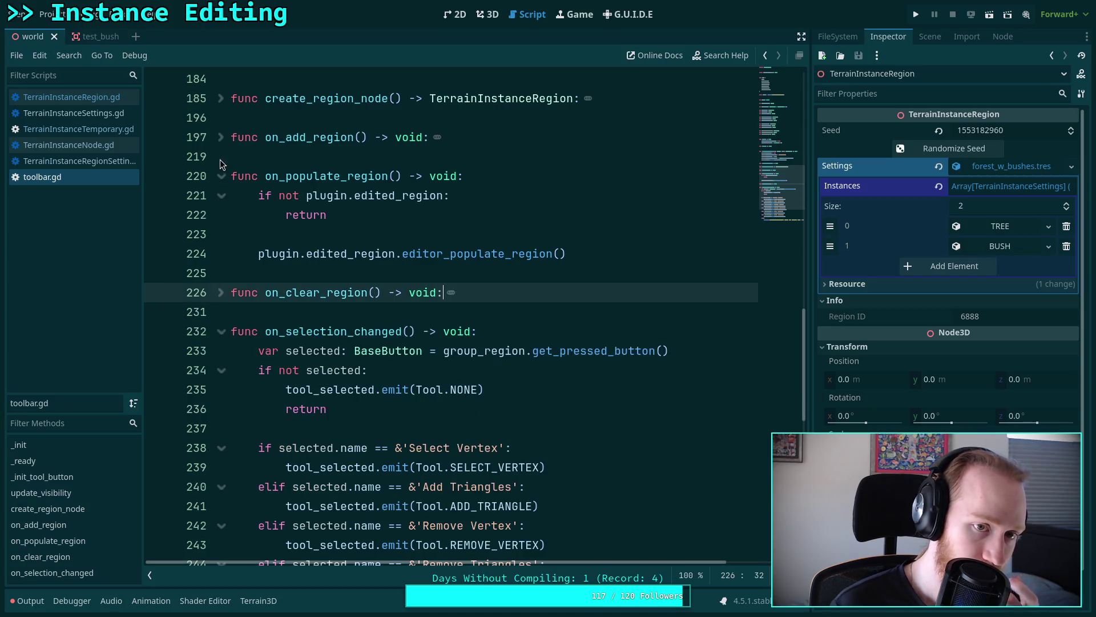
pyautogui.click(221, 176)
pyautogui.click(221, 138)
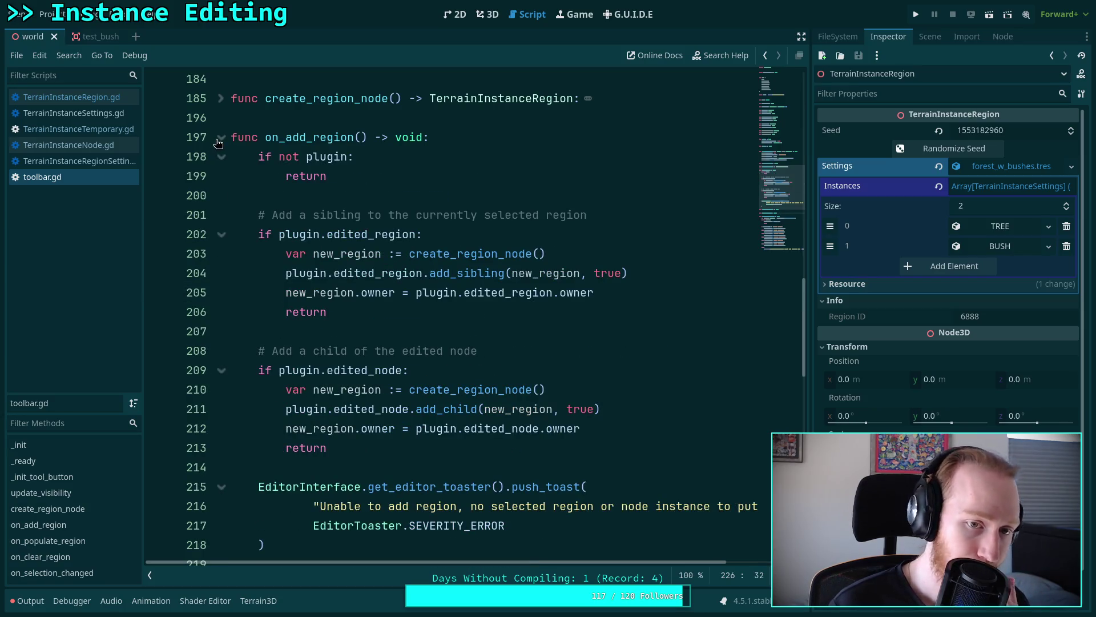
pyautogui.moveTo(329, 331); pyautogui.dragTo(272, 235)
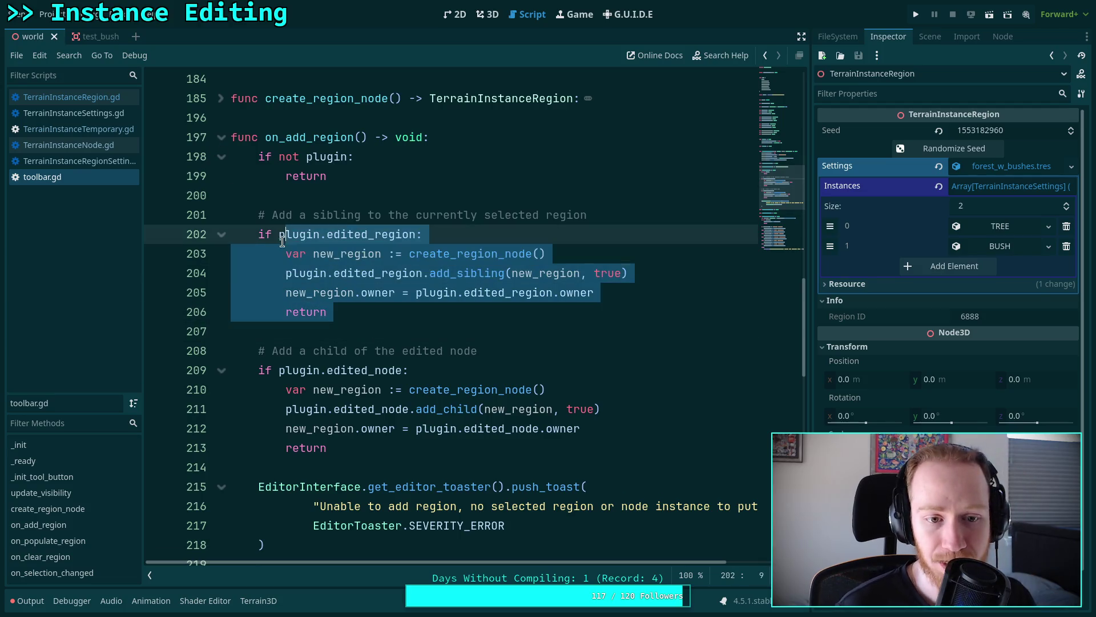
pyautogui.click(363, 334)
pyautogui.scroll(2, 363, 334)
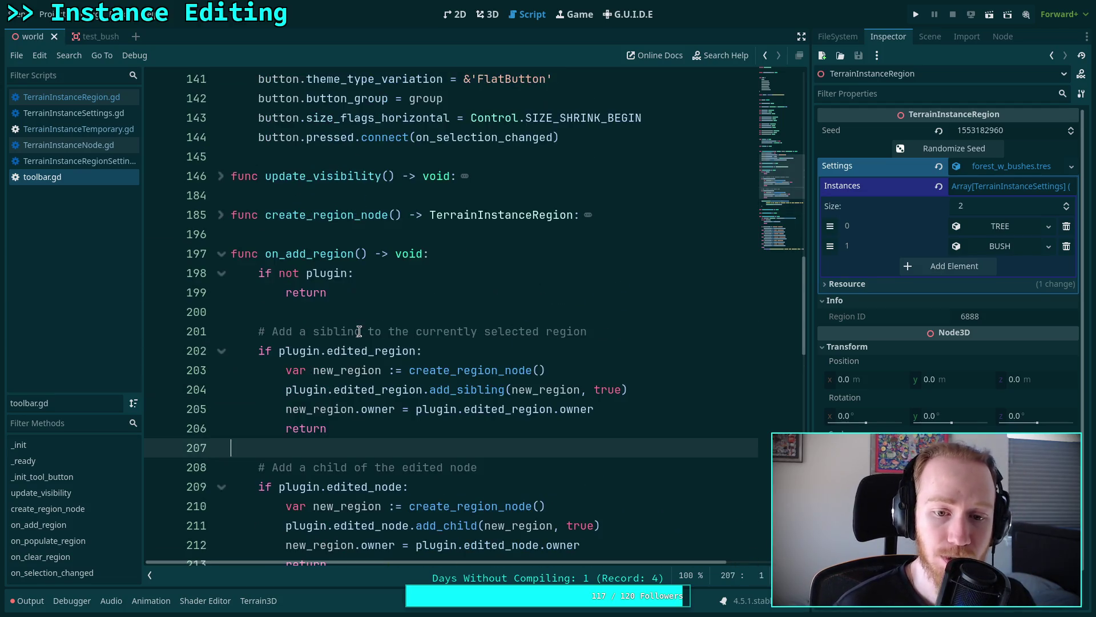
pyautogui.click(221, 253)
pyautogui.press('Down')
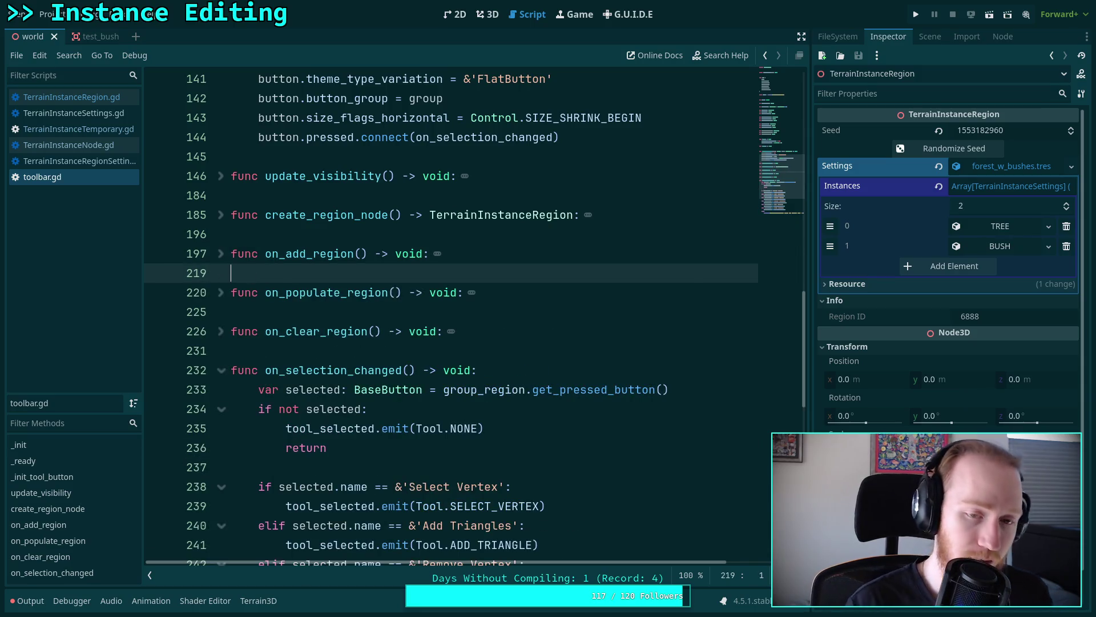
# - Disable and re-enable the Terrain Instancer plugin in Project Settings > Plugins
pyautogui.click(487, 14)
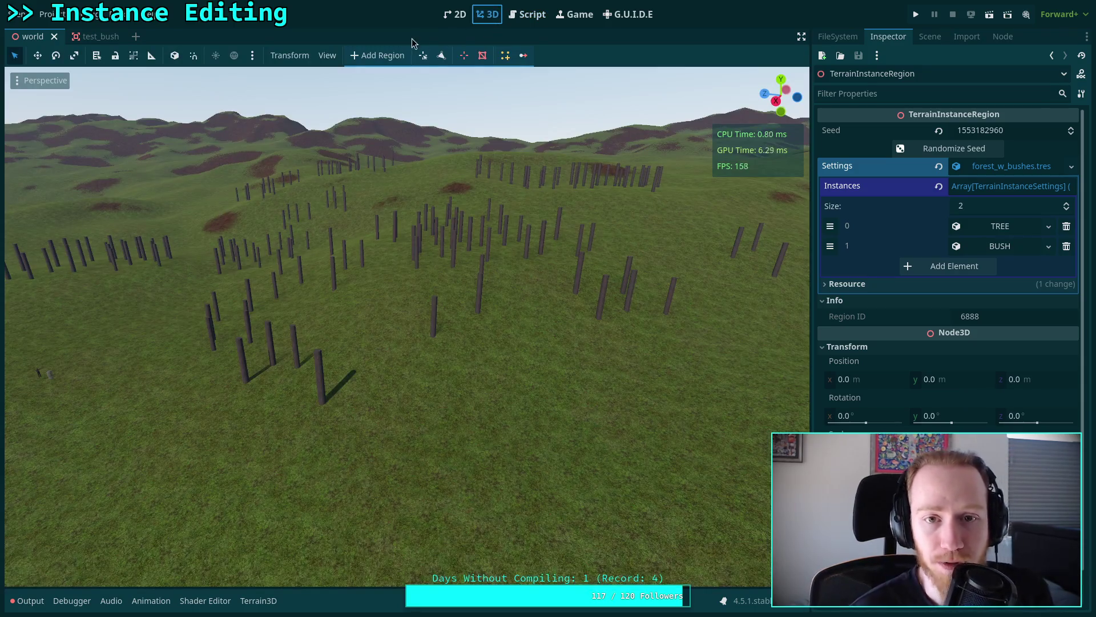
pyautogui.click(50, 15)
pyautogui.click(68, 27)
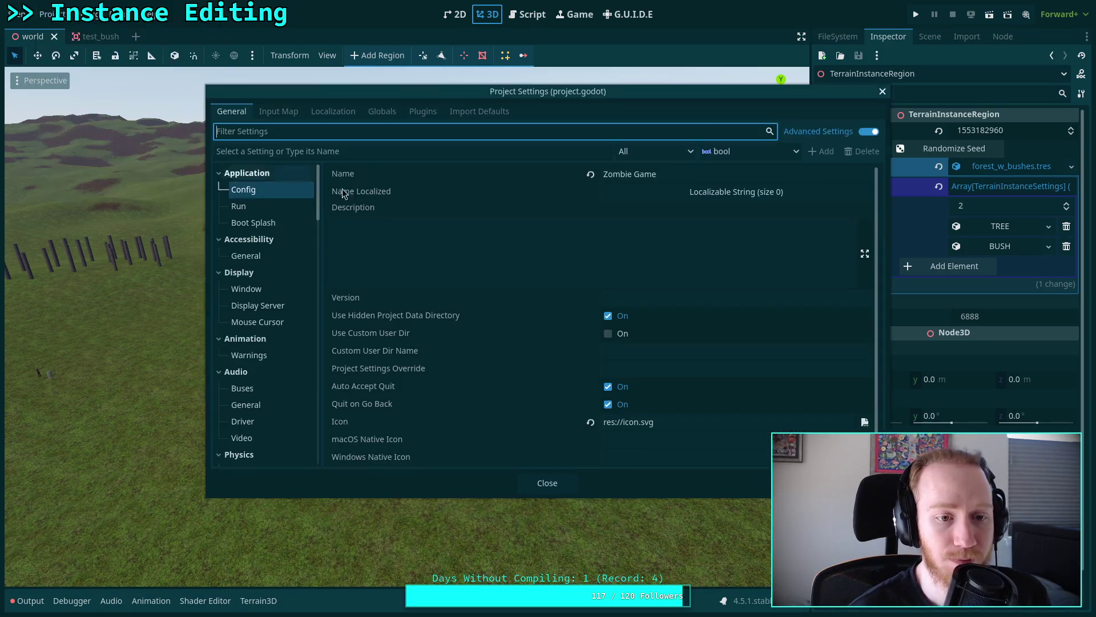
pyautogui.click(422, 112)
pyautogui.click(250, 223)
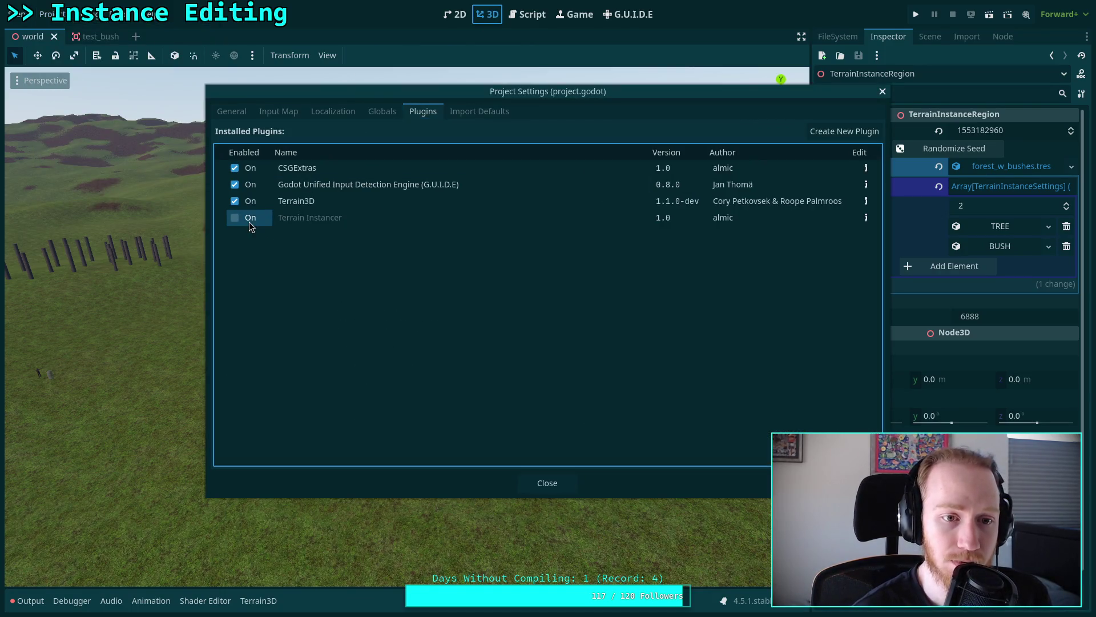
pyautogui.click(249, 224)
pyautogui.click(547, 482)
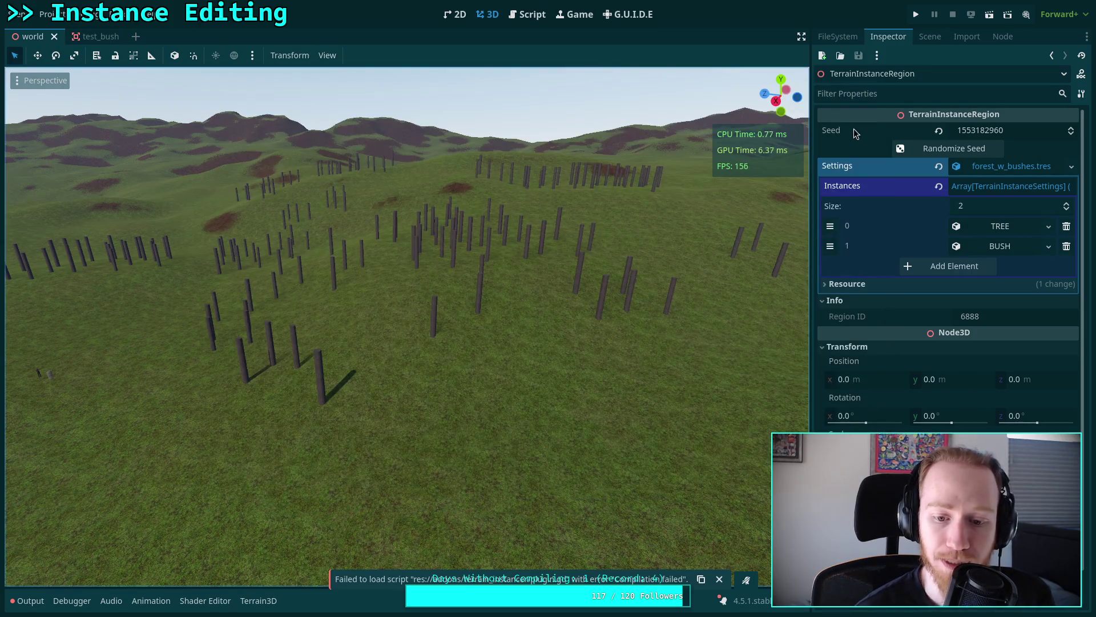
# - Select the TerrainInstanceRegion node in the scene tree and check the output log for errors
pyautogui.click(930, 36)
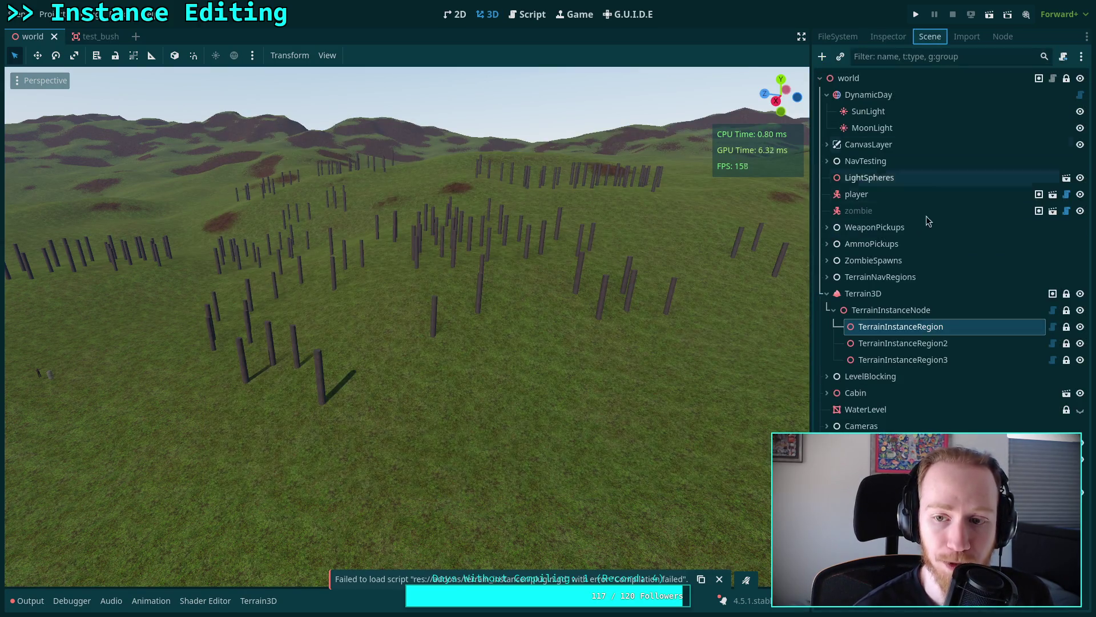
pyautogui.click(919, 330)
pyautogui.click(26, 600)
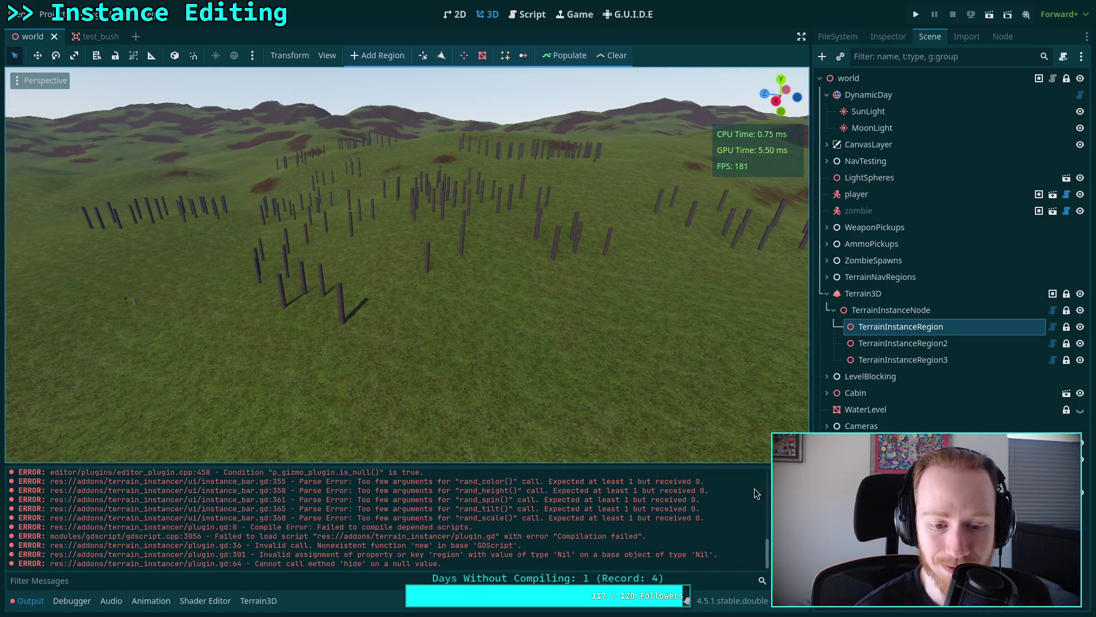
pyautogui.click(25, 600)
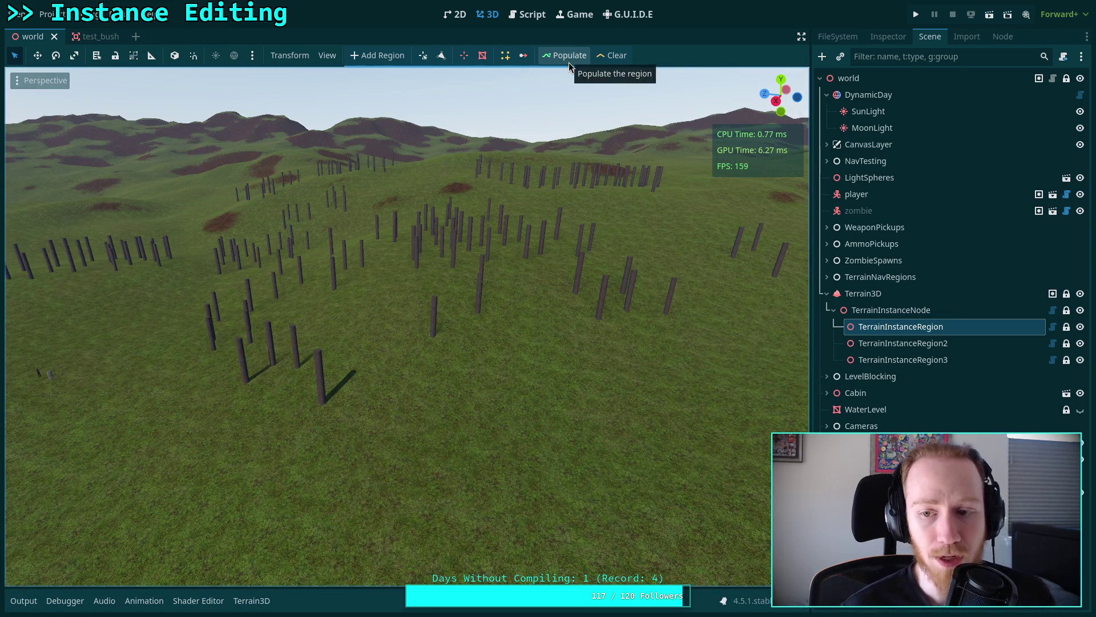
# - Reload the current project, reselect TerrainInstanceRegion, and reopen toolbar.gd in the Script workspace
pyautogui.click(50, 14)
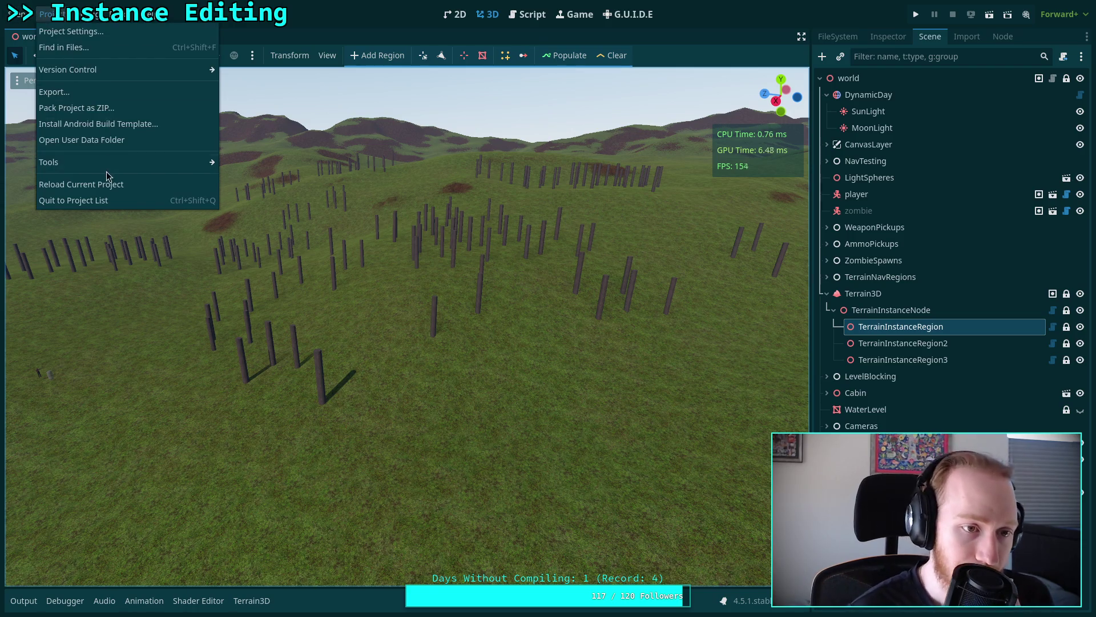
pyautogui.click(109, 184)
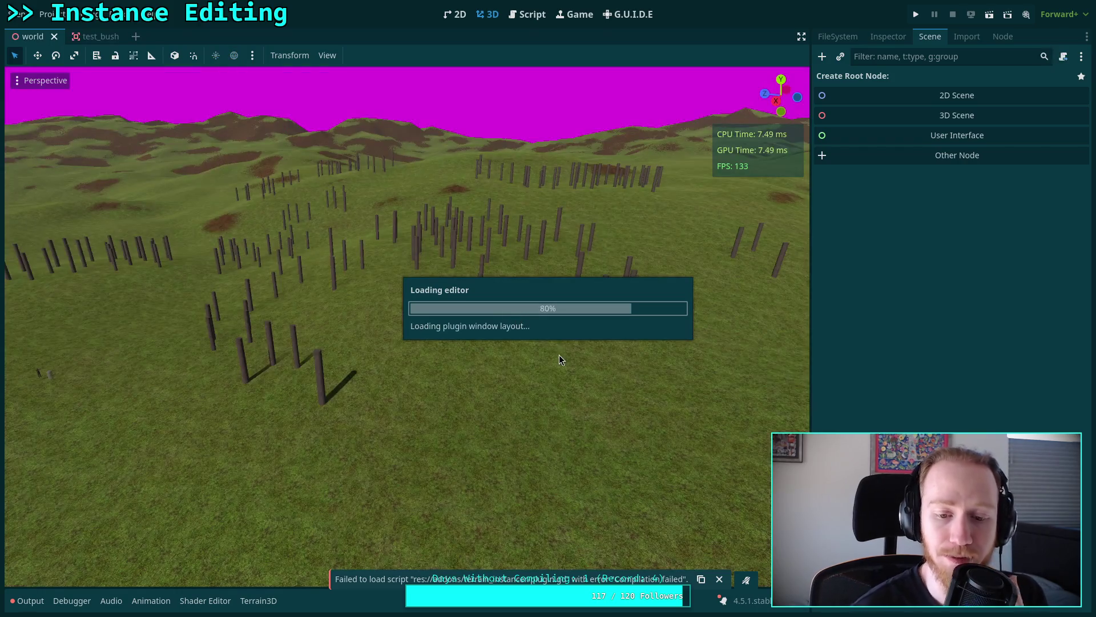
pyautogui.click(915, 334)
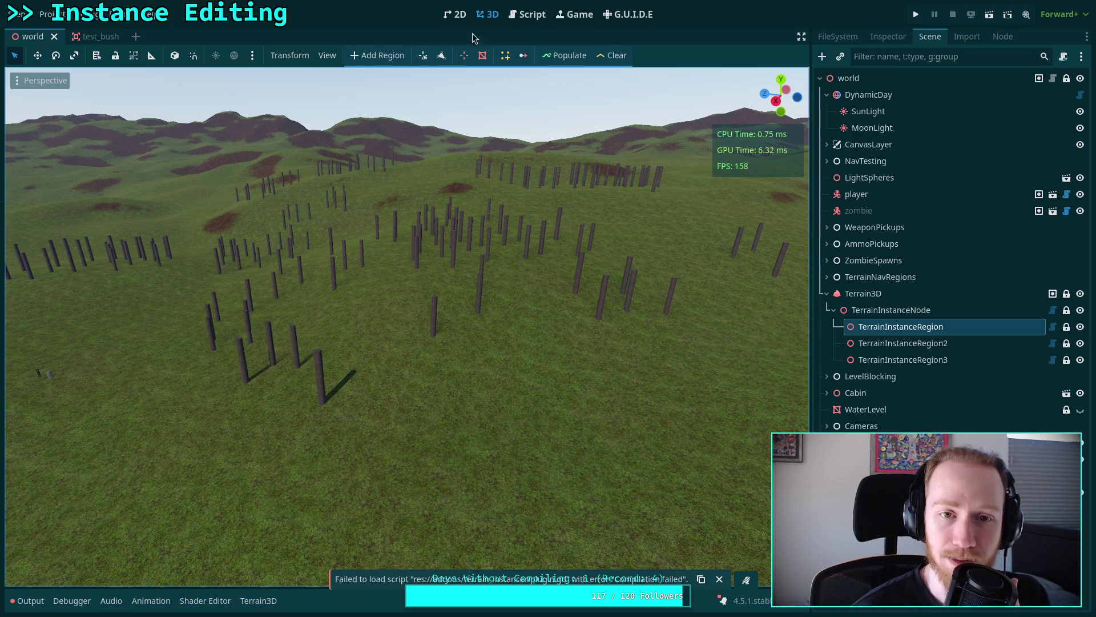
pyautogui.click(526, 15)
pyautogui.click(77, 178)
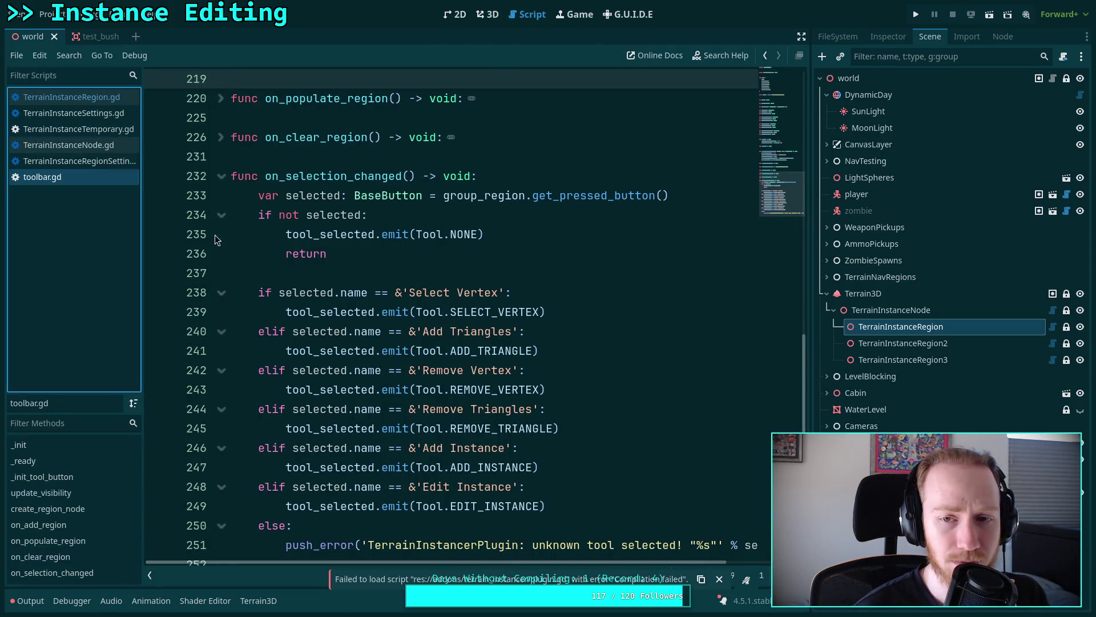
# - Open plugin.gd from the FileSystem and save it
pyautogui.click(888, 36)
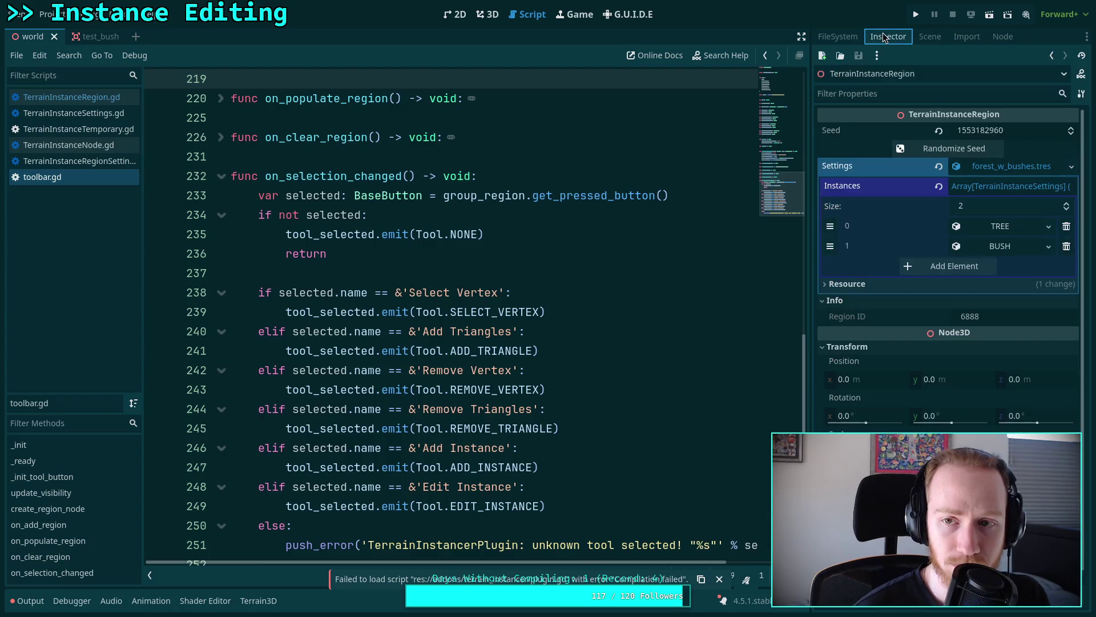
pyautogui.click(838, 36)
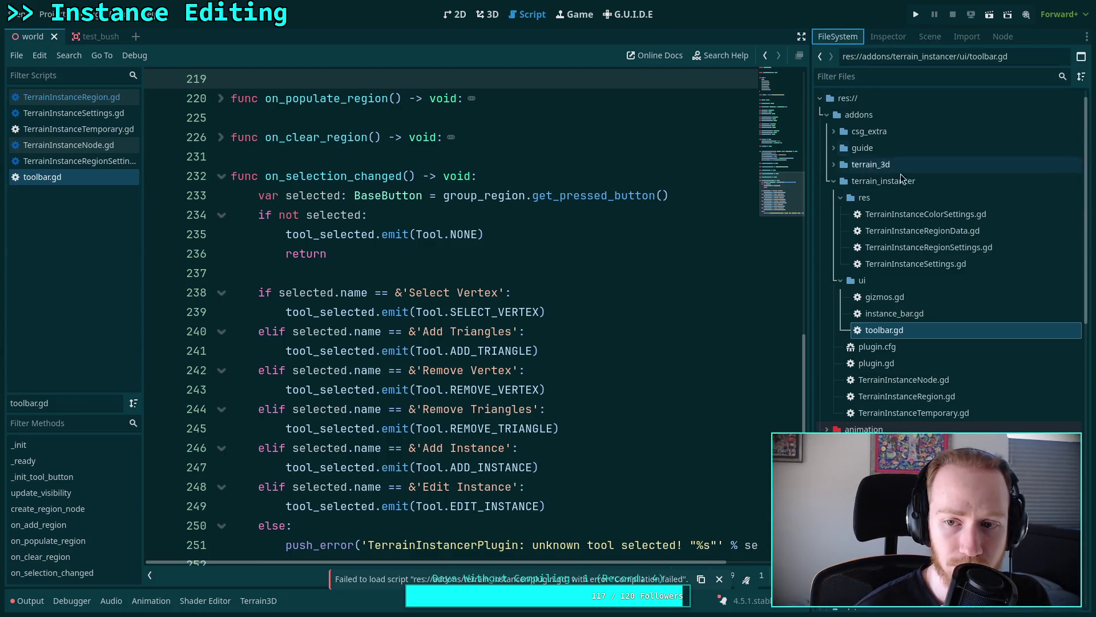
pyautogui.doubleClick(873, 365)
pyautogui.hscroll(-5, 594, 519)
pyautogui.scroll(-15, 782, 388)
pyautogui.scroll(20, 751, 265)
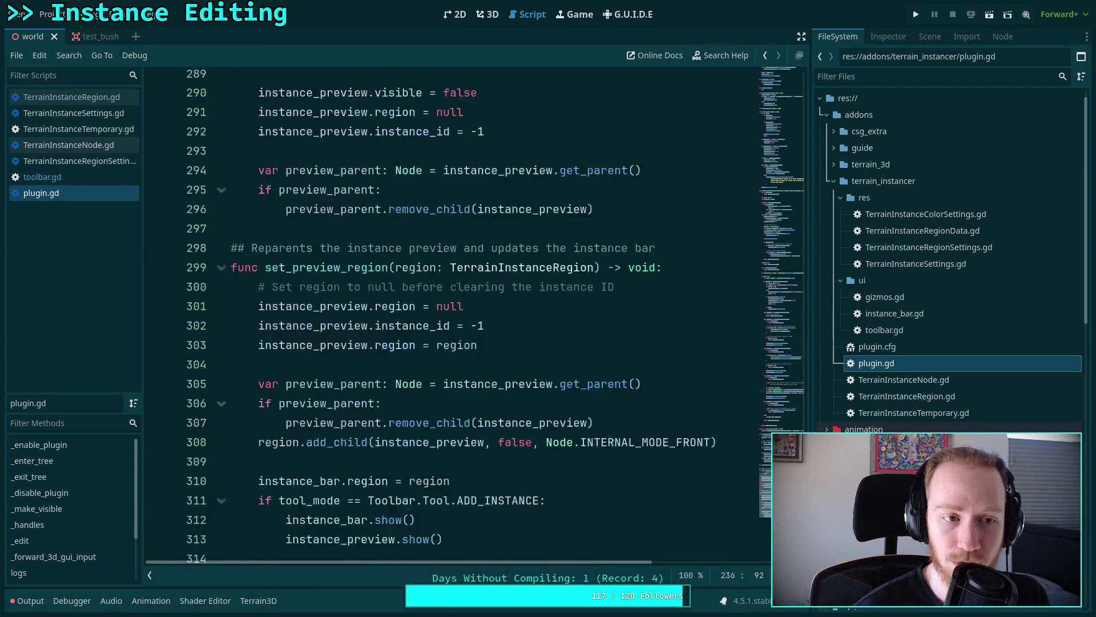
pyautogui.click(601, 207)
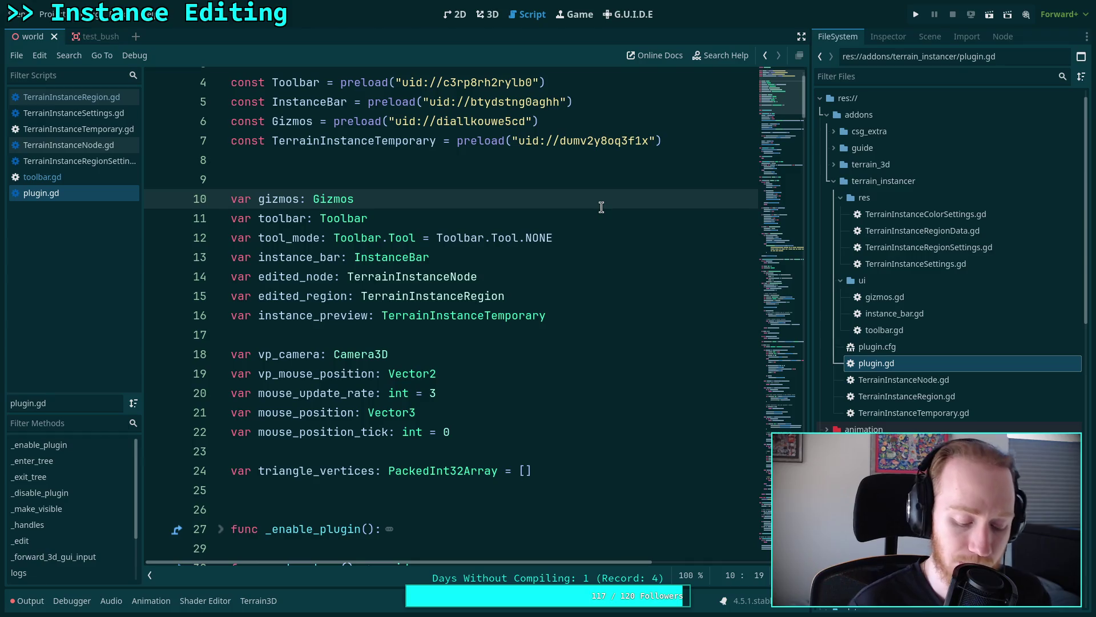
pyautogui.hotkey('ctrl', 's')
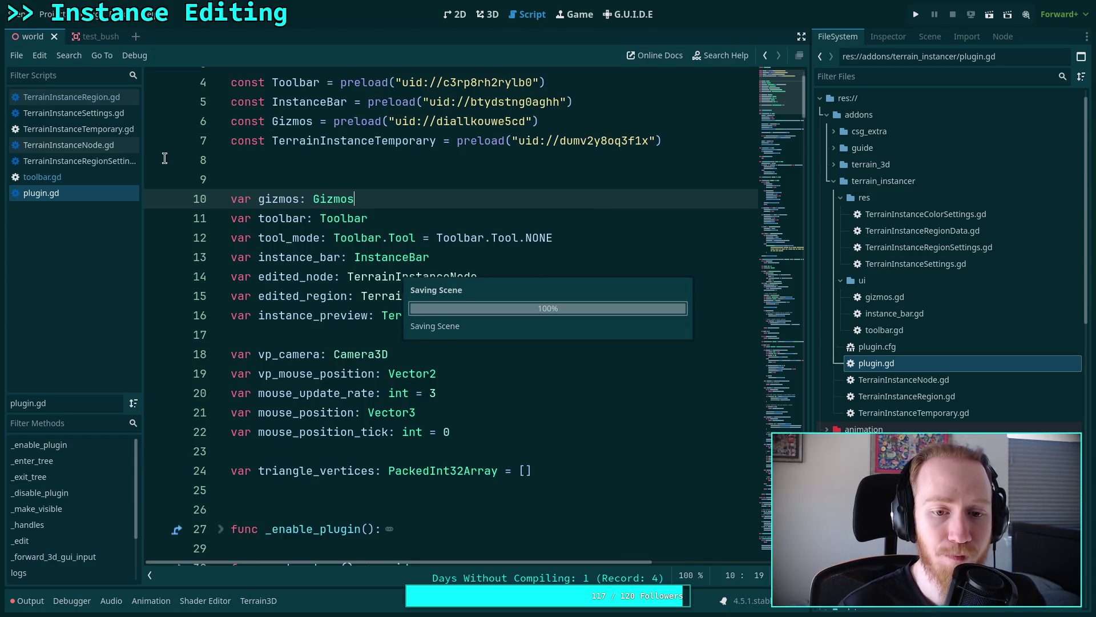
# - Look through toolbar.gd and the TerrainInstance scripts, ending on TerrainInstanceRegion.gd
pyautogui.click(89, 177)
pyautogui.click(103, 164)
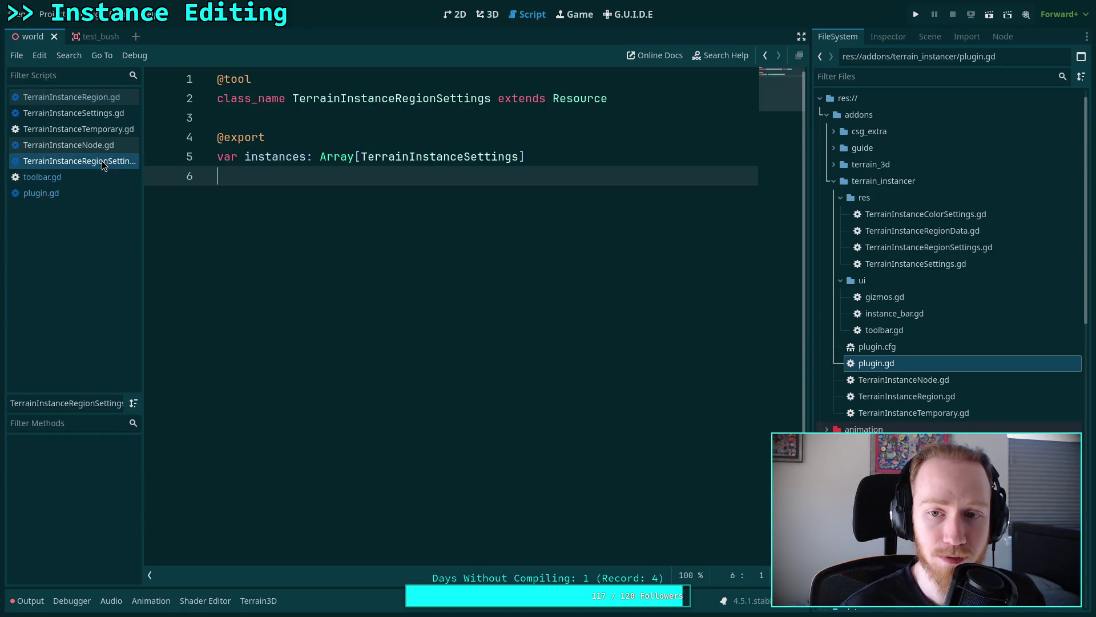
pyautogui.click(106, 145)
pyautogui.click(110, 123)
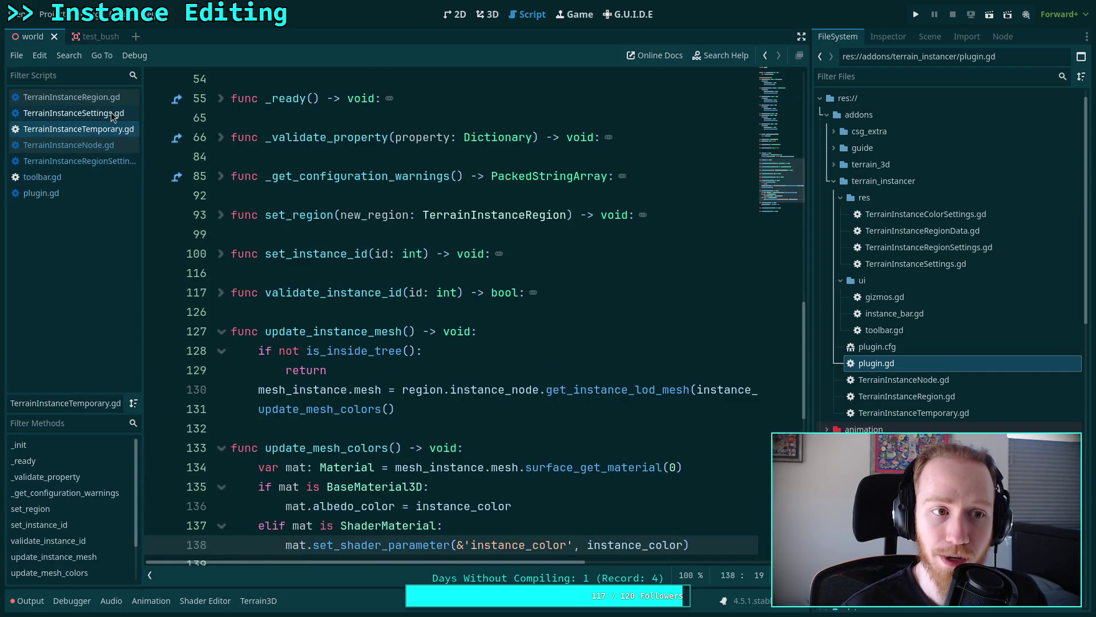
pyautogui.click(111, 112)
pyautogui.click(112, 98)
pyautogui.click(306, 188)
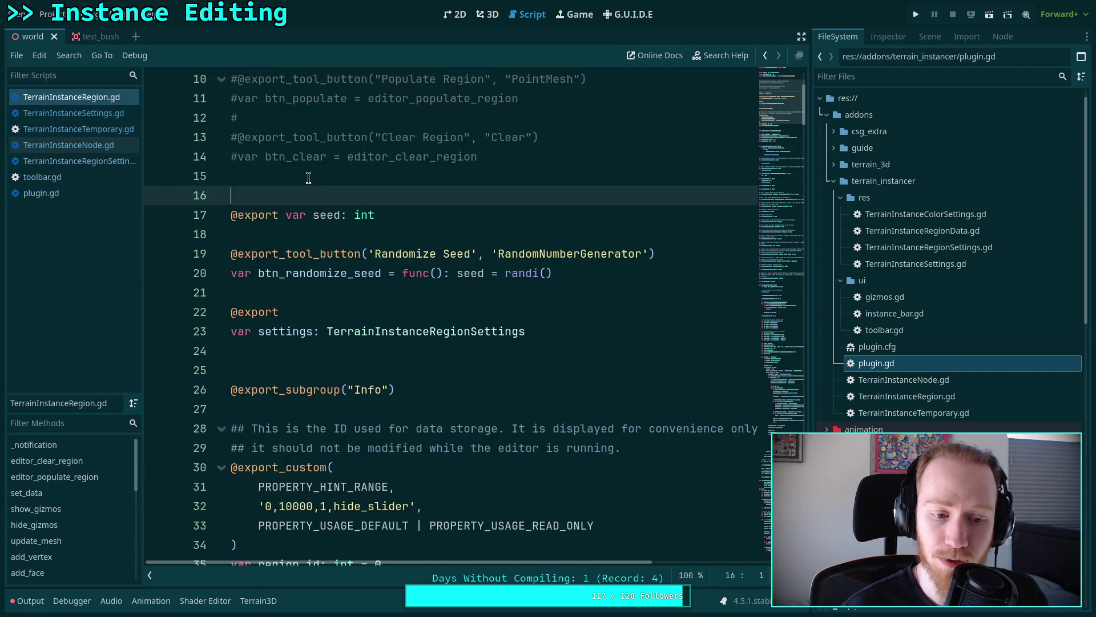
# - Check the Output log errors and open instance_bar.gd where they occur
pyautogui.click(36, 599)
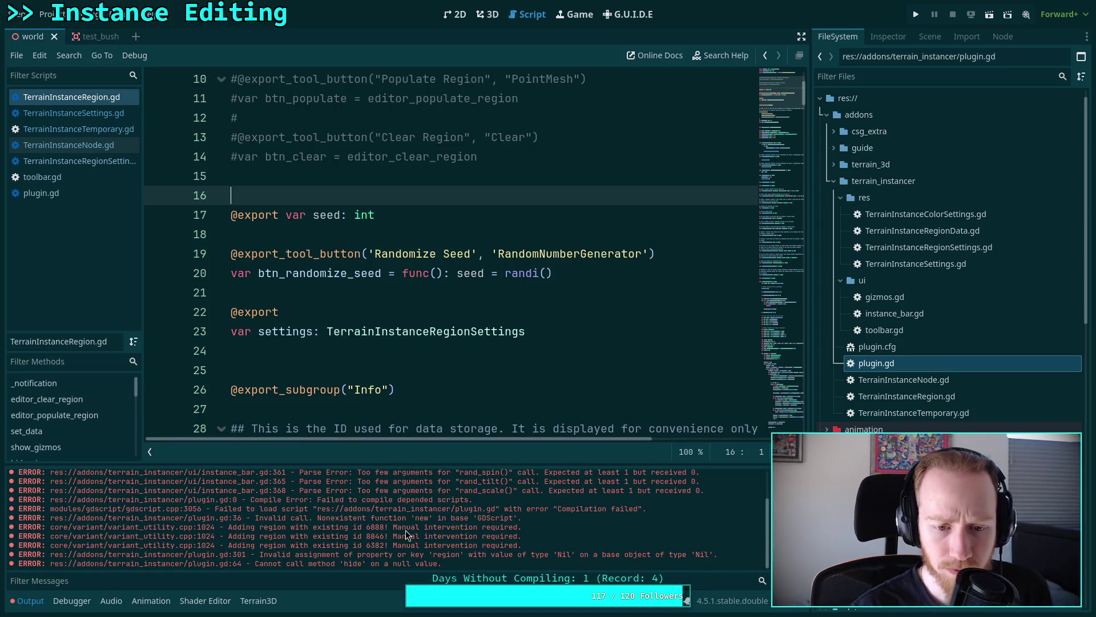
pyautogui.scroll(1, 406, 530)
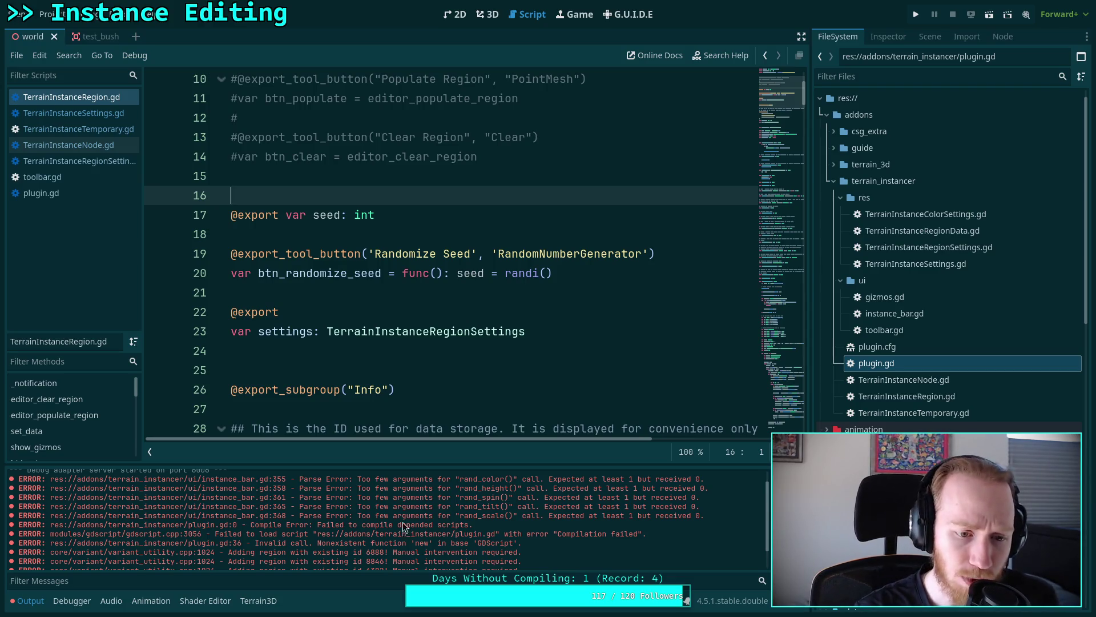
pyautogui.doubleClick(887, 320)
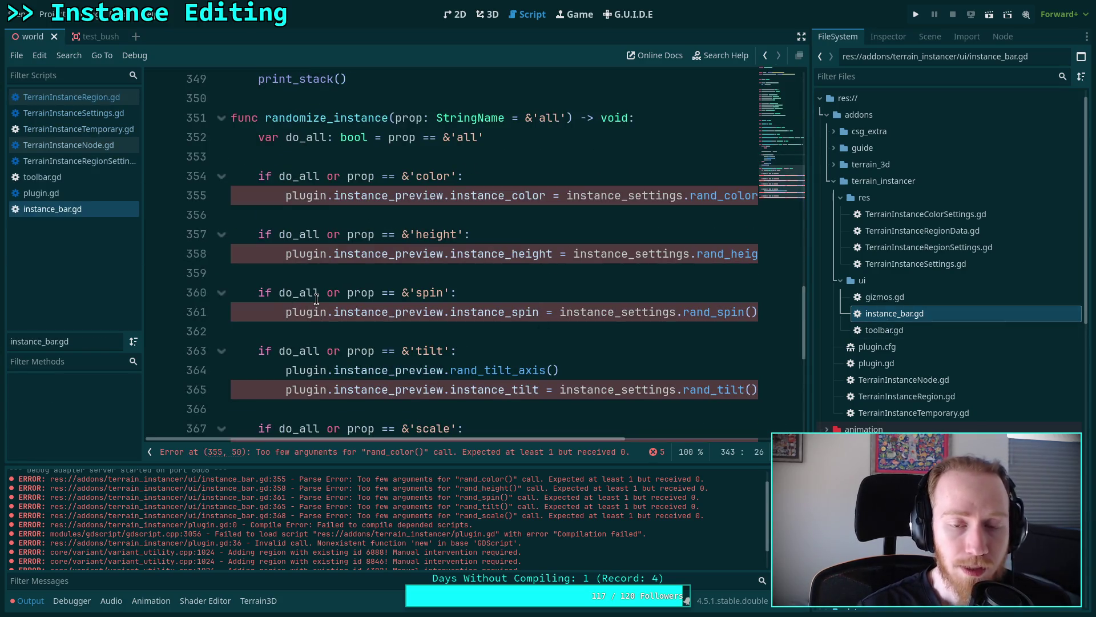
# - Hide the script list and Output panel and scroll to the top of instance_bar.gd
pyautogui.scroll(1, 291, 293)
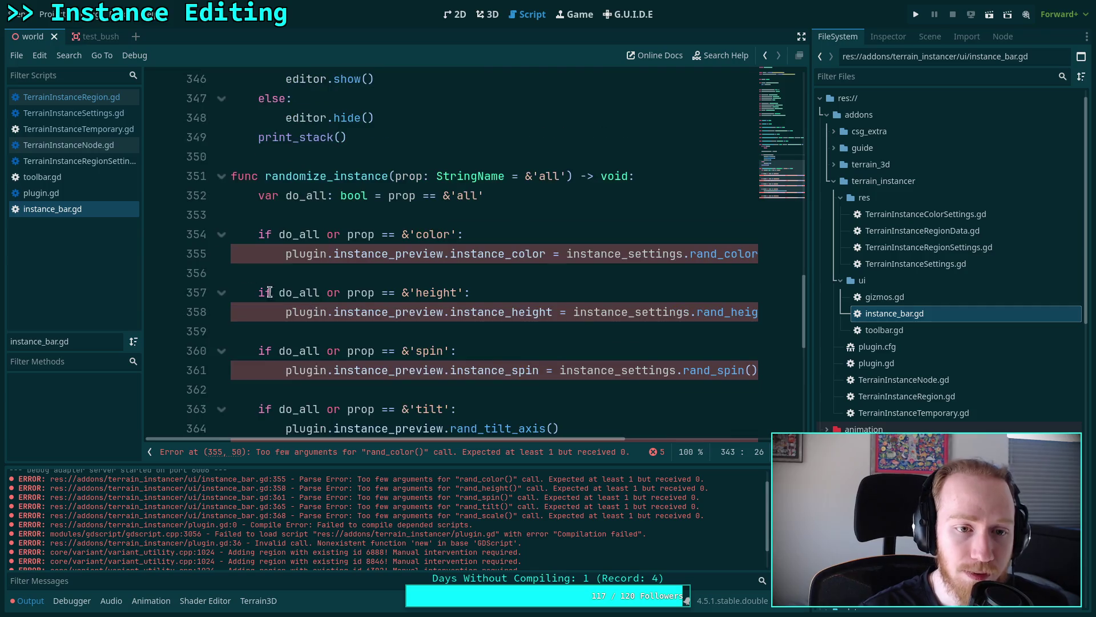
pyautogui.click(148, 453)
pyautogui.click(27, 600)
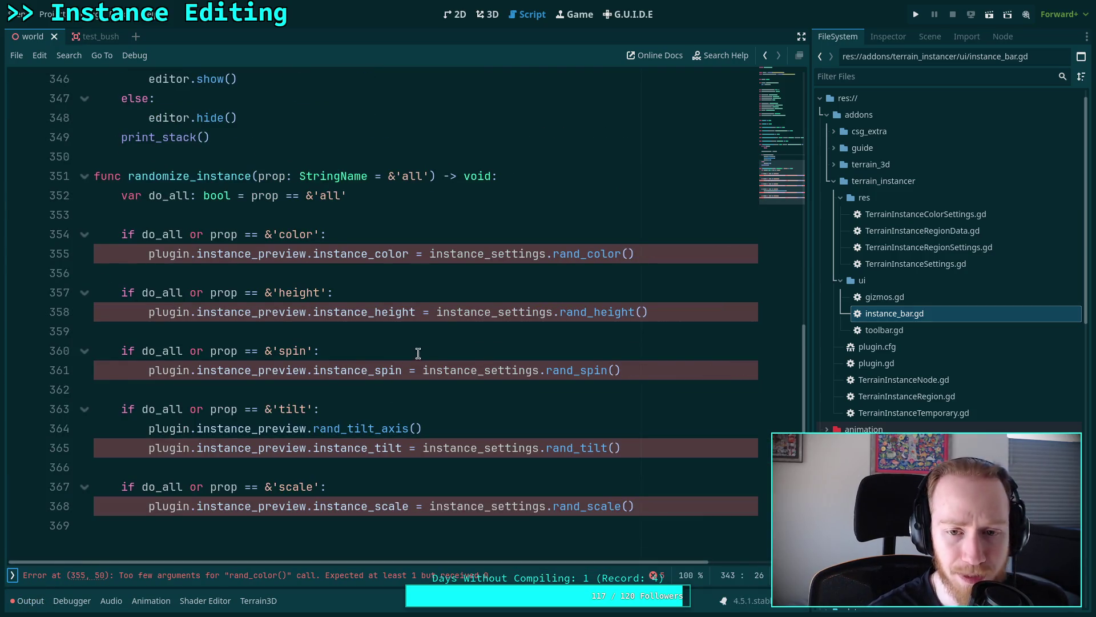
pyautogui.scroll(3, 412, 354)
pyautogui.scroll(-4, 514, 371)
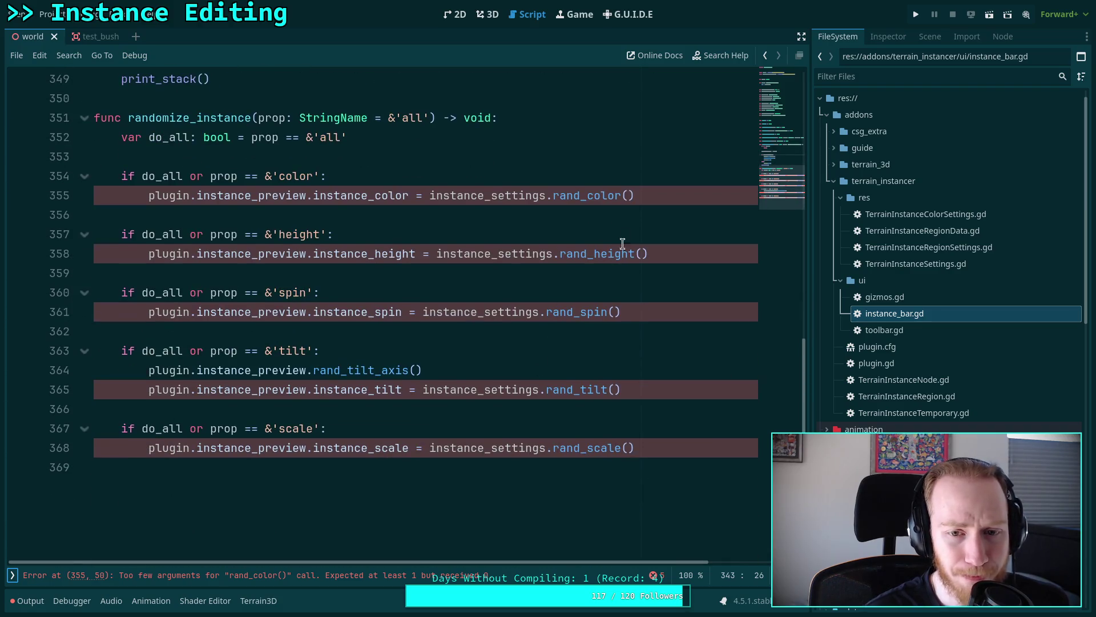
pyautogui.scroll(7, 457, 228)
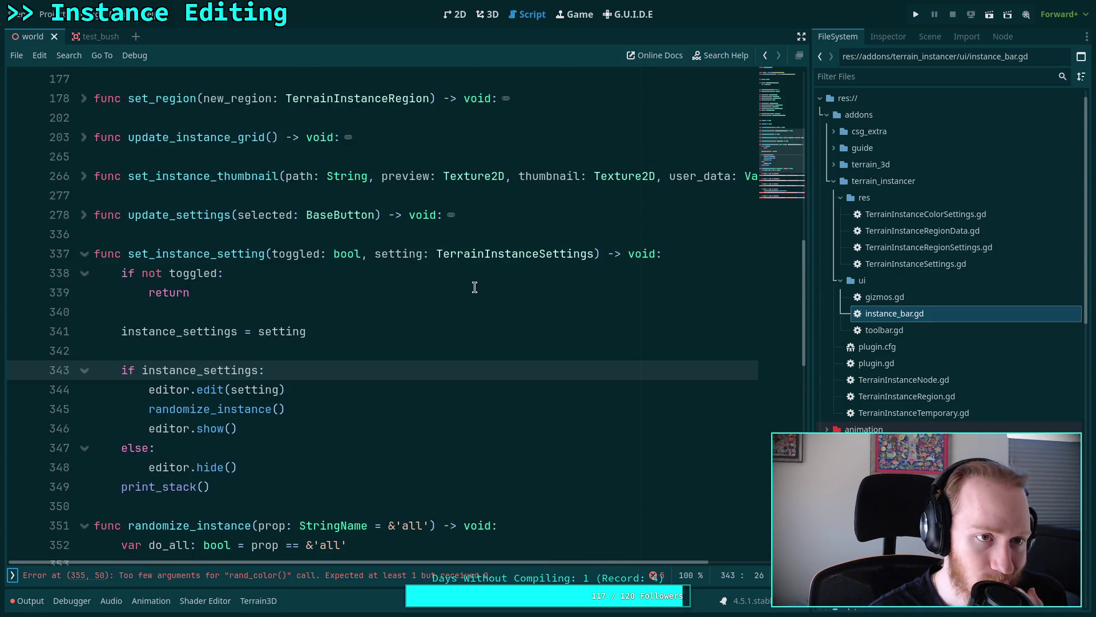
pyautogui.scroll(8, 476, 289)
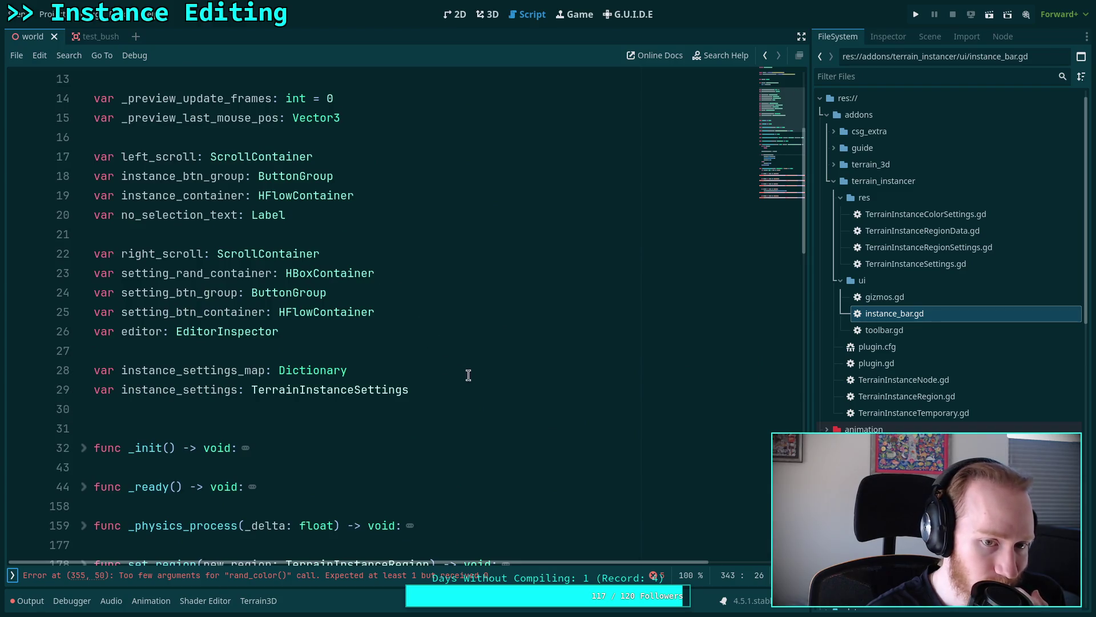
# - Unfold _init() and add a new line after line 29 for an rng variable
pyautogui.click(489, 381)
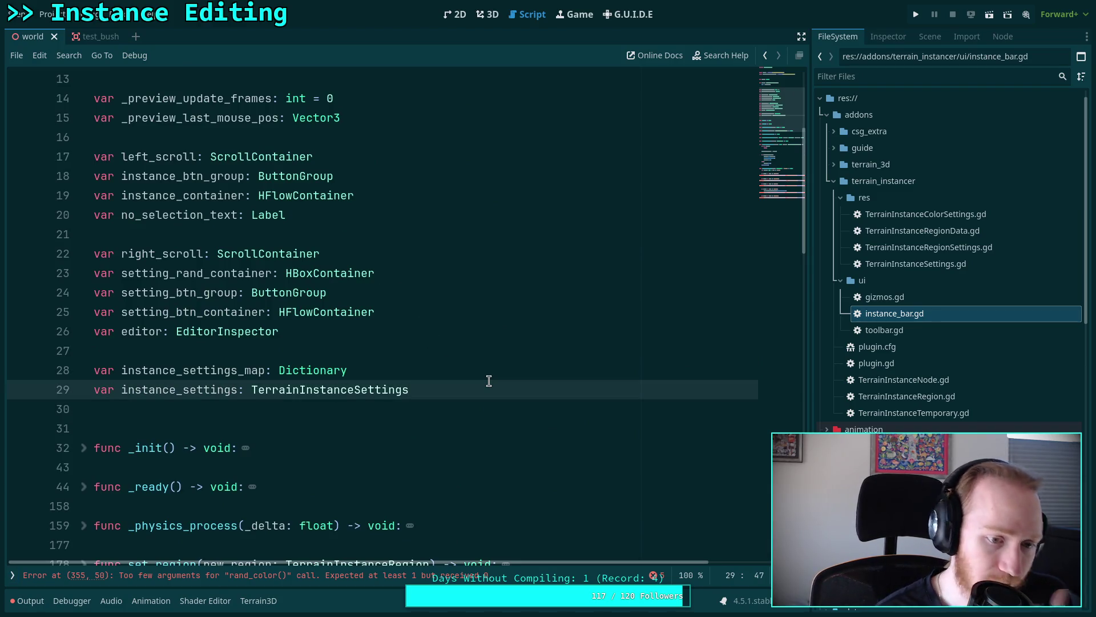
pyautogui.scroll(-1, 490, 381)
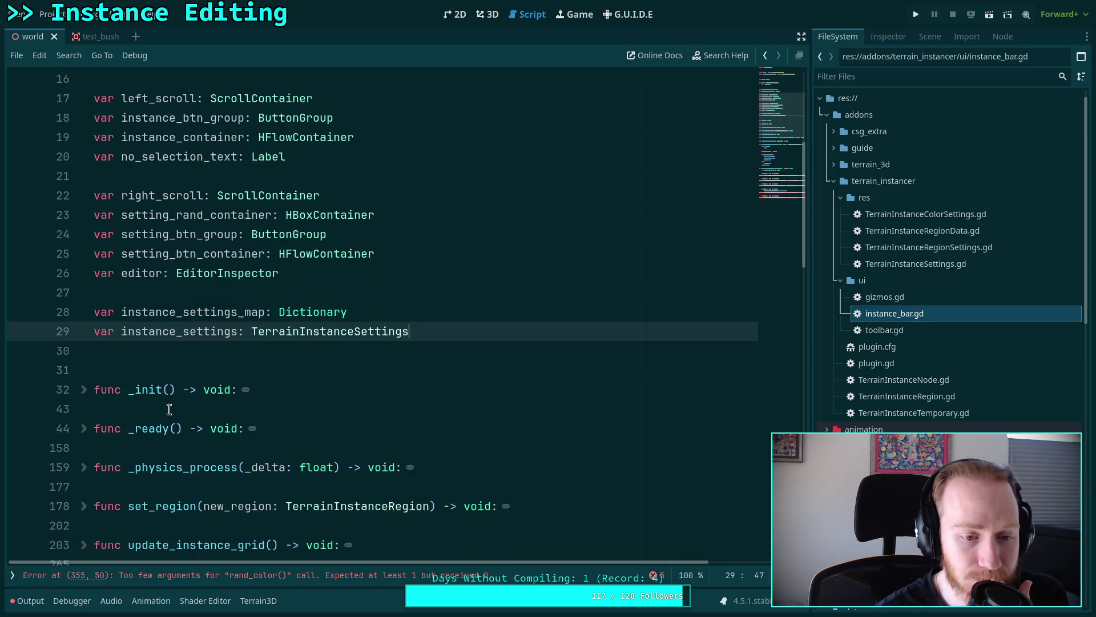
pyautogui.click(83, 389)
pyautogui.scroll(-3, 284, 355)
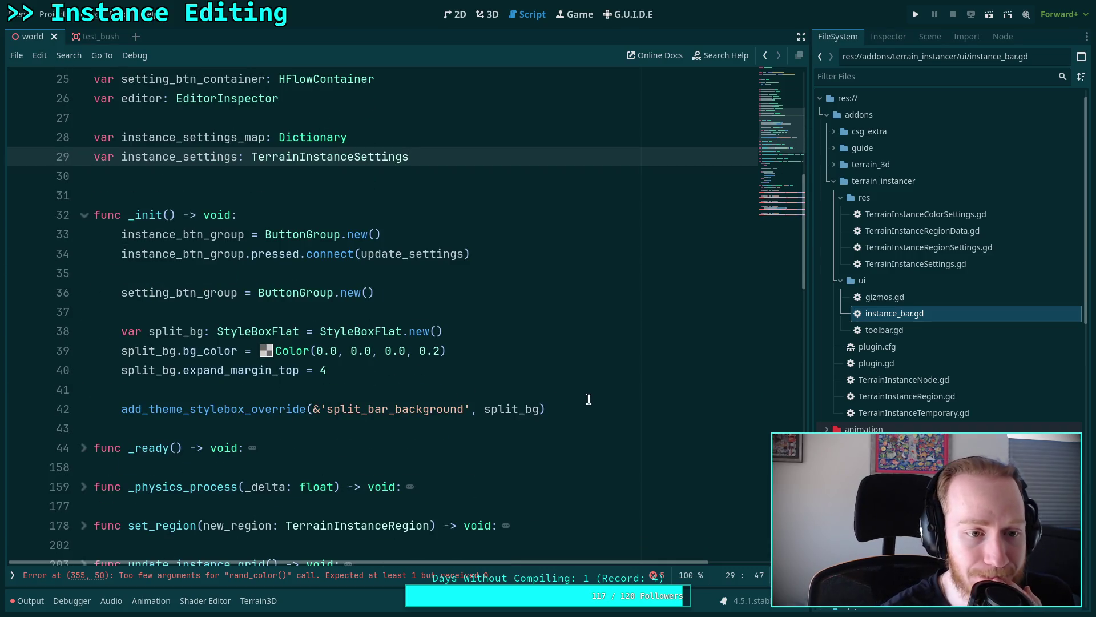
pyautogui.scroll(3, 423, 348)
pyautogui.press('Return')
pyautogui.write('var rng: Random')
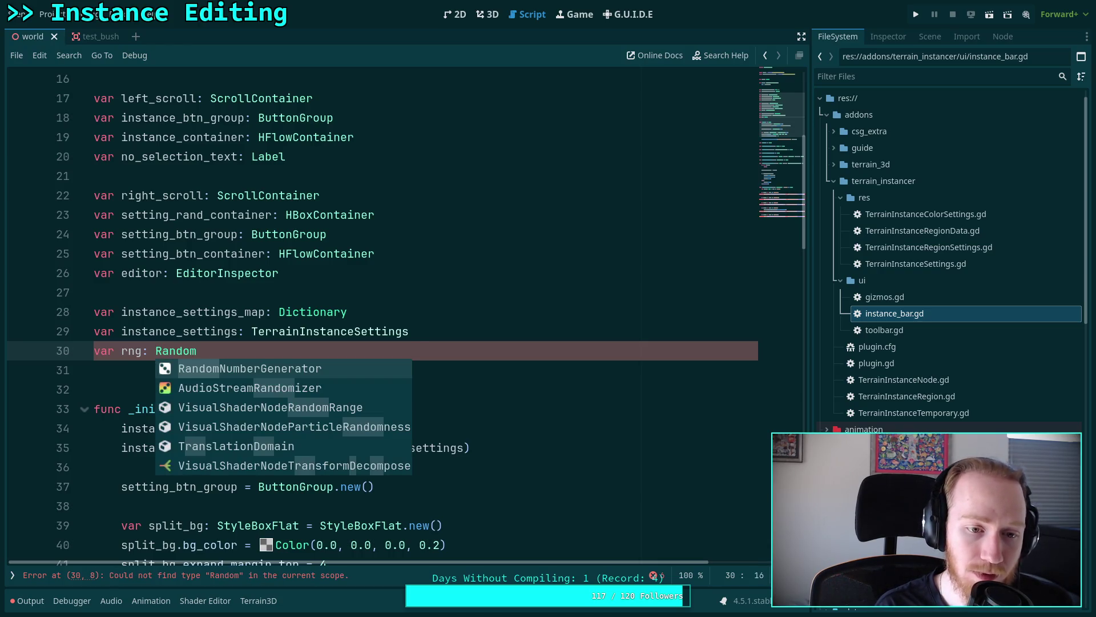
# - Type the rng variable on line 30 as RandomNumberGenerator and save
pyautogui.press('Return')
pyautogui.hotkey('ctrl', 's')
pyautogui.scroll(-4, 557, 361)
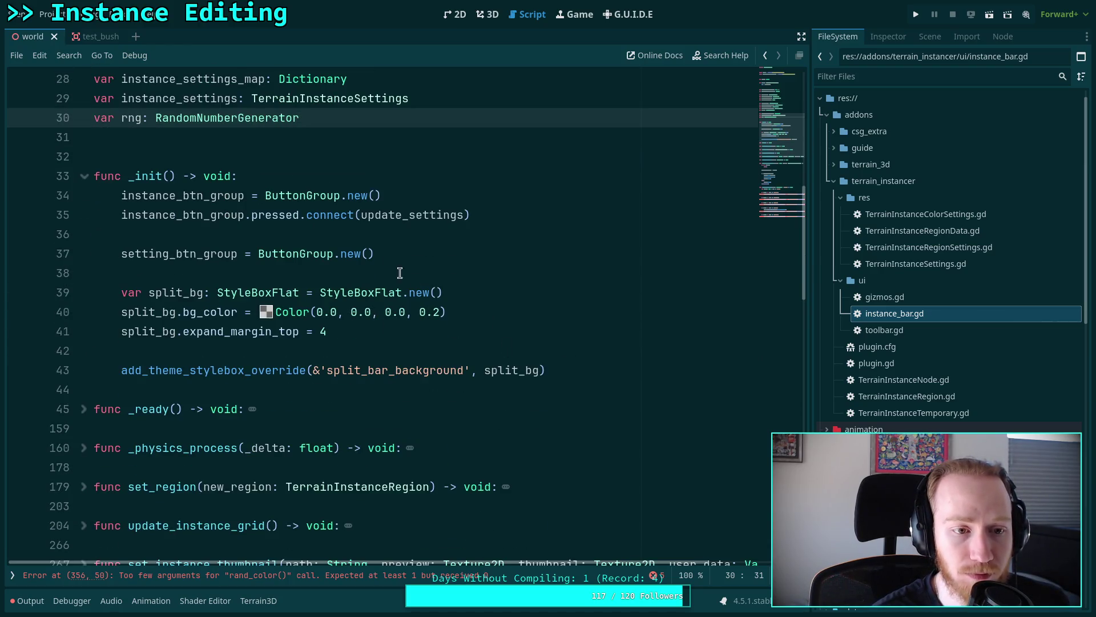
# - Add rng = RandomNumberGenerator.new() as the last line of _init()
pyautogui.click(381, 188)
pyautogui.press('Up')
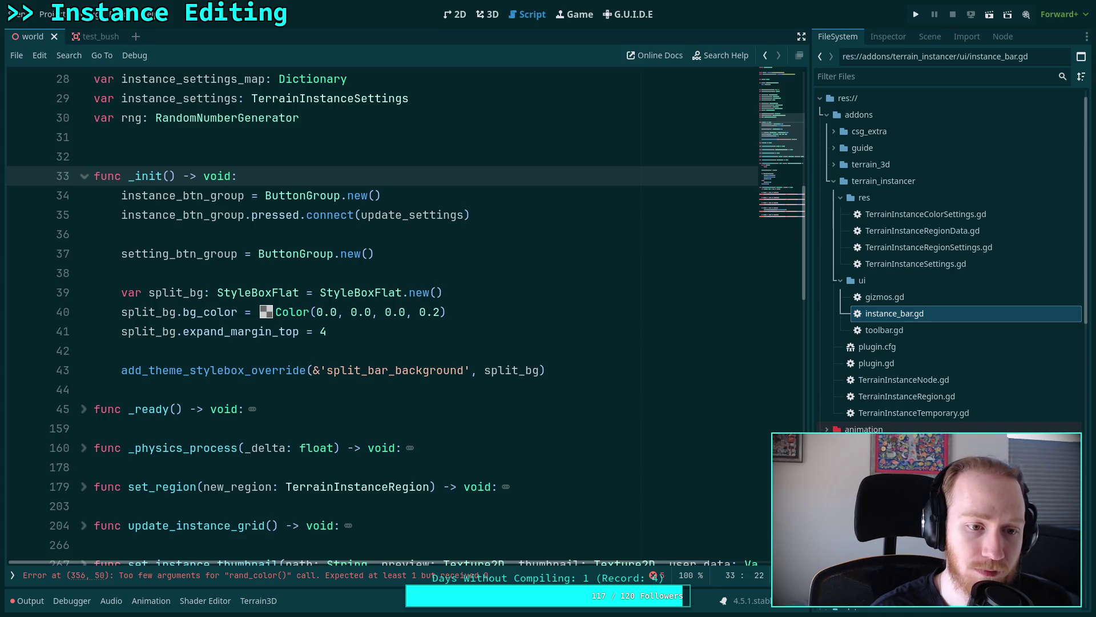
pyautogui.click(589, 368)
pyautogui.press('Down')
pyautogui.press('Return')
pyautogui.press('Return')
pyautogui.press('Up')
pyautogui.write('rng.')
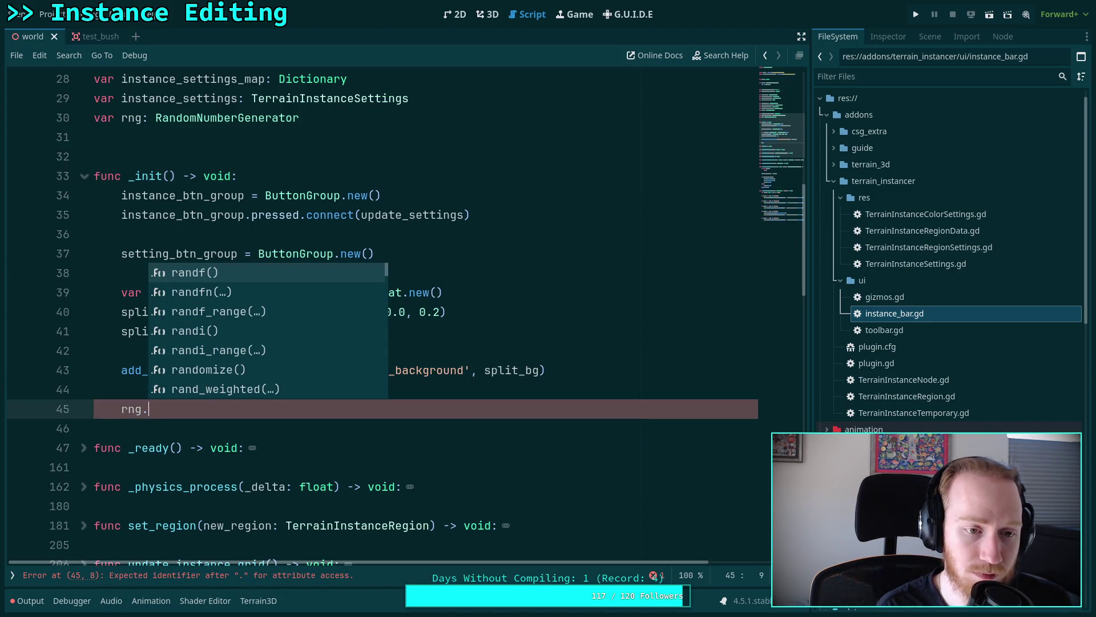
pyautogui.press('BackSpace')
pyautogui.write('/')
pyautogui.press('BackSpace')
pyautogui.press('BackSpace')
pyautogui.write('= Rand')
pyautogui.press('Return')
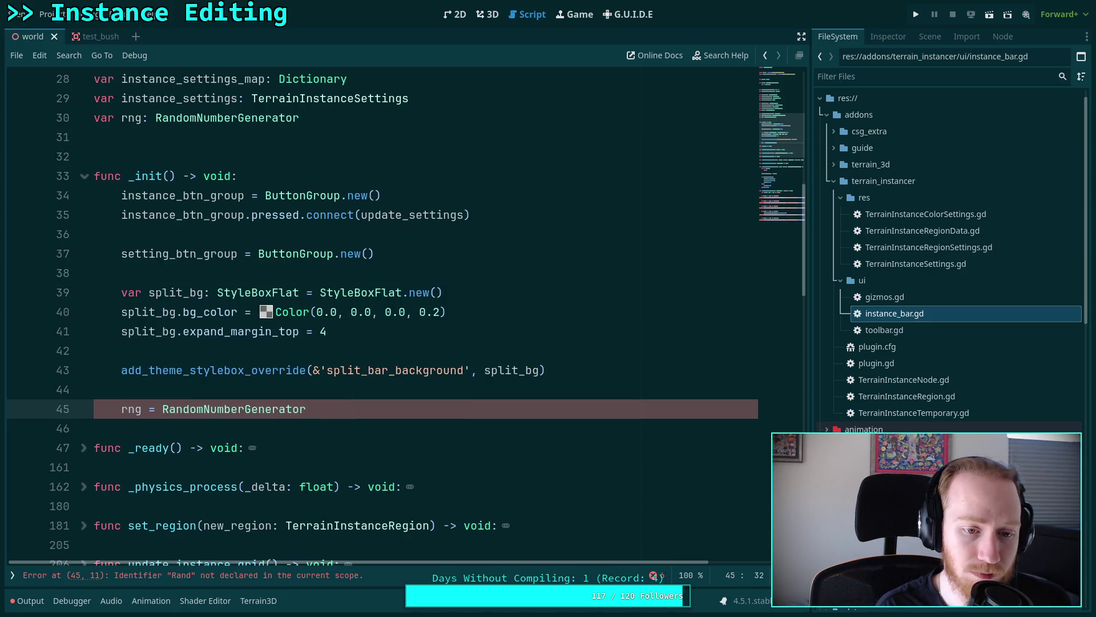
pyautogui.write('.new')
pyautogui.press('Return')
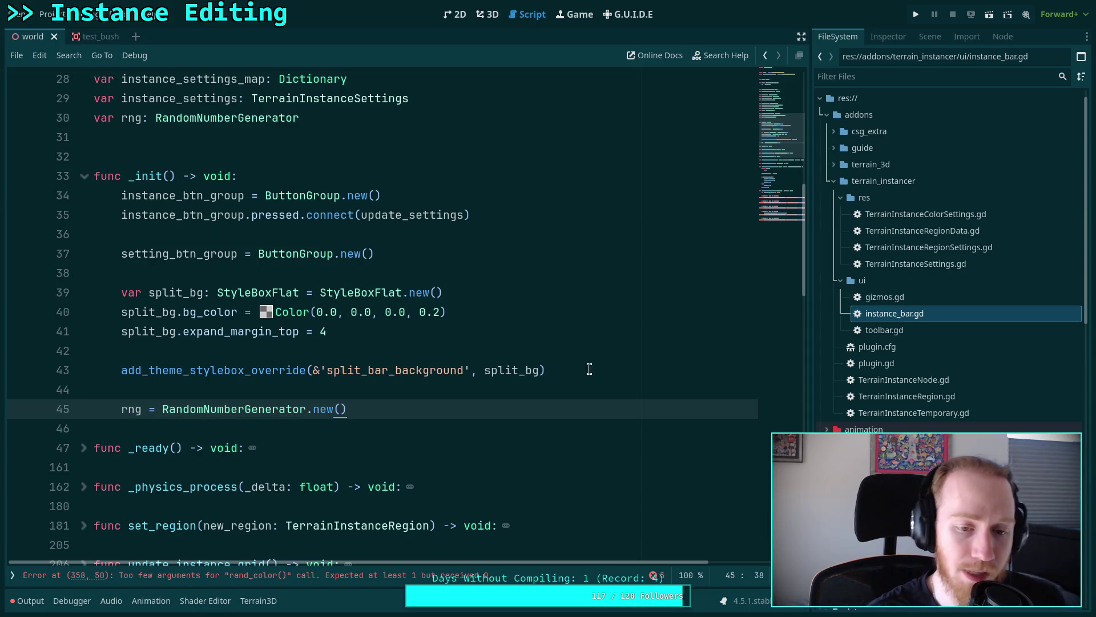
pyautogui.press('Left')
pyautogui.press('Left')
pyautogui.press('Left')
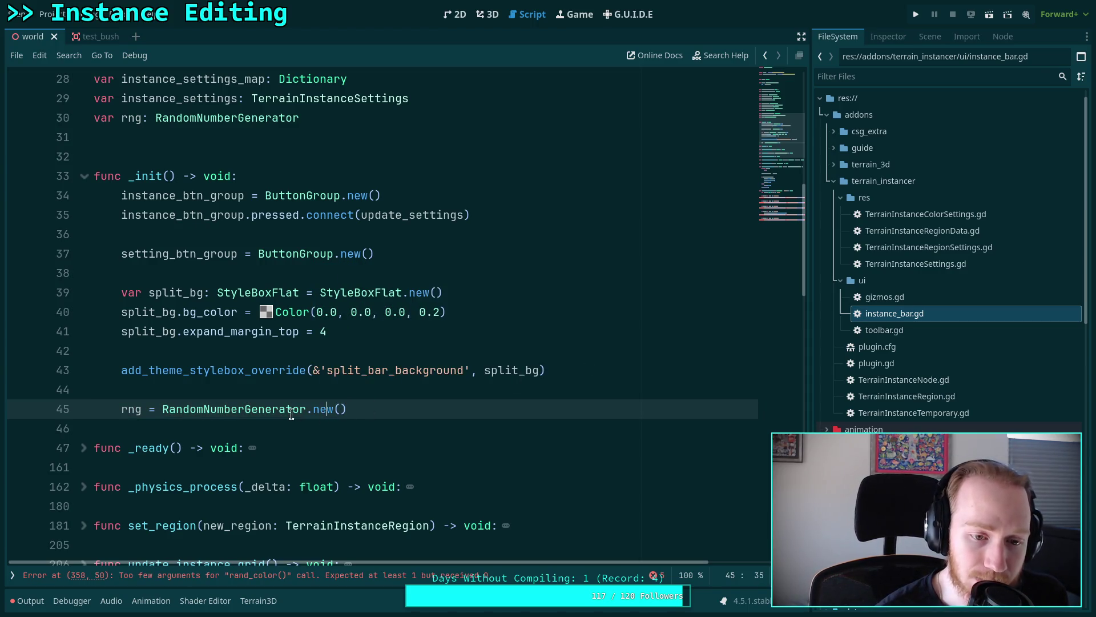
pyautogui.moveTo(285, 412)
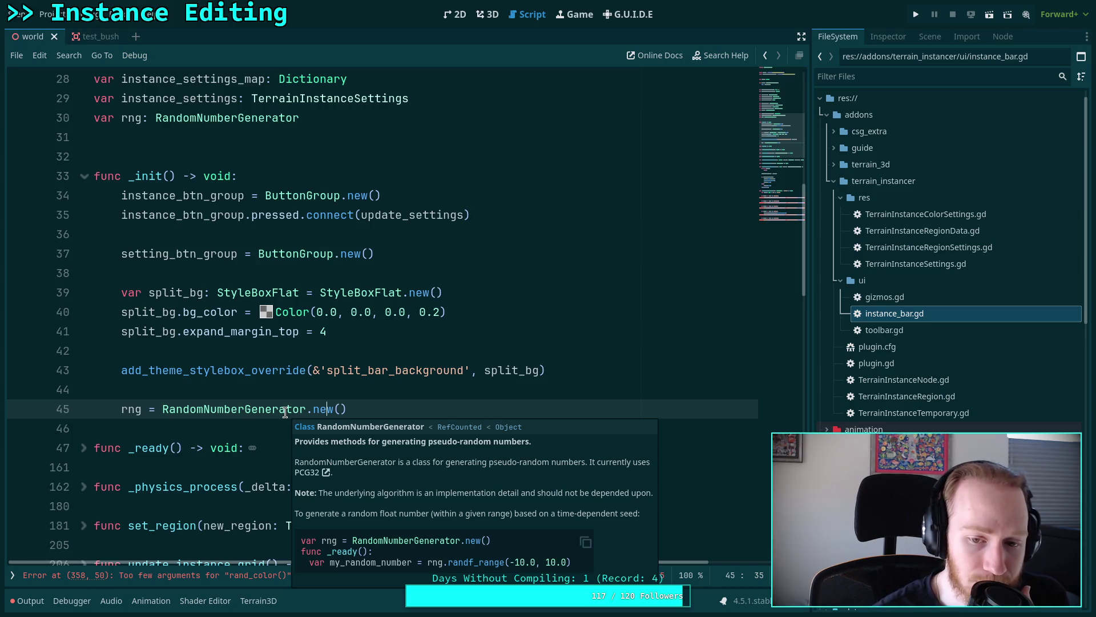
# - Look up the RandomNumberGenerator class docs and read its randomize() method and seed description
pyautogui.rightClick(285, 413)
pyautogui.click(320, 605)
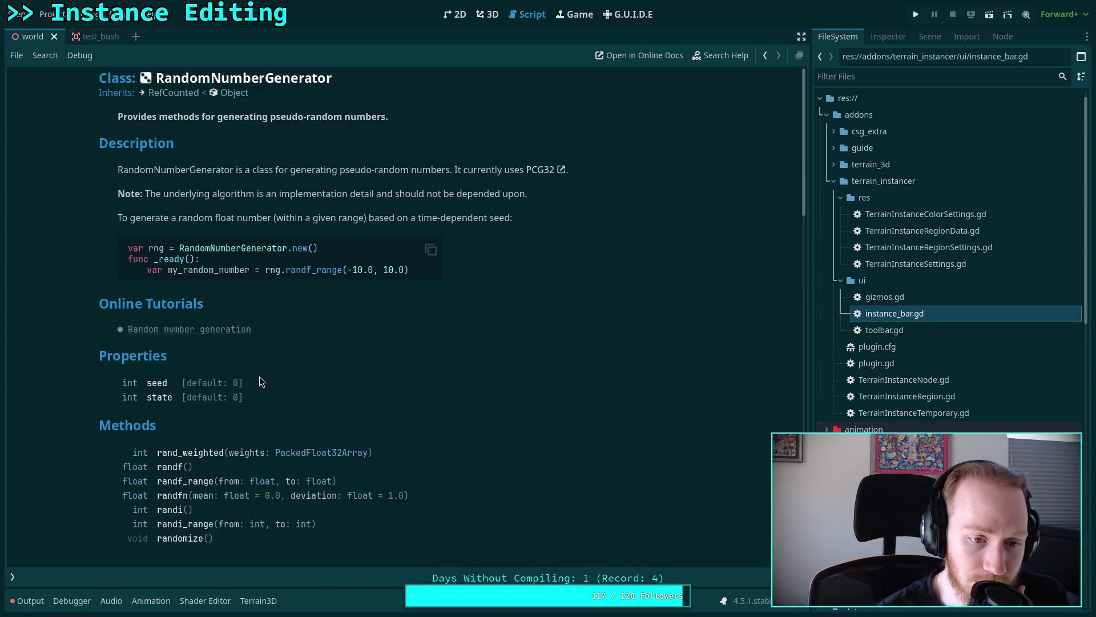
pyautogui.scroll(-3, 259, 388)
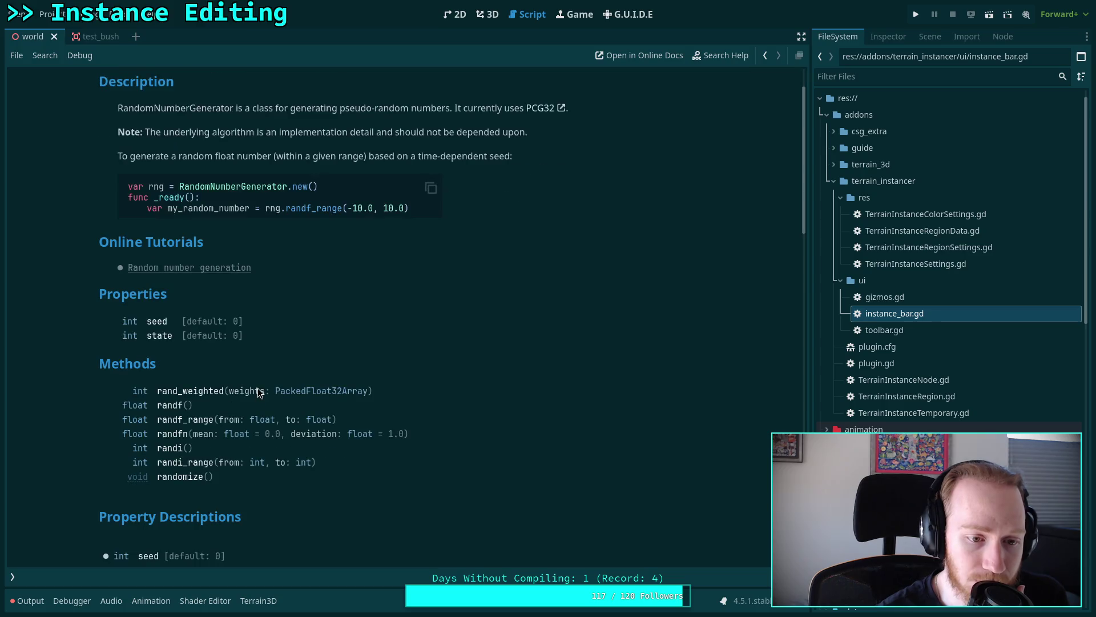
pyautogui.click(202, 477)
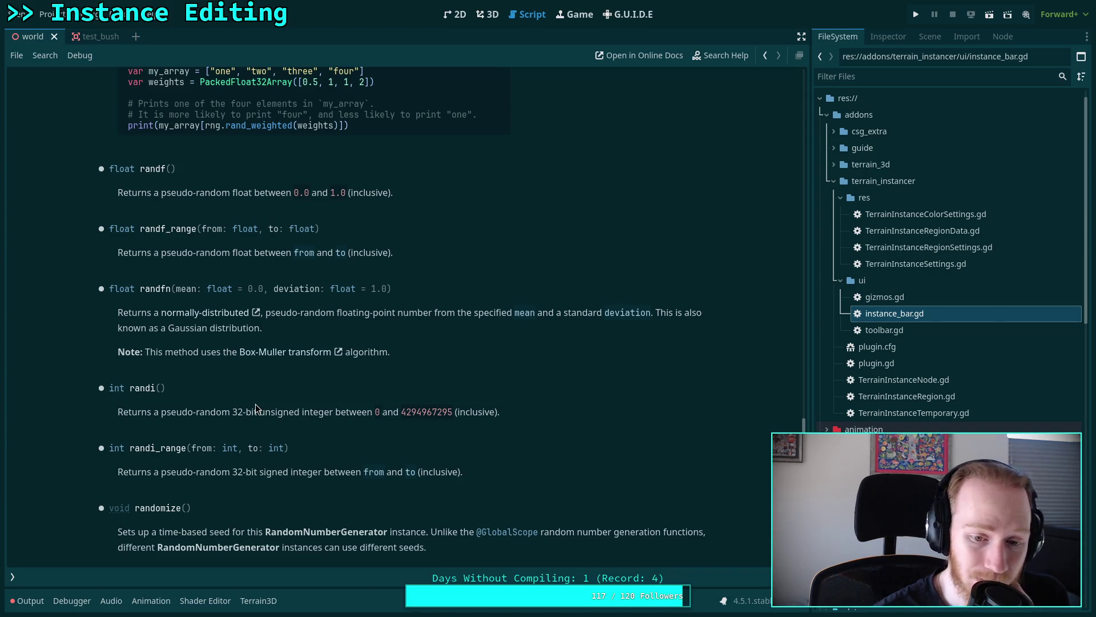
pyautogui.scroll(10, 207, 393)
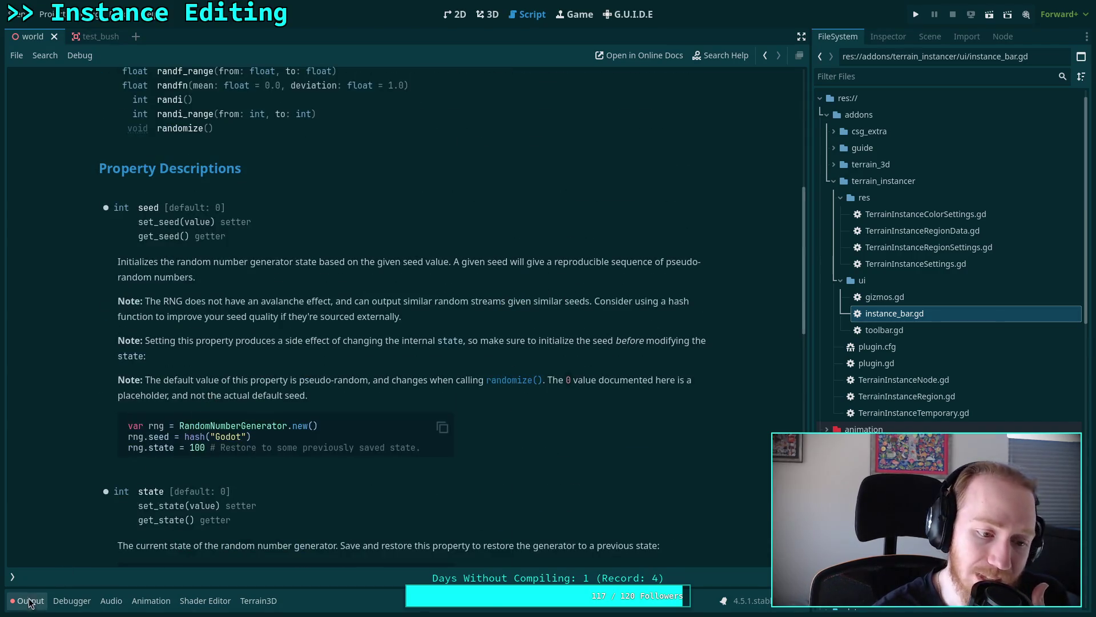
# - Return to instance_bar.gd with the scripts list hidden
pyautogui.click(12, 576)
pyautogui.click(97, 226)
pyautogui.hotkey('ctrl', '\\')
# - Add rng.randomize() on line 46, right after the rng is created
pyautogui.click(395, 411)
pyautogui.press('Return')
pyautogui.write('rng = RandomNumberGenerator.new(')
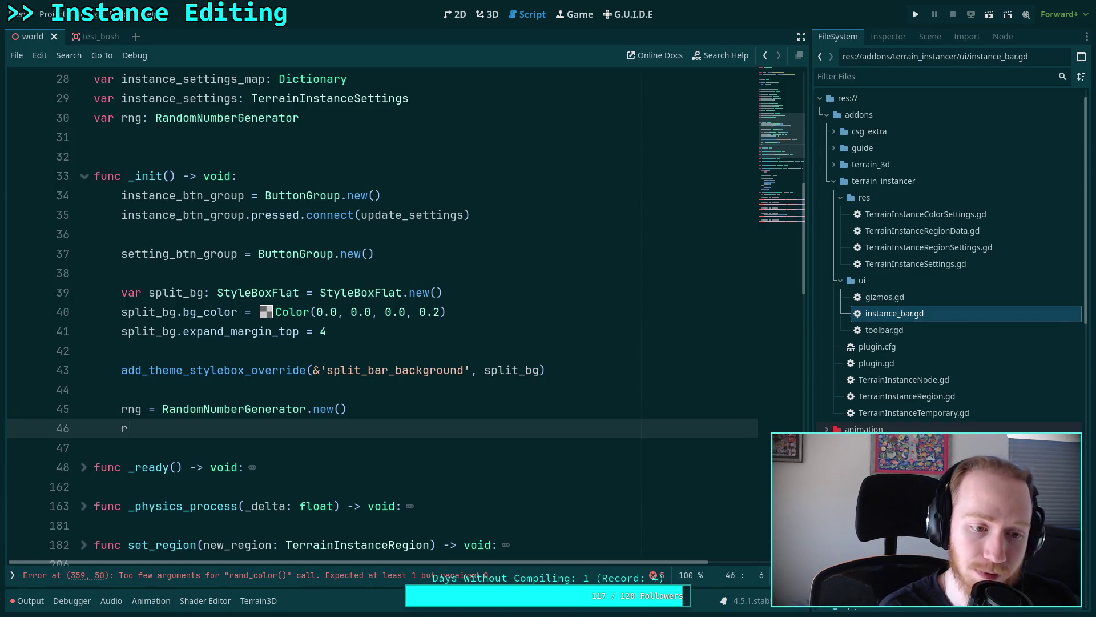
pyautogui.write('.rand')
pyautogui.press('Down')
pyautogui.press('Down')
pyautogui.press('Down')
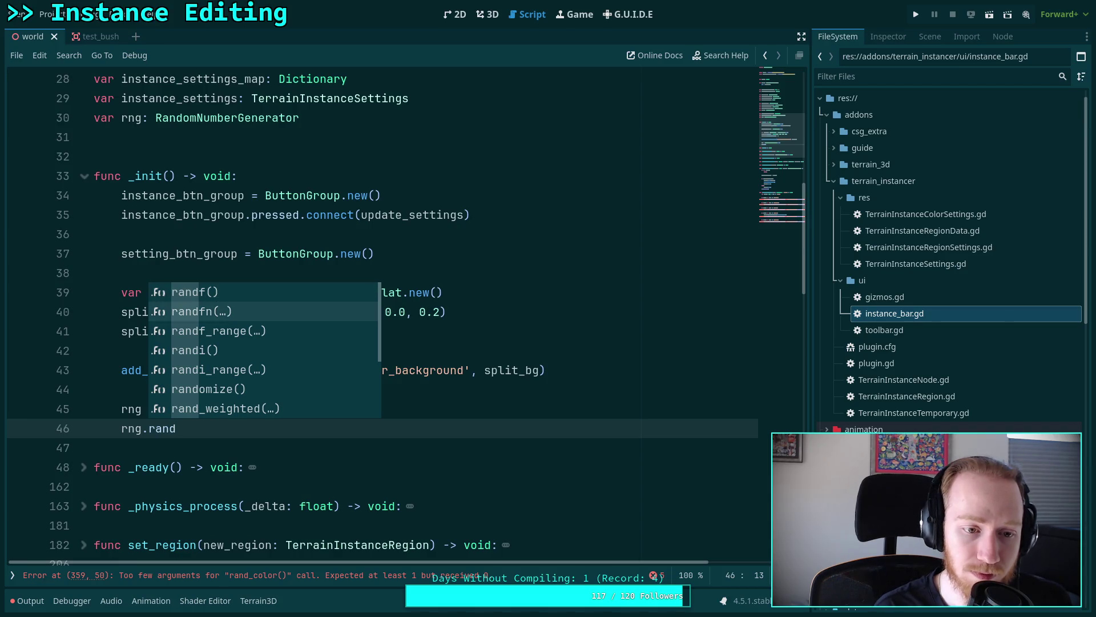
pyautogui.press('Down')
pyautogui.press('Return')
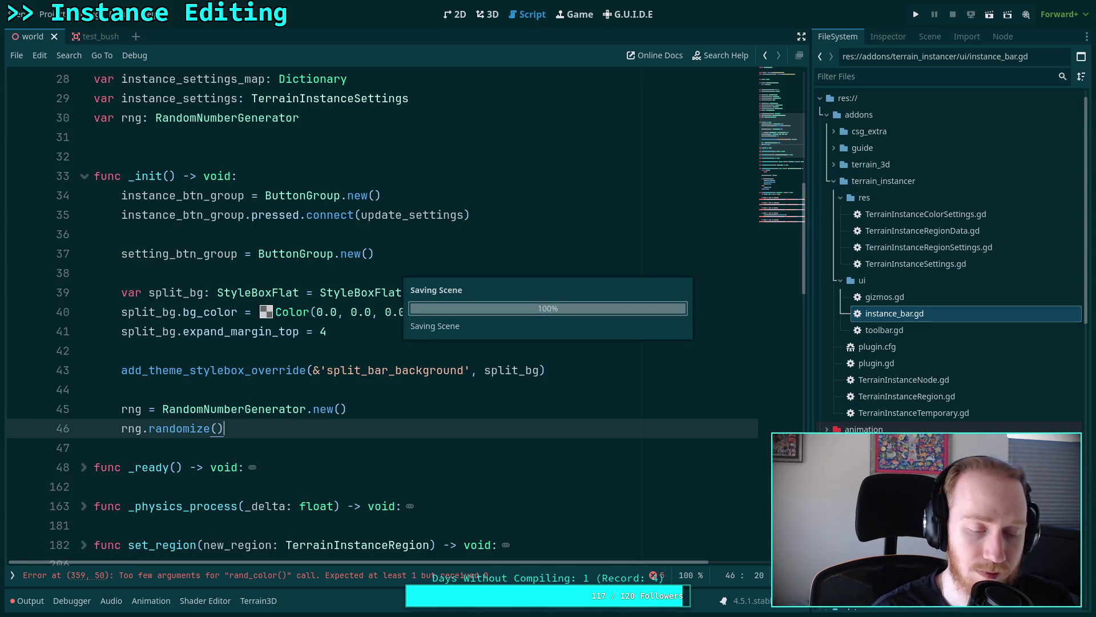
# - Pass rng into rand_color, rand_height, rand_spin, rand_tilt and rand_scale in randomize_instance
pyautogui.scroll(-10, 321, 389)
pyautogui.scroll(-2, 321, 389)
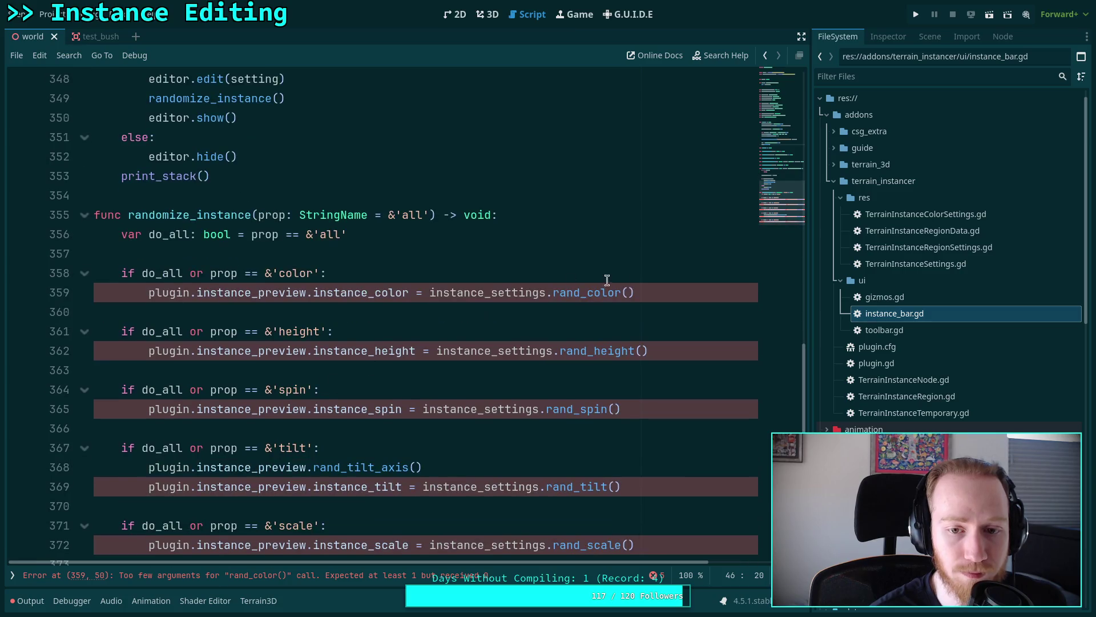
pyautogui.click(629, 291)
pyautogui.write('rng')
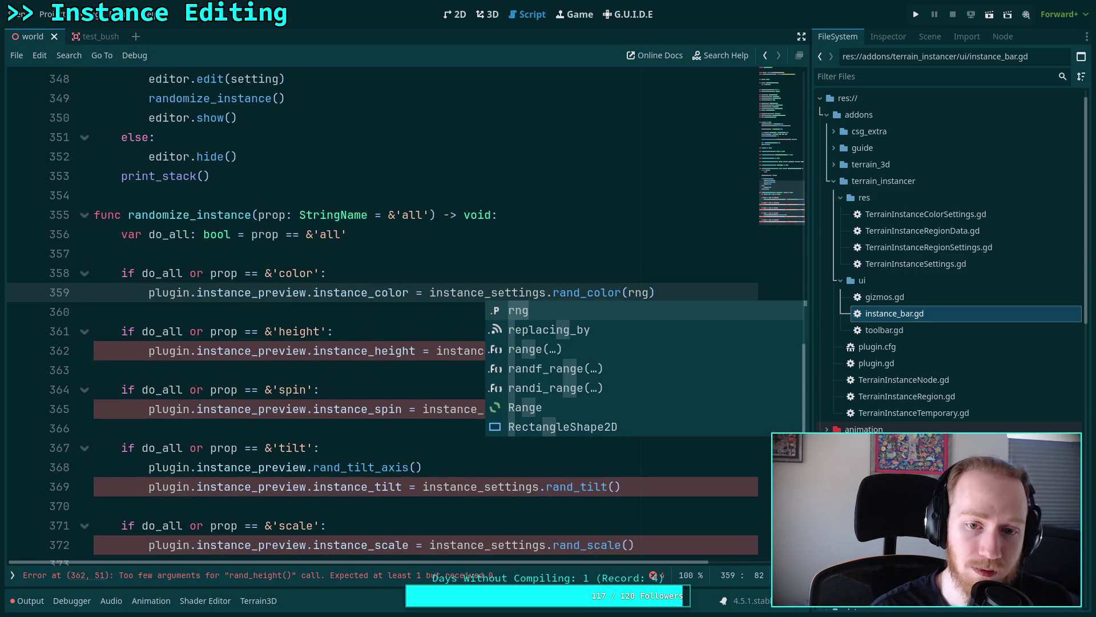
pyautogui.press('Escape')
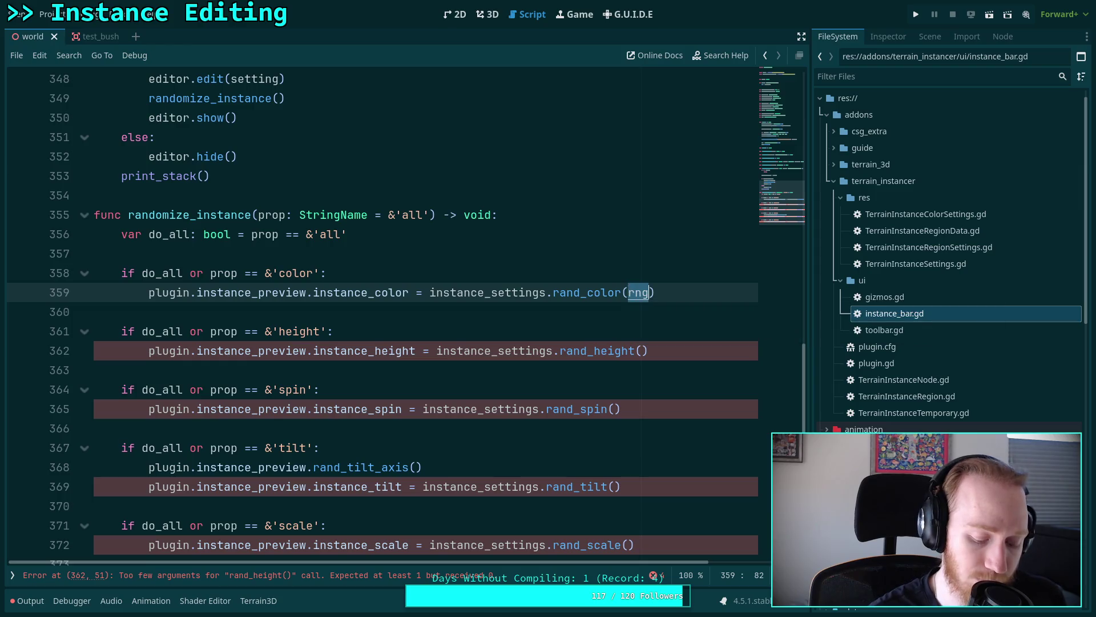
pyautogui.click(641, 350)
pyautogui.write('rng')
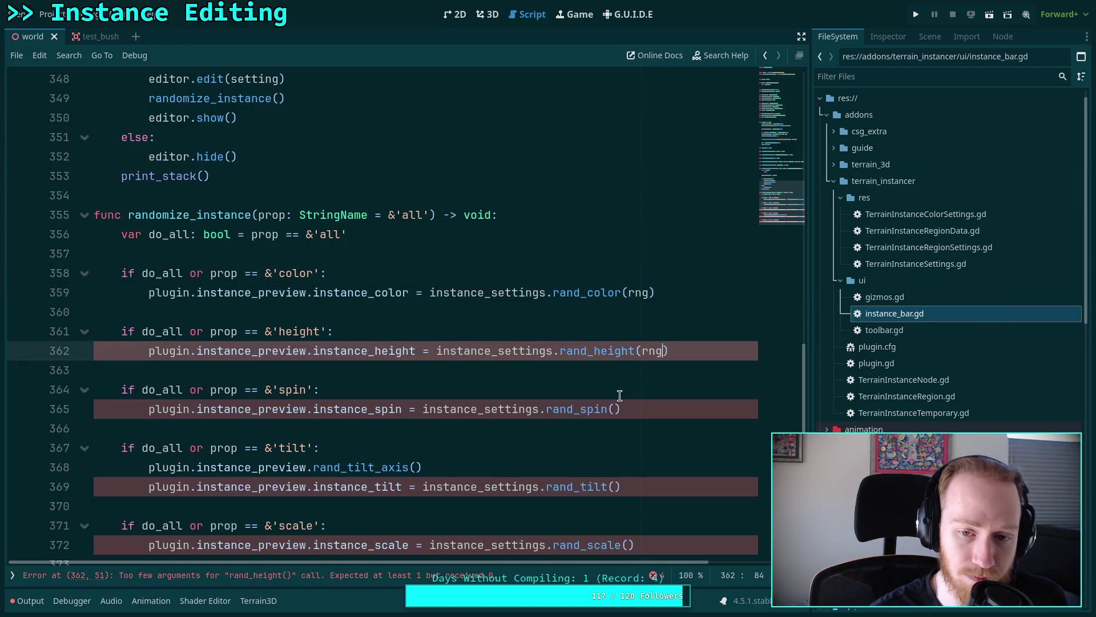
pyautogui.click(615, 409)
pyautogui.write('rng')
pyautogui.click(615, 487)
pyautogui.write('rng')
pyautogui.click(627, 545)
pyautogui.write('rng')
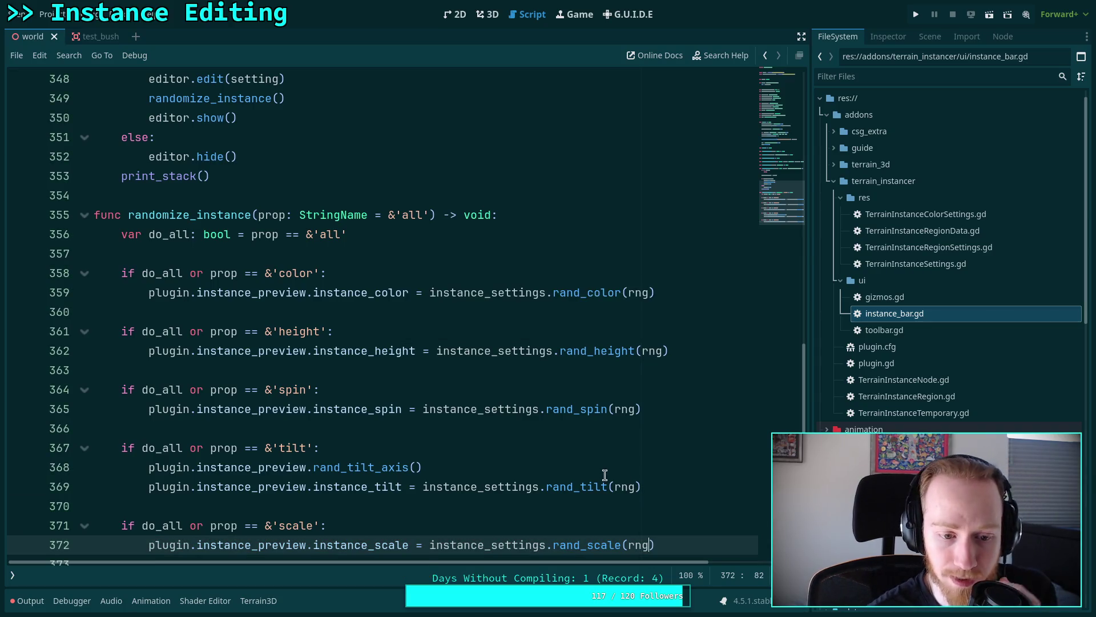
pyautogui.click(64, 15)
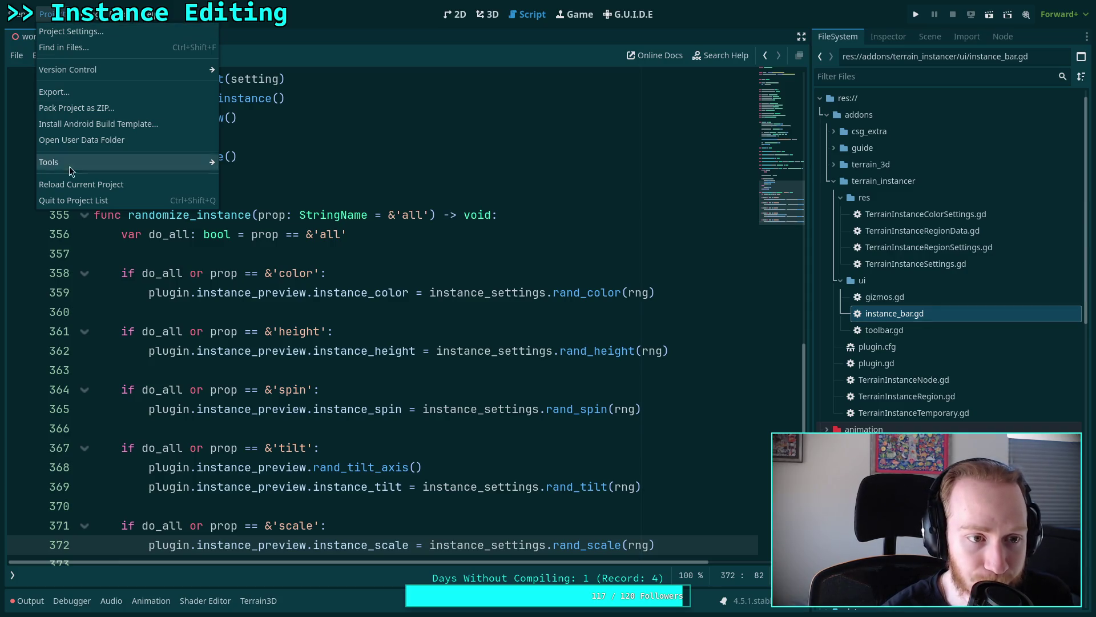
# - Reload the current project, check the Output panel, and show the 3D world scene
pyautogui.click(81, 184)
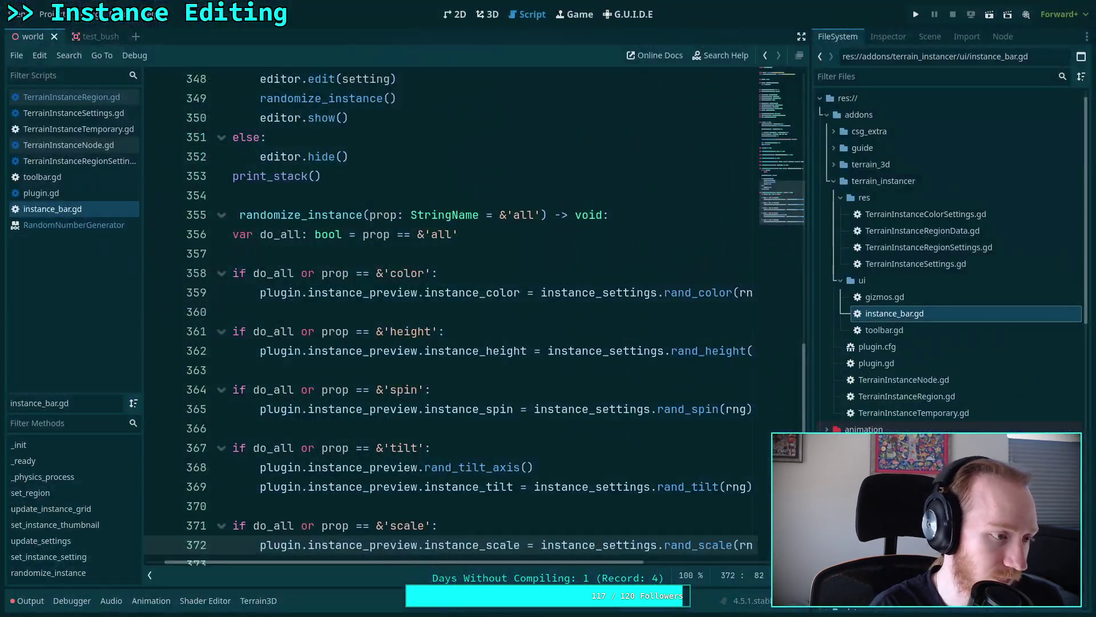
pyautogui.click(692, 350)
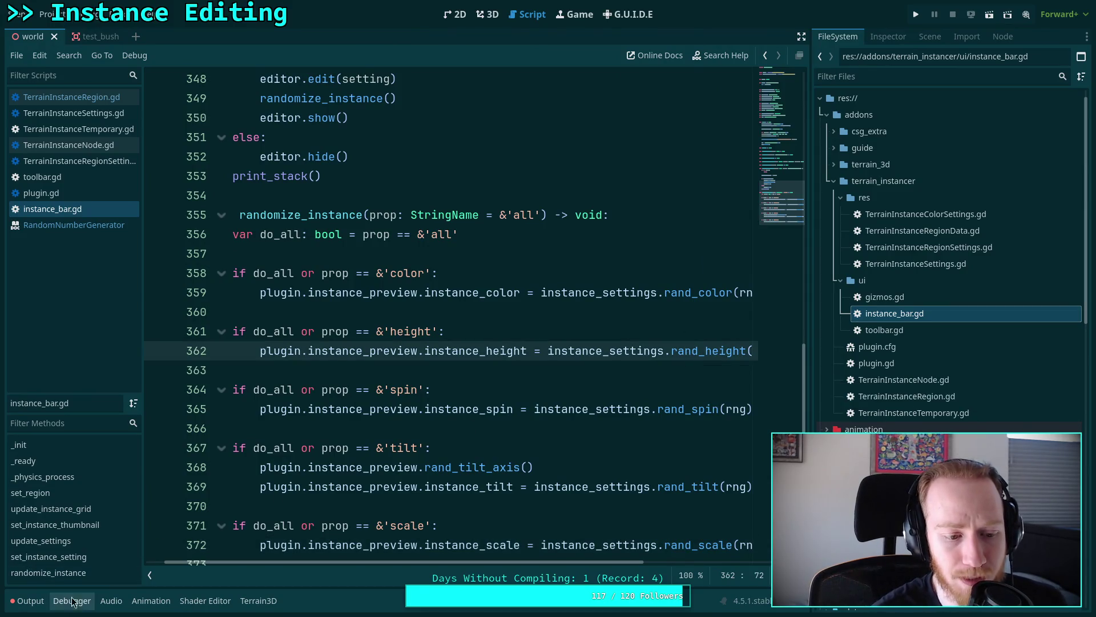
pyautogui.click(27, 600)
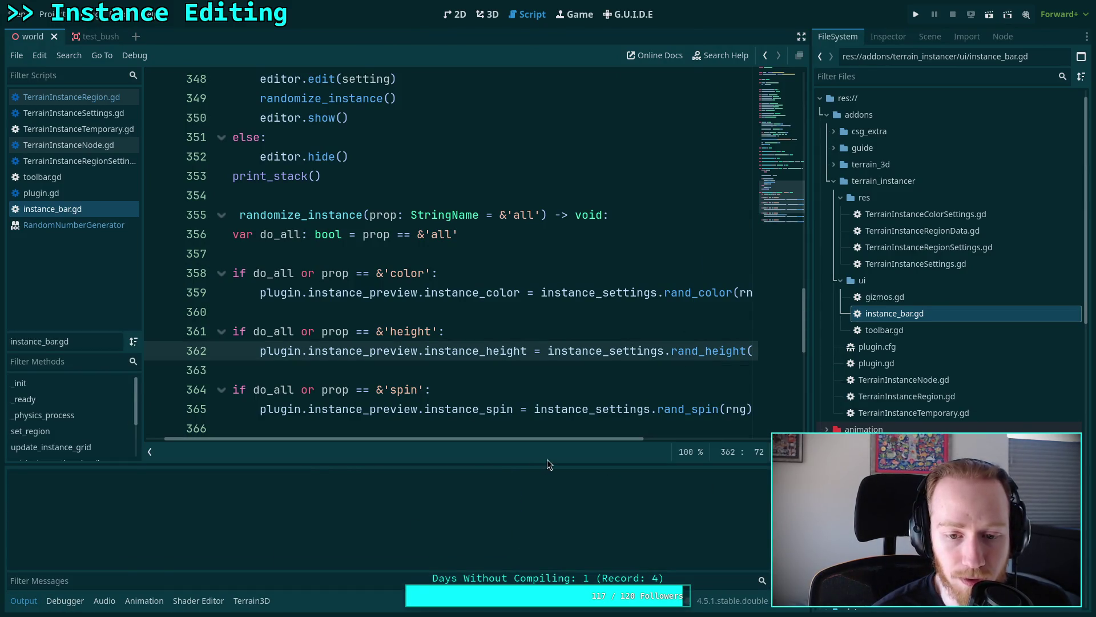
pyautogui.click(27, 600)
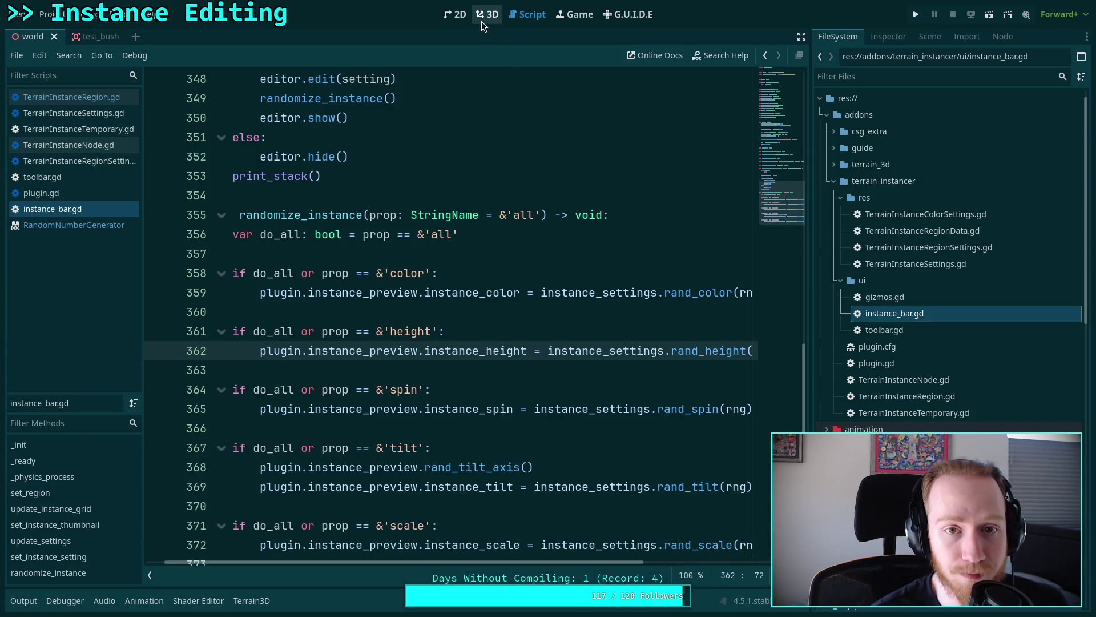
pyautogui.click(482, 17)
pyautogui.click(889, 37)
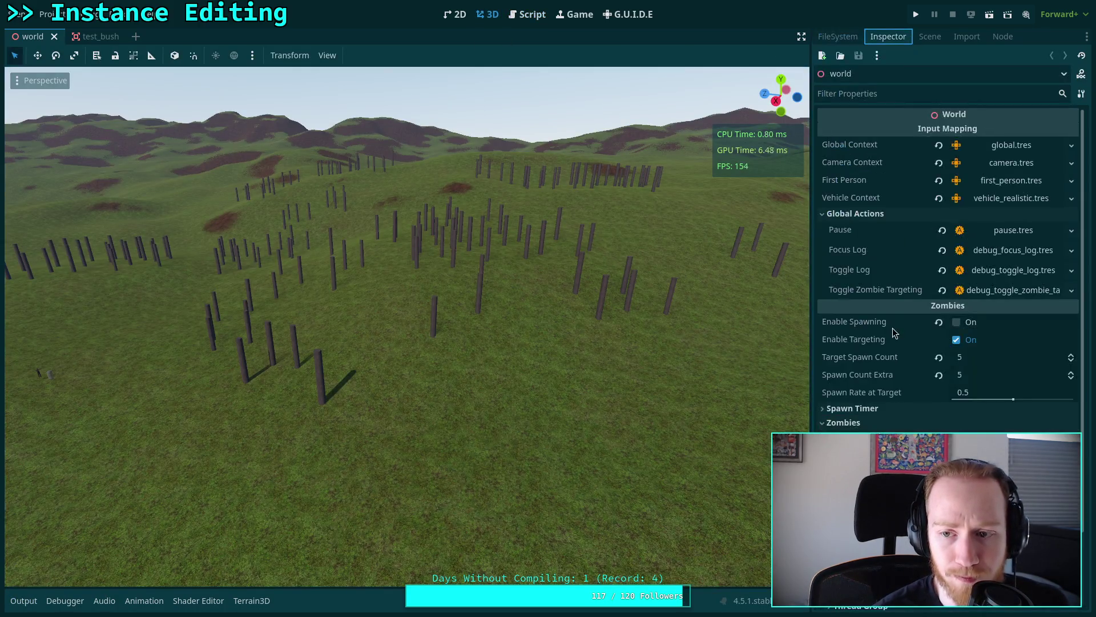
# - Select the TerrainInstanceRegion node and expand its TREE instance settings
pyautogui.click(930, 36)
pyautogui.click(901, 326)
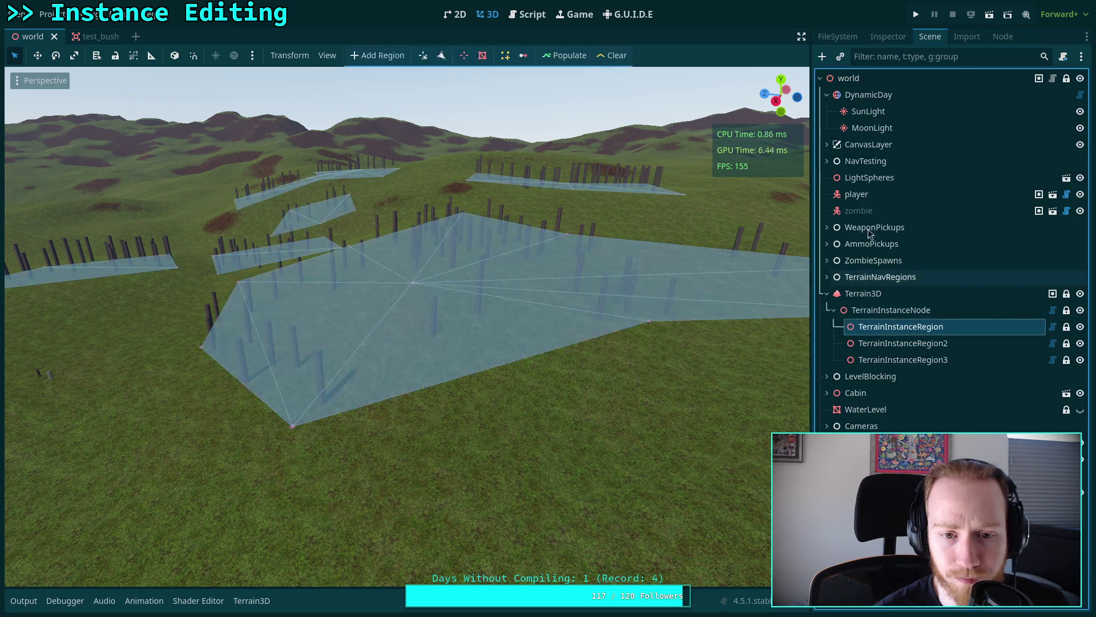
pyautogui.click(888, 36)
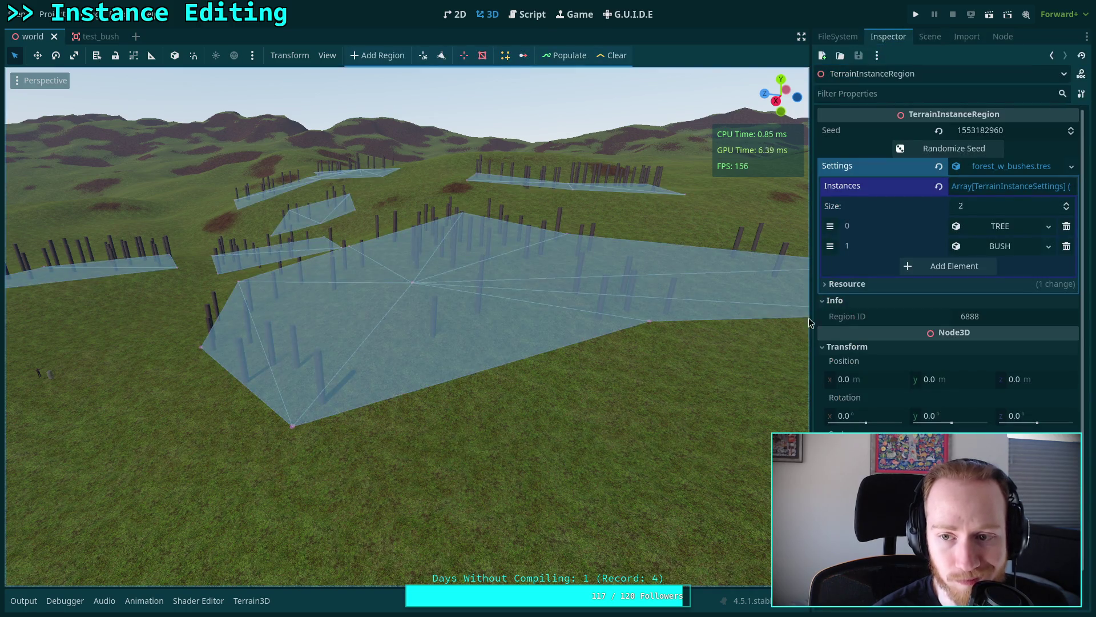
pyautogui.click(1022, 229)
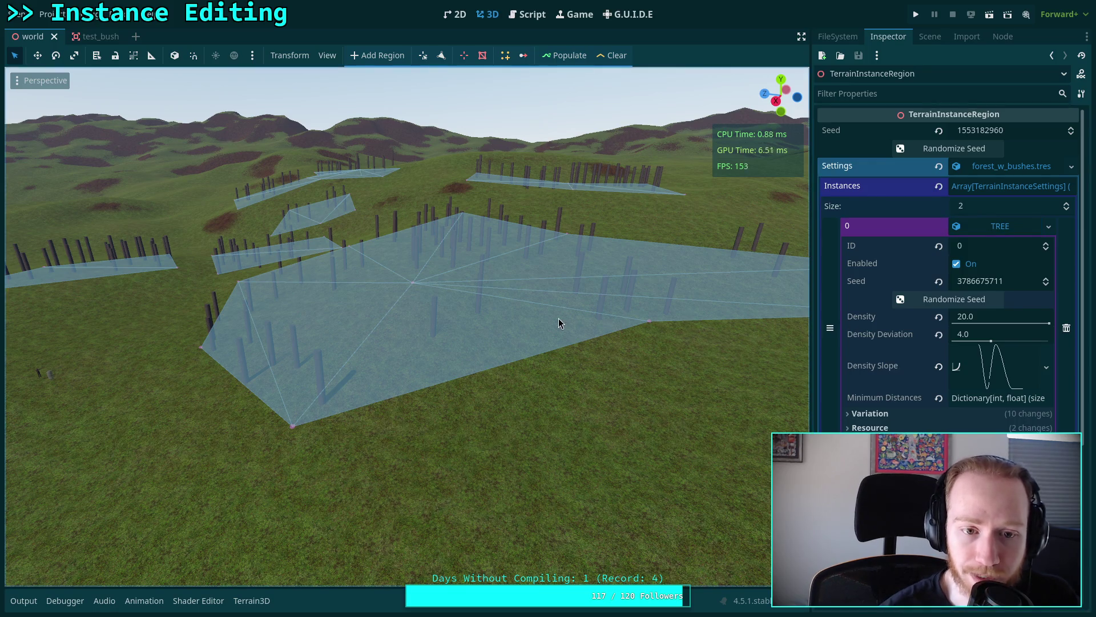
# - Clear and populate the trees, then read the roundi errors and 0 instances in Output
pyautogui.click(612, 55)
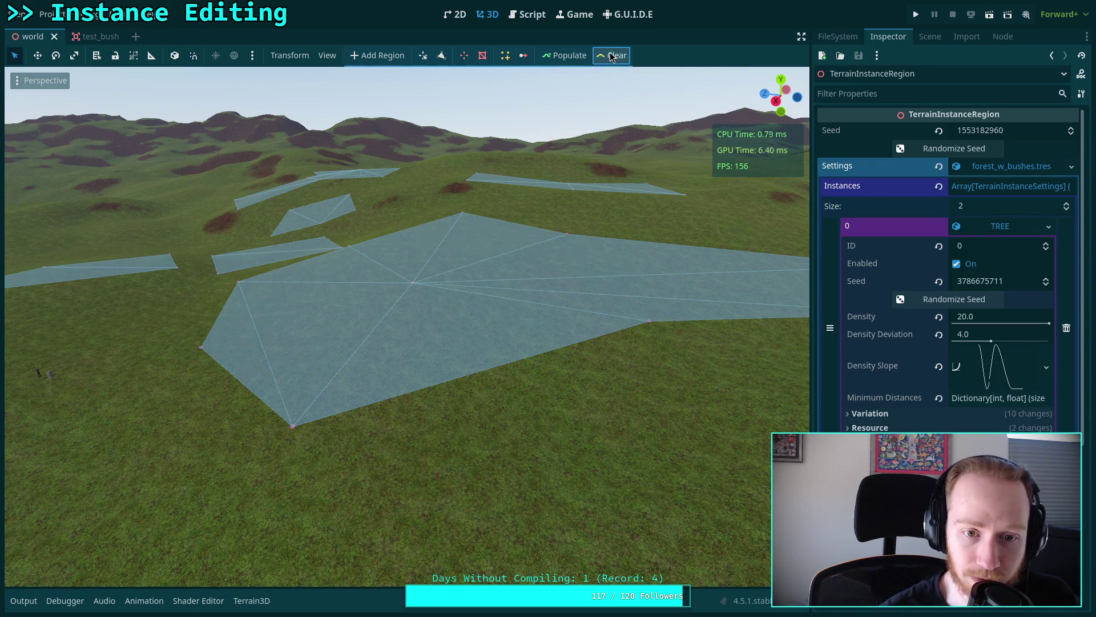
pyautogui.click(563, 55)
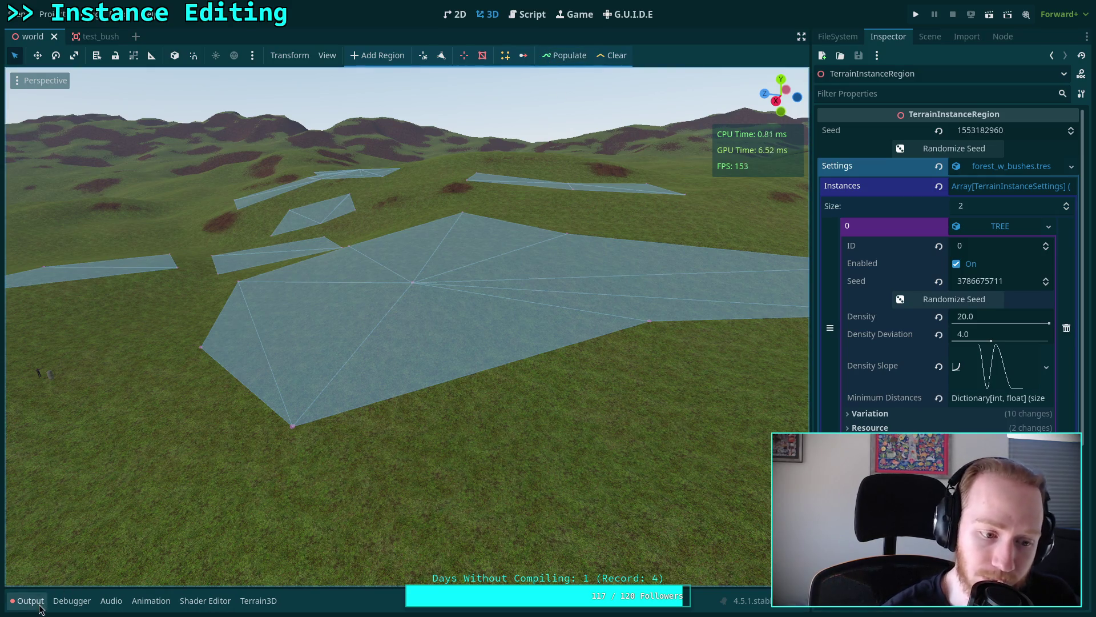
pyautogui.click(29, 601)
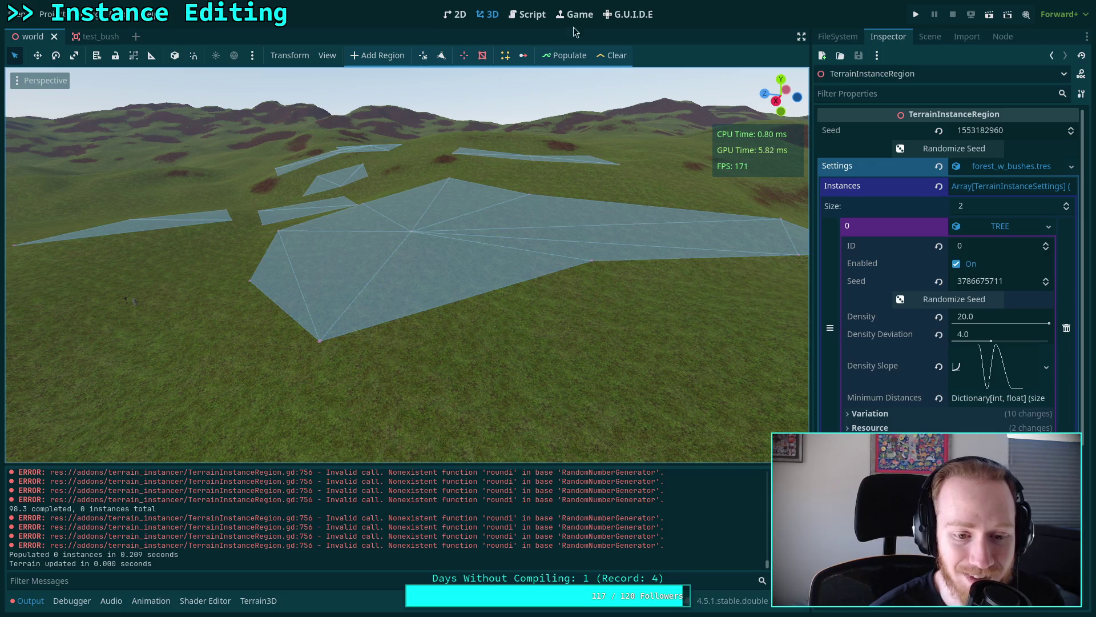
pyautogui.click(536, 22)
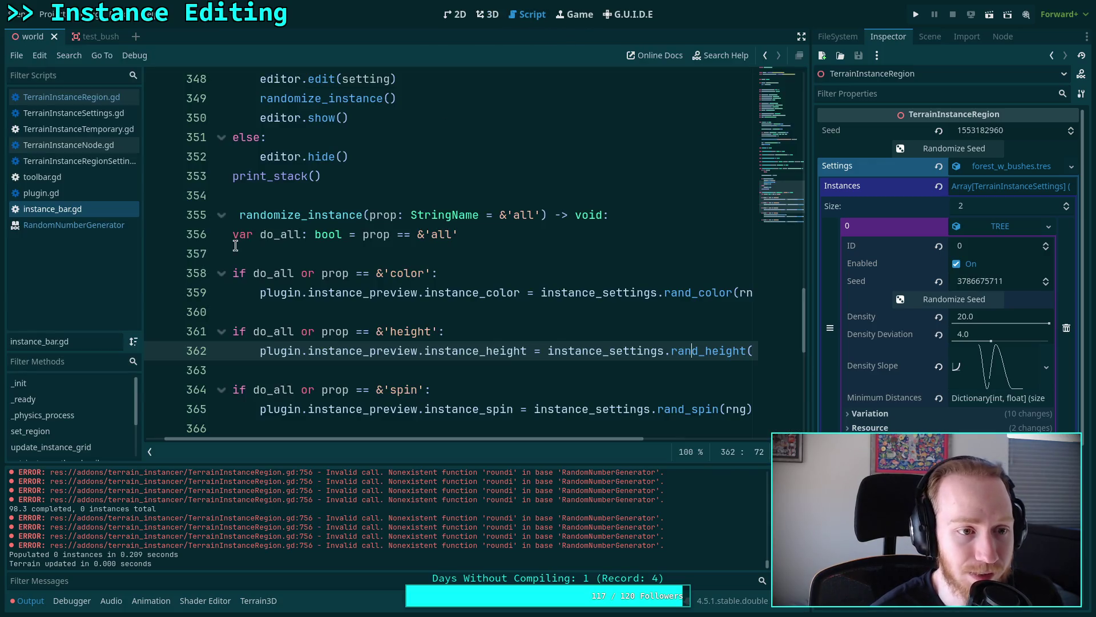
# - Change rng.roundi to roundi on line 756 of TerrainInstanceRegion.gd and save
pyautogui.click(110, 97)
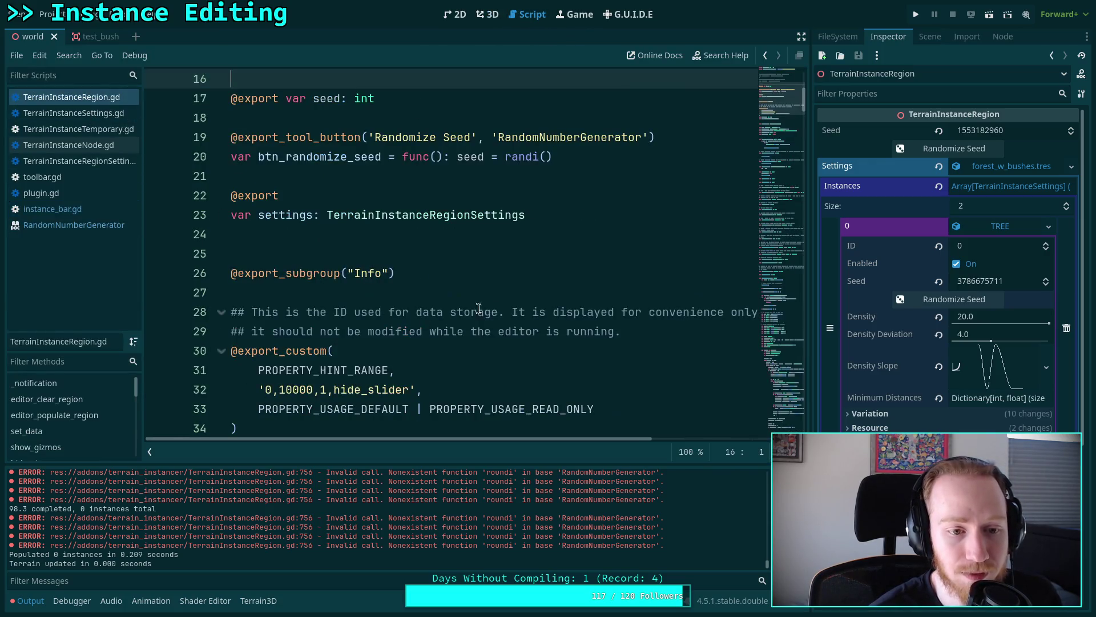
pyautogui.scroll(3, 788, 149)
pyautogui.scroll(-15, 788, 149)
pyautogui.moveTo(788, 150); pyautogui.dragTo(787, 336)
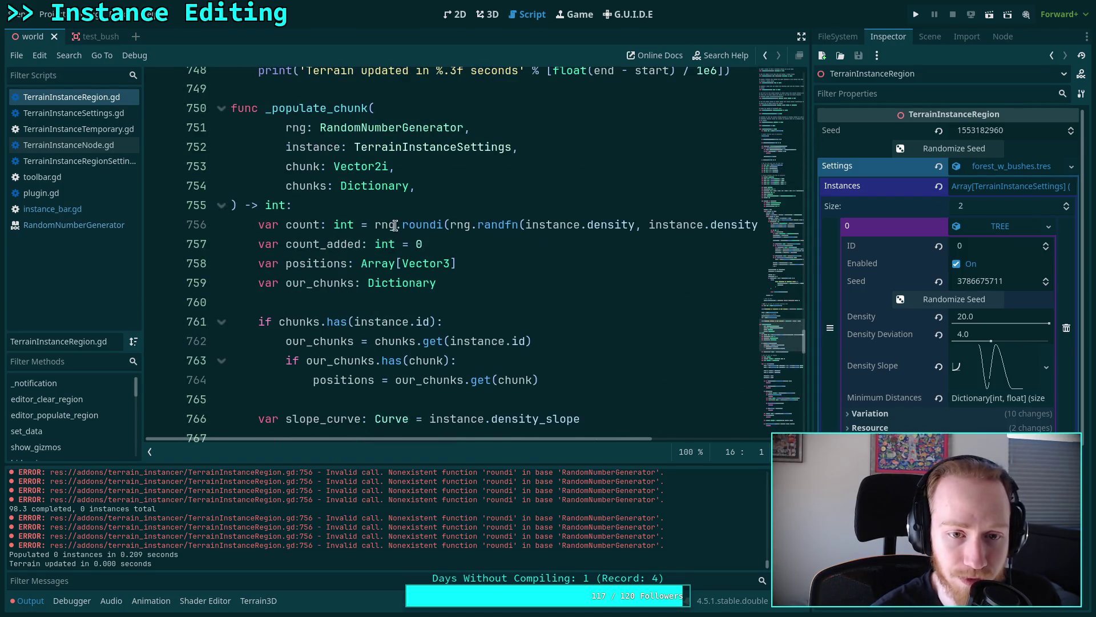
pyautogui.doubleClick(394, 226)
pyautogui.press('Delete')
pyautogui.press('Delete')
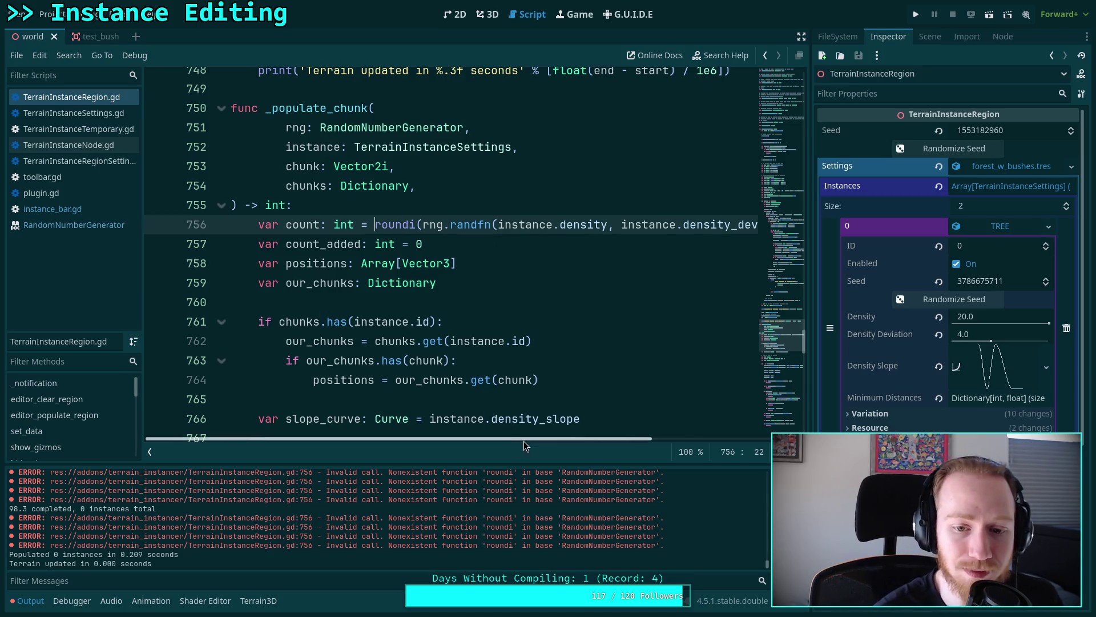
pyautogui.hscroll(3, 525, 439)
pyautogui.hscroll(-3, 525, 439)
pyautogui.click(533, 303)
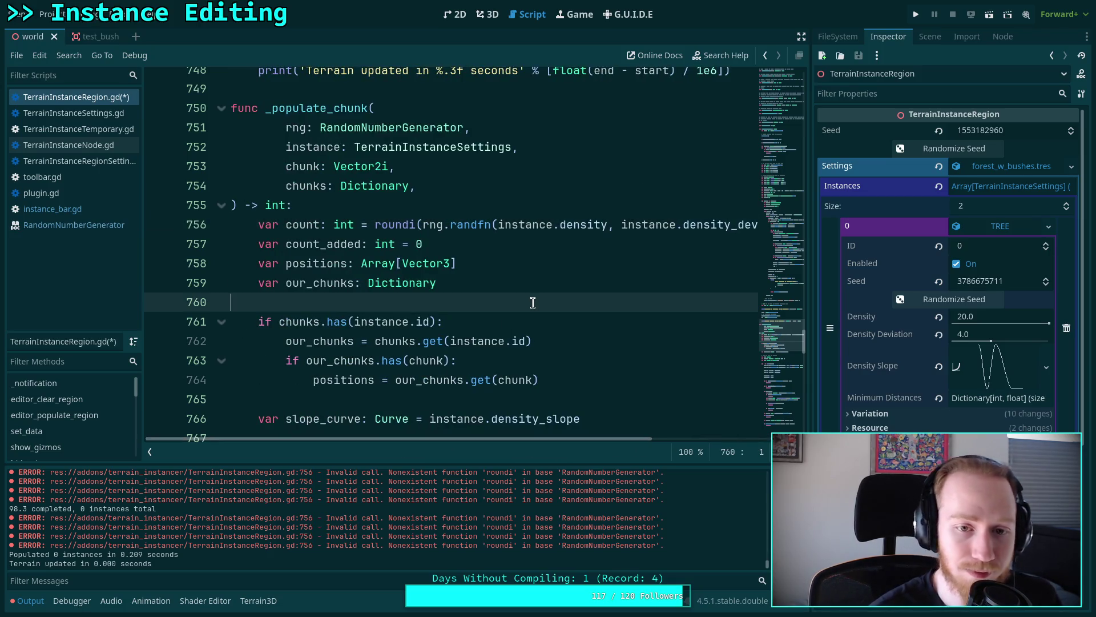
pyautogui.hotkey('ctrl', 's')
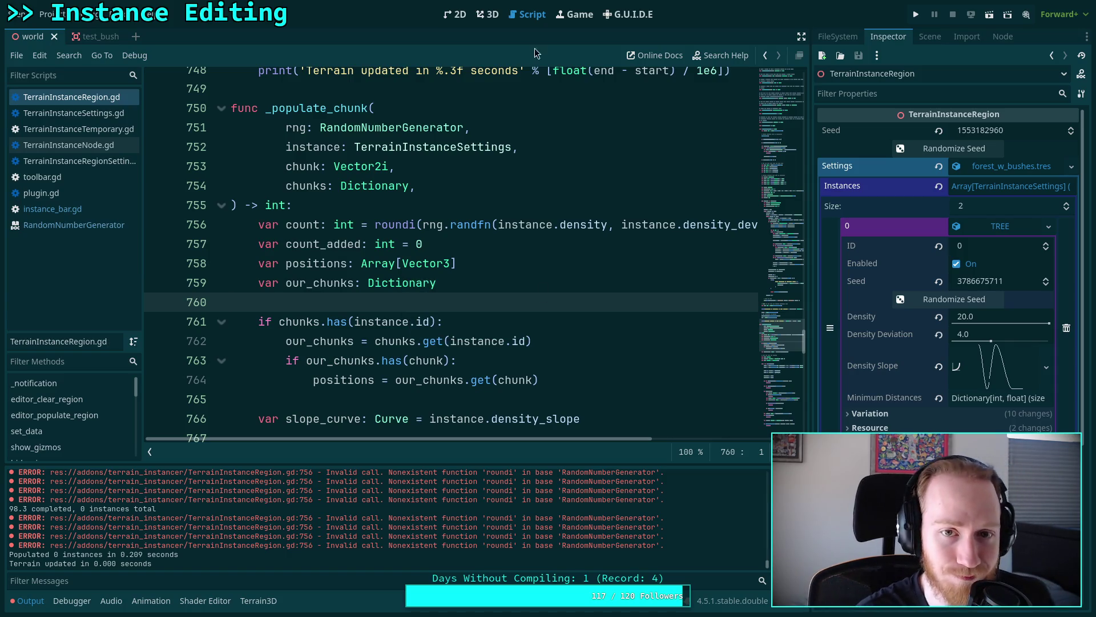
pyautogui.click(487, 14)
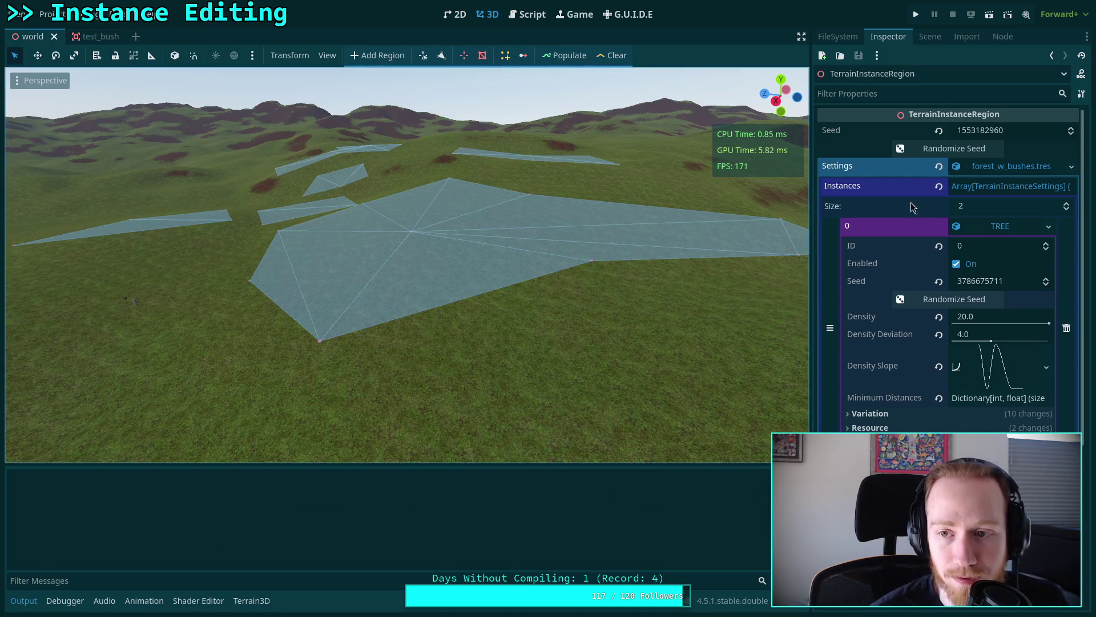
# - Populate, clear and repopulate the regions, scattering 168 tree instances without errors
pyautogui.click(570, 55)
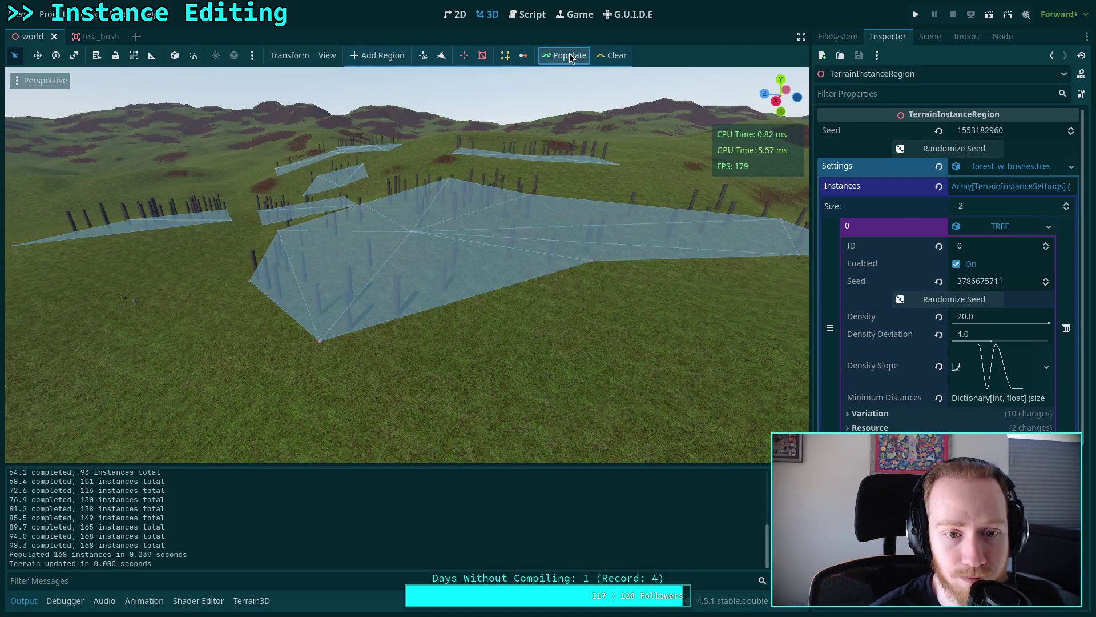
pyautogui.moveTo(428, 355)
pyautogui.mouseDown()
pyautogui.moveTo(543, 366)
pyautogui.moveTo(480, 365)
pyautogui.moveTo(382, 511)
pyautogui.mouseUp()
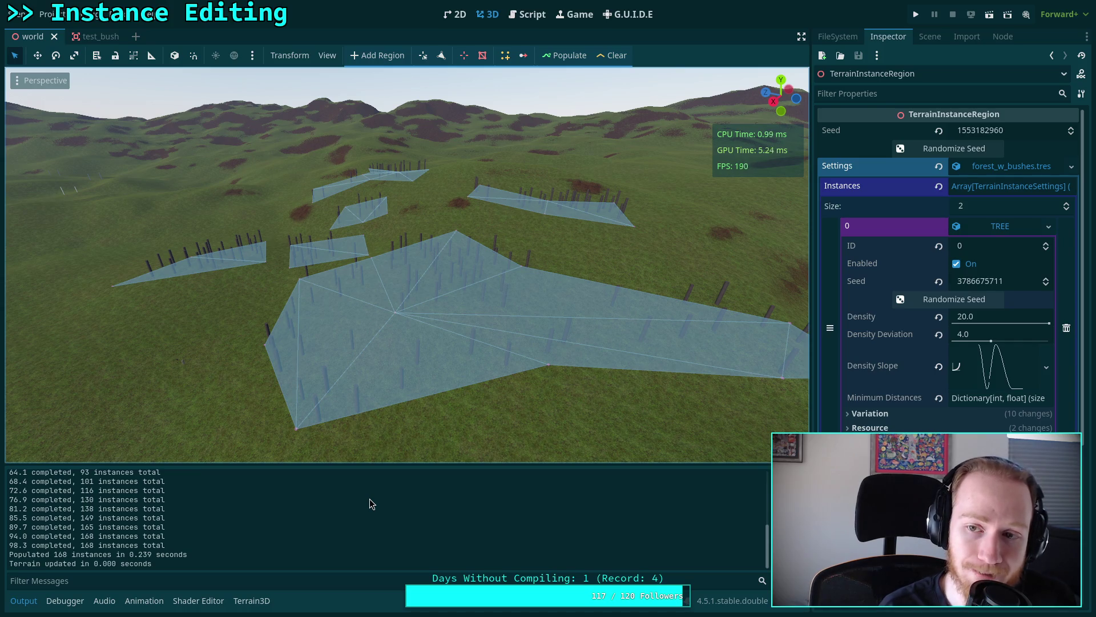
pyautogui.click(582, 55)
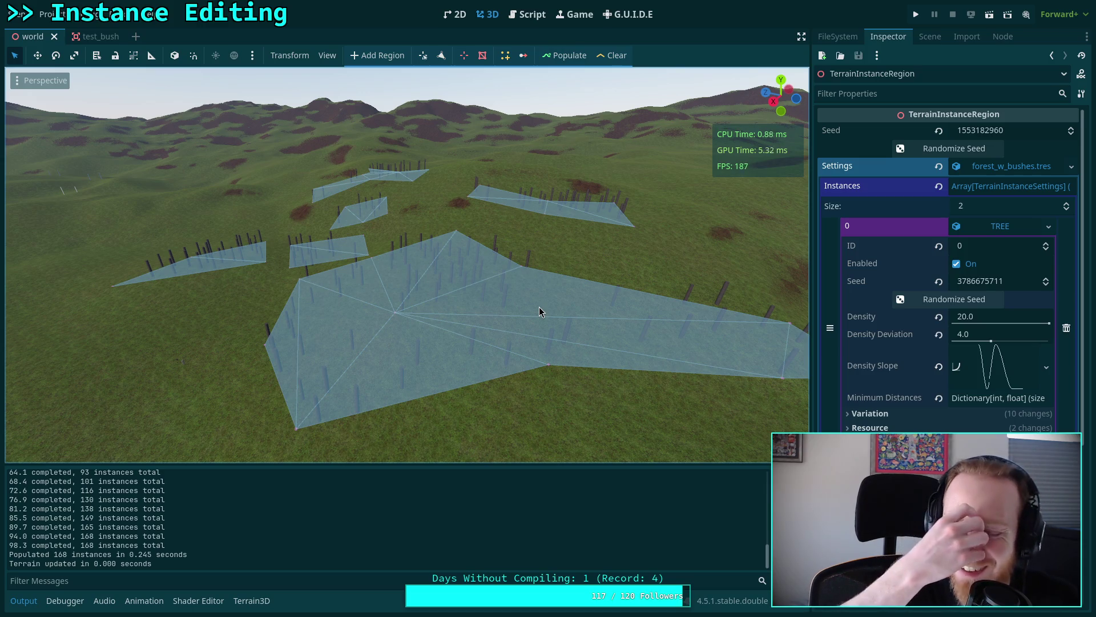
pyautogui.click(564, 56)
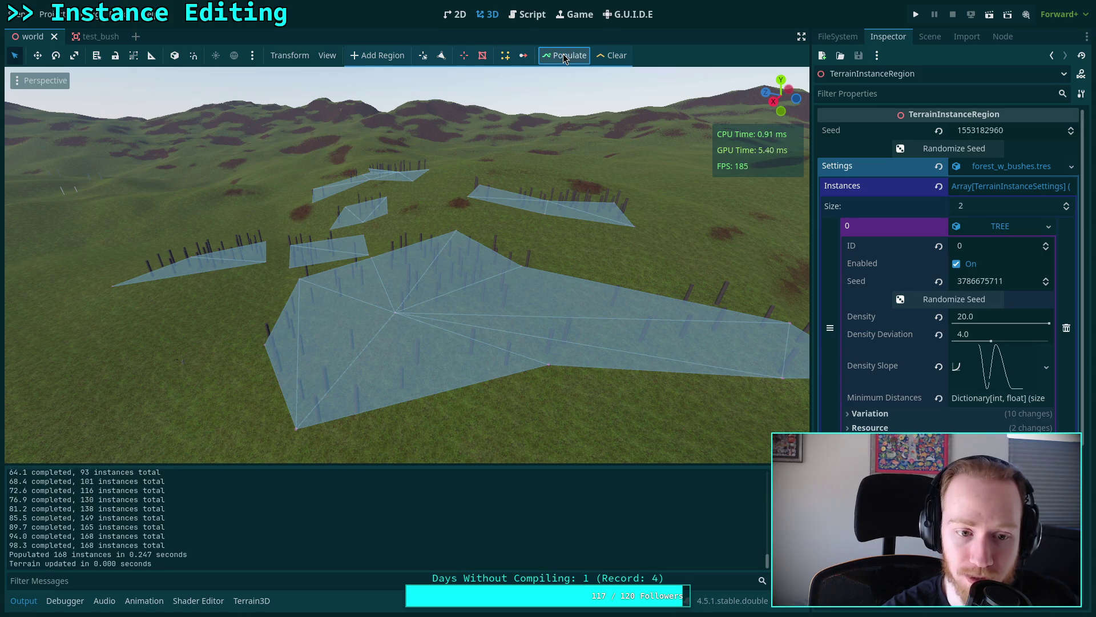
pyautogui.click(604, 60)
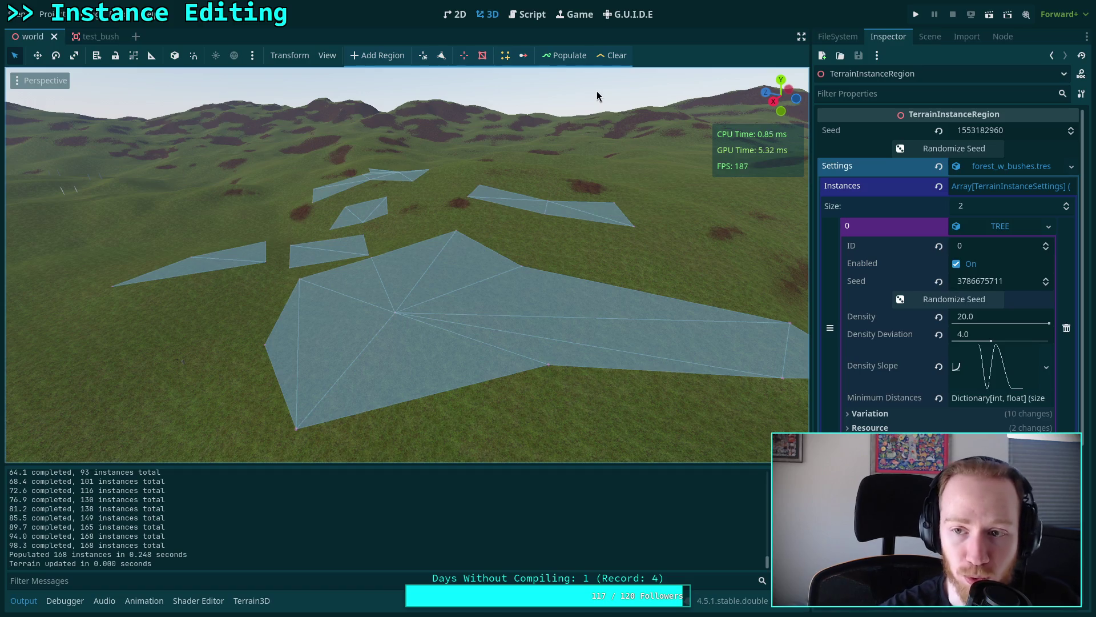
pyautogui.click(565, 56)
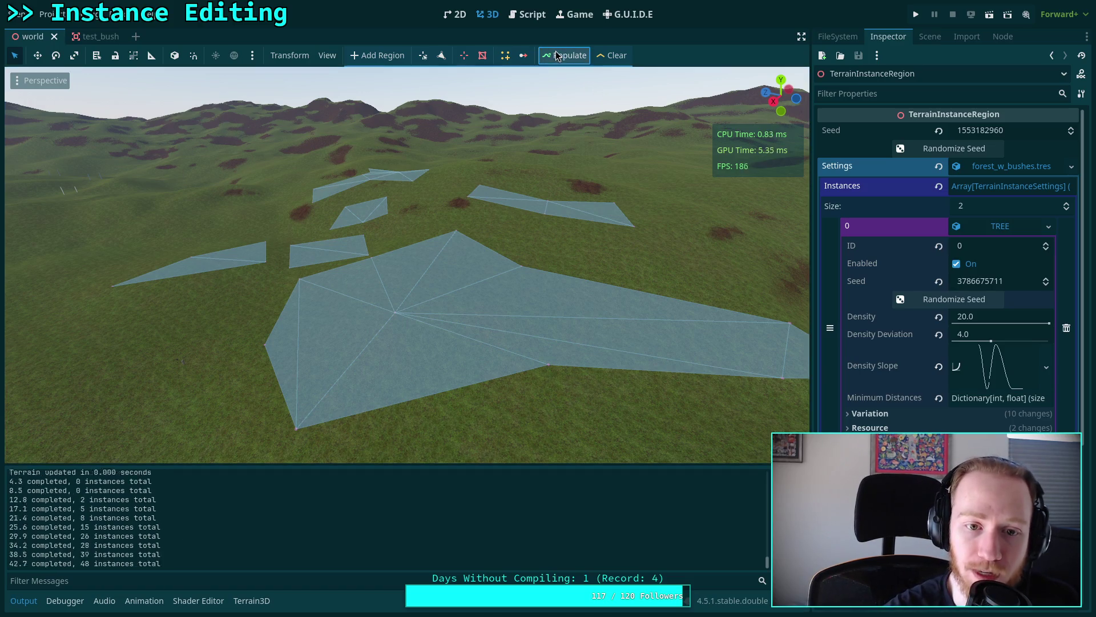
# - Repopulate with the seed raised by one, empty the Density Slope curve, and save the forest settings
pyautogui.click(1071, 127)
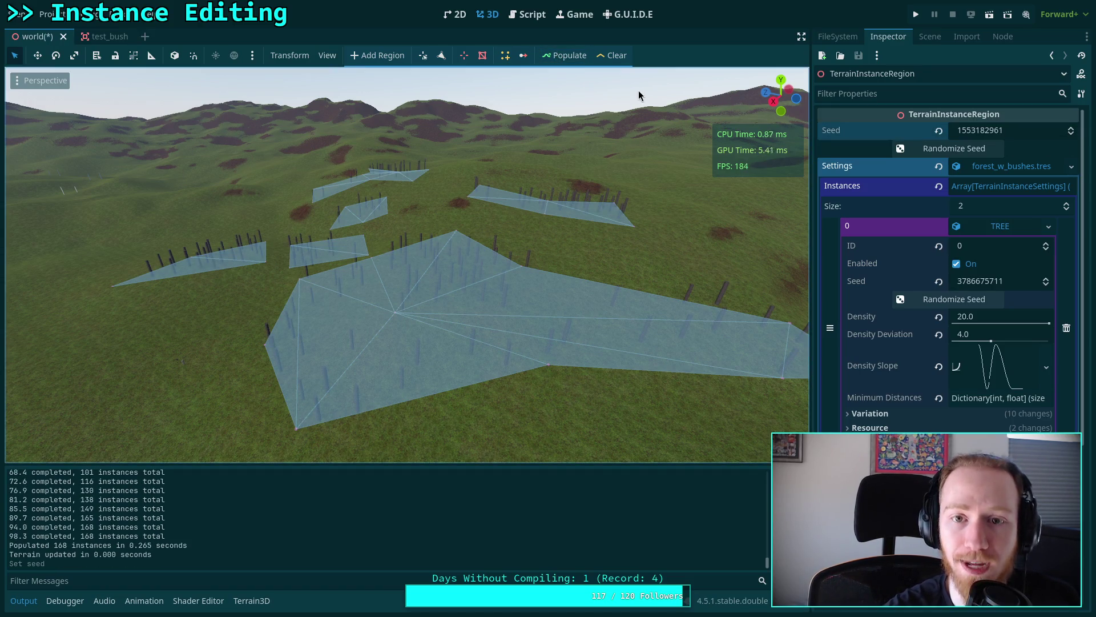
pyautogui.click(563, 57)
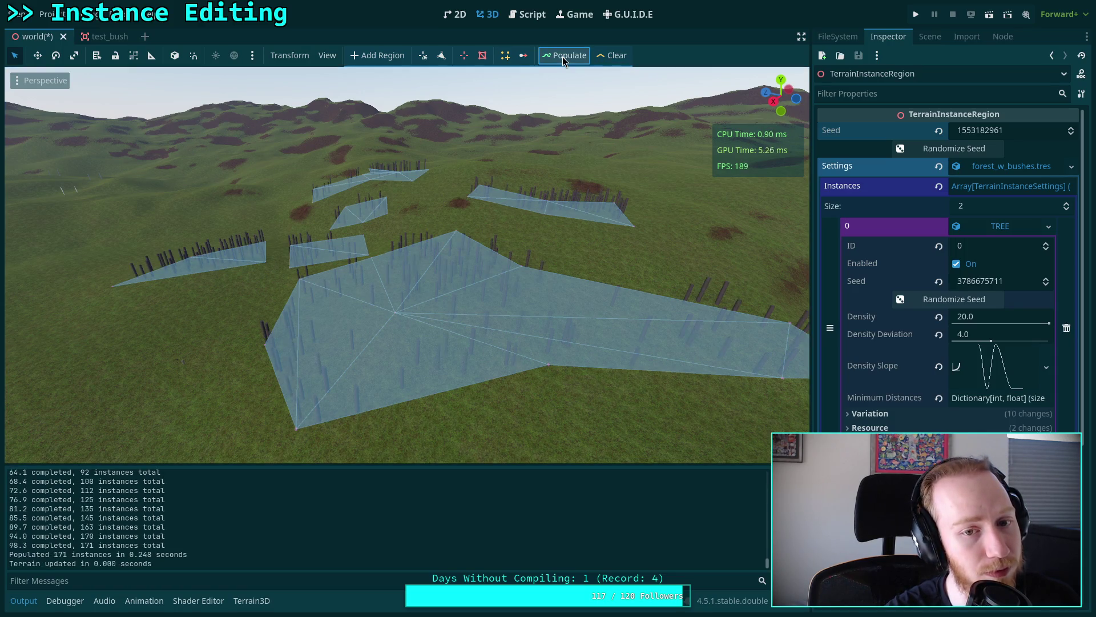
pyautogui.scroll(5, 398, 265)
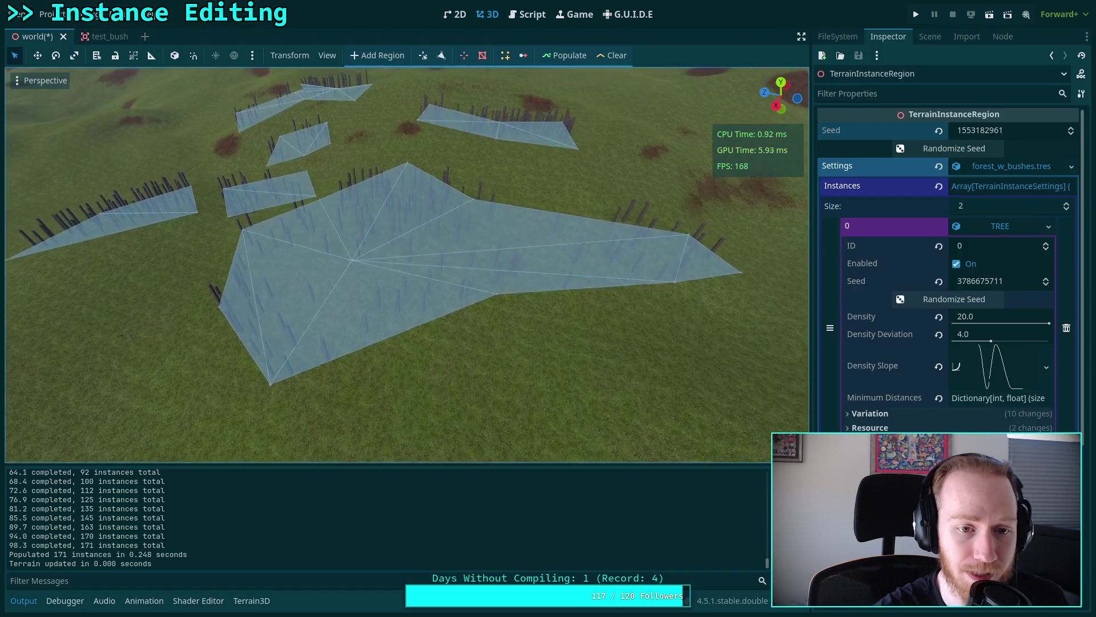
pyautogui.scroll(3, 691, 274)
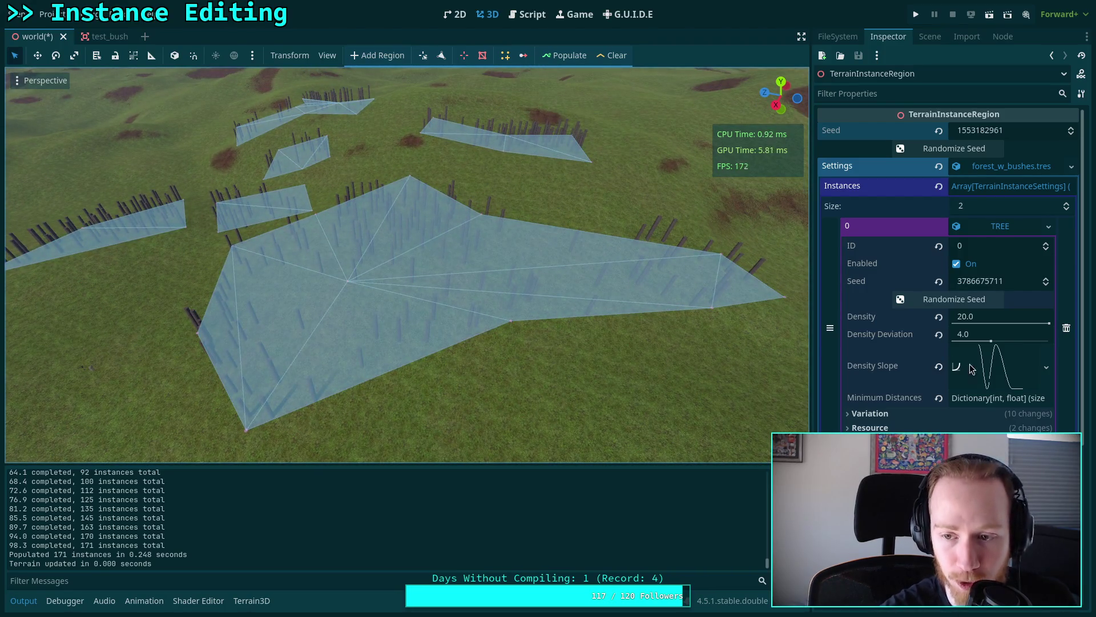
pyautogui.click(936, 369)
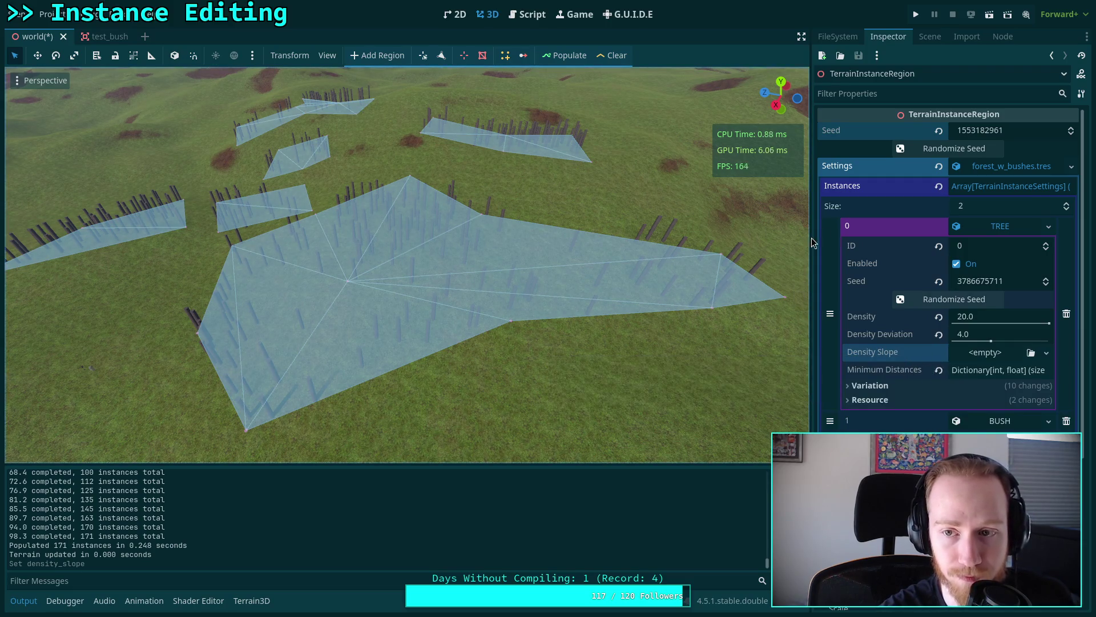
pyautogui.click(1071, 166)
pyautogui.click(1022, 302)
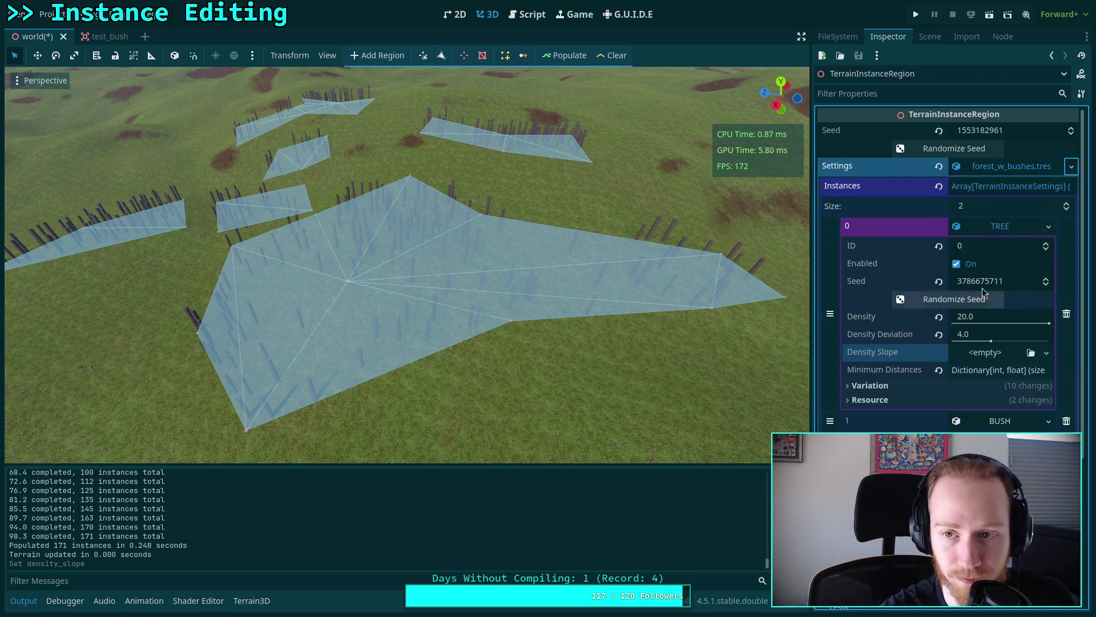
# - Try repopulating with the original, raised and randomized seeds, undoing the randomization
pyautogui.click(1071, 133)
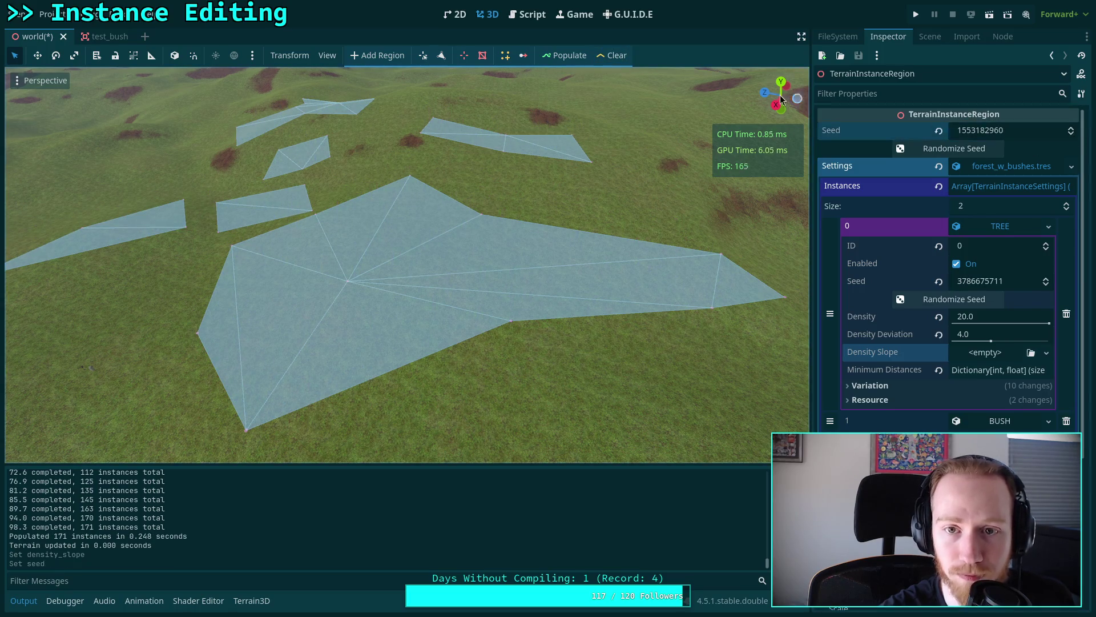
pyautogui.click(570, 55)
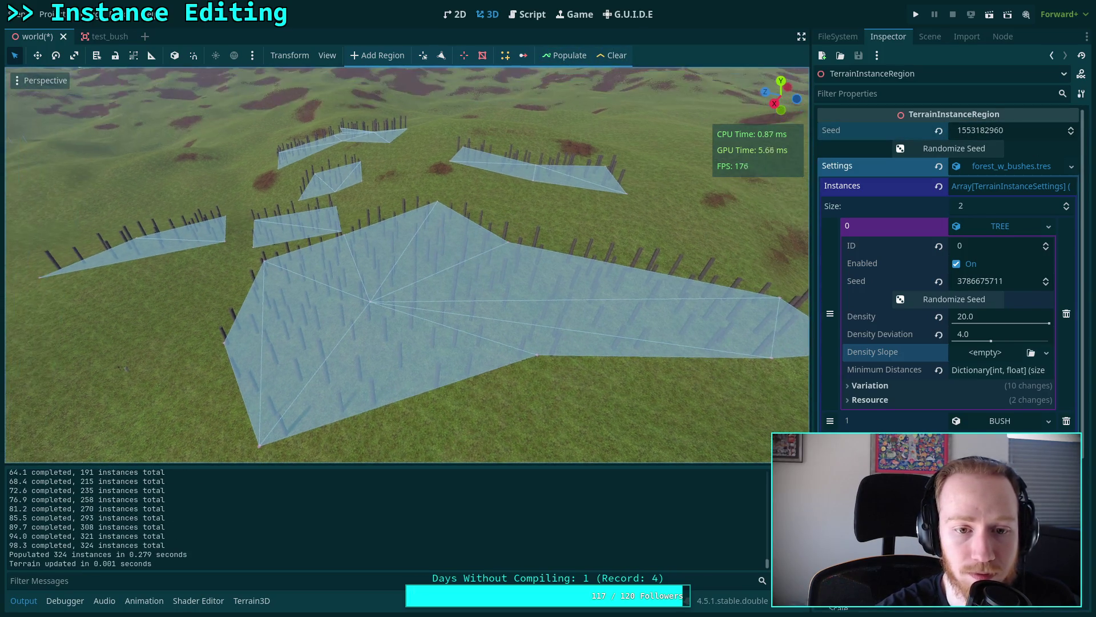
pyautogui.click(1071, 128)
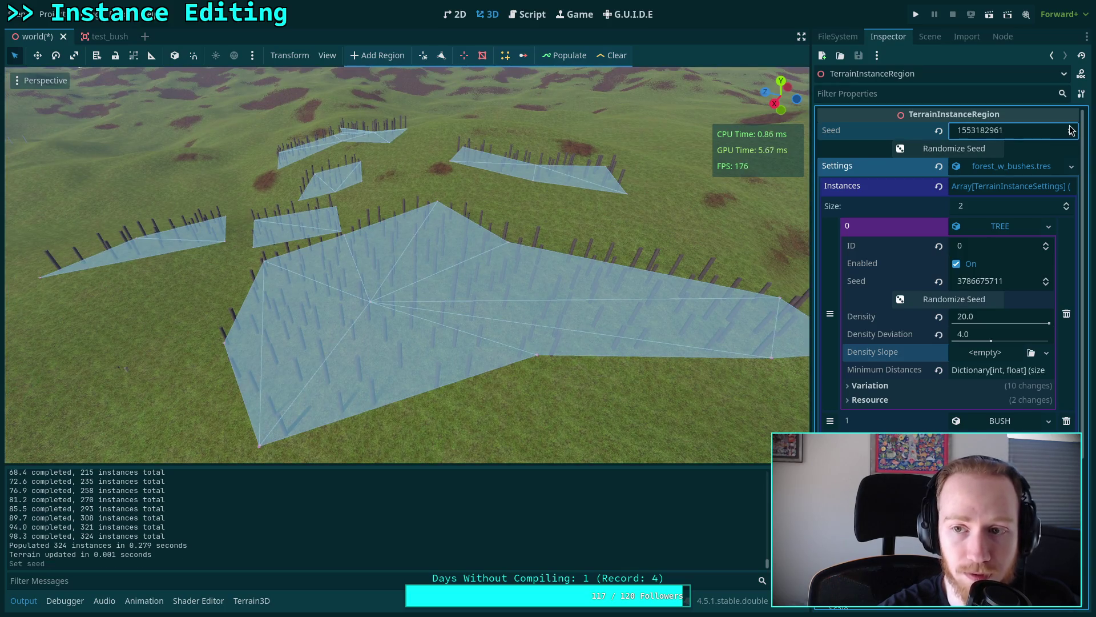
pyautogui.click(937, 157)
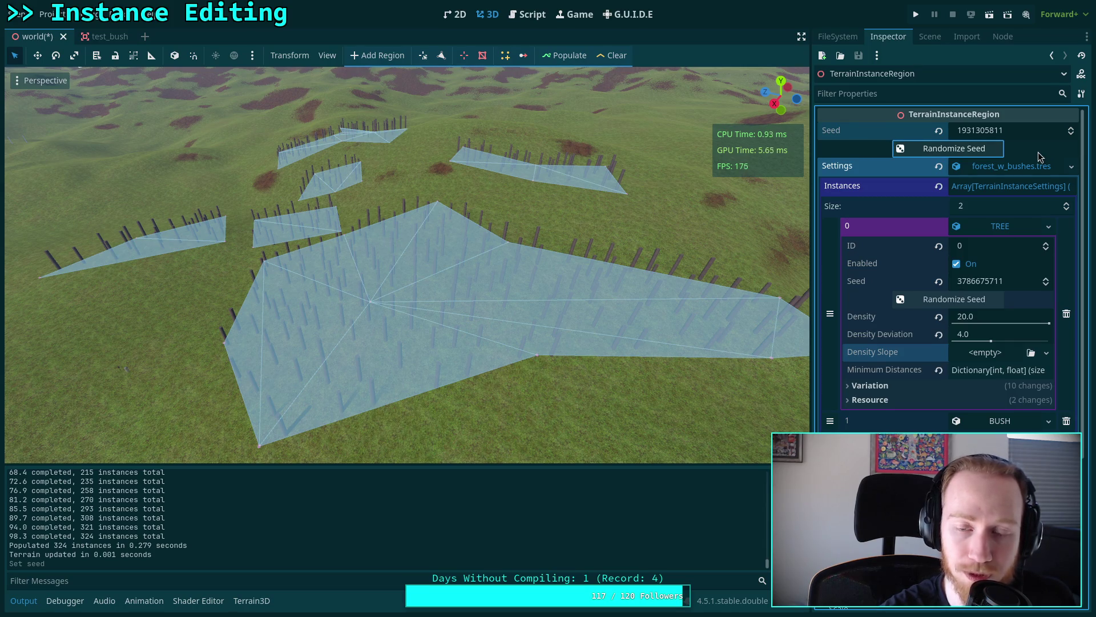
pyautogui.hotkey('ctrl', 'z')
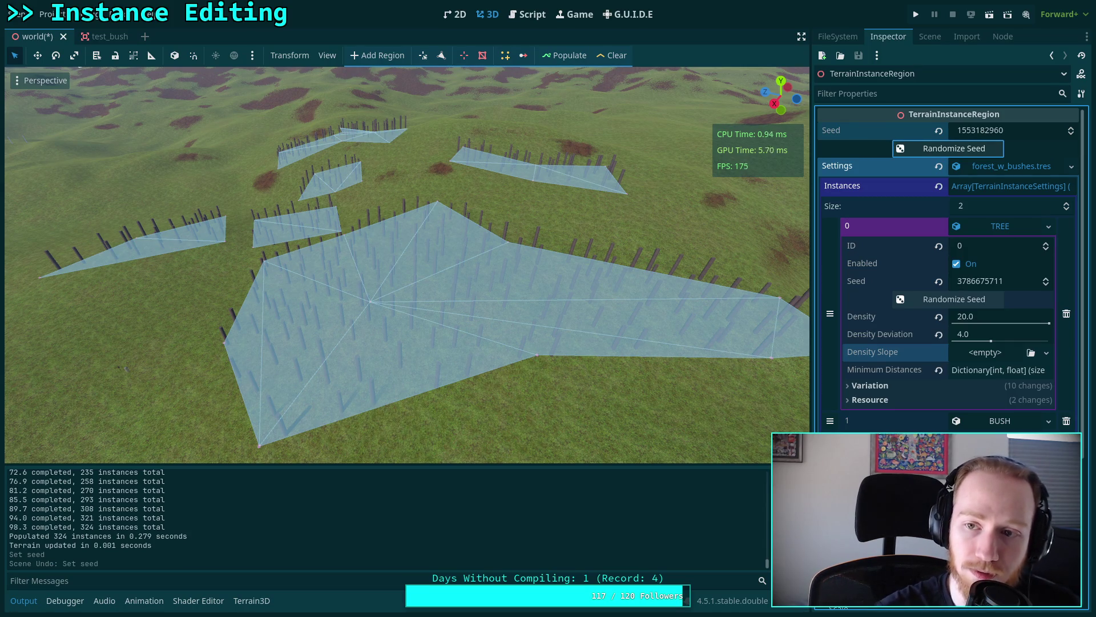
pyautogui.click(566, 57)
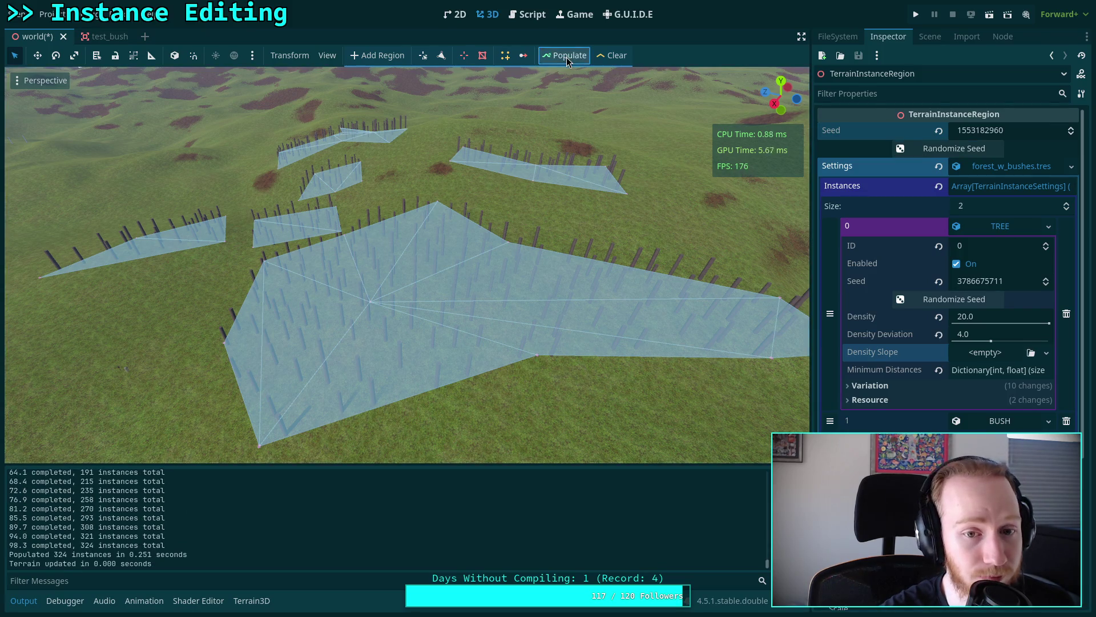
pyautogui.click(569, 57)
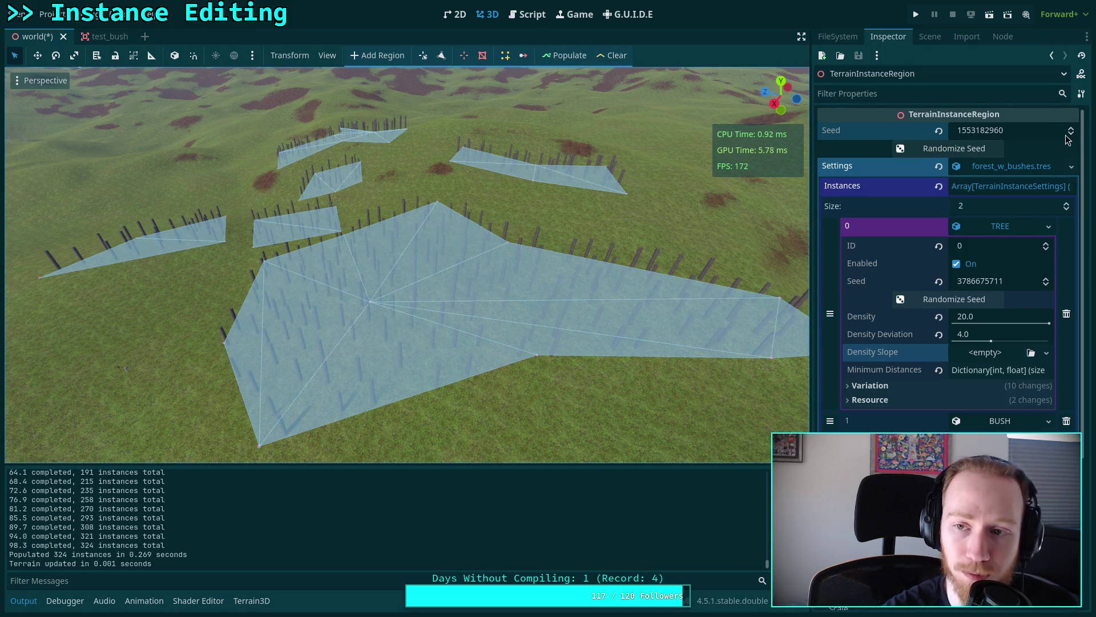
pyautogui.click(566, 56)
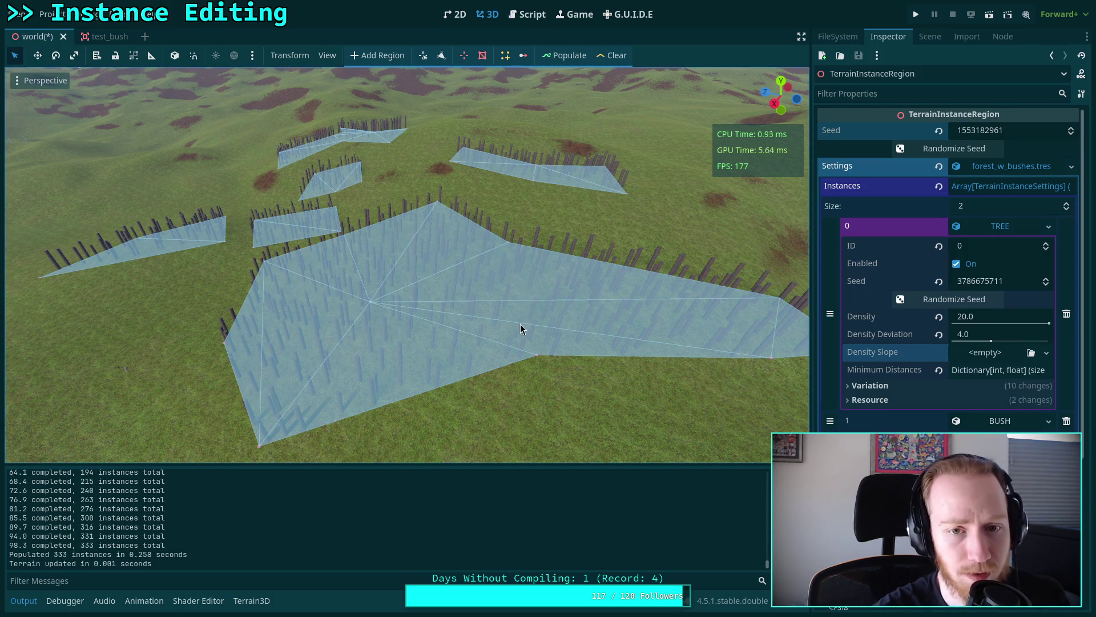
pyautogui.press('w')
pyautogui.press('s')
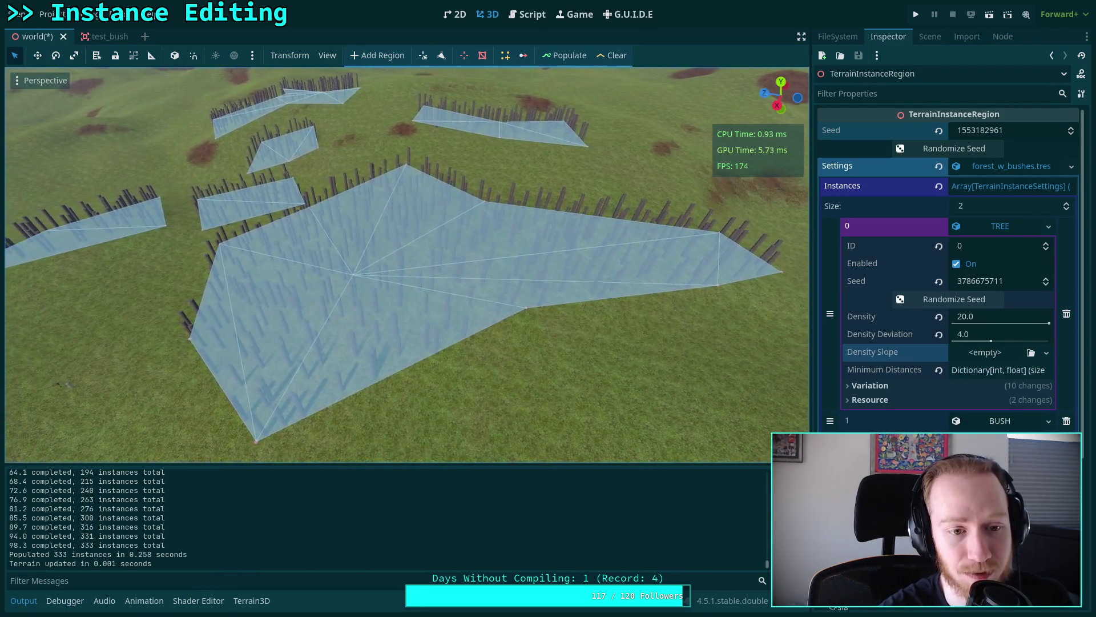
pyautogui.press('a')
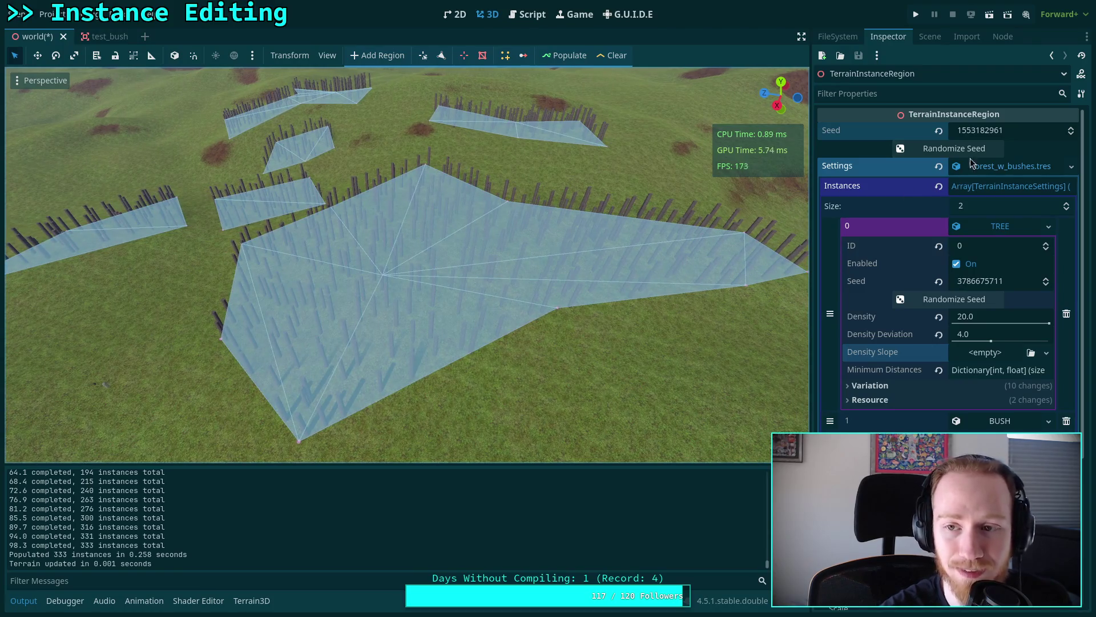
pyautogui.click(1071, 134)
pyautogui.click(624, 55)
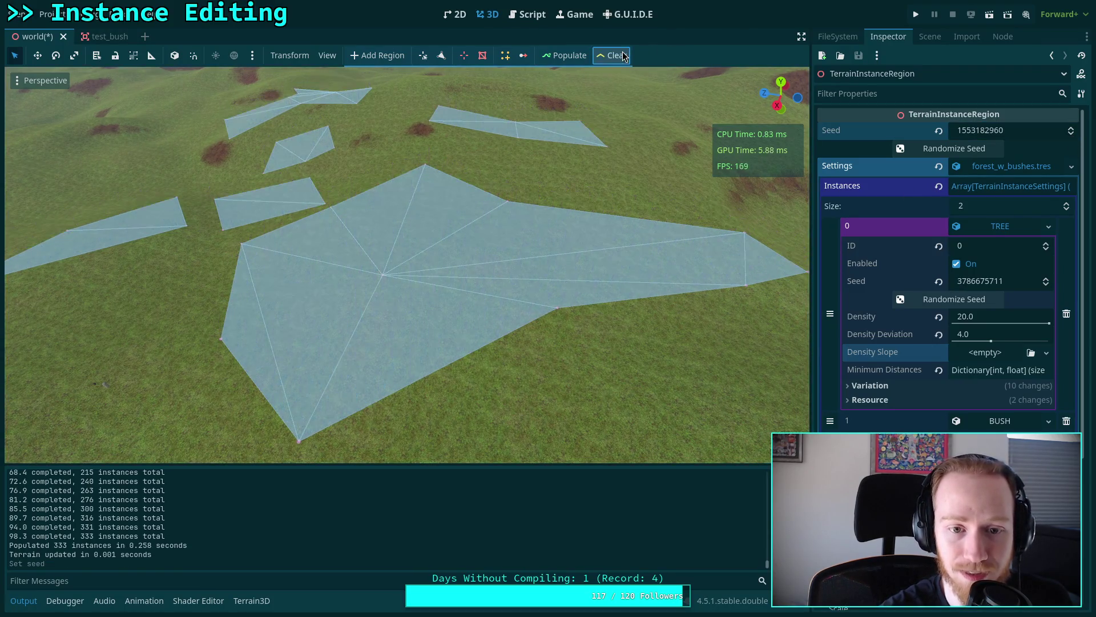
# - Switch the viewport to a straight-down Top view with Overdraw display
pyautogui.click(780, 82)
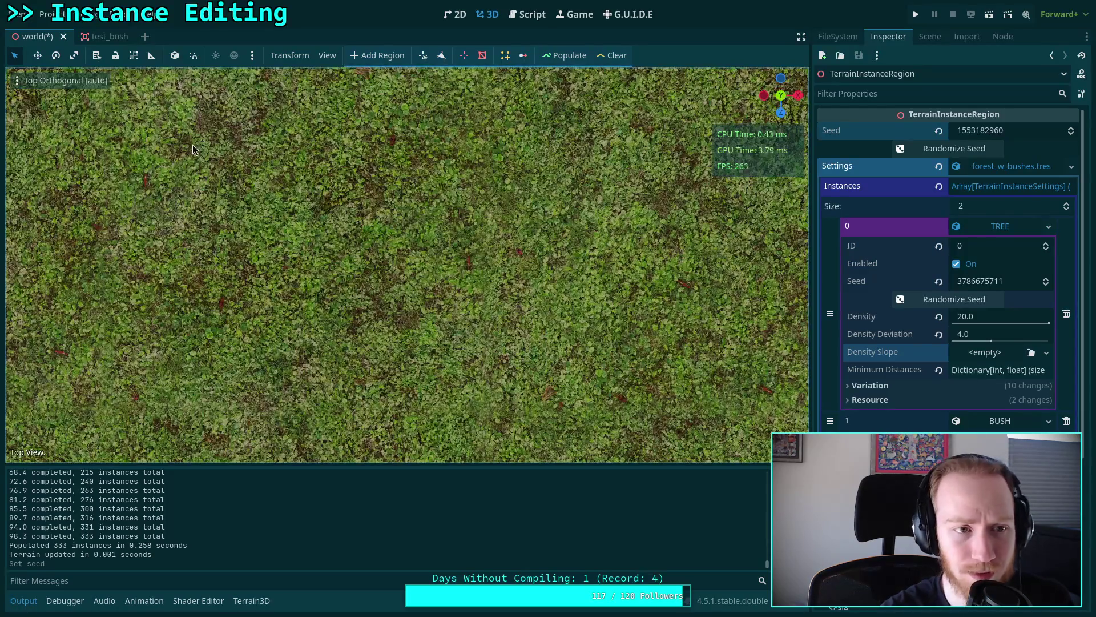
pyautogui.click(28, 82)
pyautogui.click(50, 305)
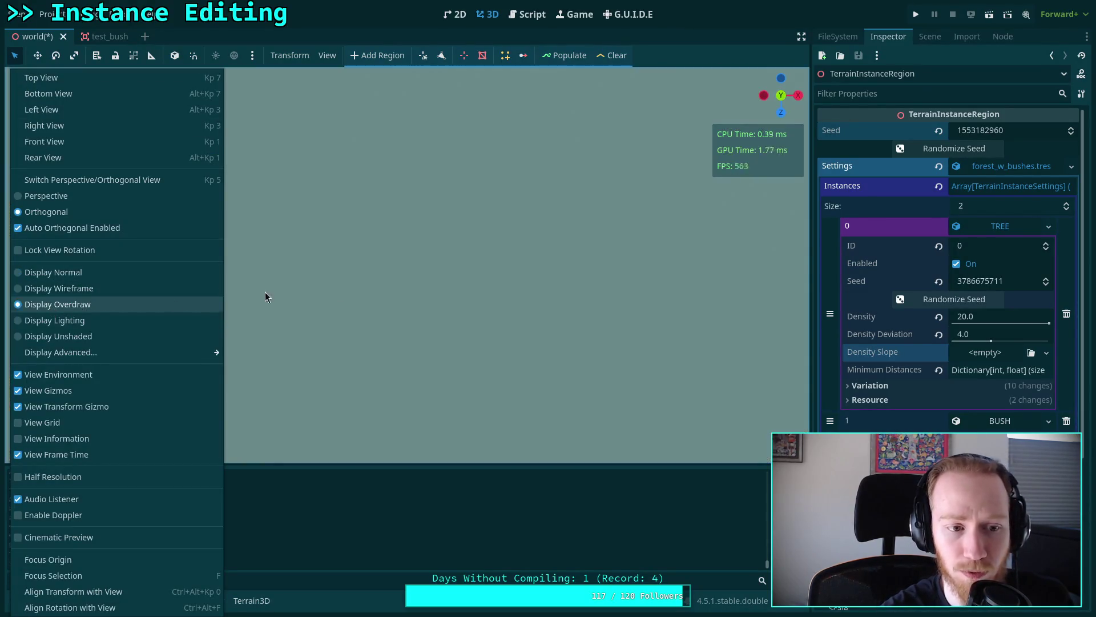
pyautogui.click(375, 289)
pyautogui.scroll(-3, 375, 288)
pyautogui.scroll(2, 314, 313)
pyautogui.scroll(1, 433, 248)
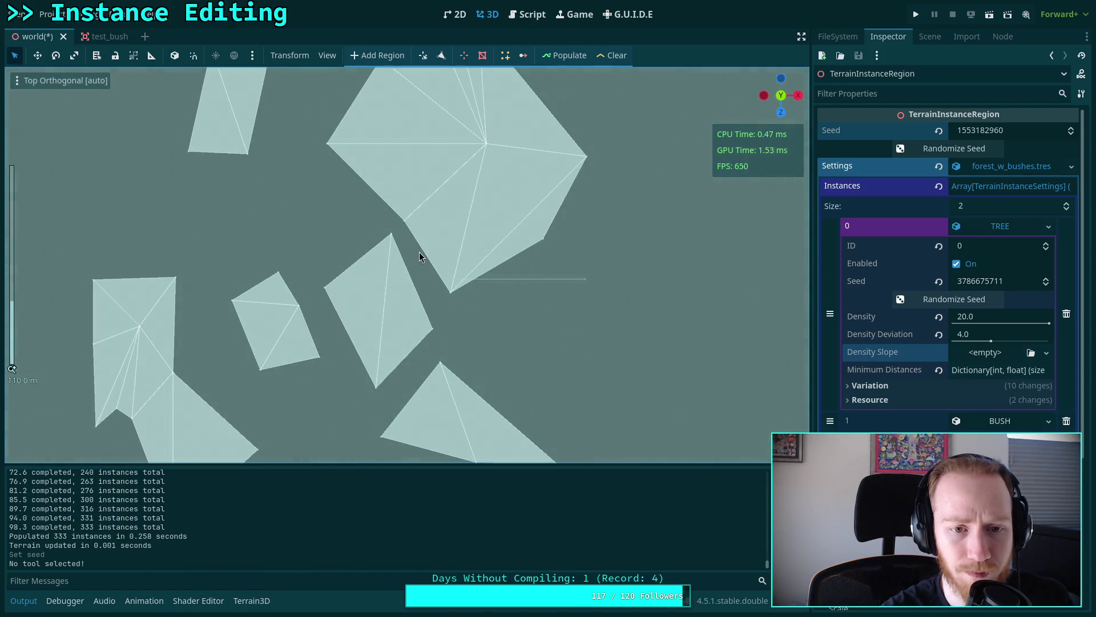
# - Hide the Terrain Instance Region gizmos and repopulate, scattering 324 instances
pyautogui.click(328, 55)
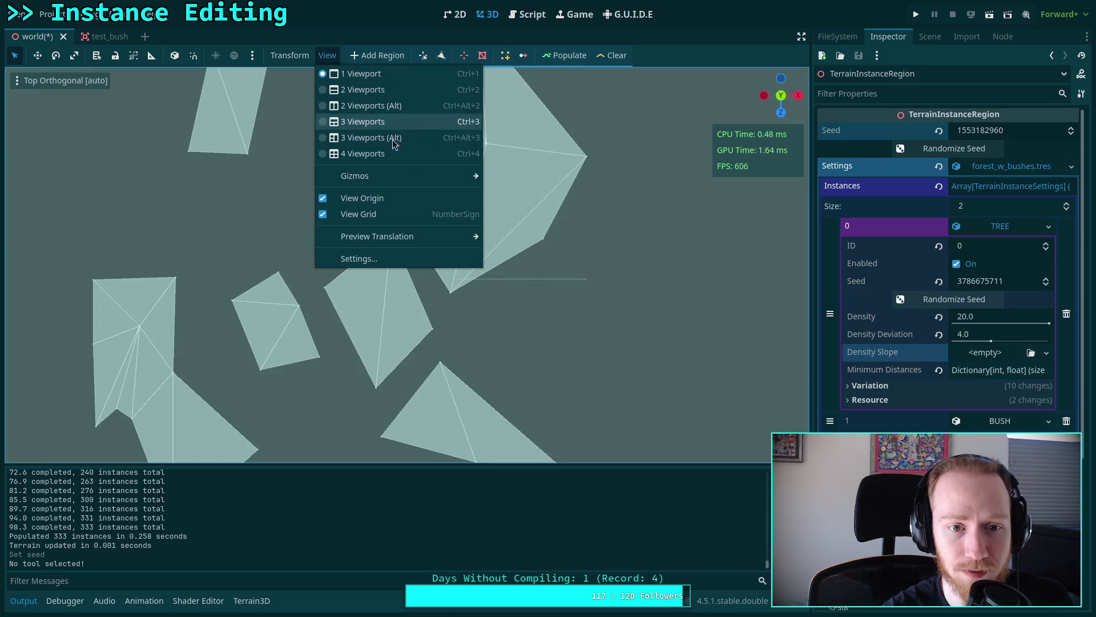
pyautogui.moveTo(467, 177)
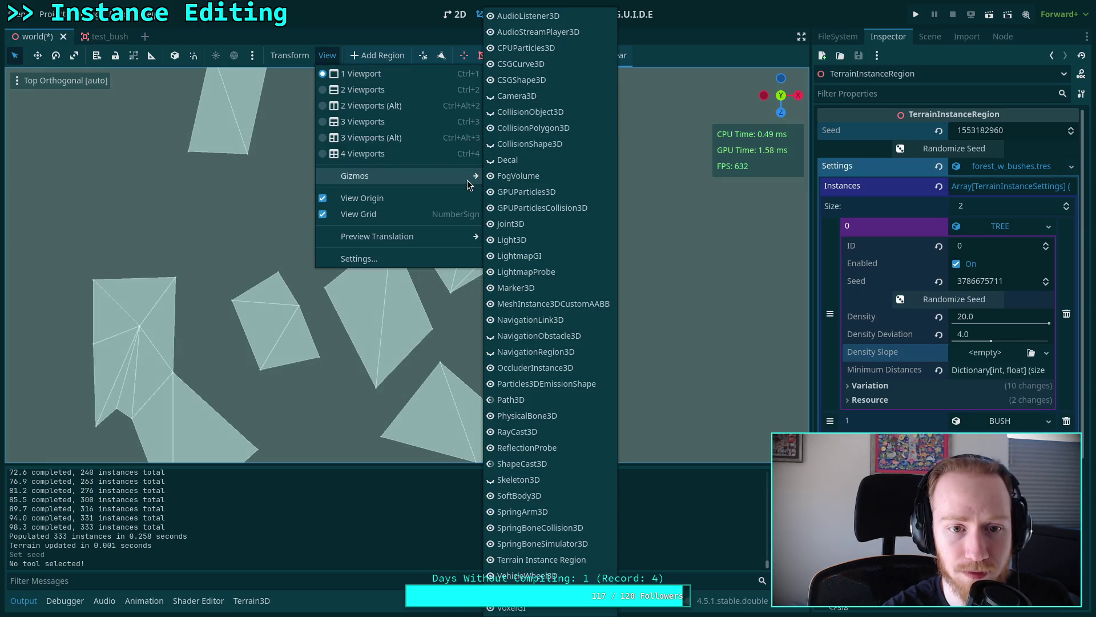
pyautogui.click(496, 560)
pyautogui.click(732, 40)
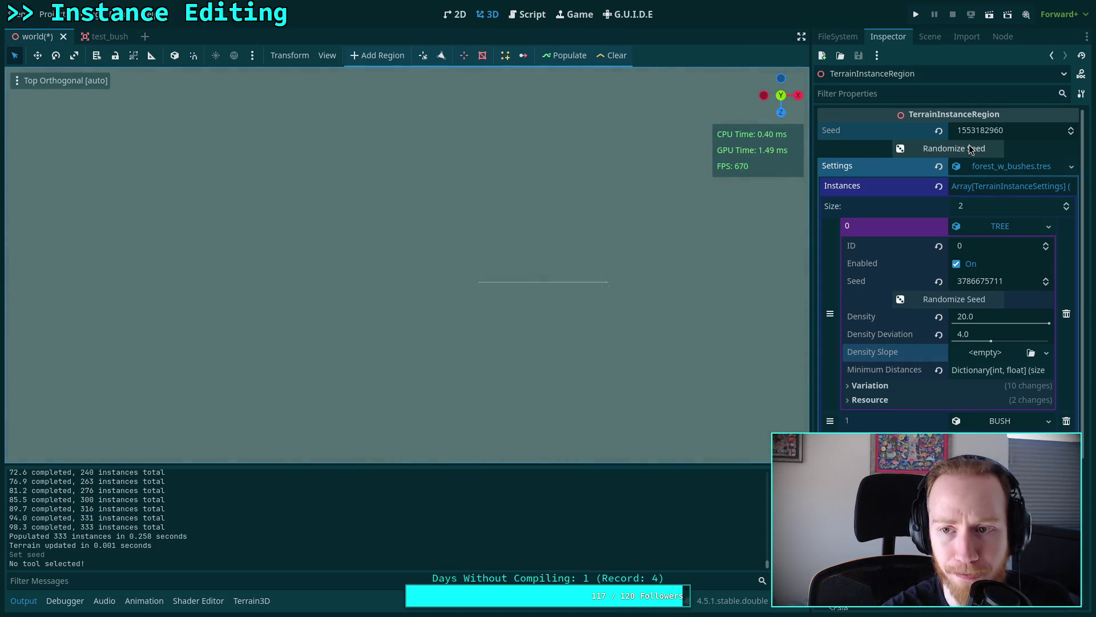
pyautogui.click(578, 59)
pyautogui.scroll(5, 427, 276)
pyautogui.moveTo(457, 280); pyautogui.dragTo(429, 241)
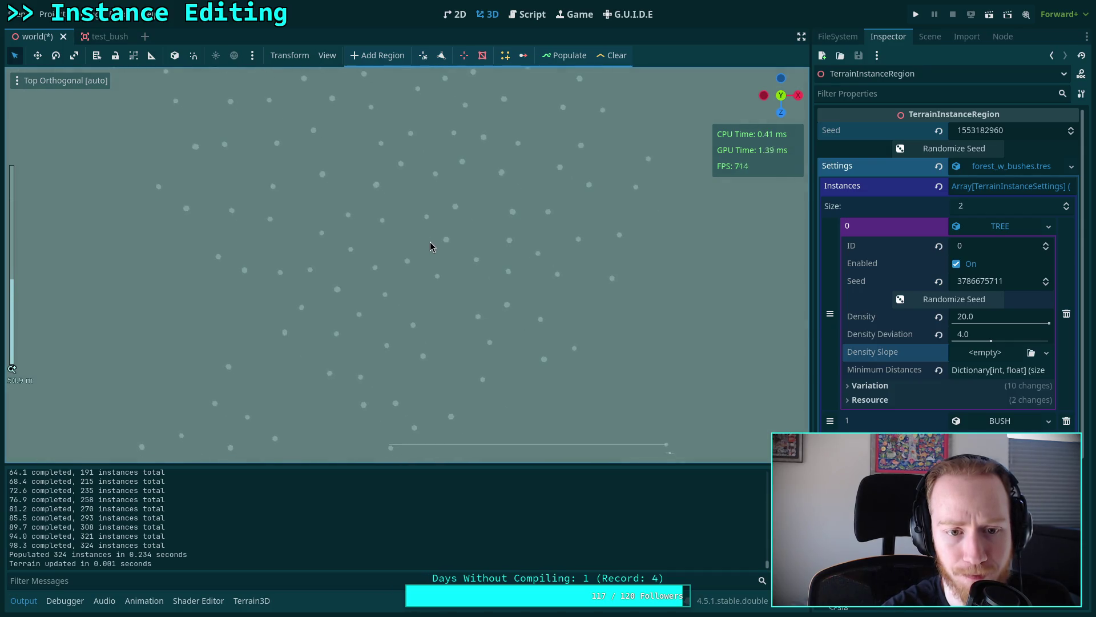
pyautogui.click(1071, 127)
pyautogui.click(570, 57)
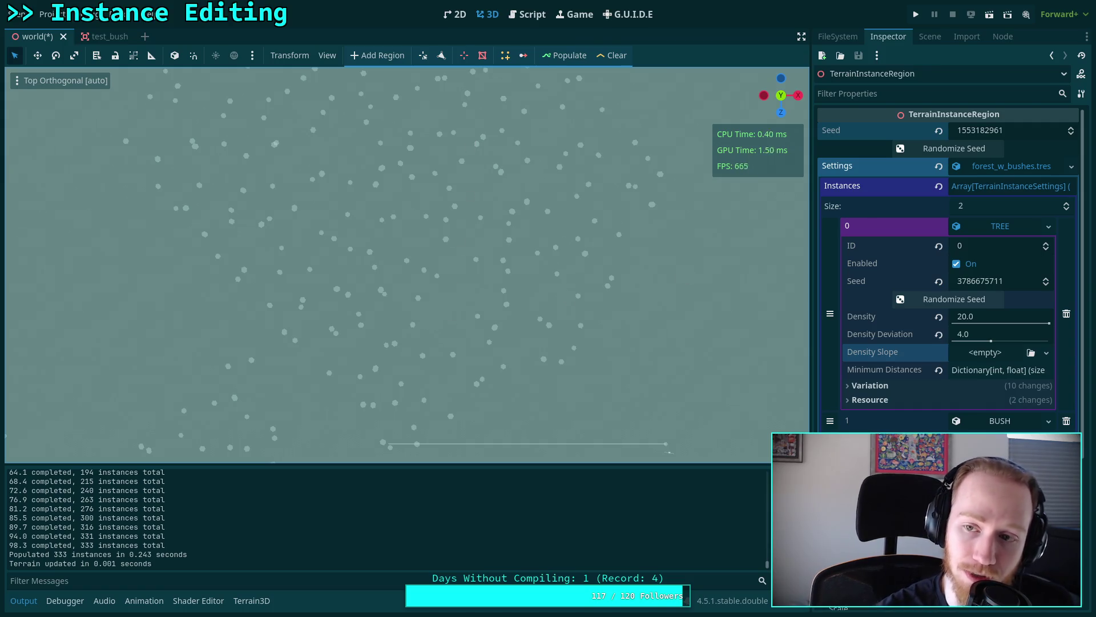
pyautogui.click(1071, 127)
pyautogui.click(567, 57)
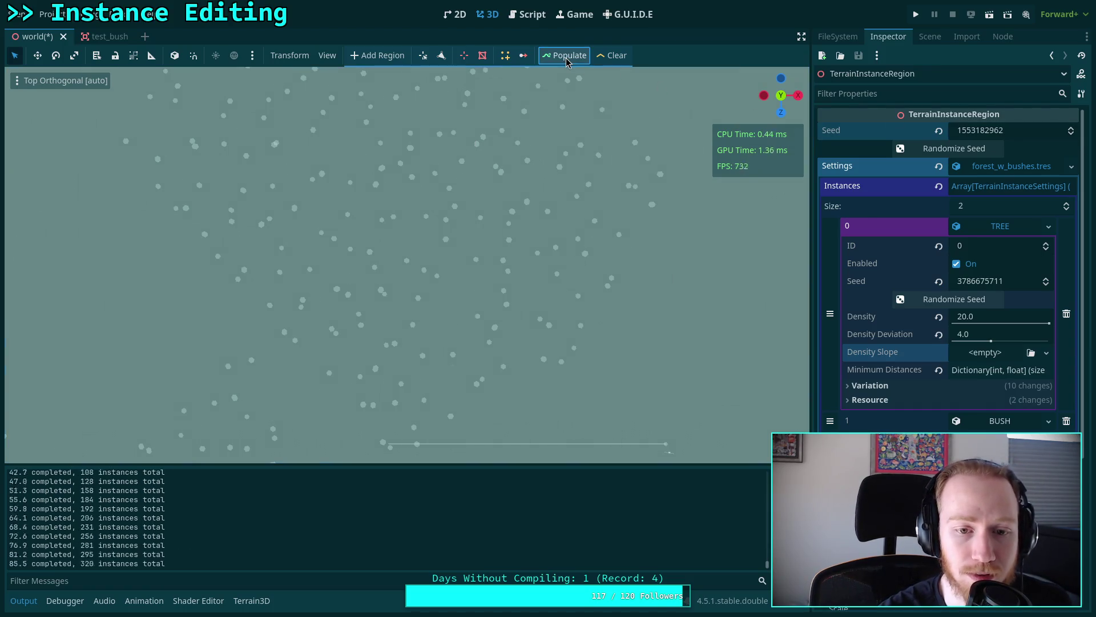
pyautogui.click(1071, 128)
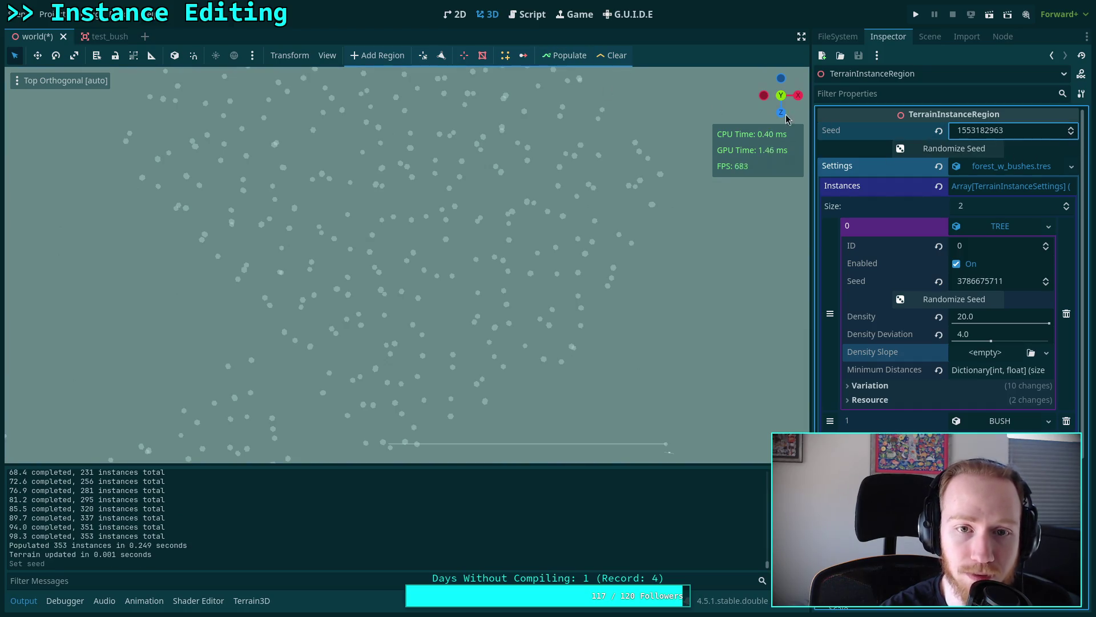
pyautogui.click(560, 55)
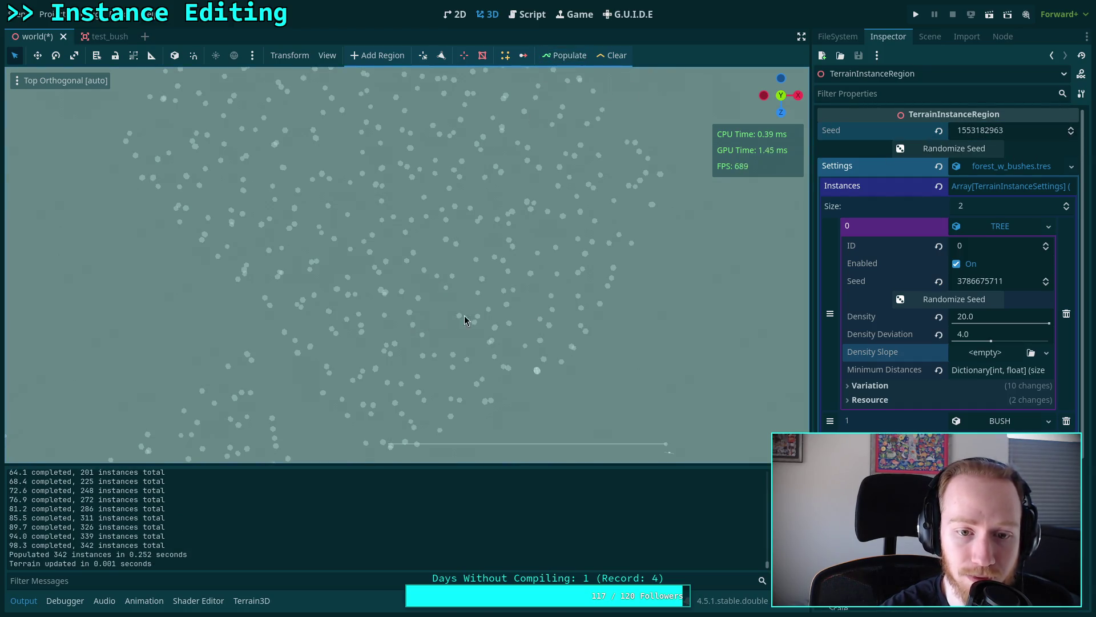
pyautogui.click(1071, 128)
pyautogui.click(561, 57)
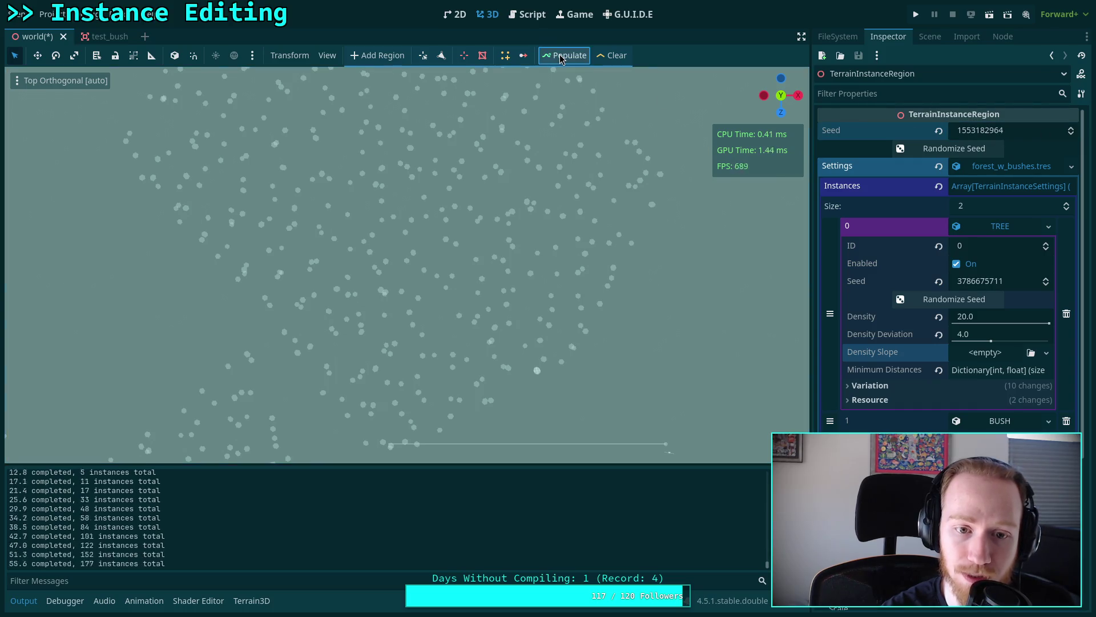
pyautogui.click(1072, 128)
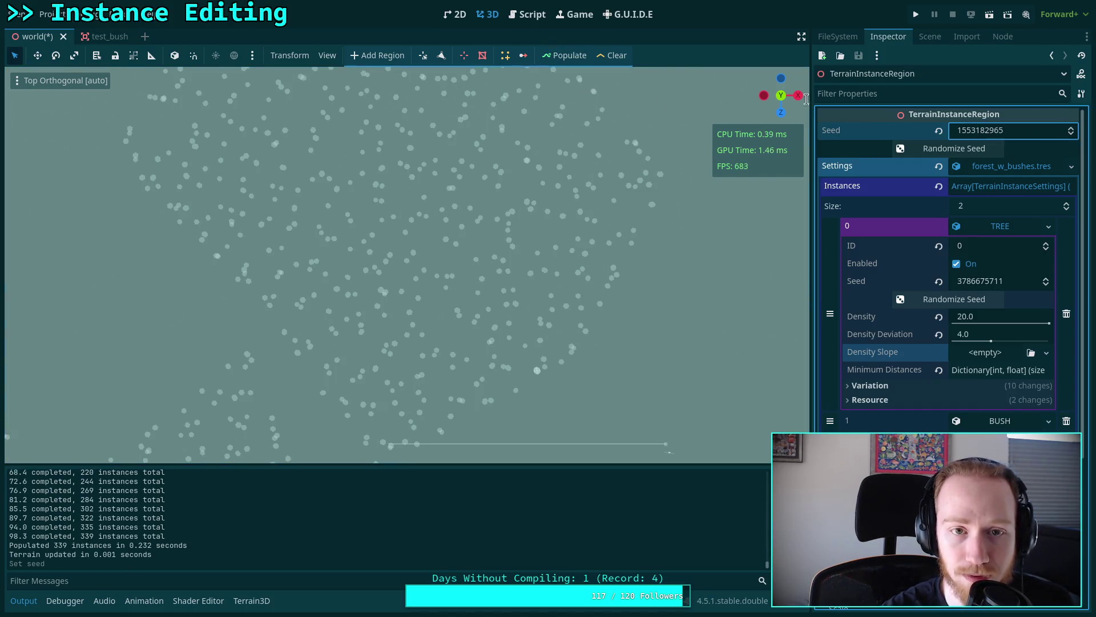
pyautogui.click(545, 57)
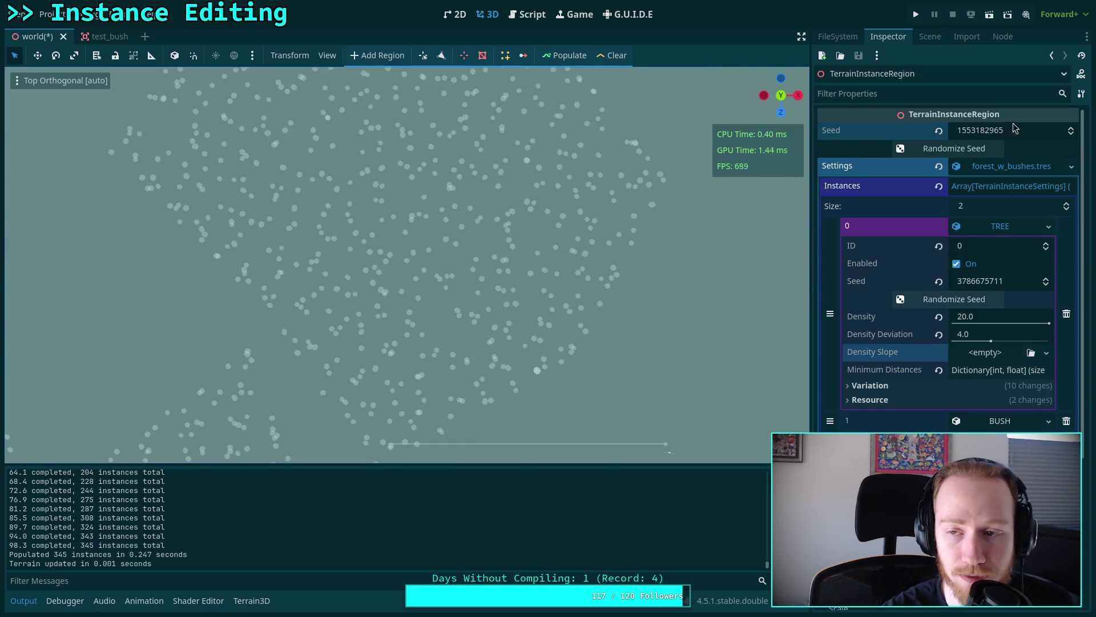
pyautogui.click(1071, 127)
pyautogui.click(568, 60)
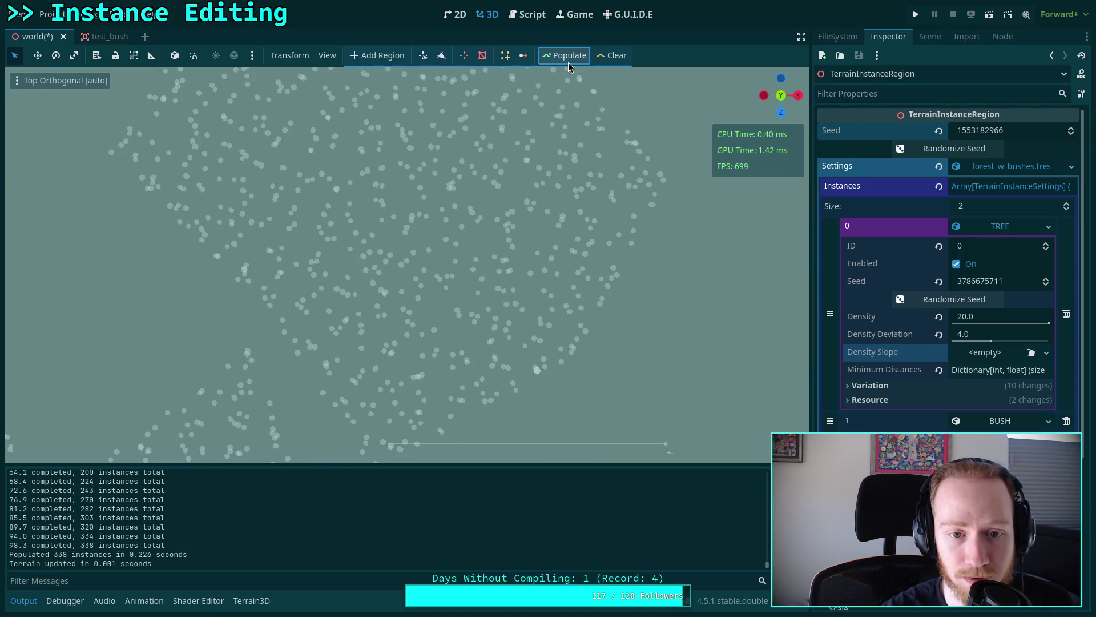
# - Zoom out to compare the scatter, then clear all instances
pyautogui.scroll(3, 450, 242)
pyautogui.scroll(-5, 454, 370)
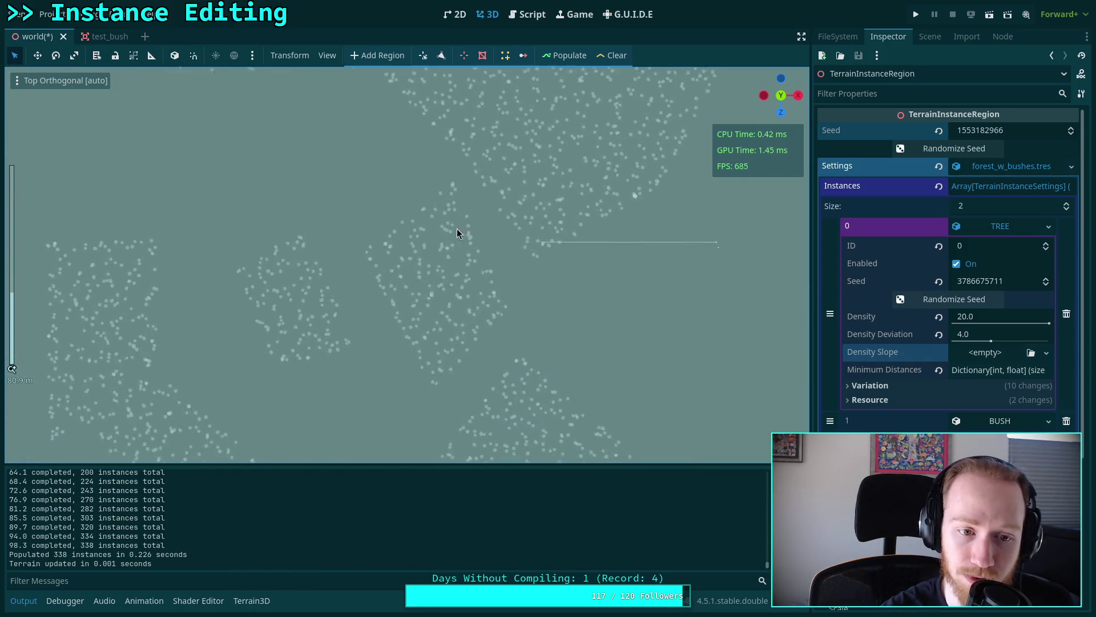
pyautogui.click(610, 61)
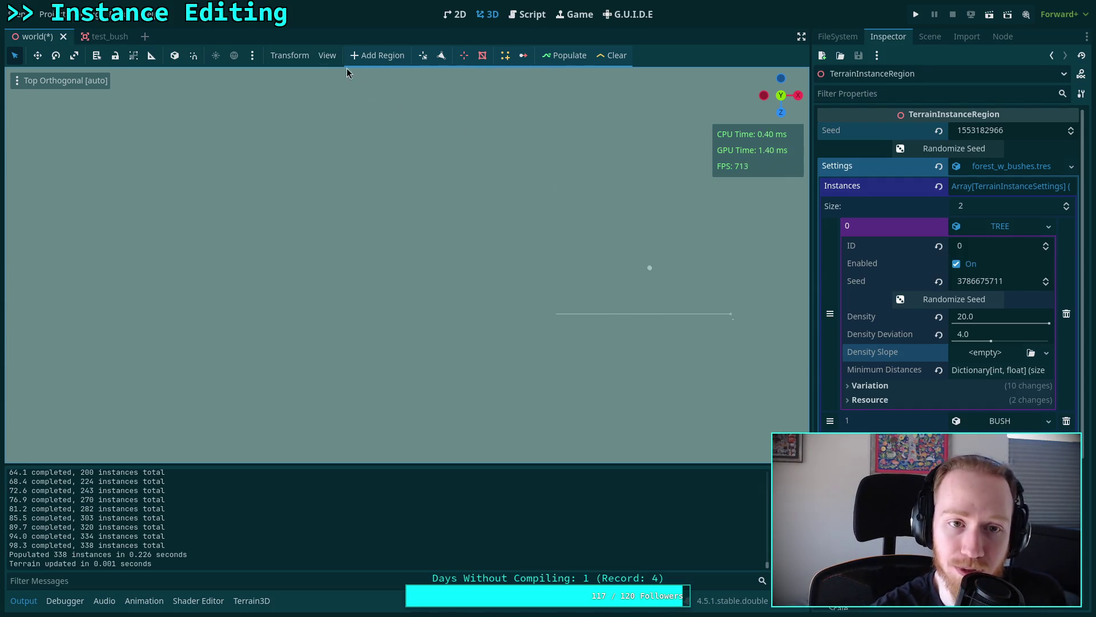
# - Set the viewport display back to Normal shading
pyautogui.click(326, 56)
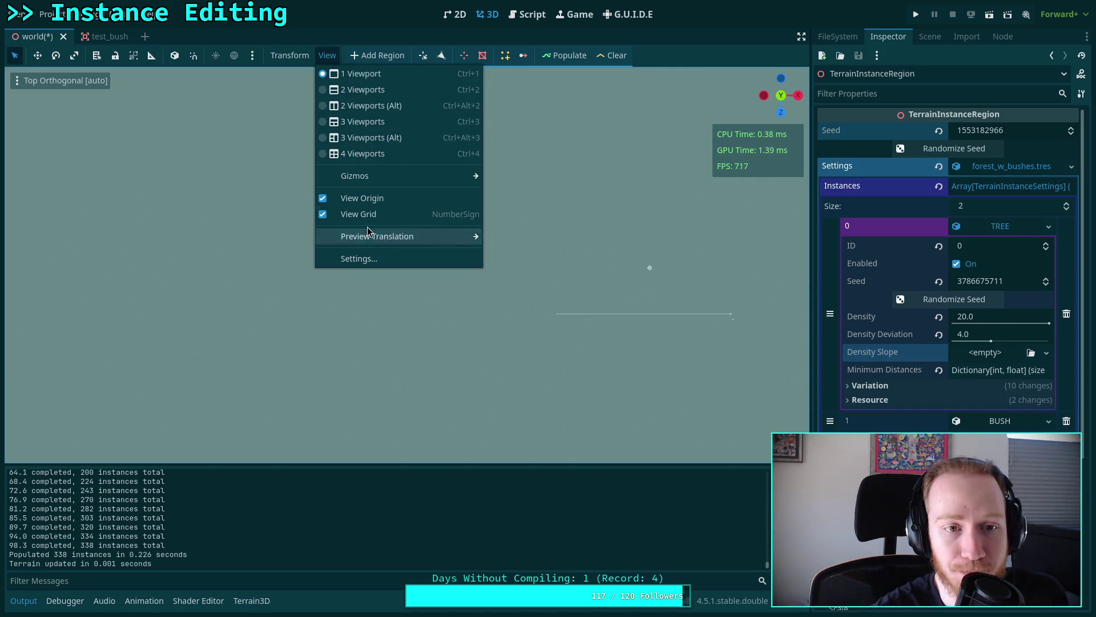
pyautogui.click(19, 84)
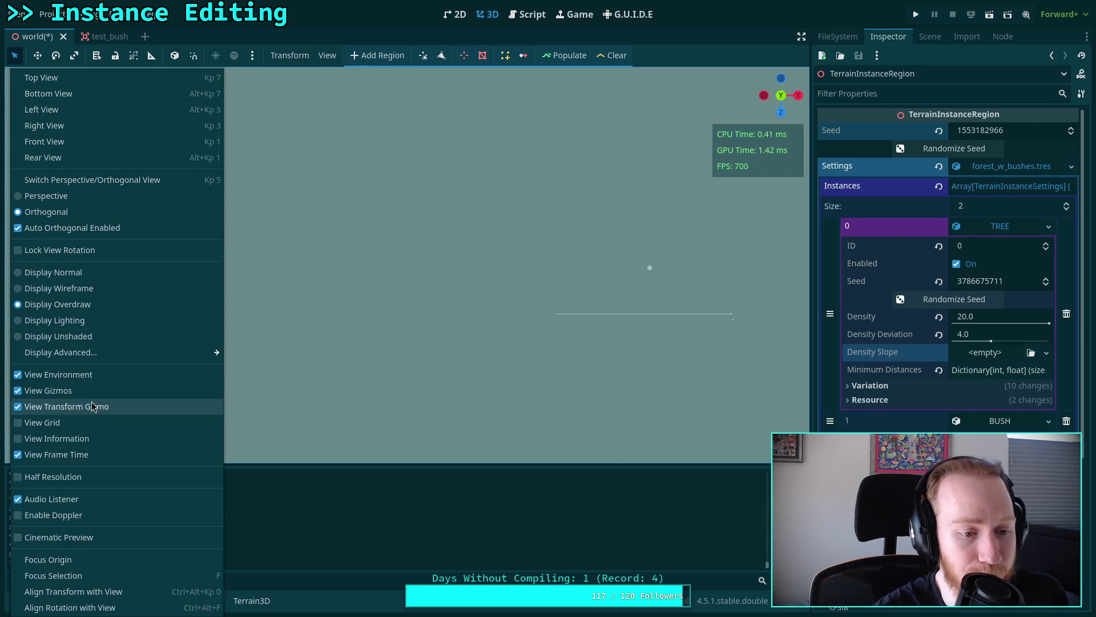
pyautogui.click(92, 272)
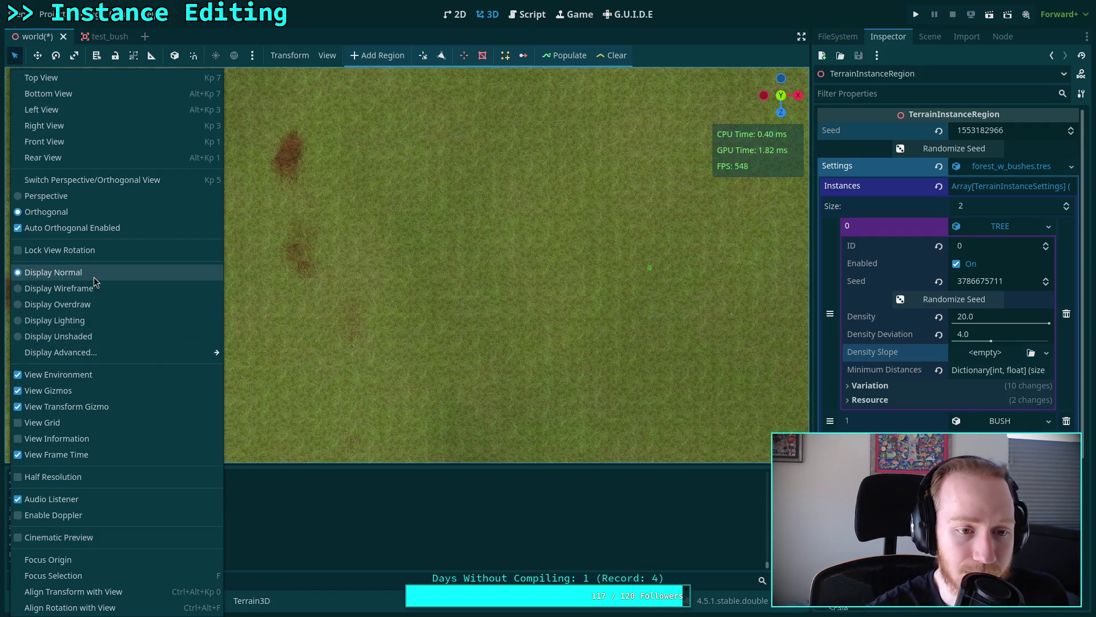
pyautogui.click(509, 310)
# - Tilt into perspective and fly down over the hills, then return to TerrainInstanceRegion.gd
pyautogui.moveTo(506, 310)
pyautogui.mouseDown()
pyautogui.moveTo(423, 244)
pyautogui.moveTo(415, 204)
pyautogui.moveTo(414, 219)
pyautogui.mouseUp()
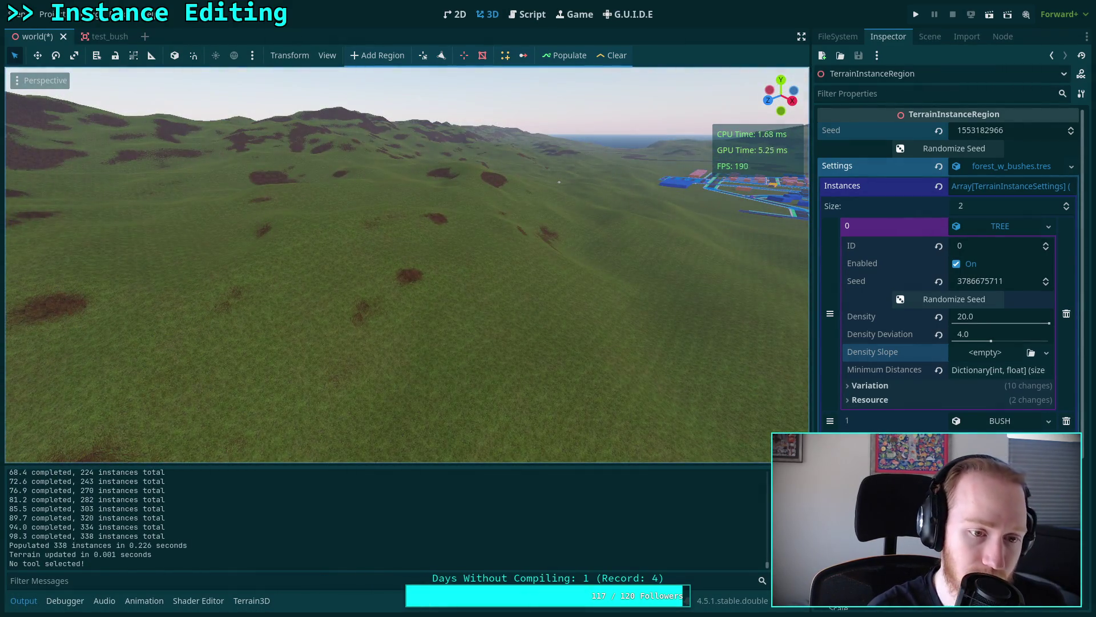
pyautogui.press('w')
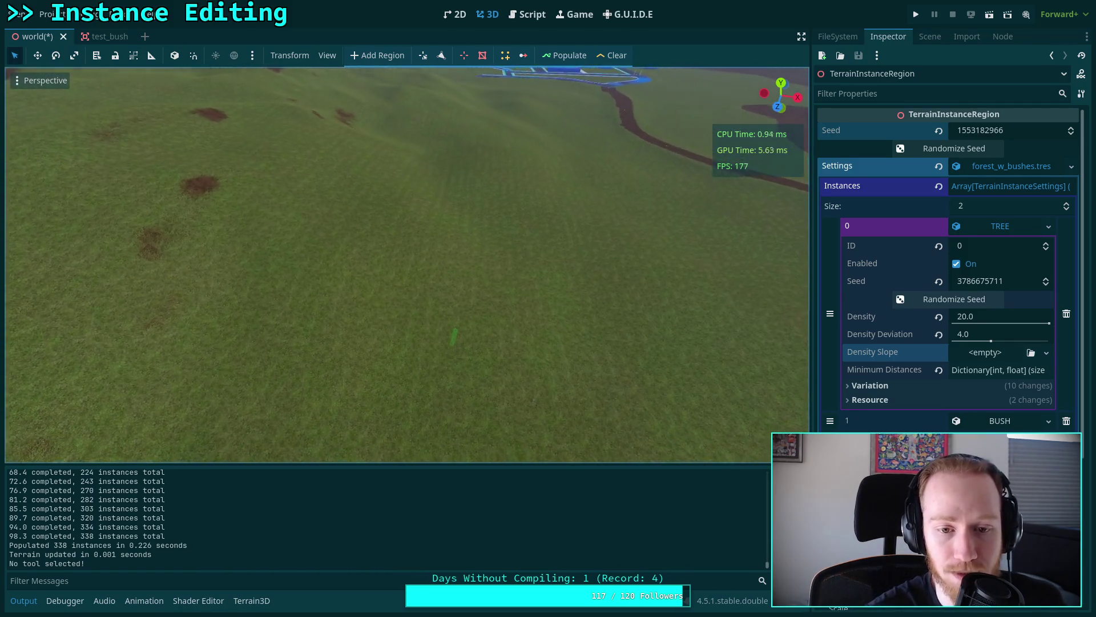
pyautogui.press('w')
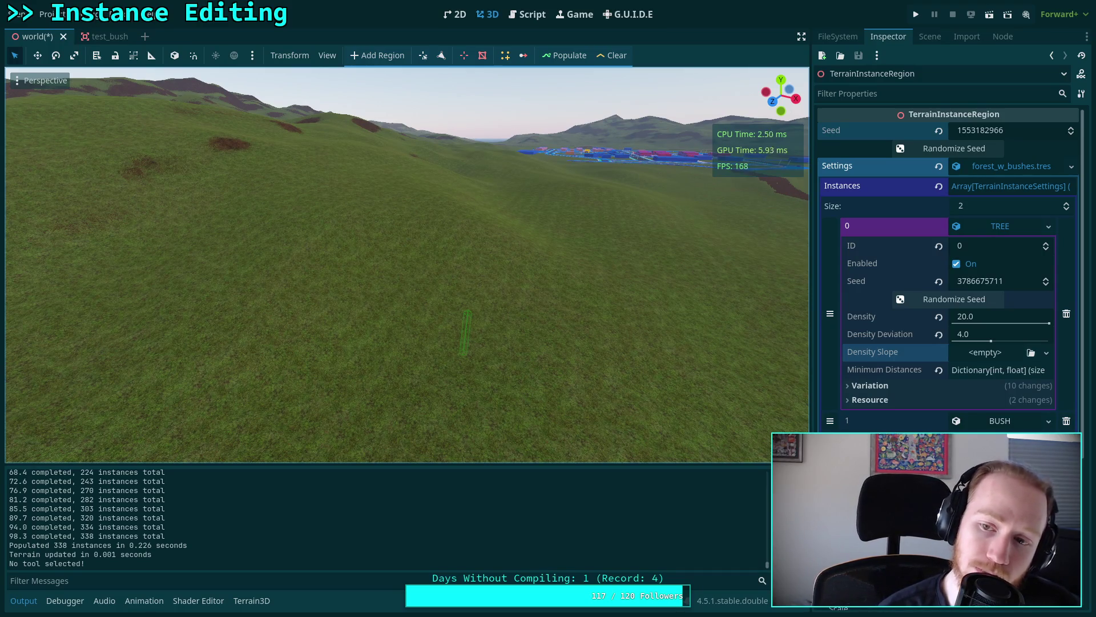
pyautogui.click(514, 17)
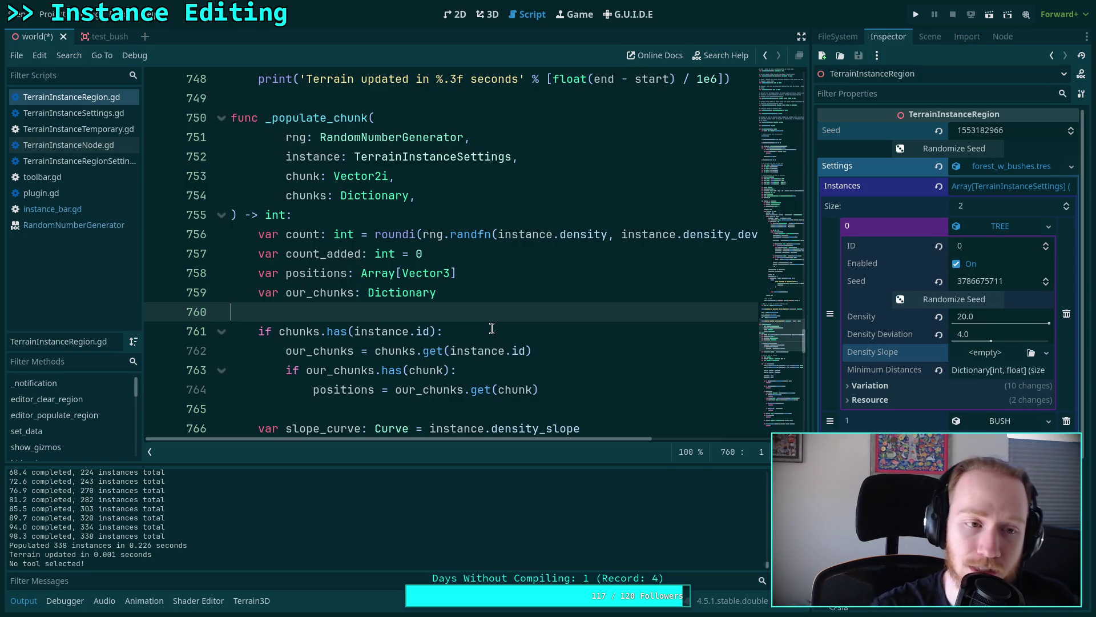
pyautogui.scroll(-3, 313, 230)
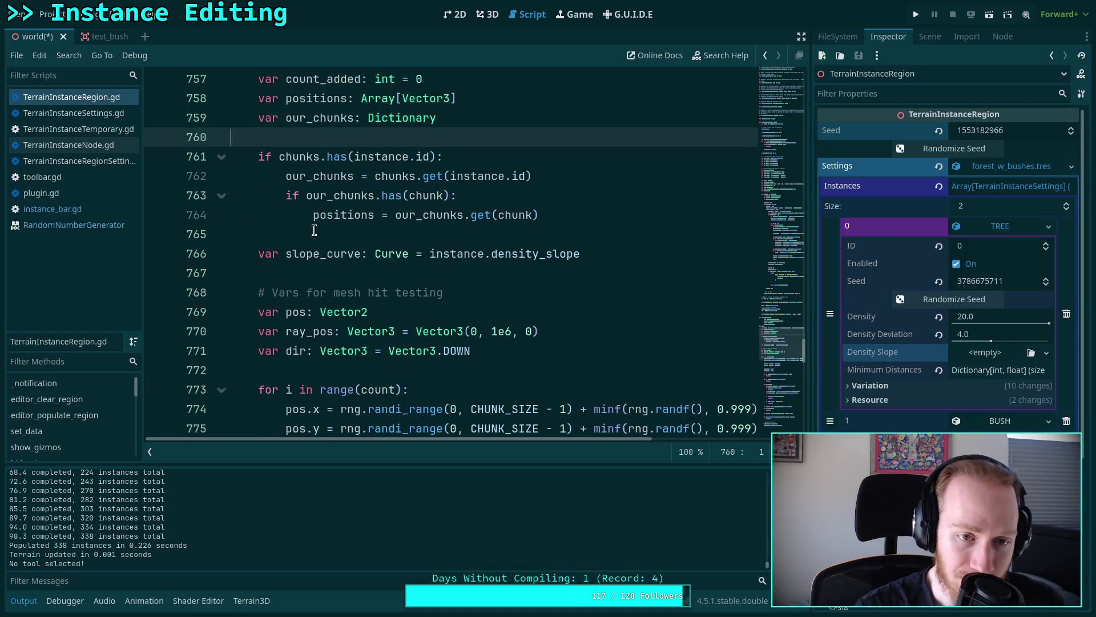
pyautogui.scroll(-2, 348, 226)
pyautogui.scroll(-2, 459, 262)
pyautogui.scroll(1, 505, 264)
pyautogui.scroll(-6, 504, 264)
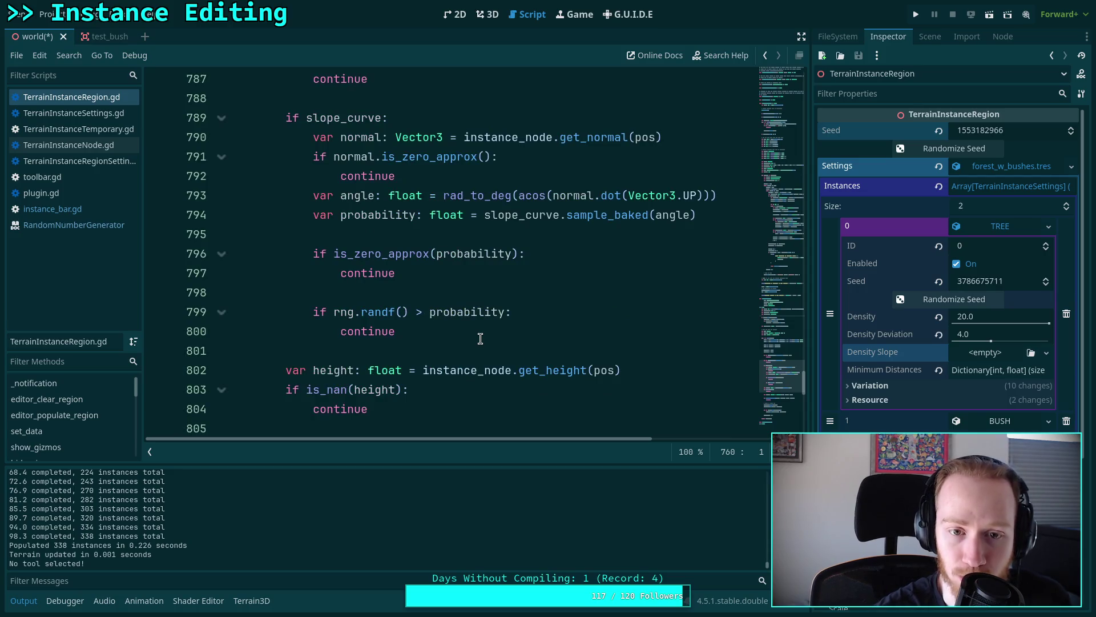
pyautogui.scroll(-8, 480, 339)
pyautogui.scroll(6, 481, 338)
pyautogui.scroll(8, 480, 338)
pyautogui.scroll(1, 397, 322)
pyautogui.scroll(-15, 384, 318)
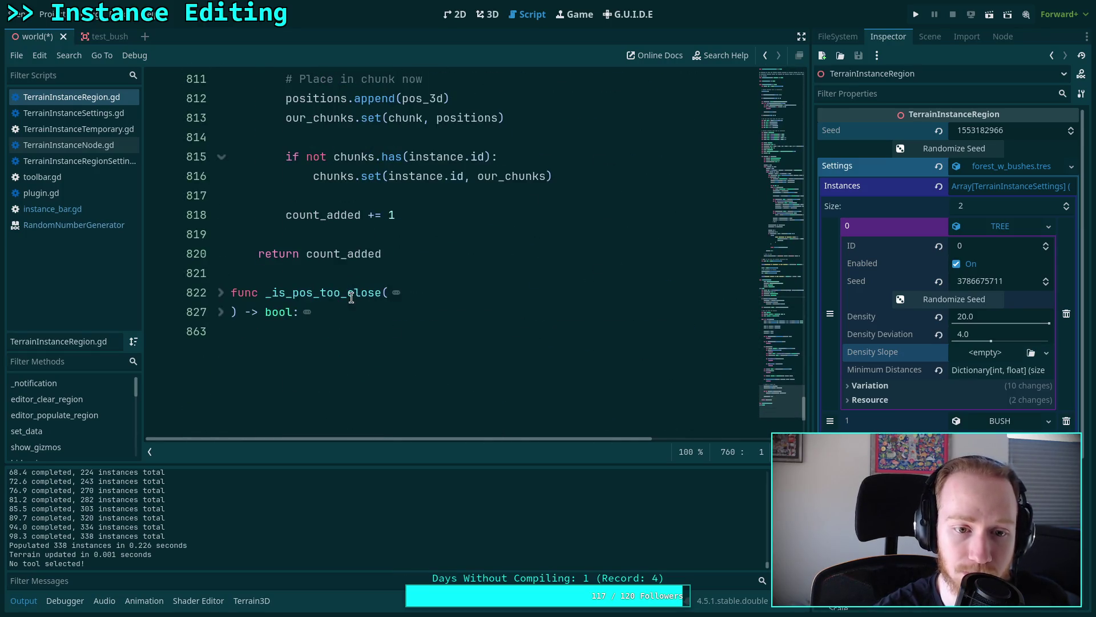
pyautogui.scroll(20, 351, 298)
pyautogui.scroll(18, 383, 319)
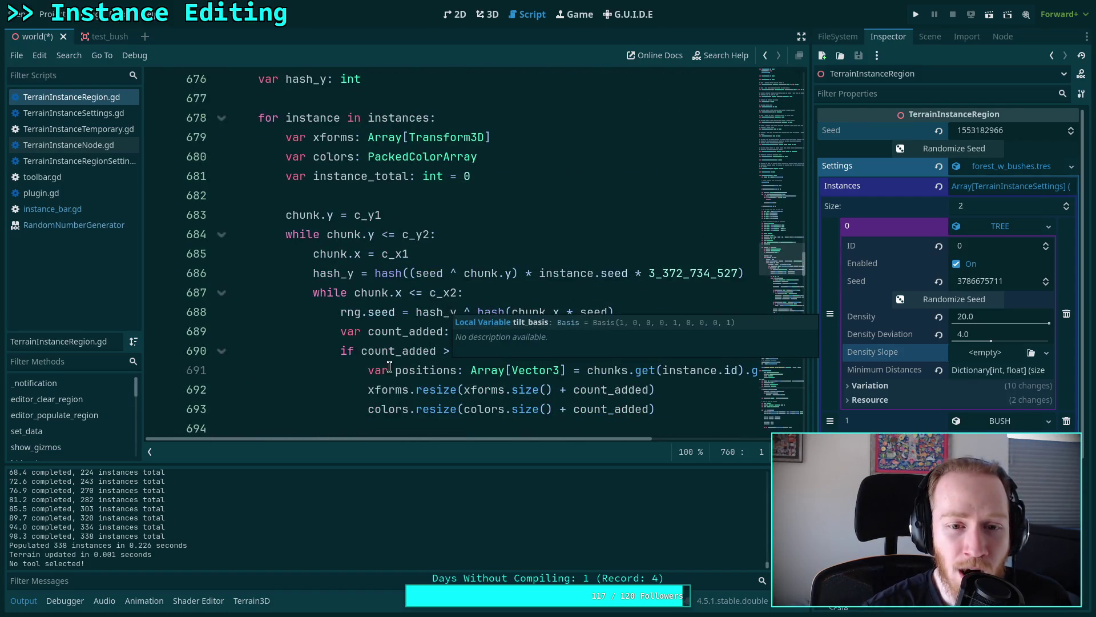
pyautogui.moveTo(477, 439); pyautogui.dragTo(512, 438)
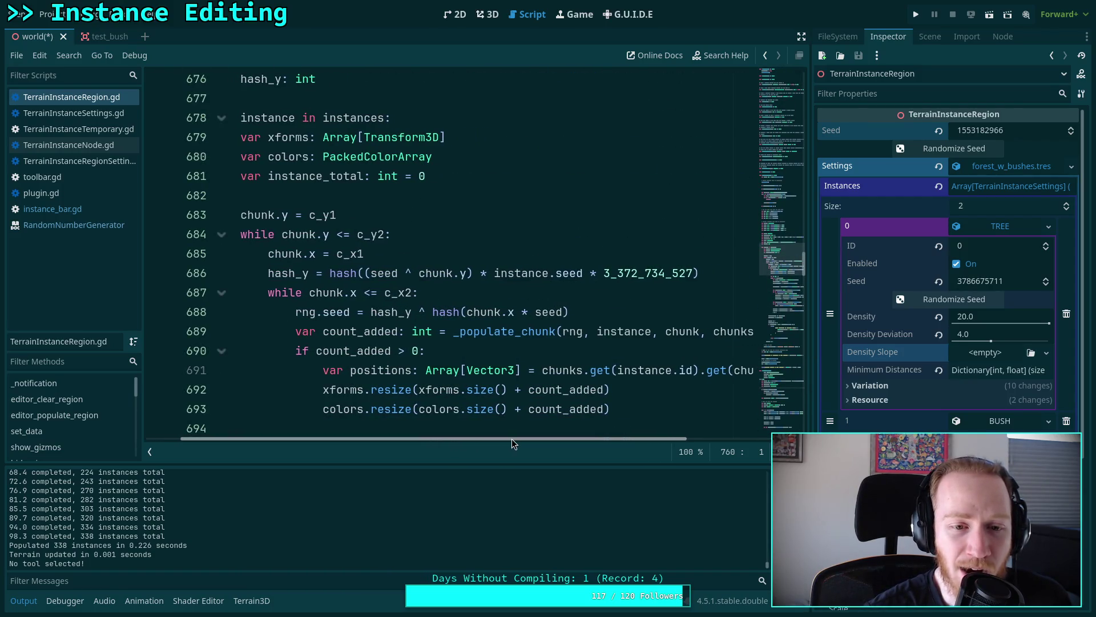
pyautogui.doubleClick(390, 276)
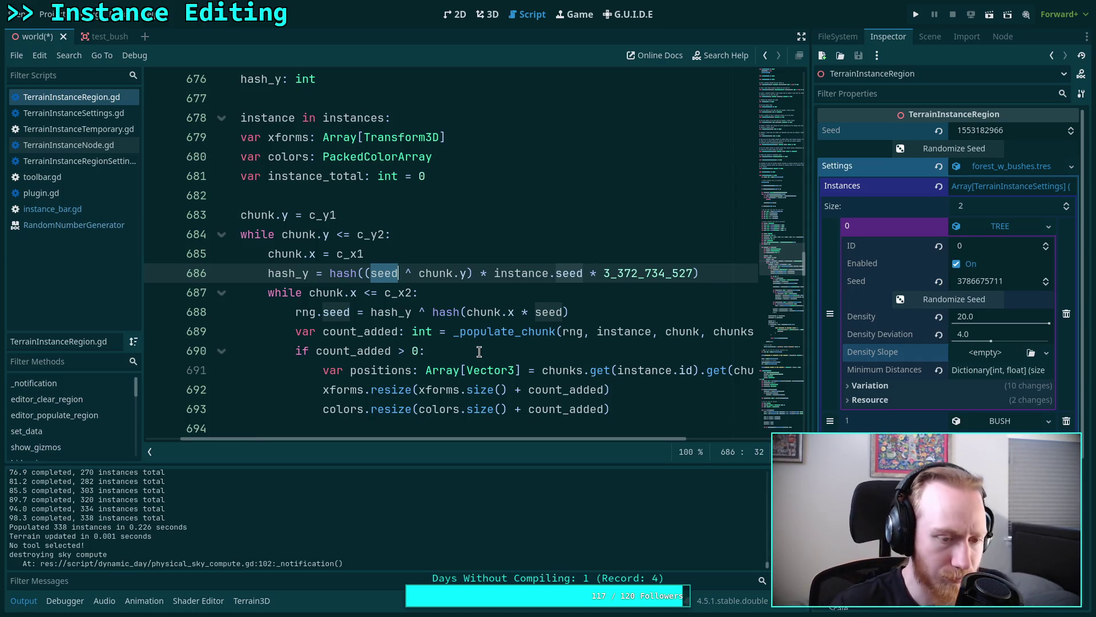
pyautogui.click(505, 342)
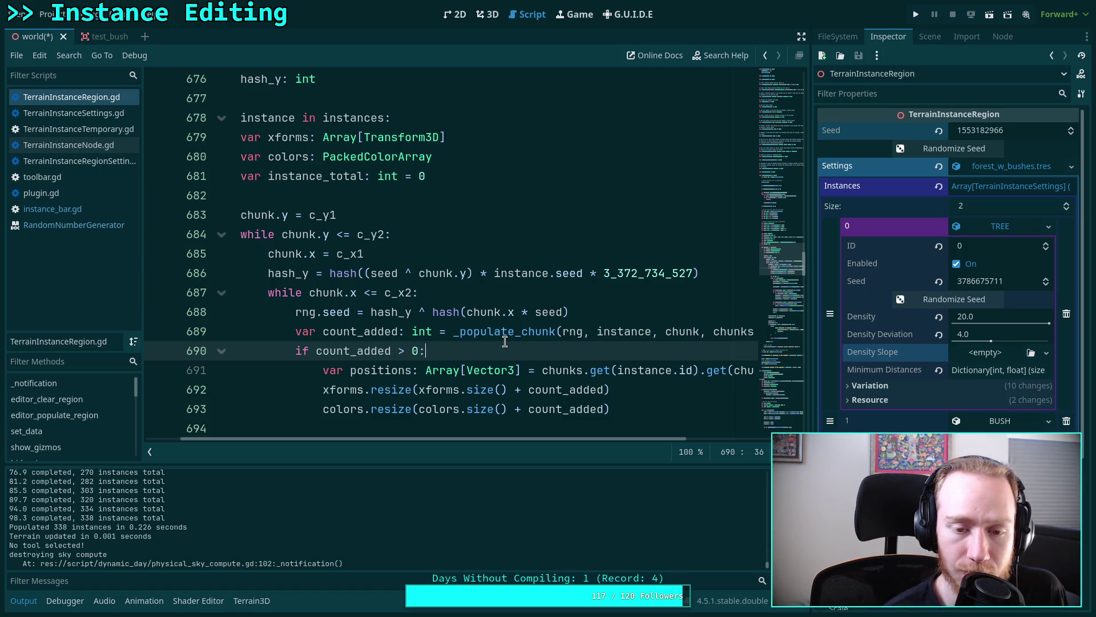
# - Replace chunk.y with instance.seed in the hash_y formula on line 686
pyautogui.moveTo(494, 273); pyautogui.dragTo(693, 274)
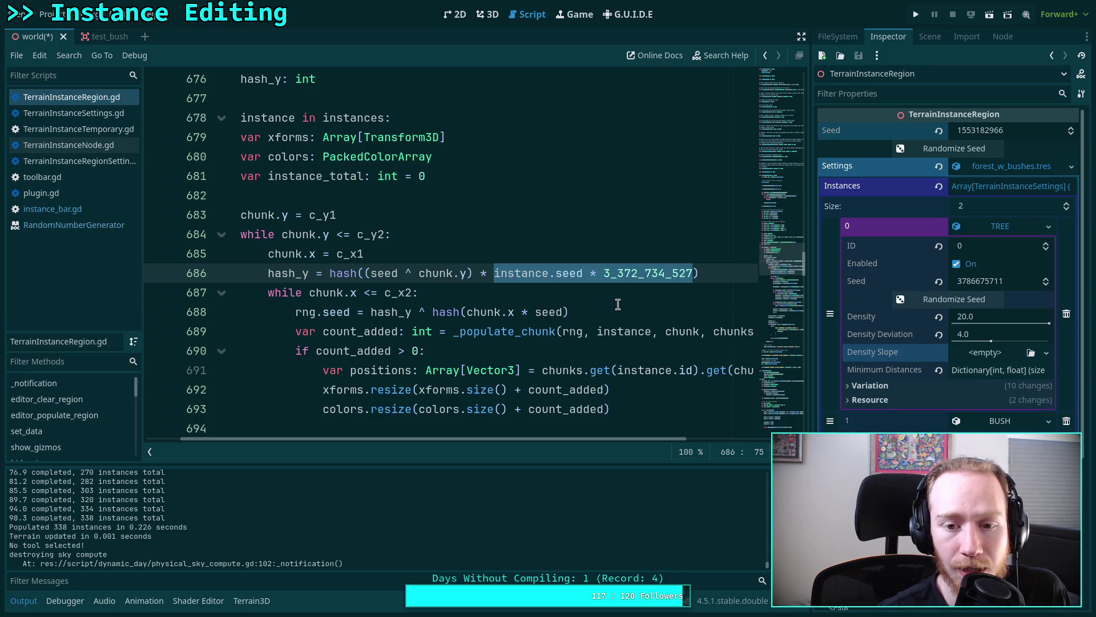
pyautogui.click(604, 290)
pyautogui.moveTo(466, 273); pyautogui.dragTo(703, 273)
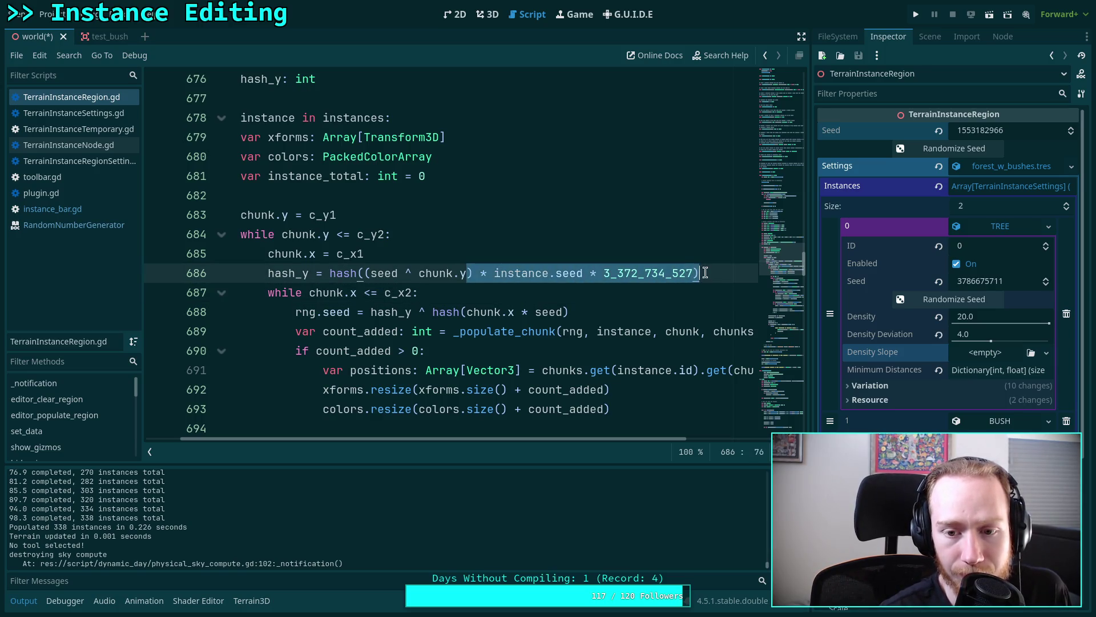
pyautogui.moveTo(596, 273); pyautogui.dragTo(447, 273)
pyautogui.click(454, 273)
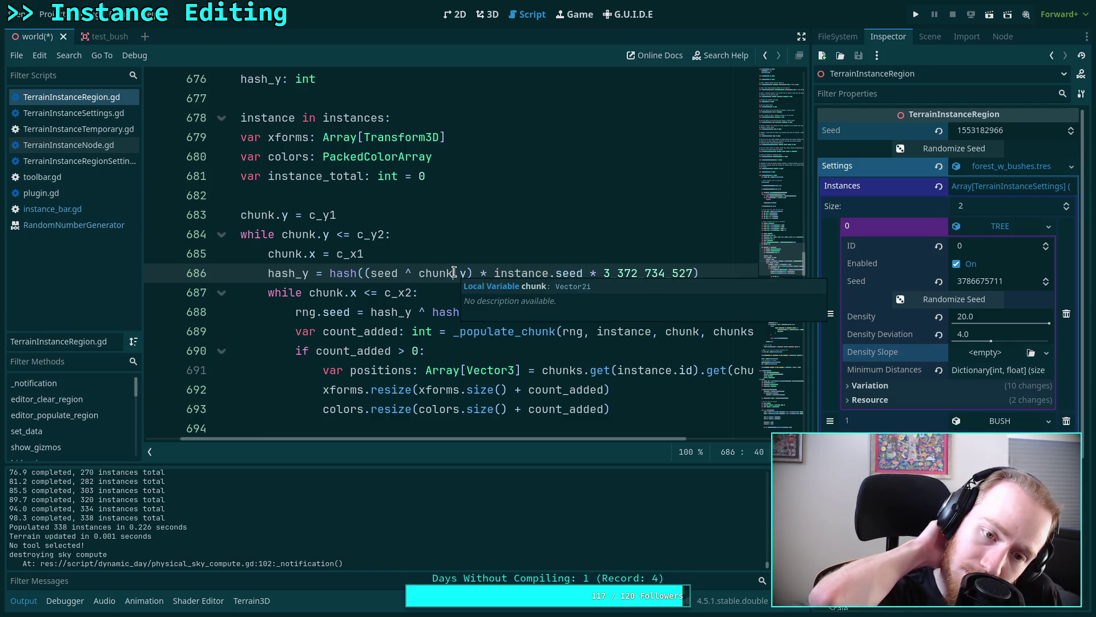
pyautogui.click(480, 245)
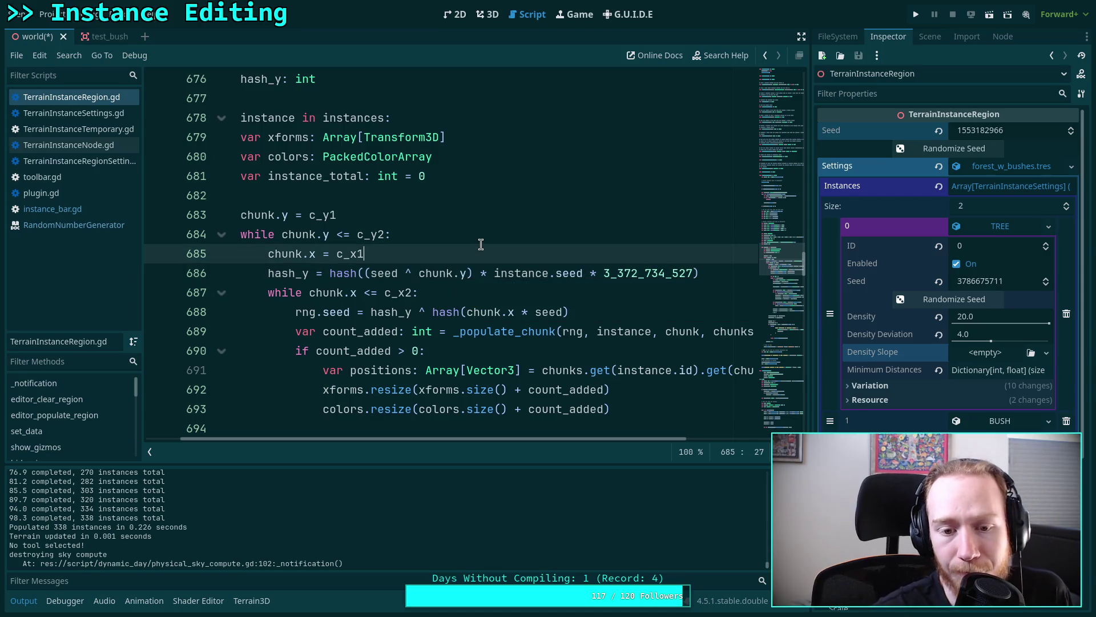
pyautogui.click(435, 274)
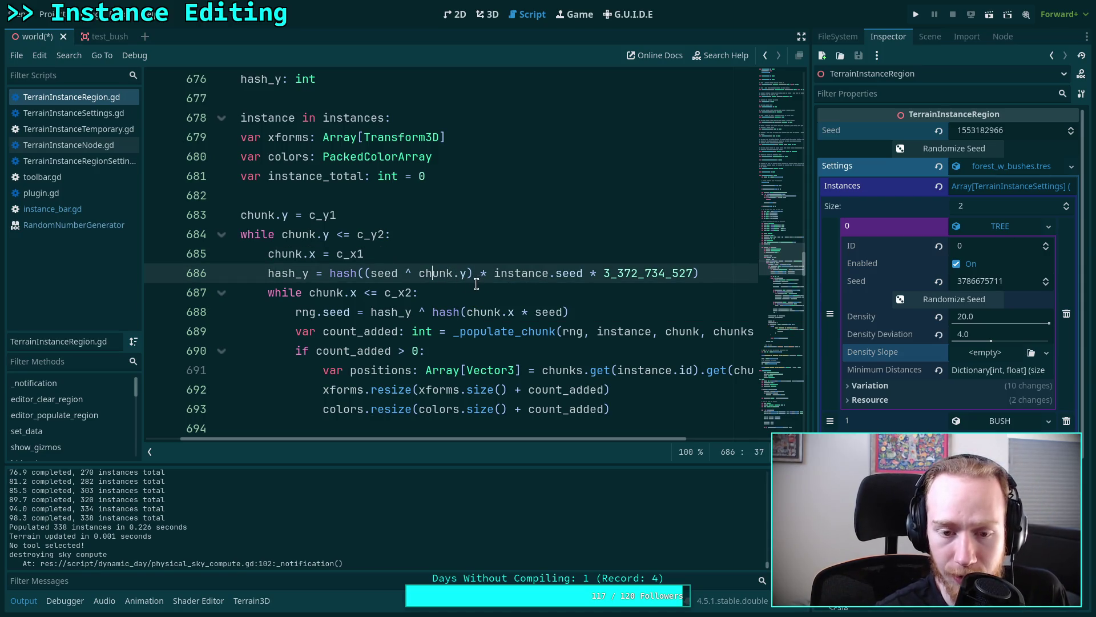
pyautogui.click(562, 312)
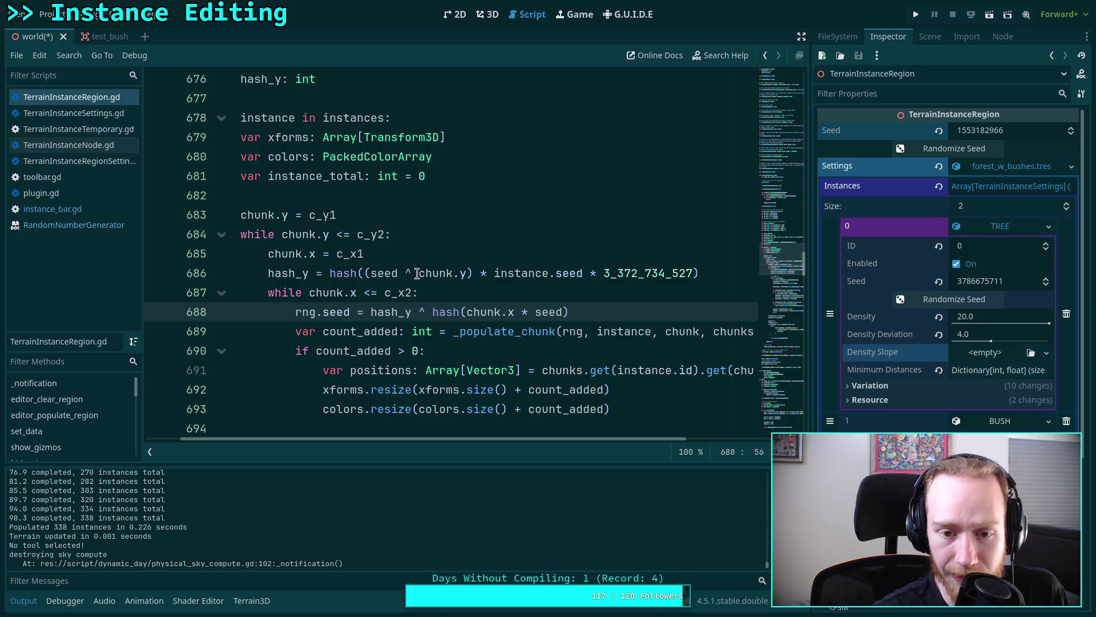
pyautogui.moveTo(419, 273); pyautogui.dragTo(467, 273)
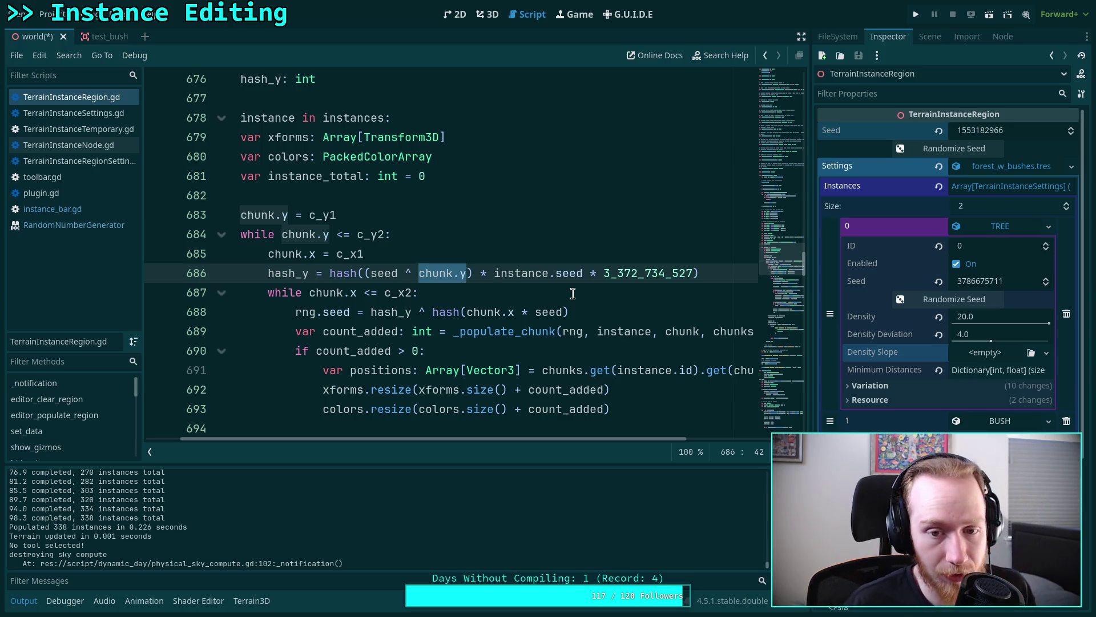
pyautogui.write('instance.seed')
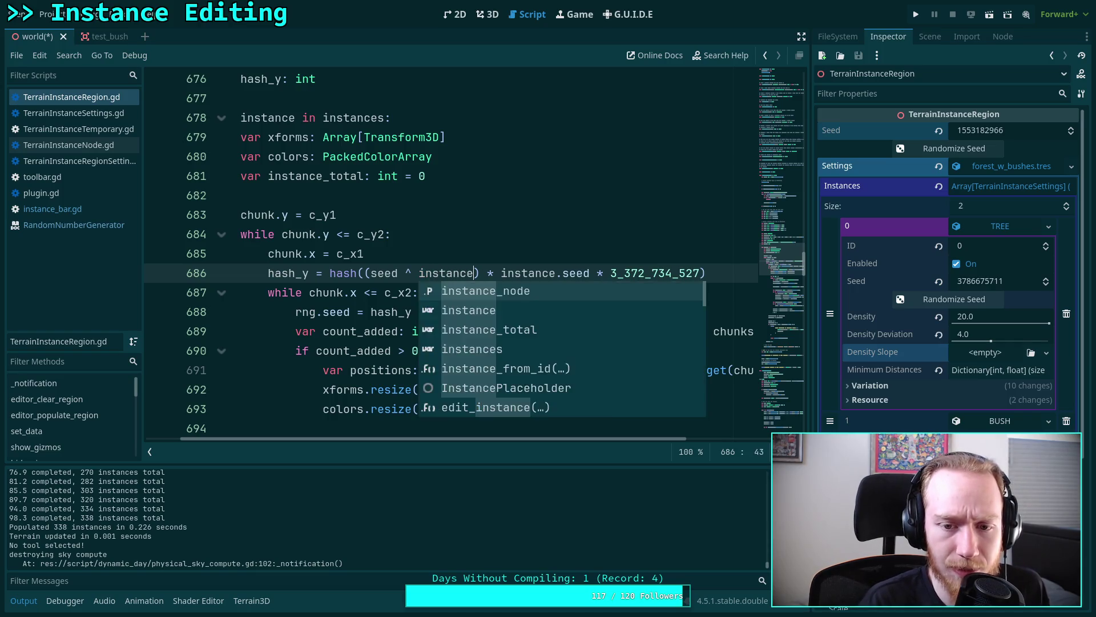
# - Swap the * operator for '^ (' and retype the hash calls around the seed argument
pyautogui.click(521, 273)
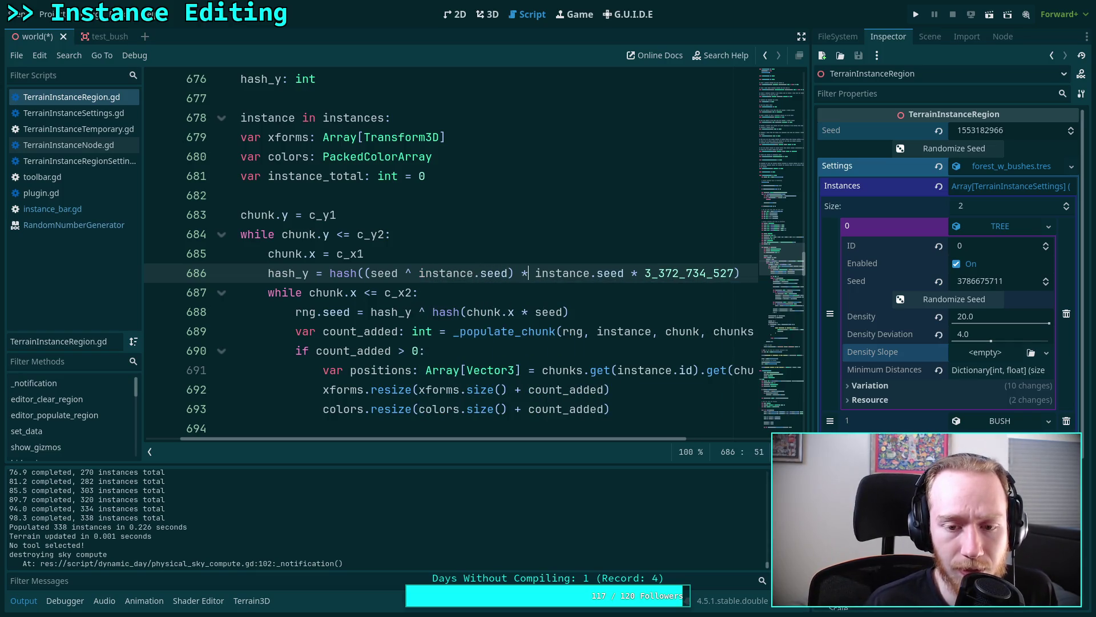
pyautogui.press('Delete')
pyautogui.write('^ ')
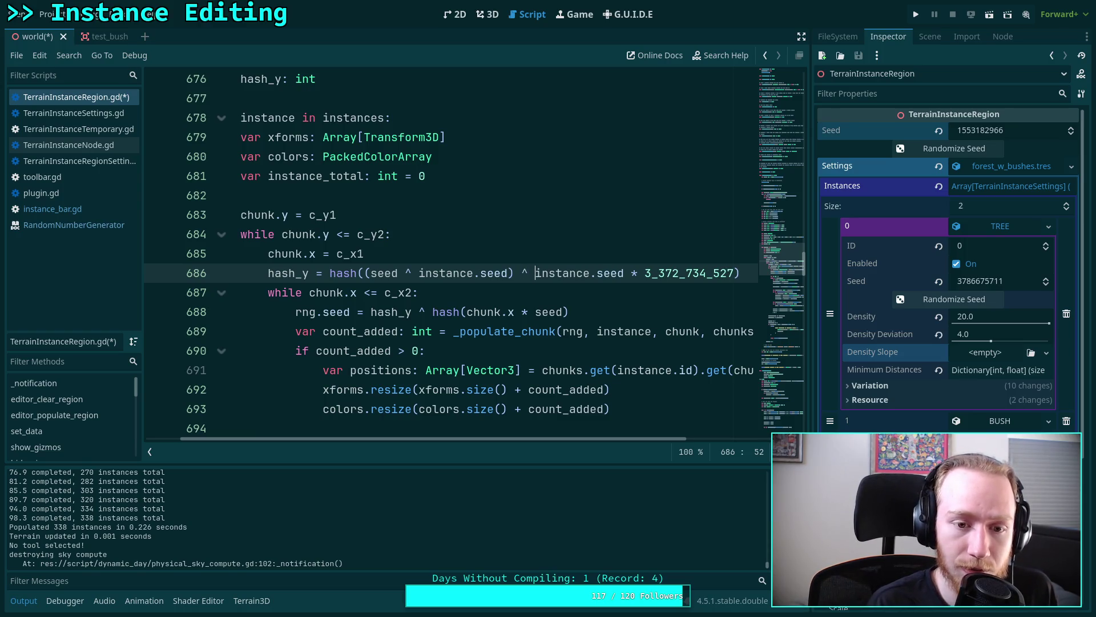
pyautogui.write('(')
pyautogui.click(365, 273)
pyautogui.press('BackSpace')
pyautogui.press('BackSpace')
pyautogui.press('BackSpace')
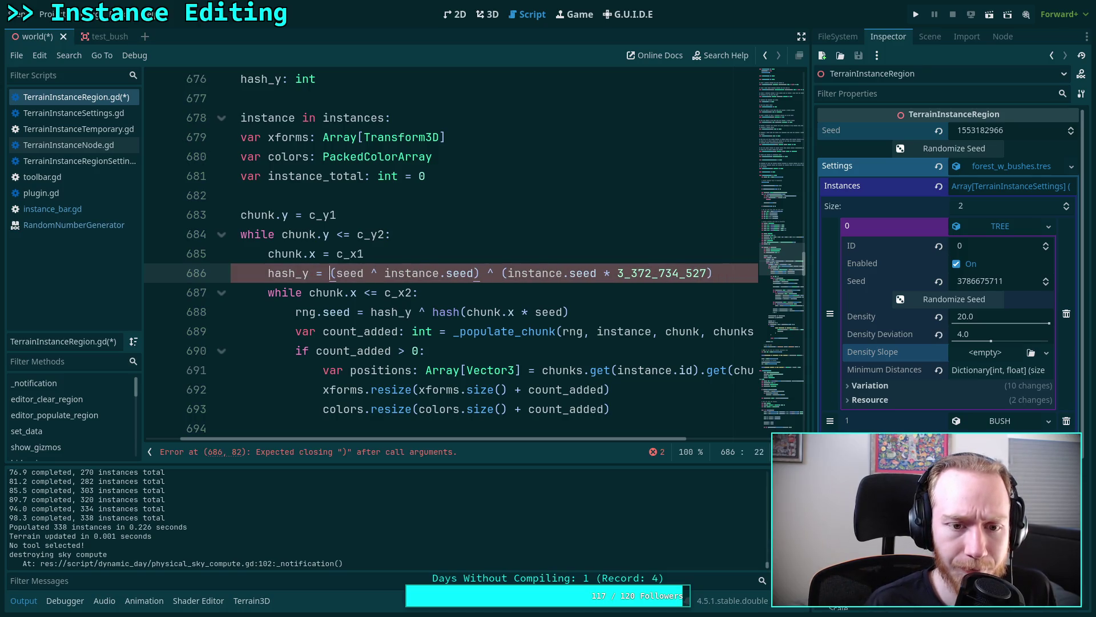
pyautogui.press('Right')
pyautogui.write('hash')
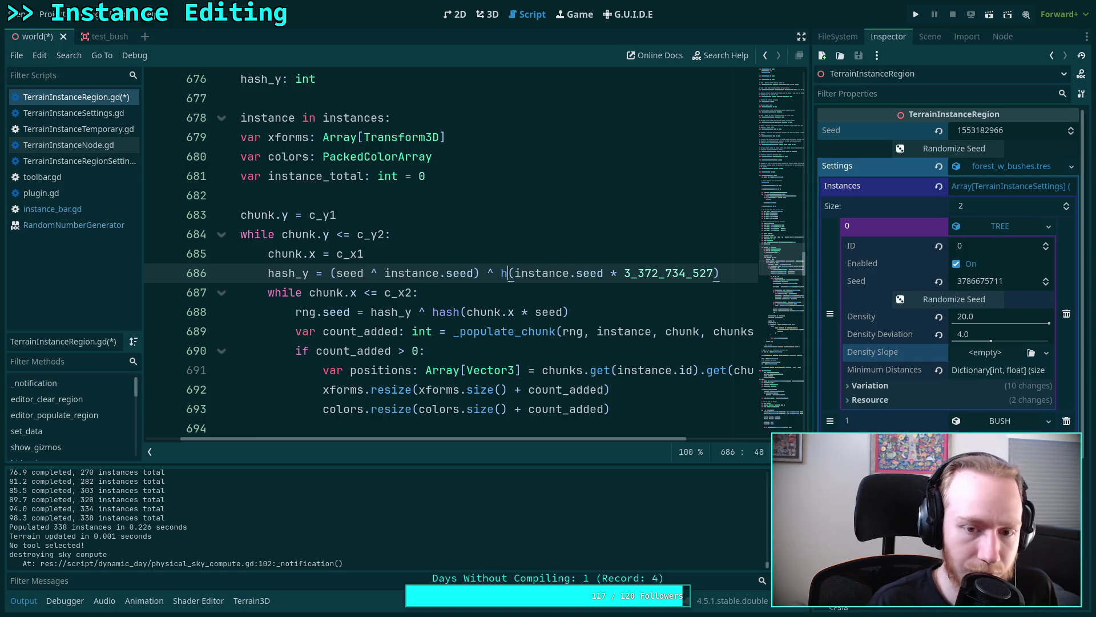
pyautogui.click(372, 273)
pyautogui.click(330, 273)
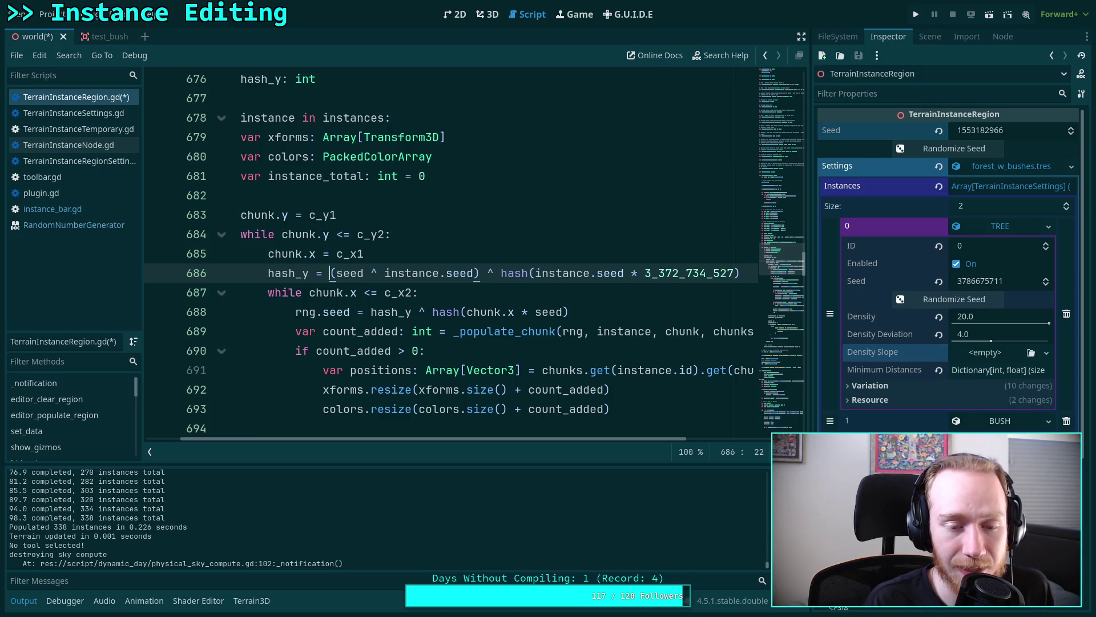
pyautogui.write('hash')
pyautogui.press('Return')
# - Remove the extra hash call after instance.seed and check completion suggestions
pyautogui.click(465, 273)
pyautogui.click(502, 273)
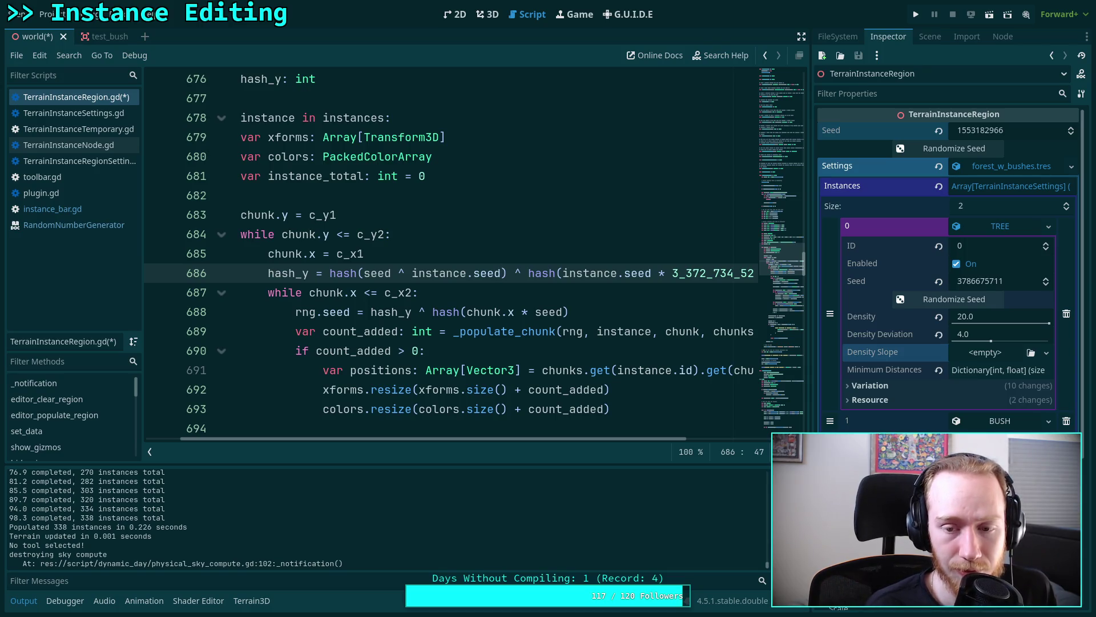
pyautogui.press('Delete')
pyautogui.press('Delete')
pyautogui.press('Delete')
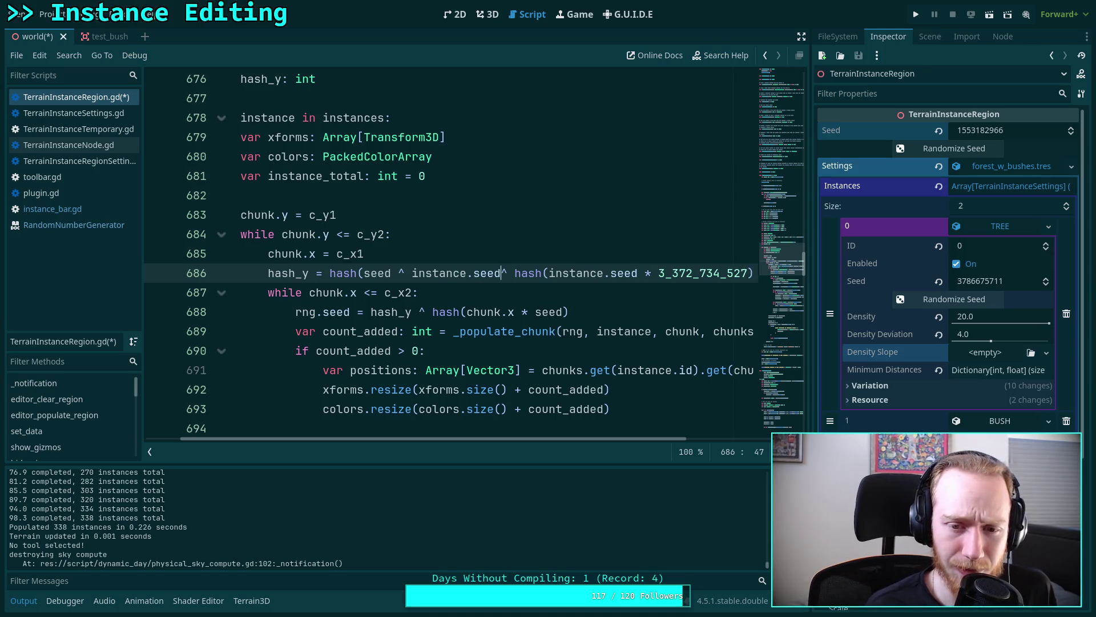
pyautogui.hotkey('ctrl', 'space')
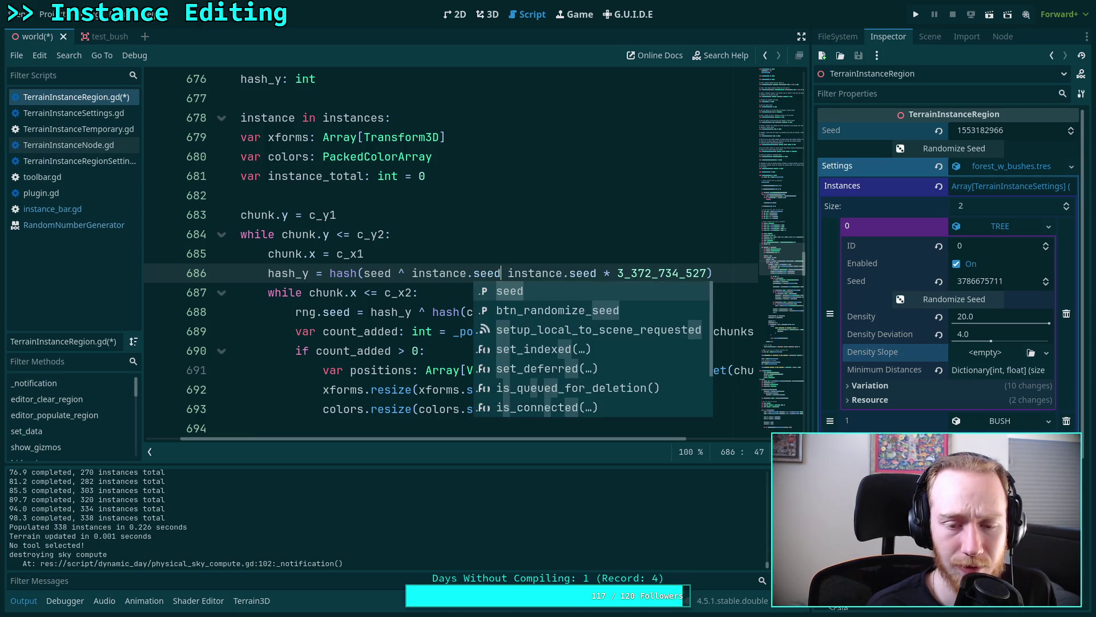
pyautogui.press('Right')
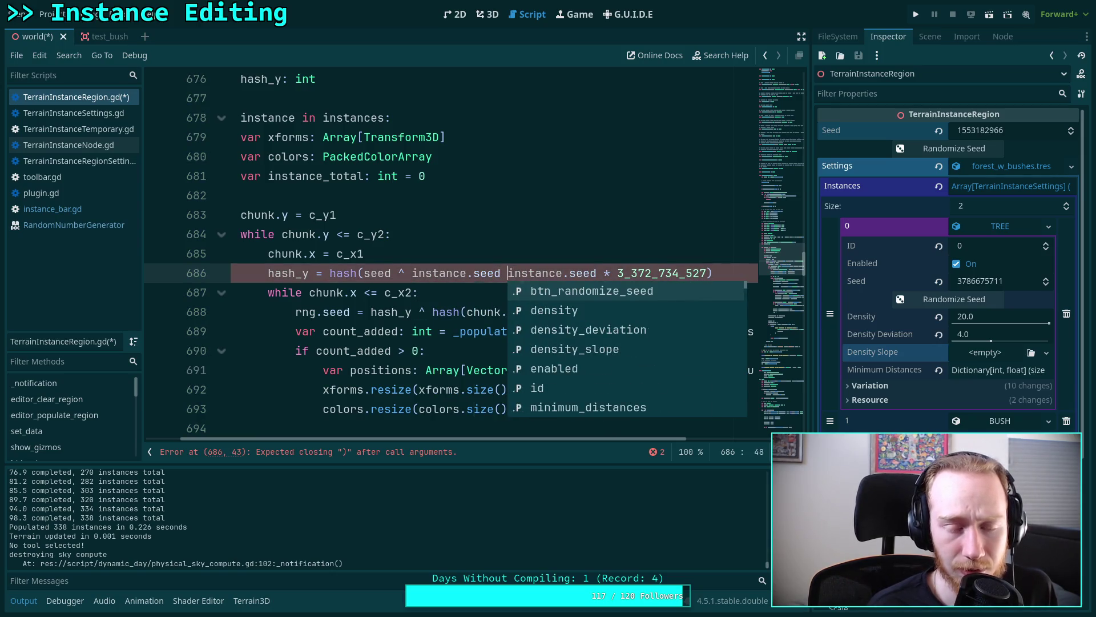
pyautogui.click(378, 273)
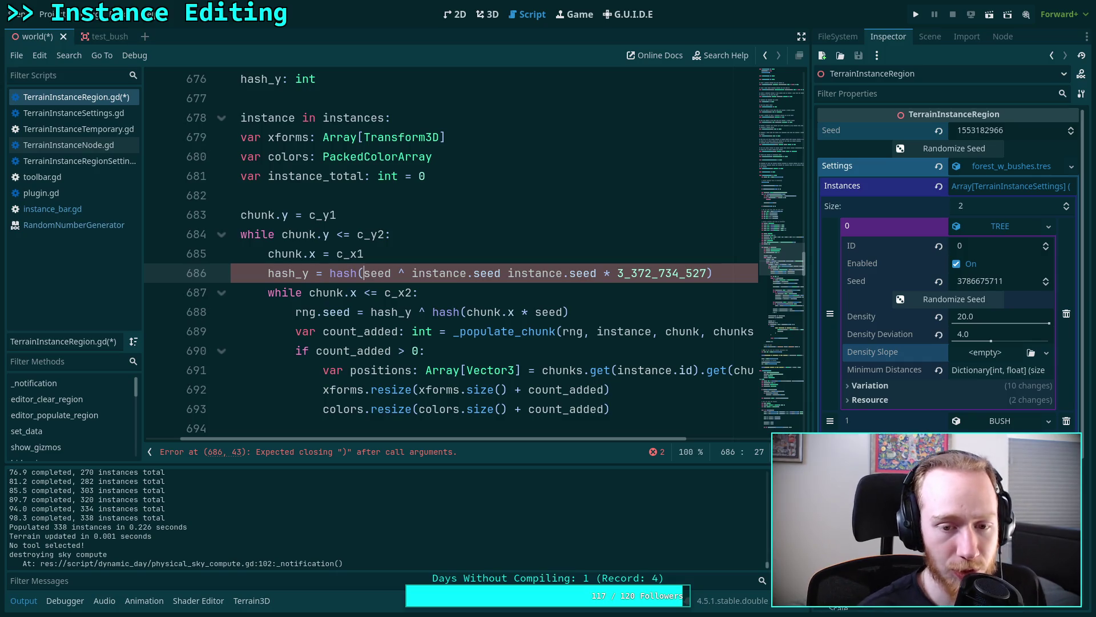
pyautogui.moveTo(614, 437); pyautogui.dragTo(588, 438)
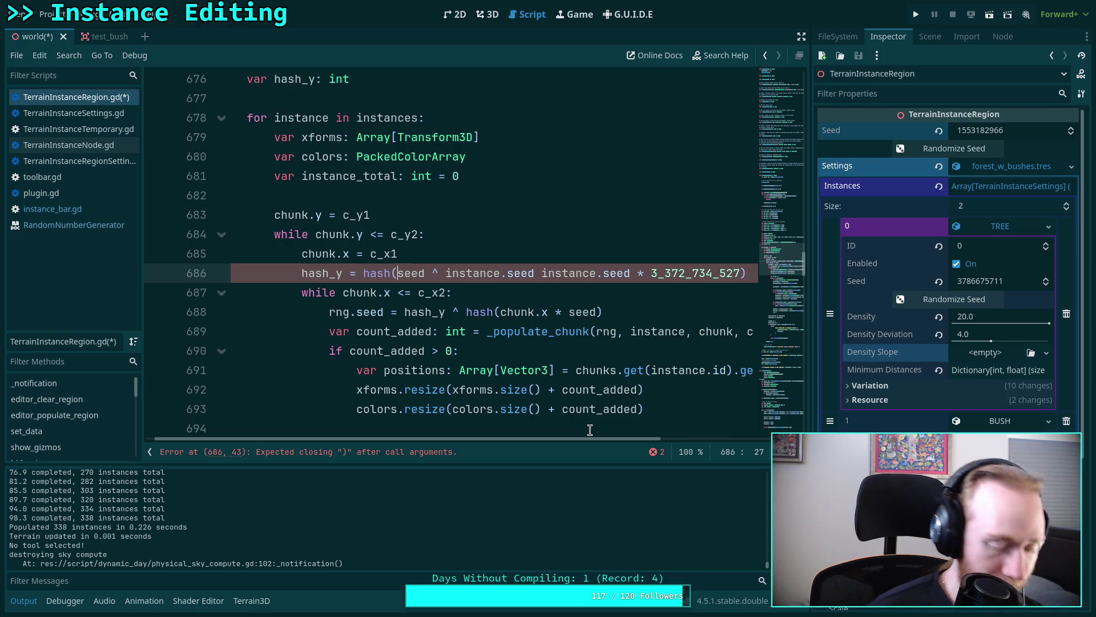
pyautogui.click(368, 272)
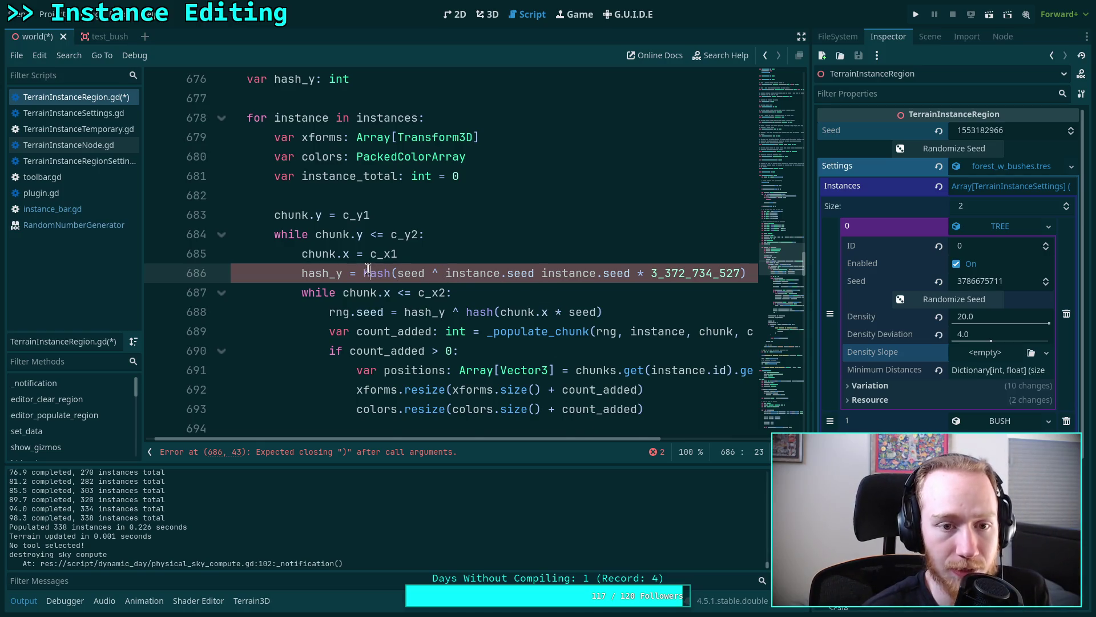
# - Declare 'var hash_inst: int' below the rng variable, replacing the draft hash_seed line
pyautogui.scroll(3, 368, 268)
pyautogui.scroll(13, 367, 268)
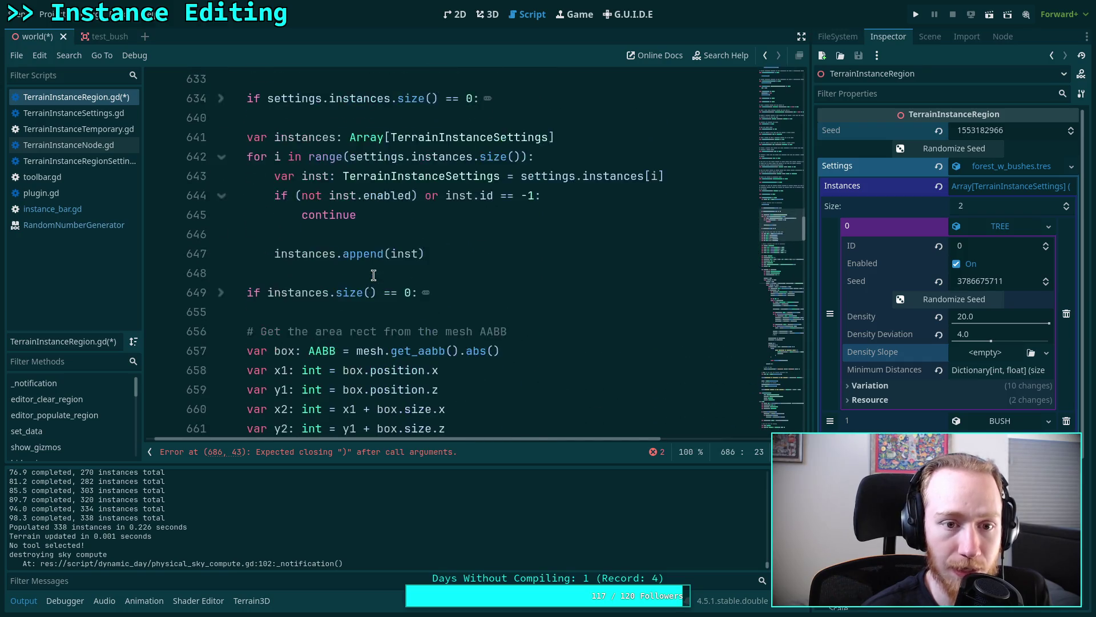
pyautogui.scroll(-15, 374, 275)
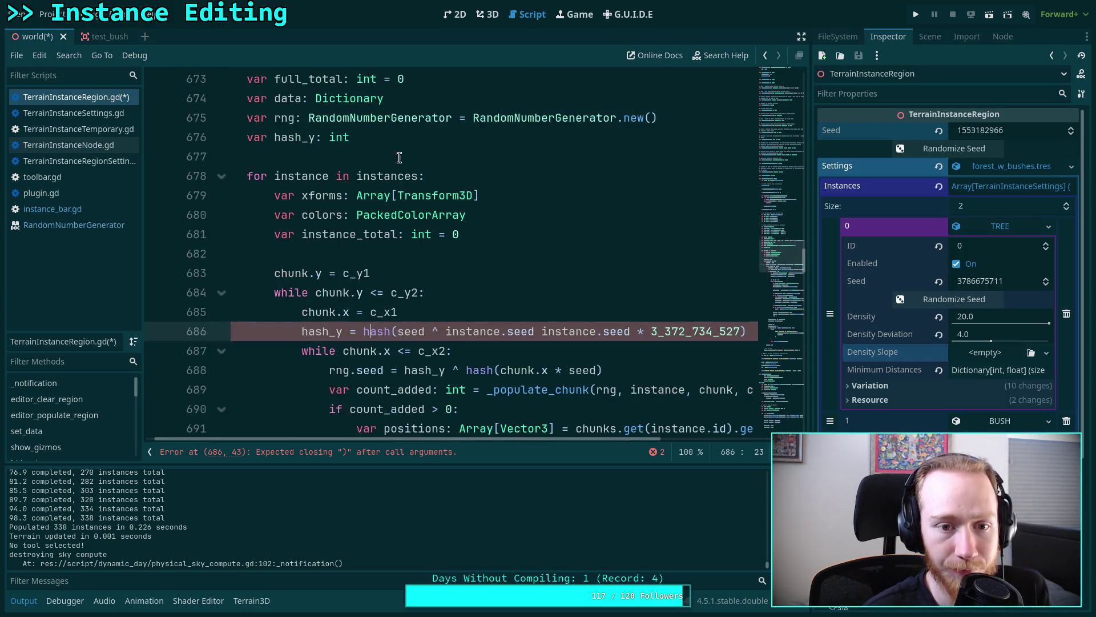
pyautogui.click(397, 158)
pyautogui.click(673, 120)
pyautogui.press('Return')
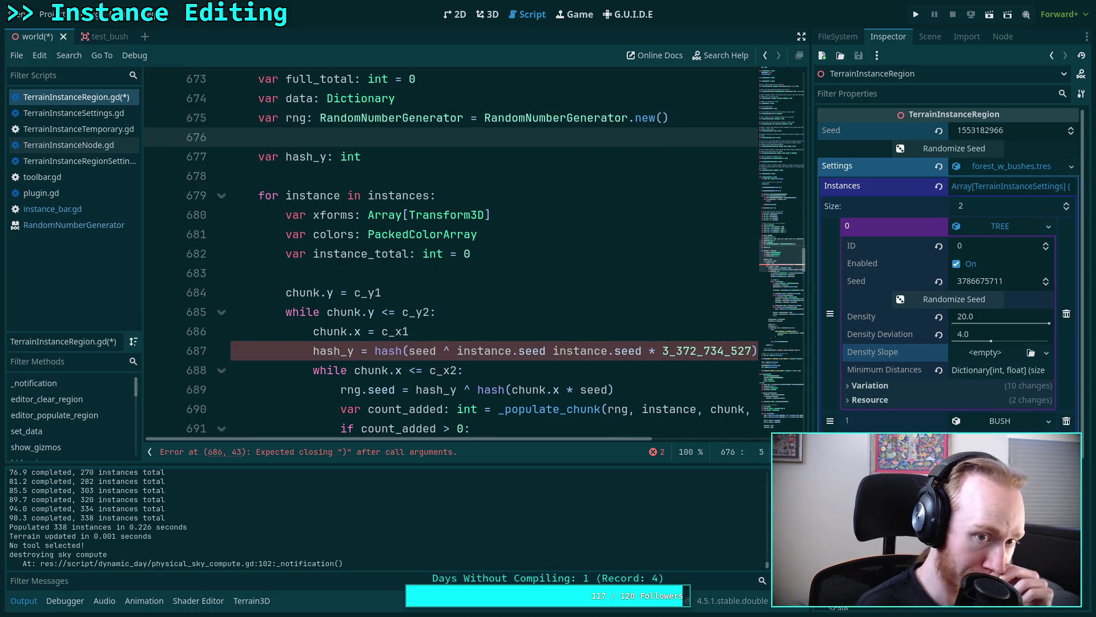
pyautogui.write('var hash_seed')
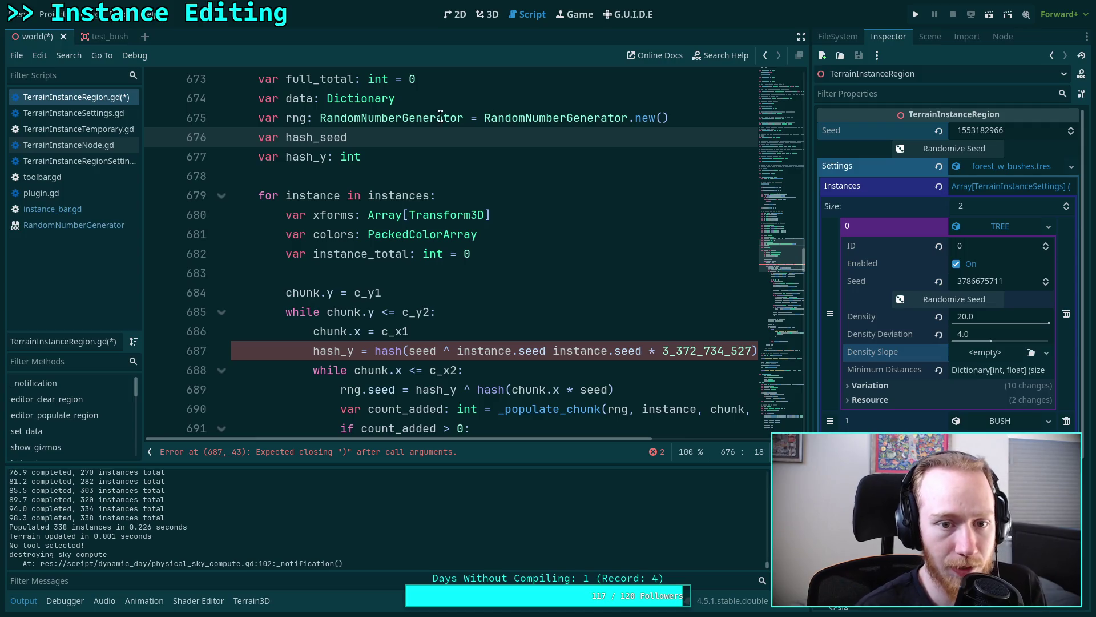
pyautogui.hotkey('shift', 'Home')
pyautogui.press('BackSpace')
pyautogui.press('BackSpace')
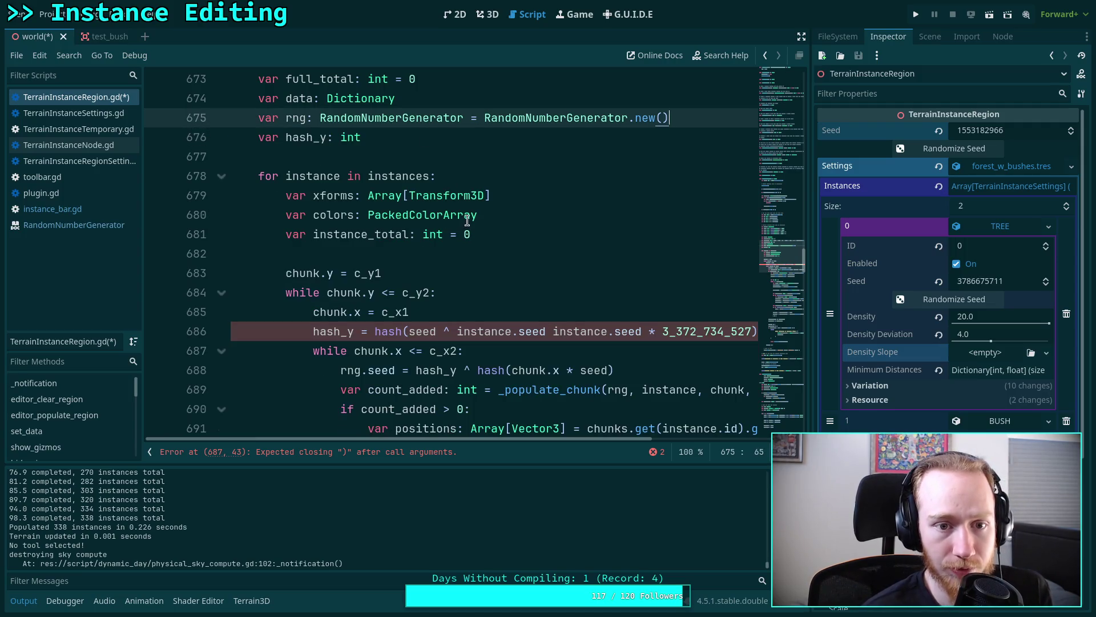
pyautogui.press('Return')
pyautogui.write('var')
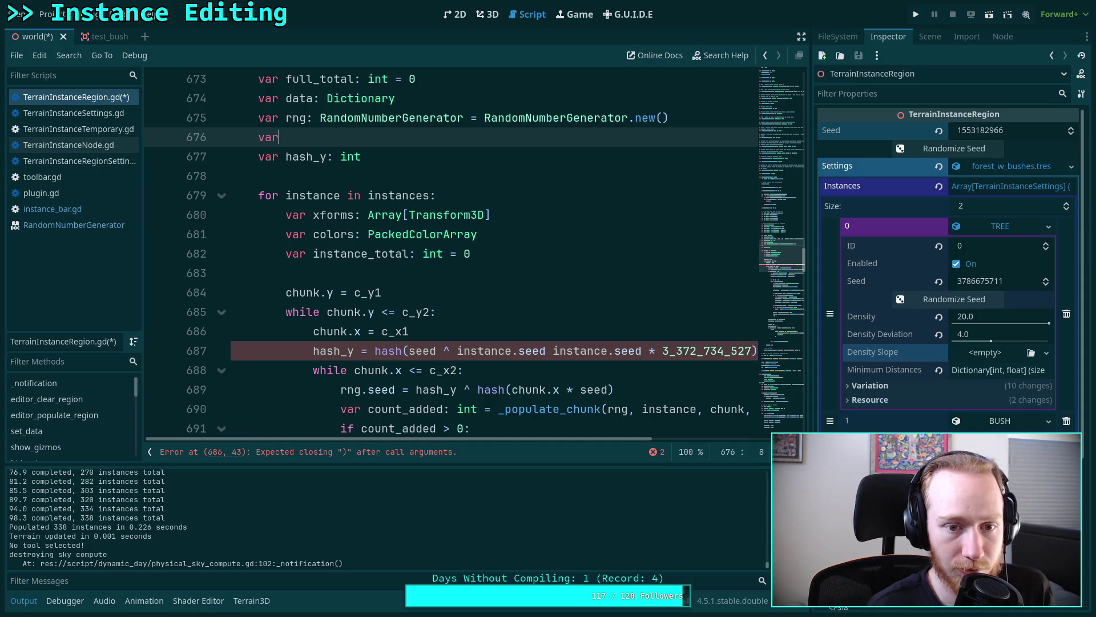
pyautogui.write(' hash_inst: int')
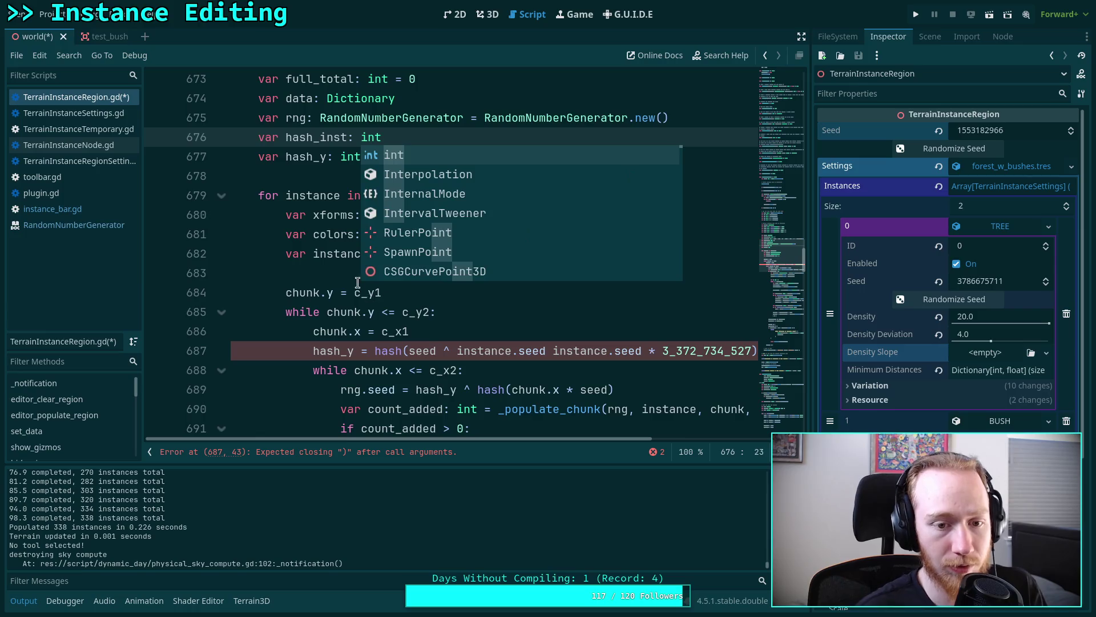
pyautogui.press('Escape')
# - Add 'hash_inst = hash(seed ^ instance.seed)' at the start of the instances loop
pyautogui.click(536, 255)
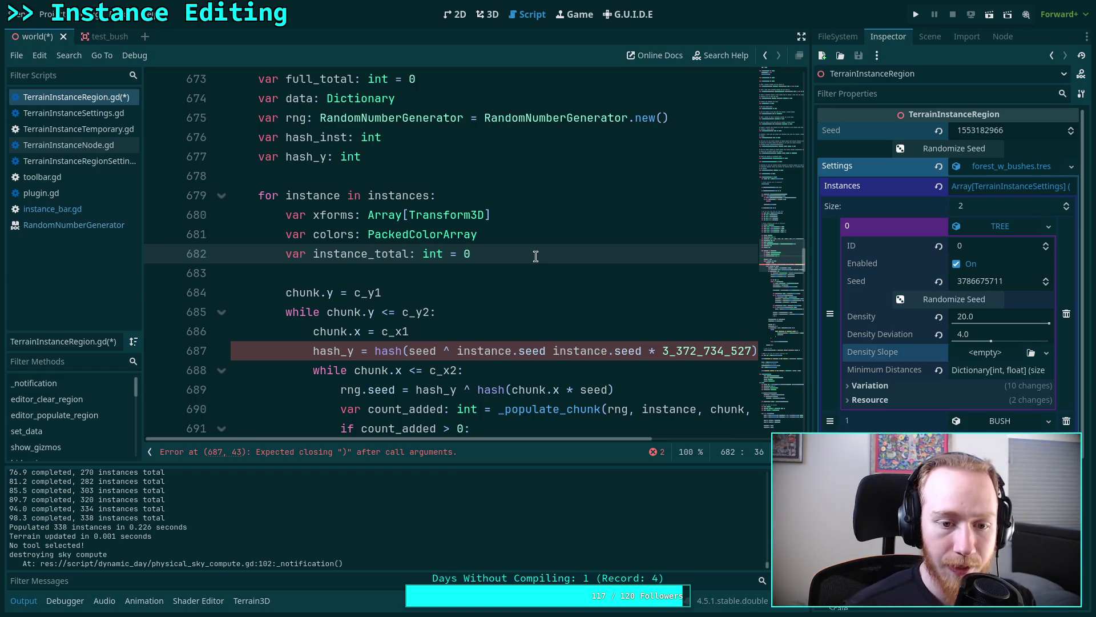
pyautogui.press('Return')
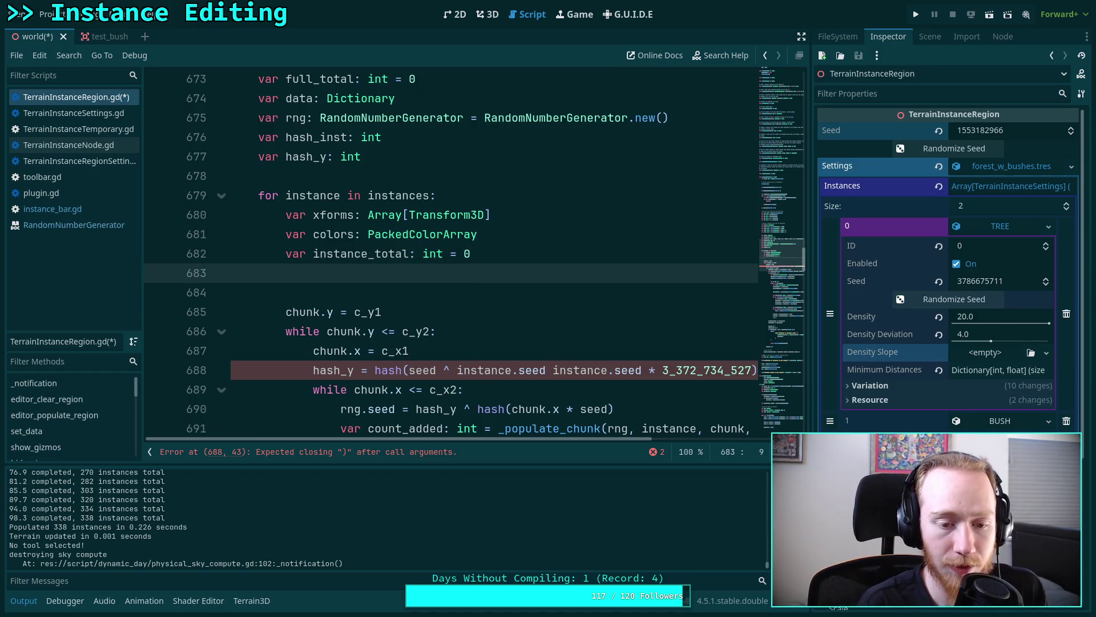
pyautogui.press('Return')
pyautogui.write('hash_inst')
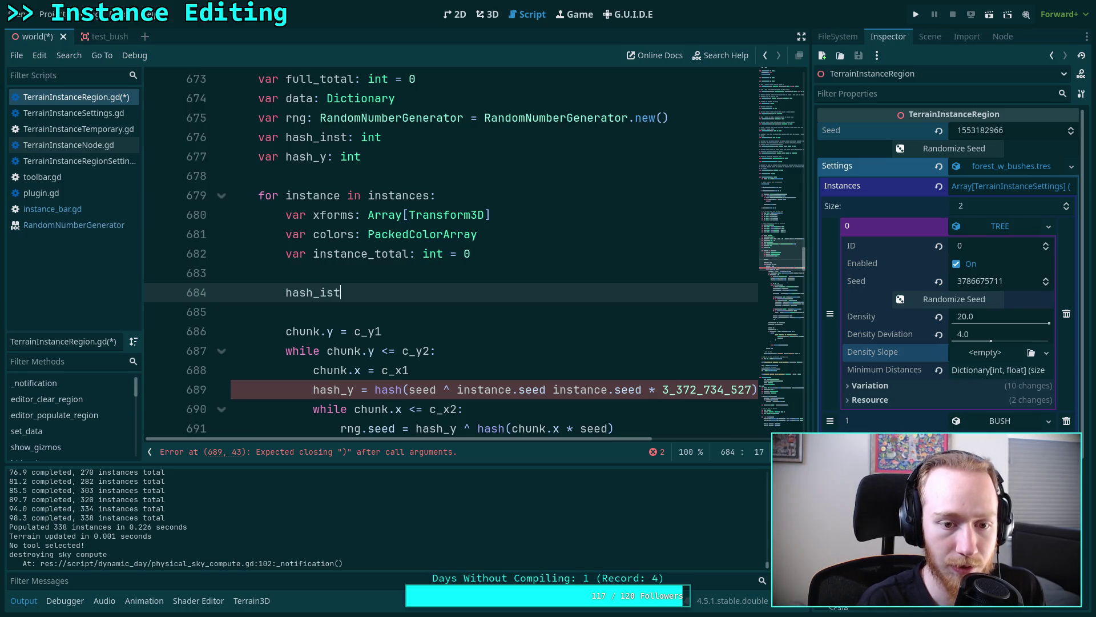
pyautogui.scroll(-1, 519, 189)
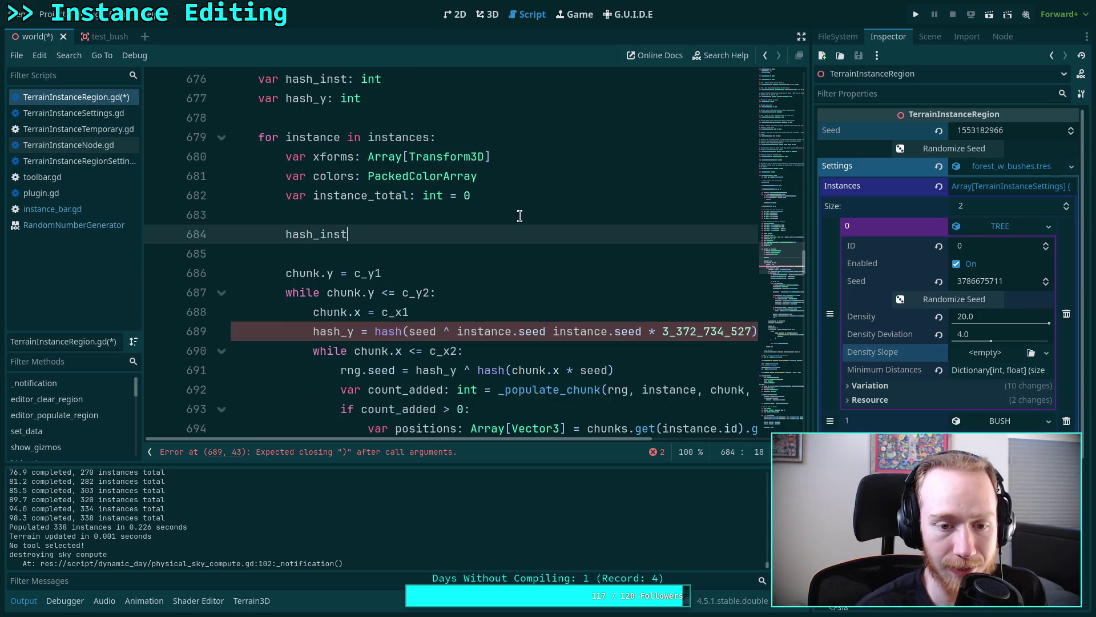
pyautogui.write('= hash(se')
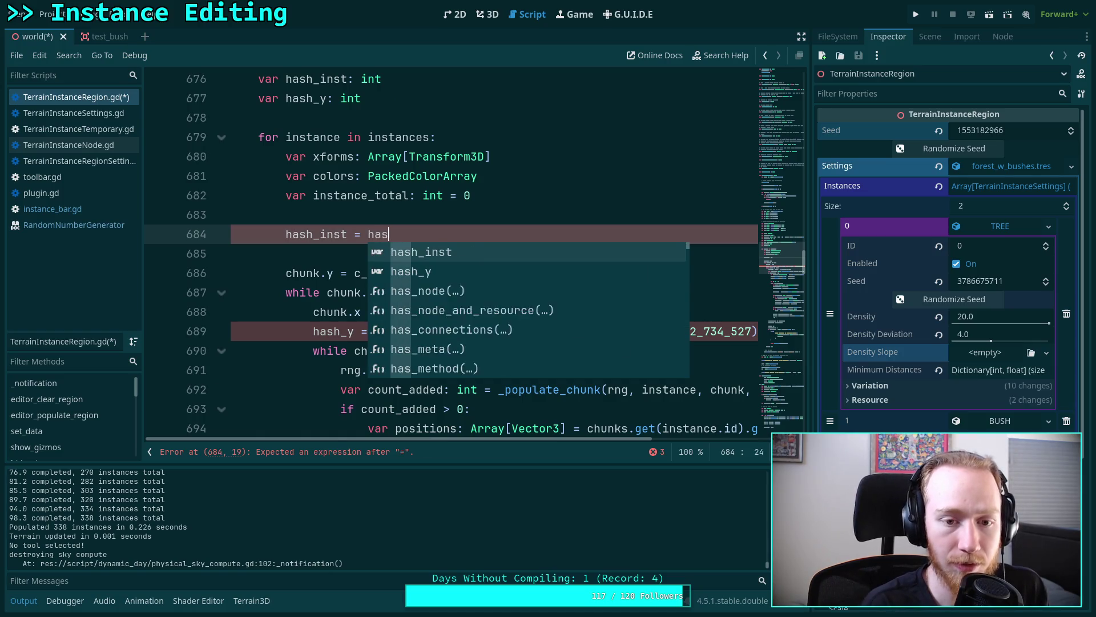
pyautogui.write('ed *')
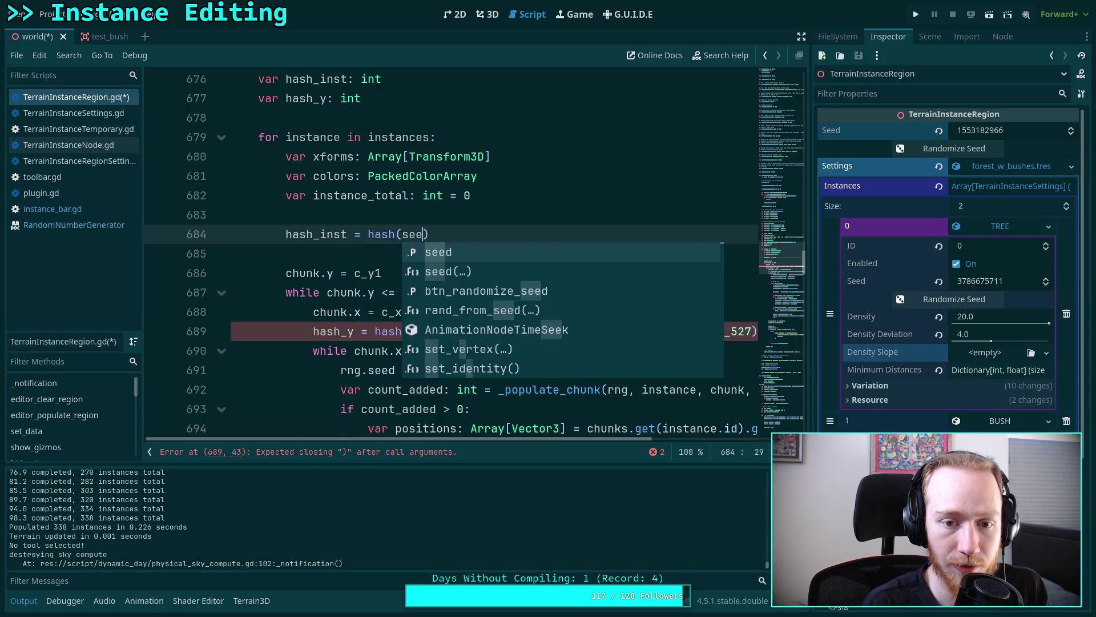
pyautogui.press('BackSpace')
pyautogui.write('^ ')
pyautogui.write('instanc')
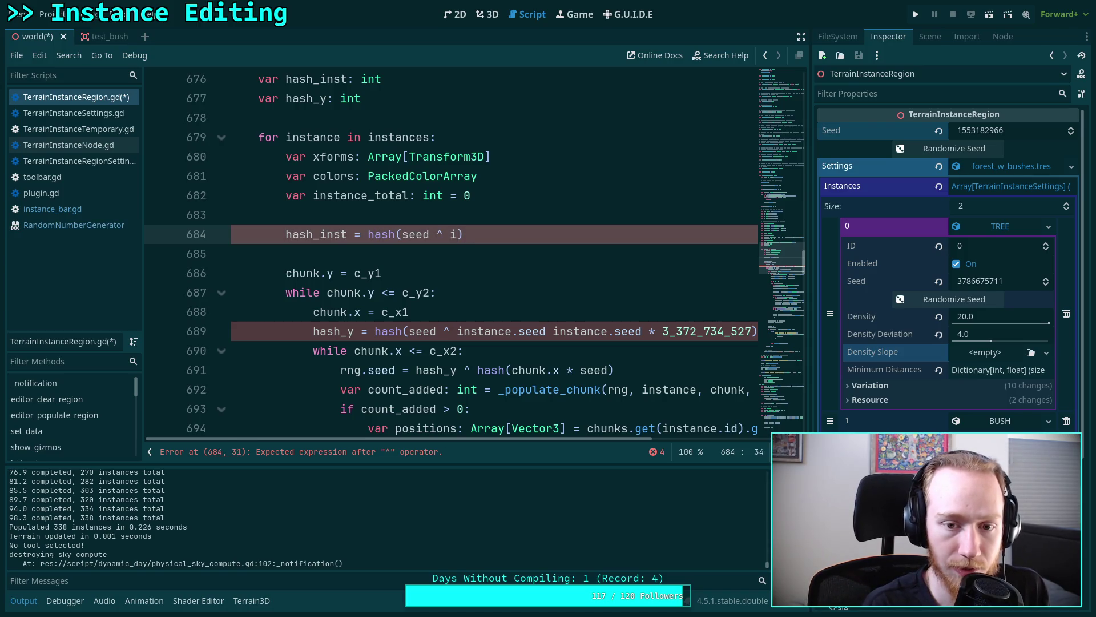
pyautogui.write('e.seed)')
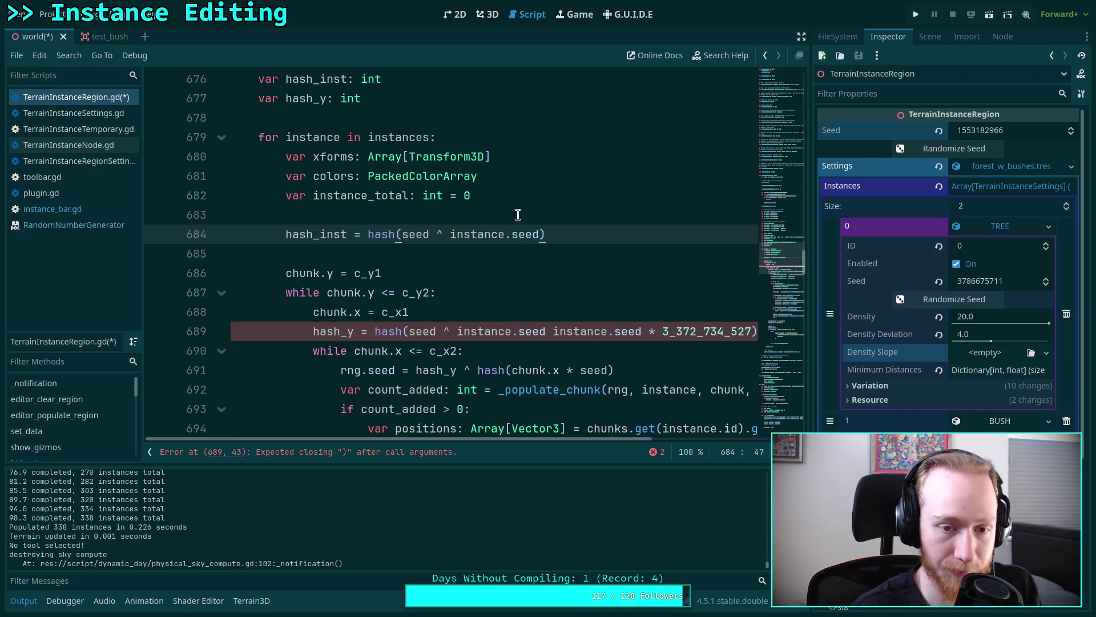
# - Rewrite hash_y as hash_inst ^ hash(chunk.y * 3_372_734_527) and save the script
pyautogui.click(378, 333)
pyautogui.write('hash')
pyautogui.press('Return')
pyautogui.write('^')
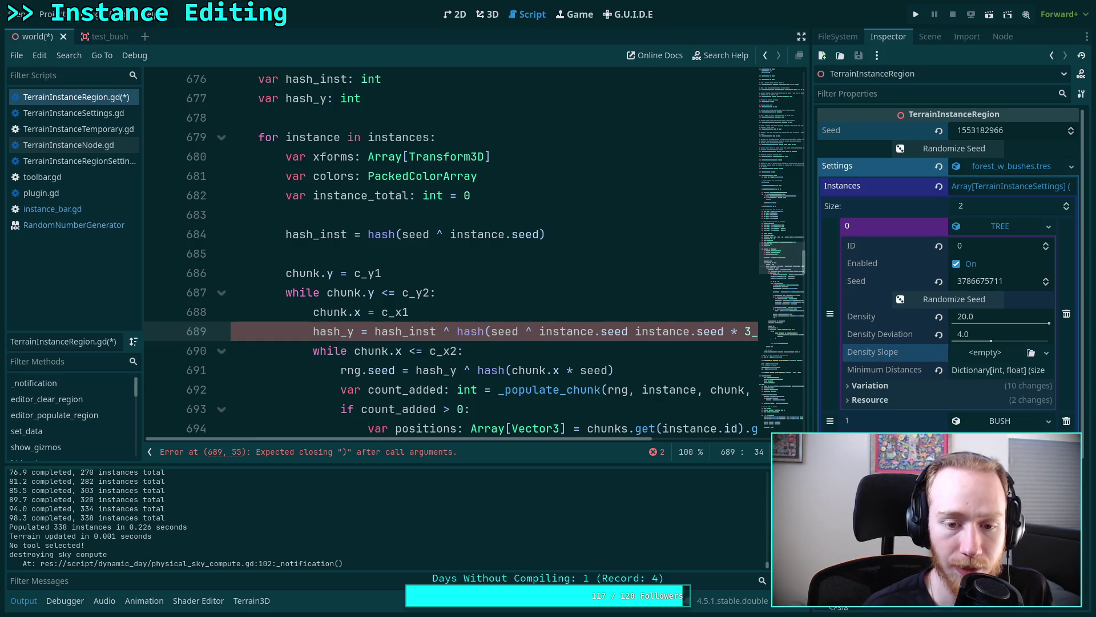
pyautogui.press('Delete')
pyautogui.press('Delete')
pyautogui.press('Delete')
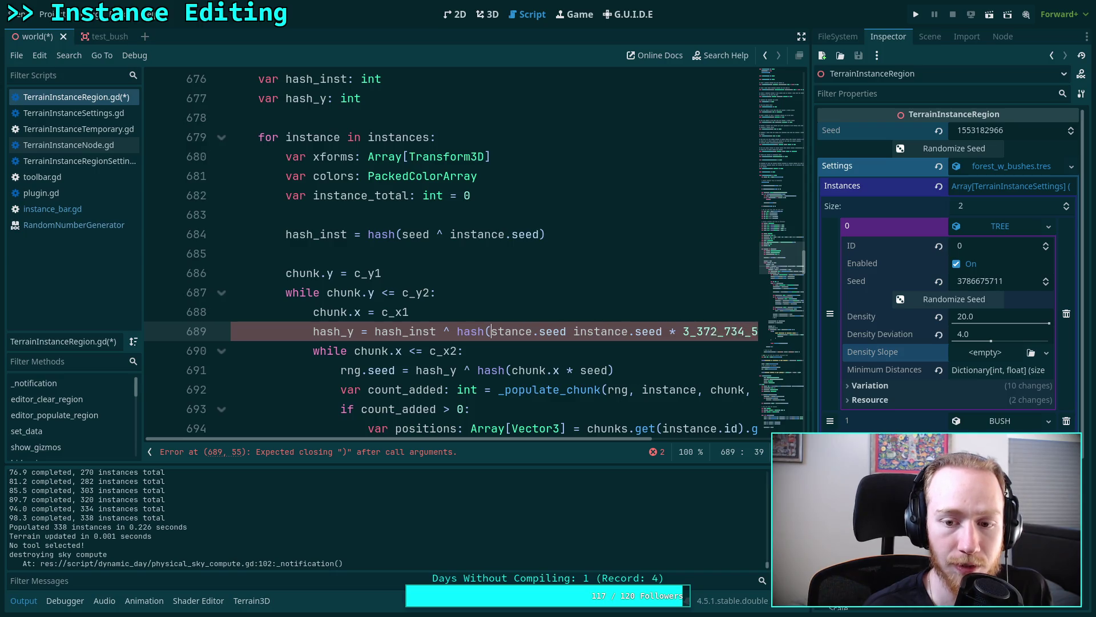
pyautogui.press('BackSpace')
pyautogui.write('chunk.y')
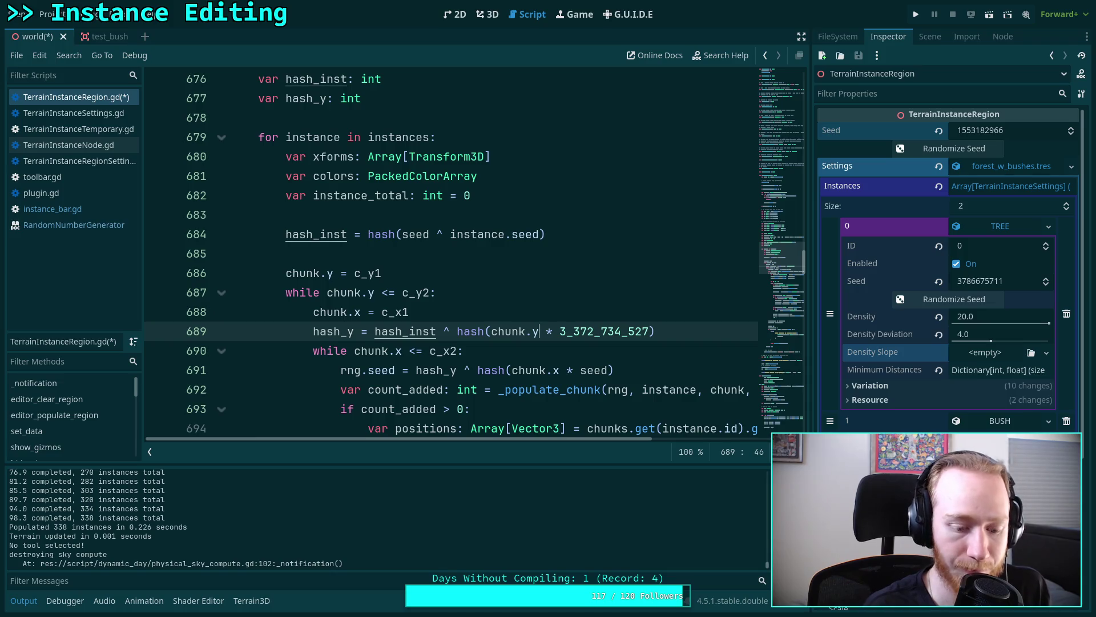
pyautogui.hotkey('ctrl', 's')
# - Review the row, per-instance and column hash expressions on lines 689, 684 and 691
pyautogui.click(518, 351)
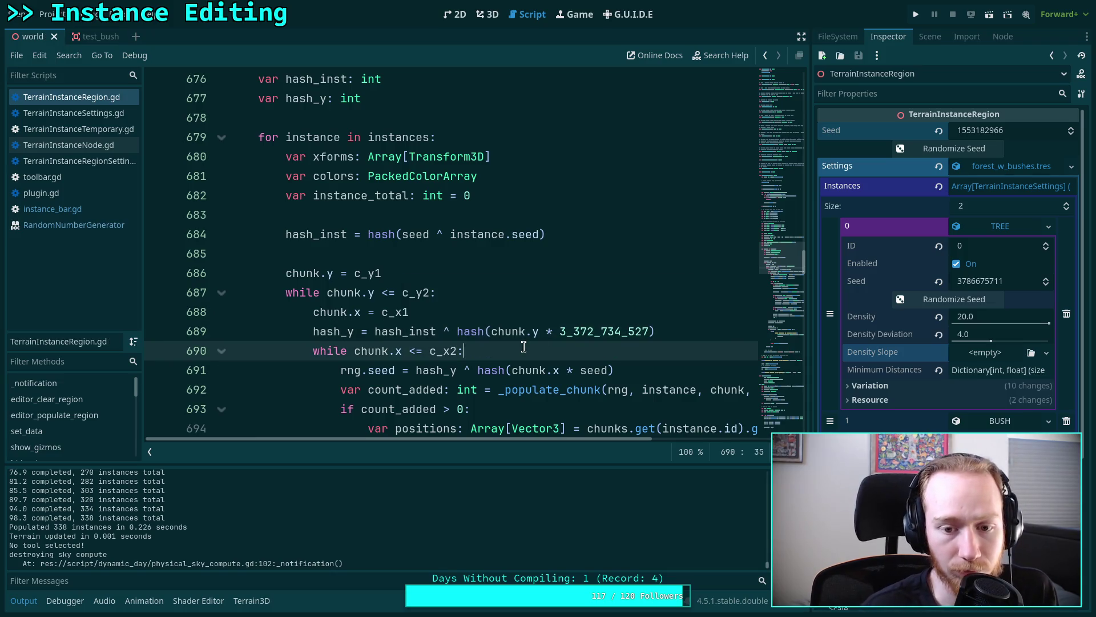
pyautogui.moveTo(458, 331); pyautogui.dragTo(673, 329)
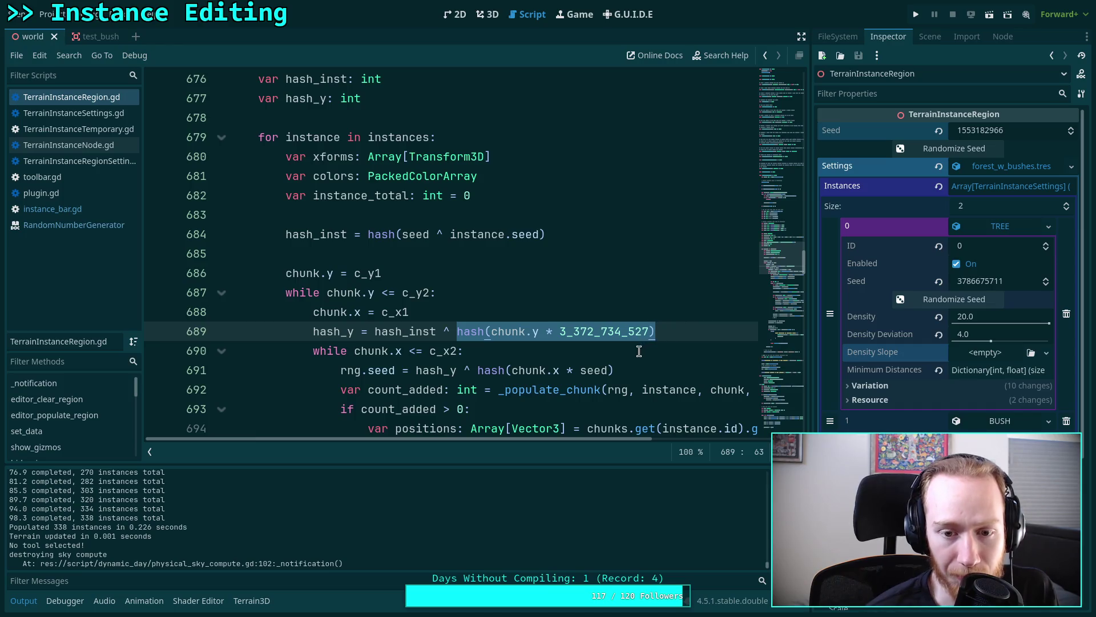
pyautogui.moveTo(546, 234); pyautogui.dragTo(368, 236)
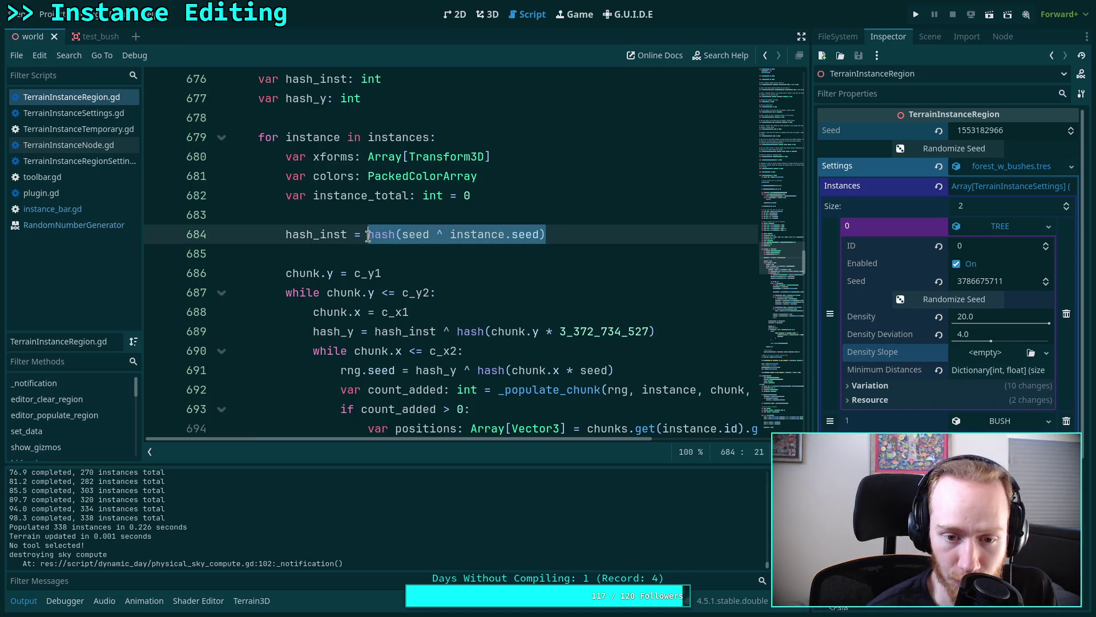
pyautogui.click(468, 350)
pyautogui.scroll(-1, 467, 343)
pyautogui.moveTo(478, 313); pyautogui.dragTo(639, 313)
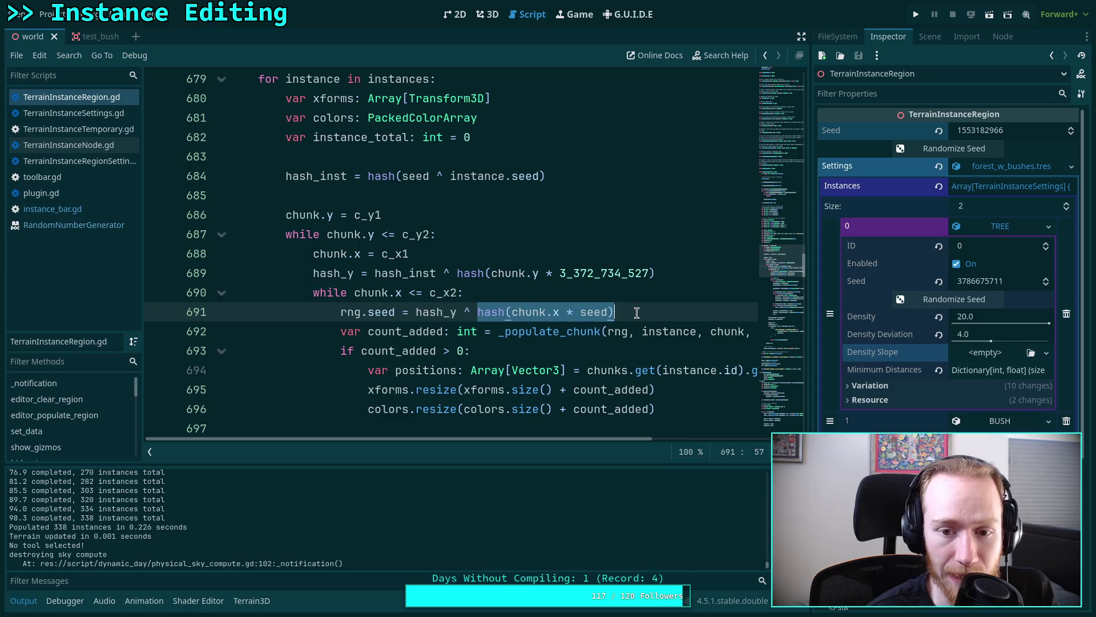
pyautogui.click(531, 313)
pyautogui.hotkey('ctrl', 'z')
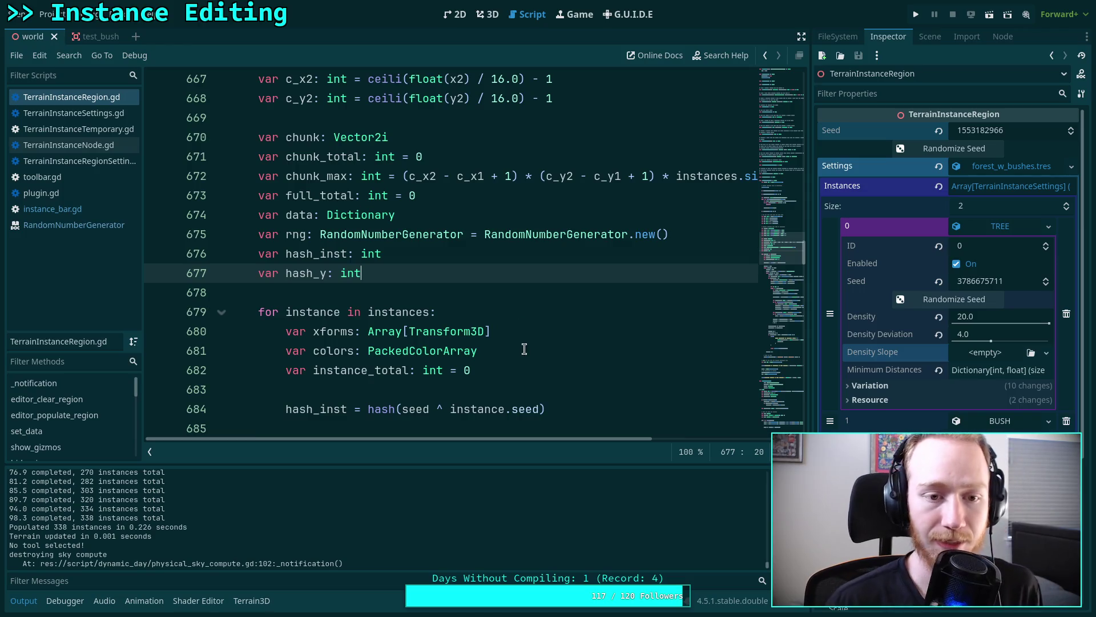
# - Collapse the Output panel and review the hash call on line 689
pyautogui.click(24, 600)
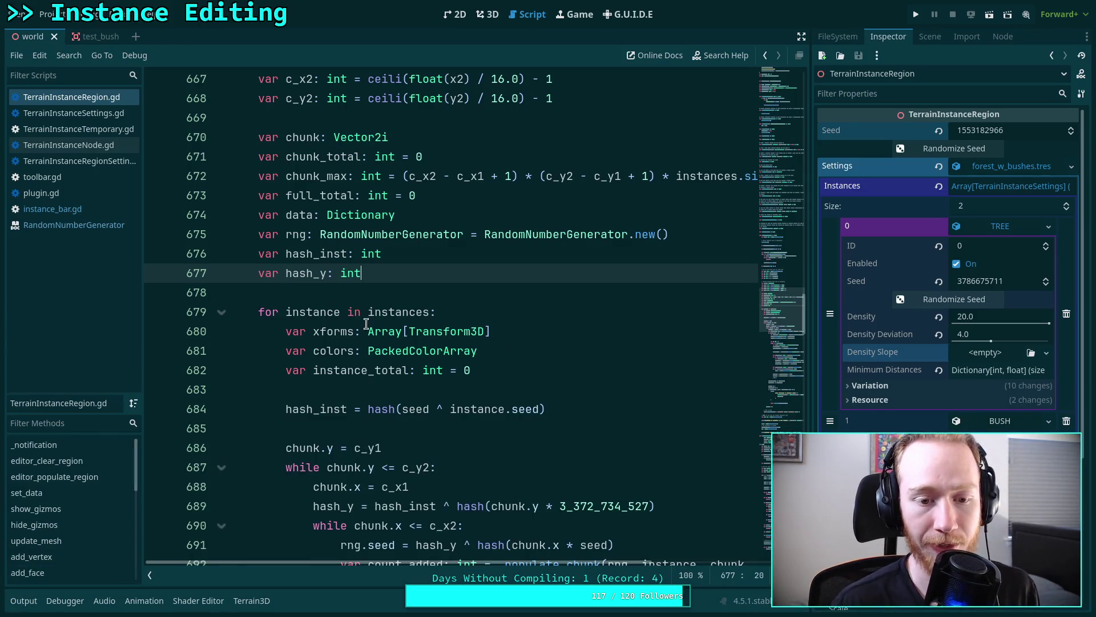
pyautogui.scroll(-3, 425, 339)
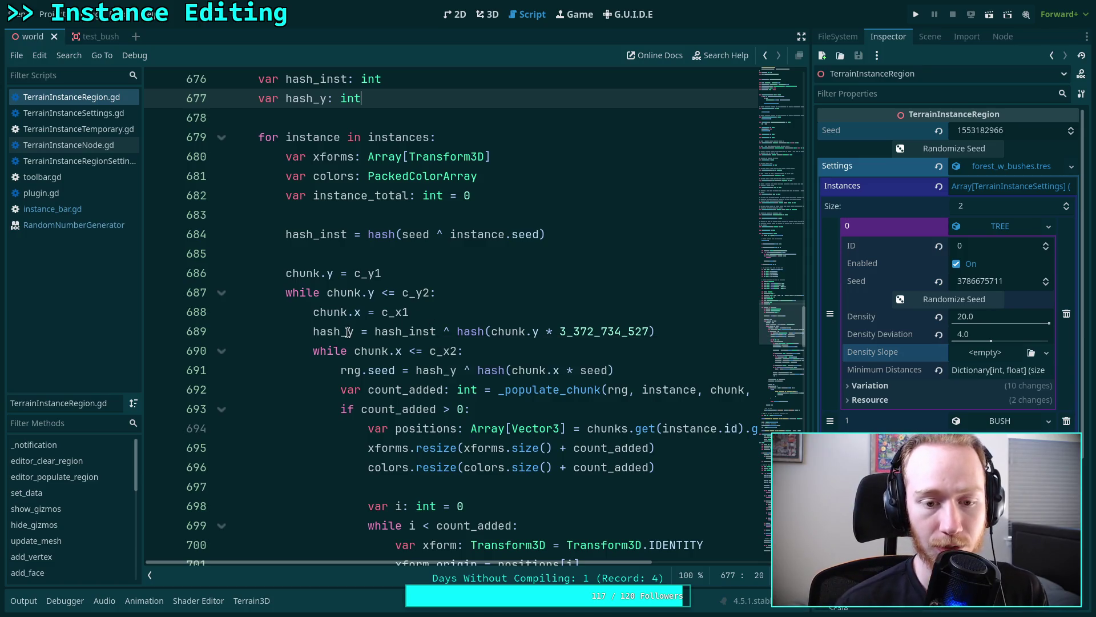
pyautogui.moveTo(457, 332)
pyautogui.mouseDown()
pyautogui.moveTo(724, 320)
pyautogui.moveTo(716, 330)
pyautogui.mouseUp()
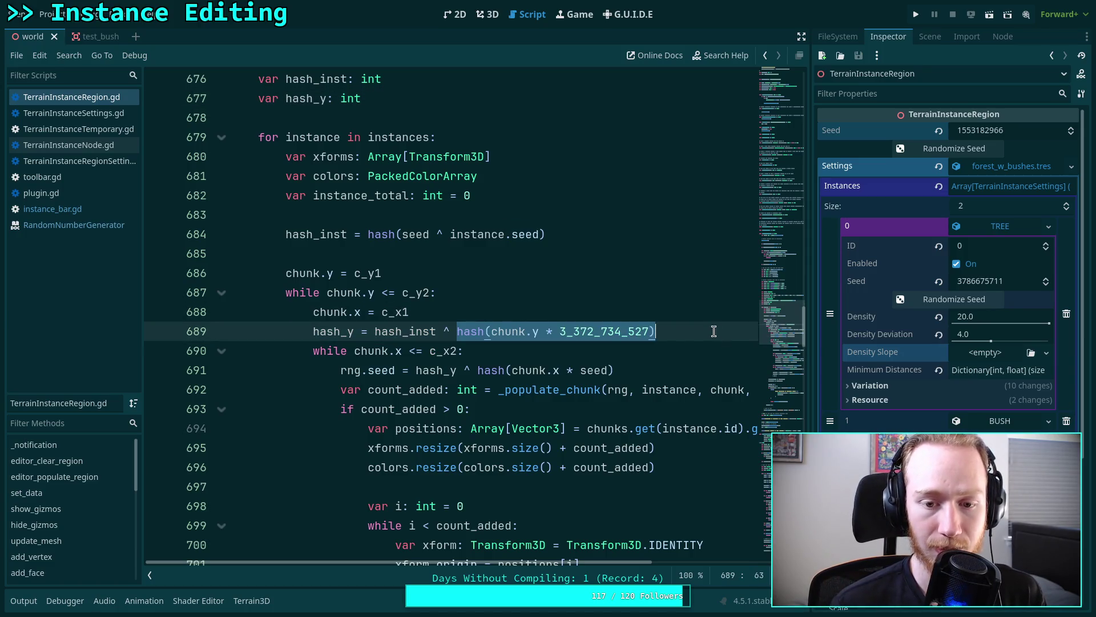
pyautogui.click(484, 334)
pyautogui.scroll(2, 457, 309)
# - Tidy the blank lines after the hash_y declaration and review the hash lines 690 and 692
pyautogui.click(455, 215)
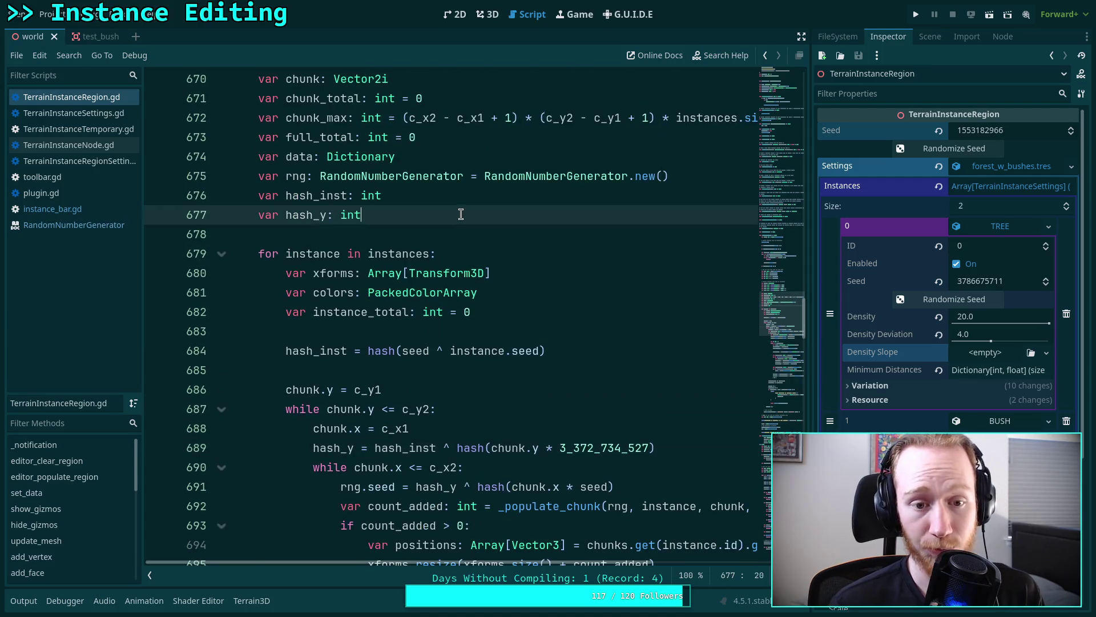
pyautogui.press('Return')
pyautogui.press('Return')
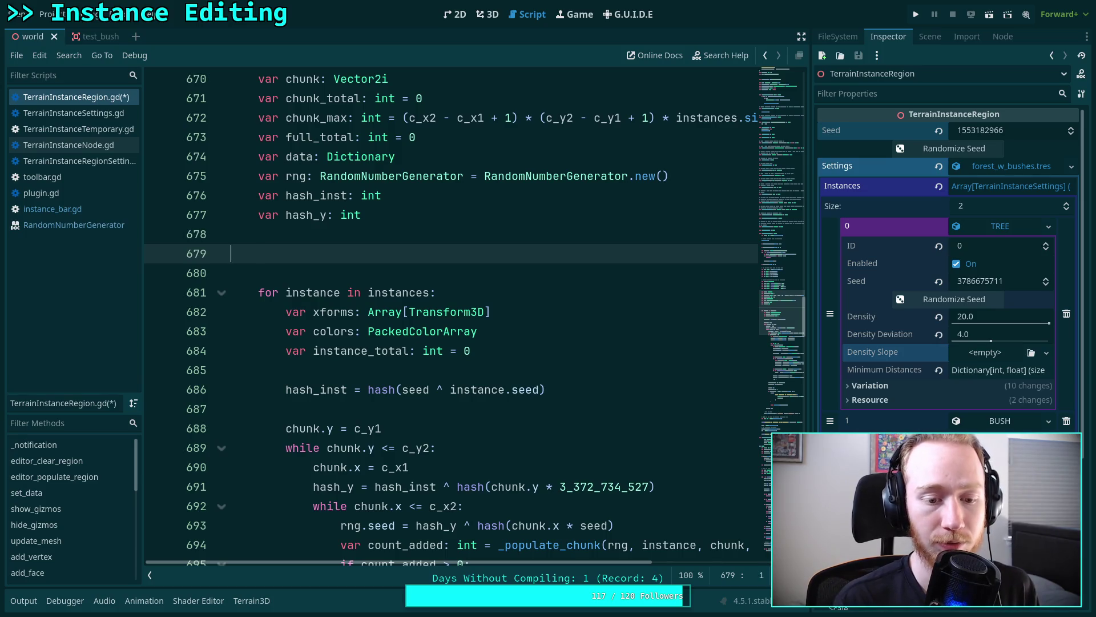
pyautogui.press('BackSpace')
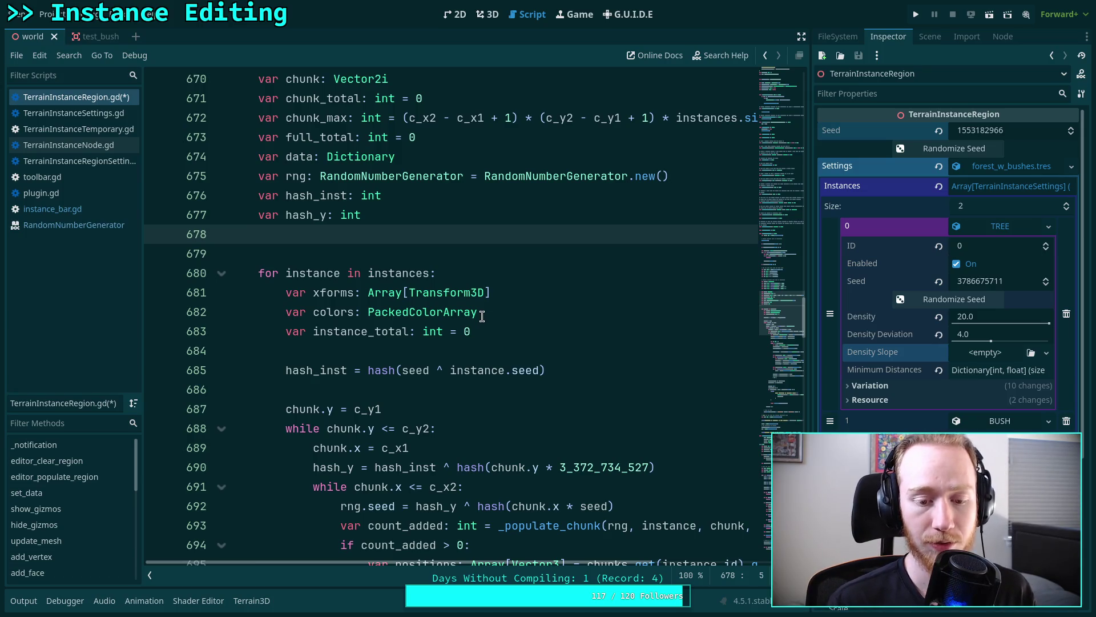
pyautogui.moveTo(478, 506); pyautogui.dragTo(634, 512)
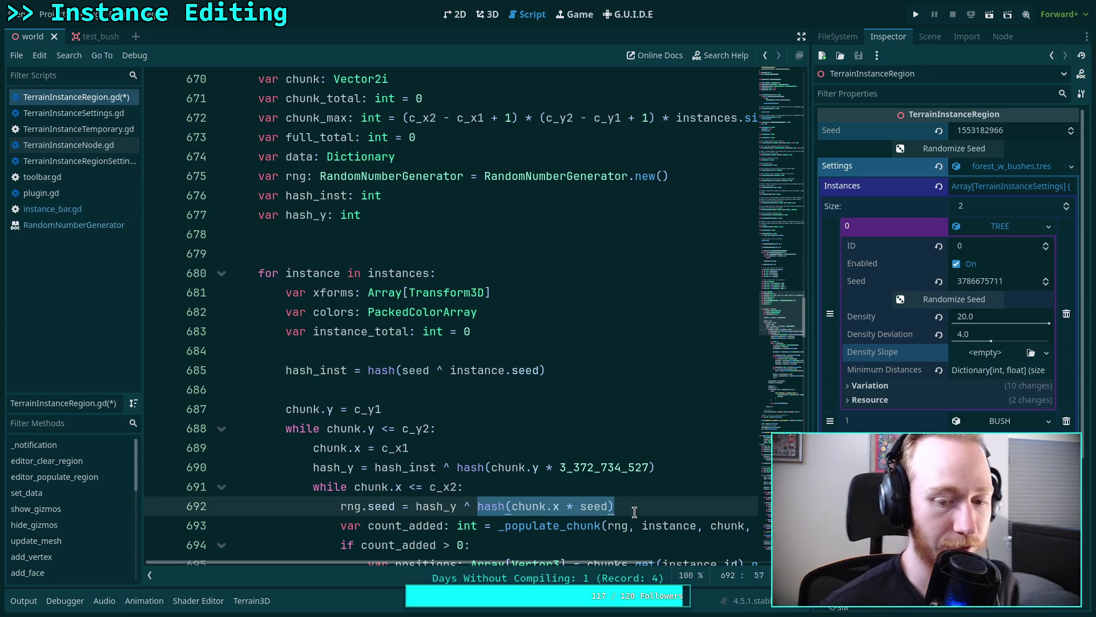
pyautogui.moveTo(458, 467); pyautogui.dragTo(691, 466)
pyautogui.click(631, 507)
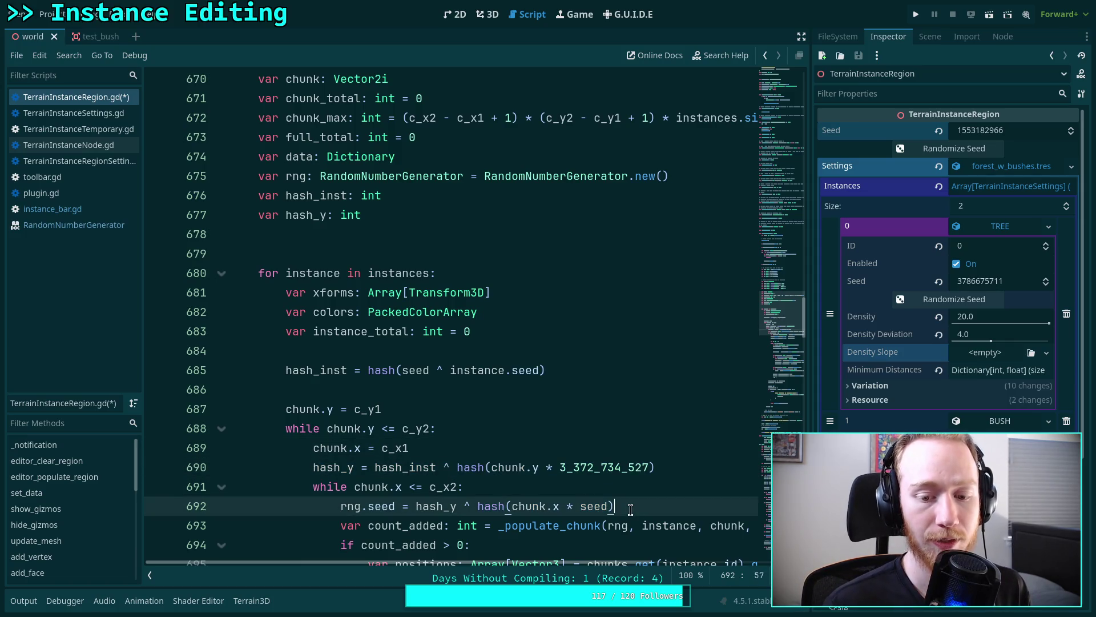
pyautogui.click(546, 236)
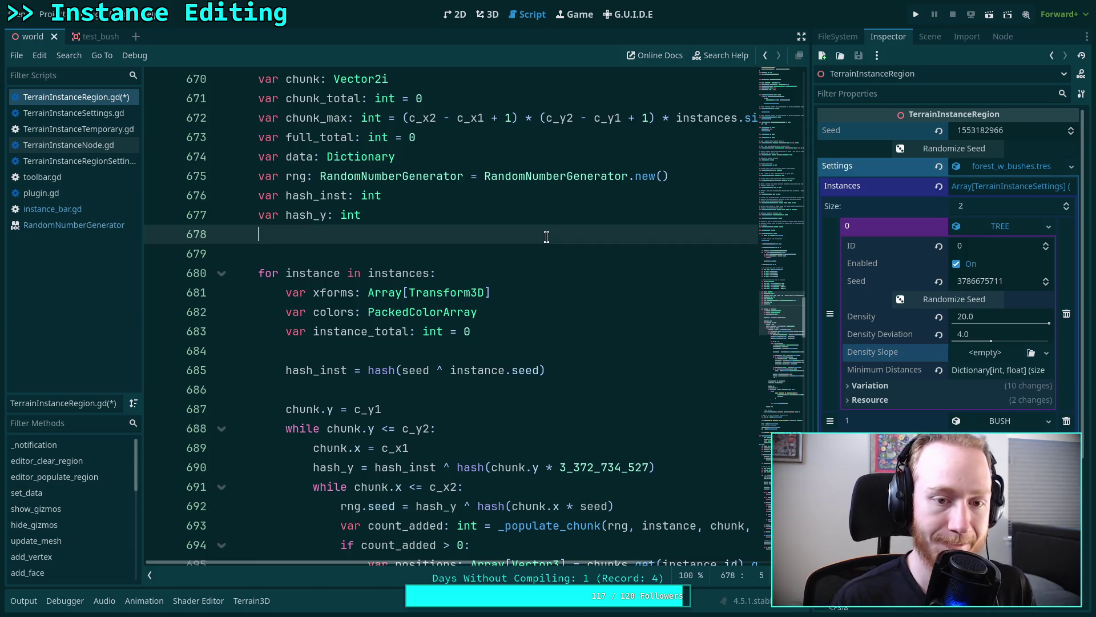
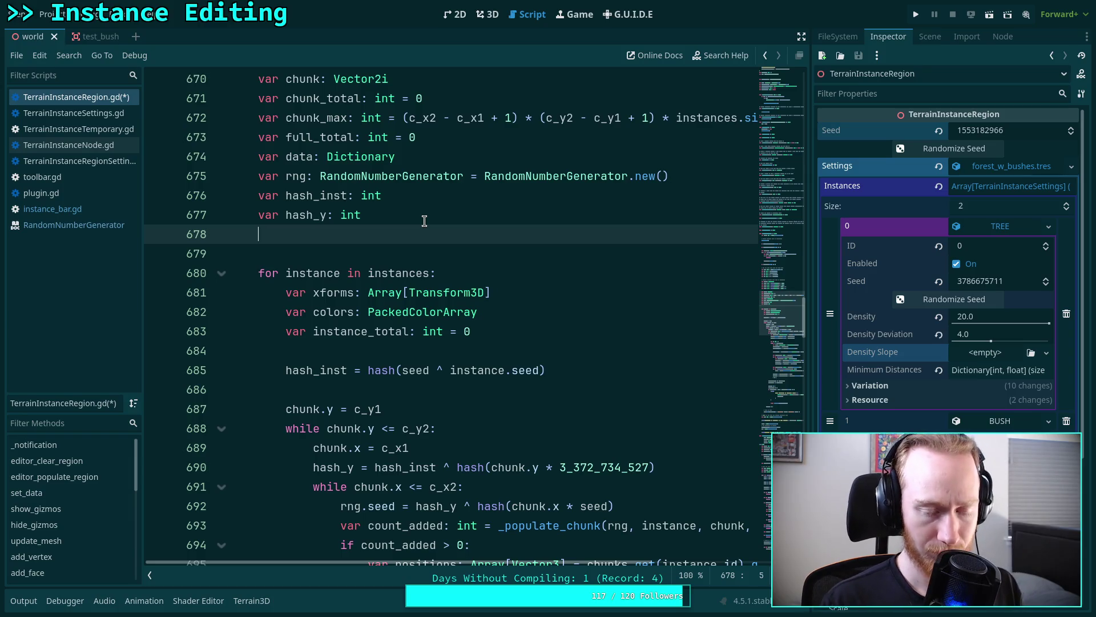
# - Change hash_inst's type from int to PackedInt64Array using the autocomplete suggestion
pyautogui.moveTo(388, 215); pyautogui.dragTo(256, 201)
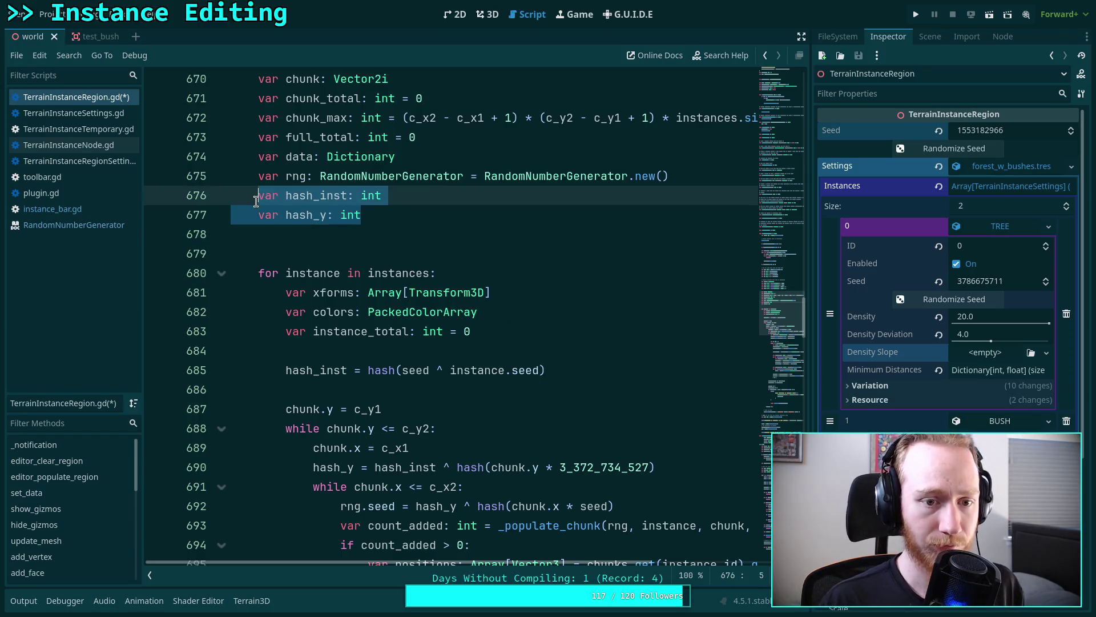
pyautogui.click(433, 195)
pyautogui.press('BackSpace')
pyautogui.press('BackSpace')
pyautogui.press('BackSpace')
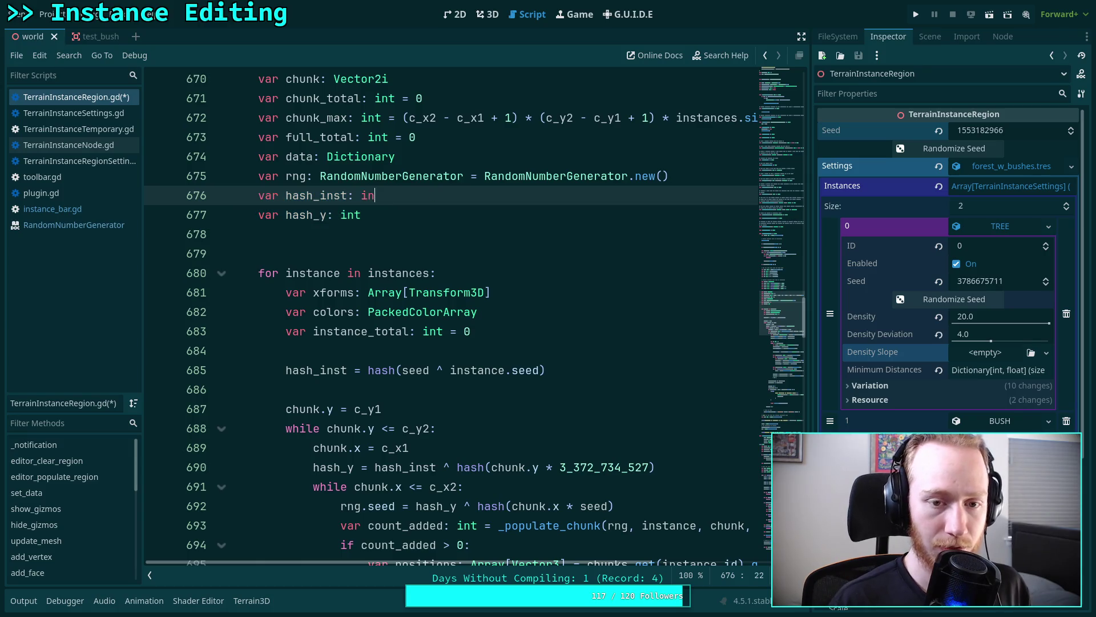
pyautogui.write('Packd')
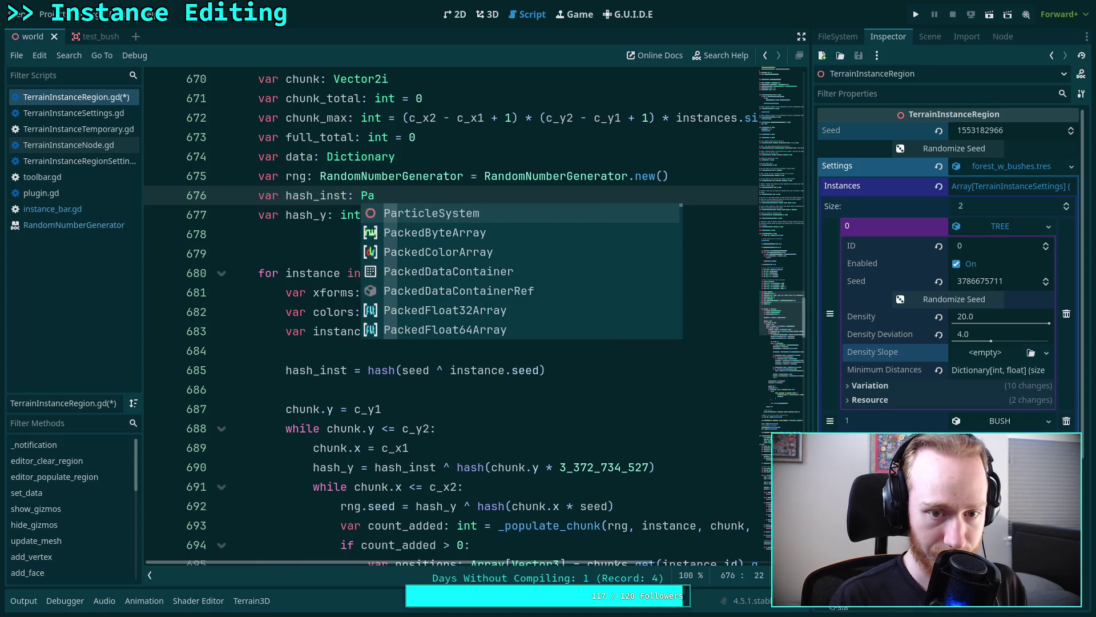
pyautogui.press('BackSpace')
pyautogui.write('edInt')
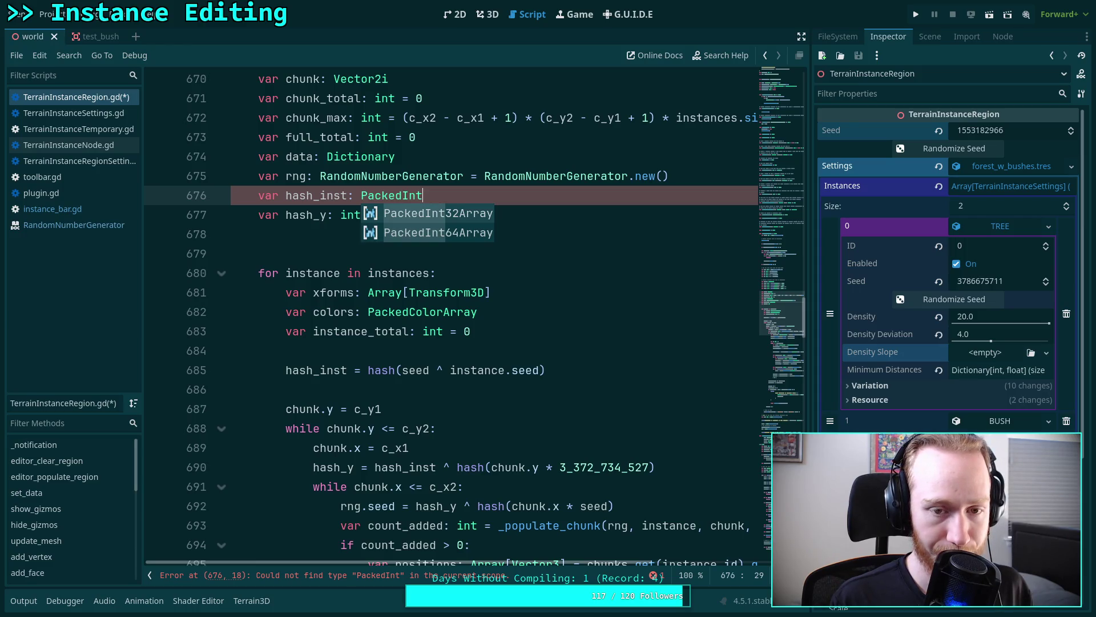
pyautogui.press('Down')
pyautogui.press('Return')
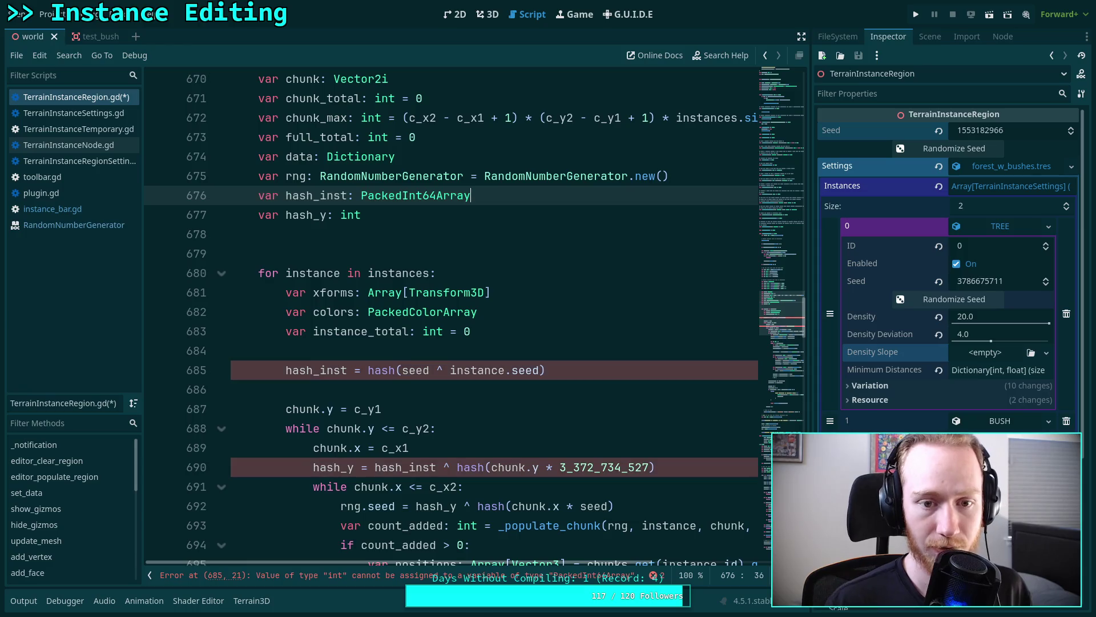
# - Change the hash_y declaration's int type to PackedInt64Array
pyautogui.doubleClick(341, 215)
pyautogui.write('Packd')
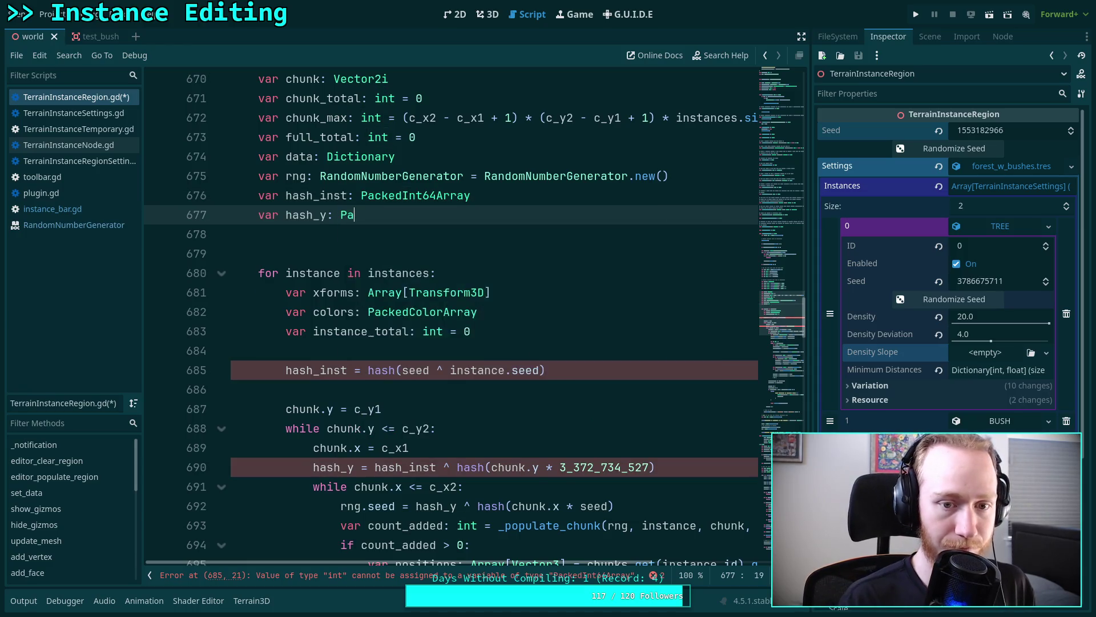
pyautogui.press('BackSpace')
pyautogui.write('edInt5')
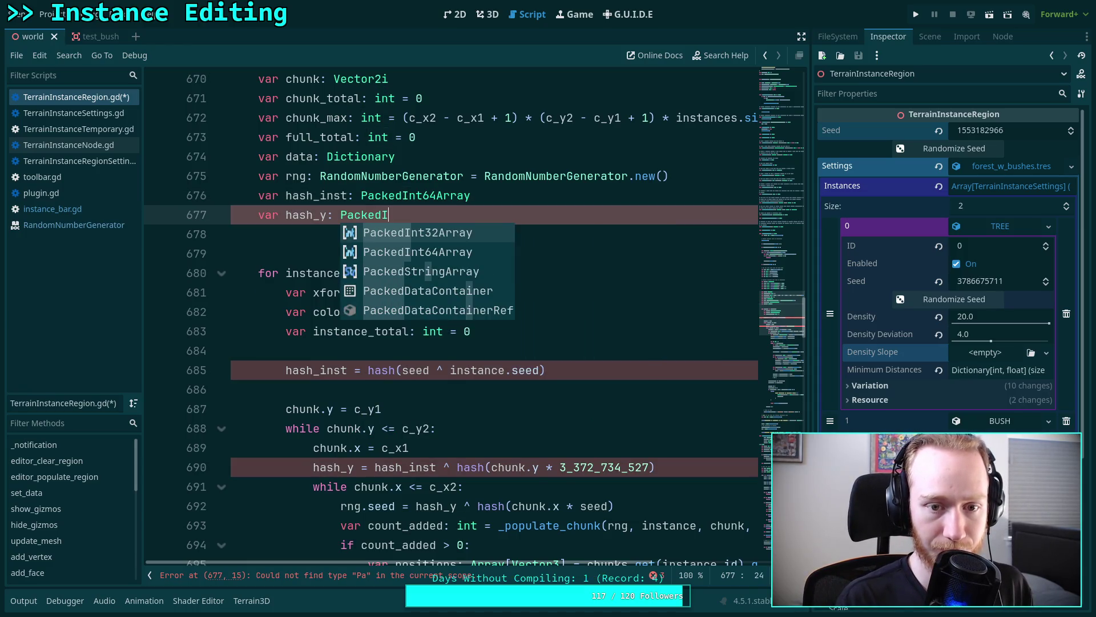
pyautogui.press('BackSpace')
pyautogui.write('64')
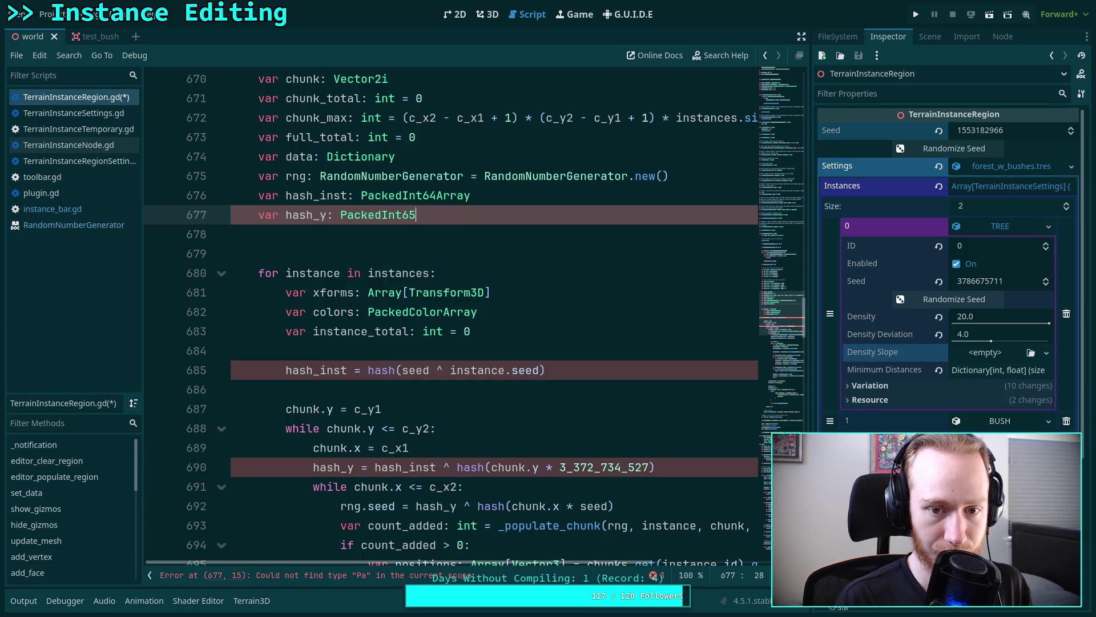
pyautogui.press('Return')
pyautogui.press('Return')
# - Rename hash_y to hash_chunk and delete the stray unfinished 'var hash_' line
pyautogui.write('var hash_')
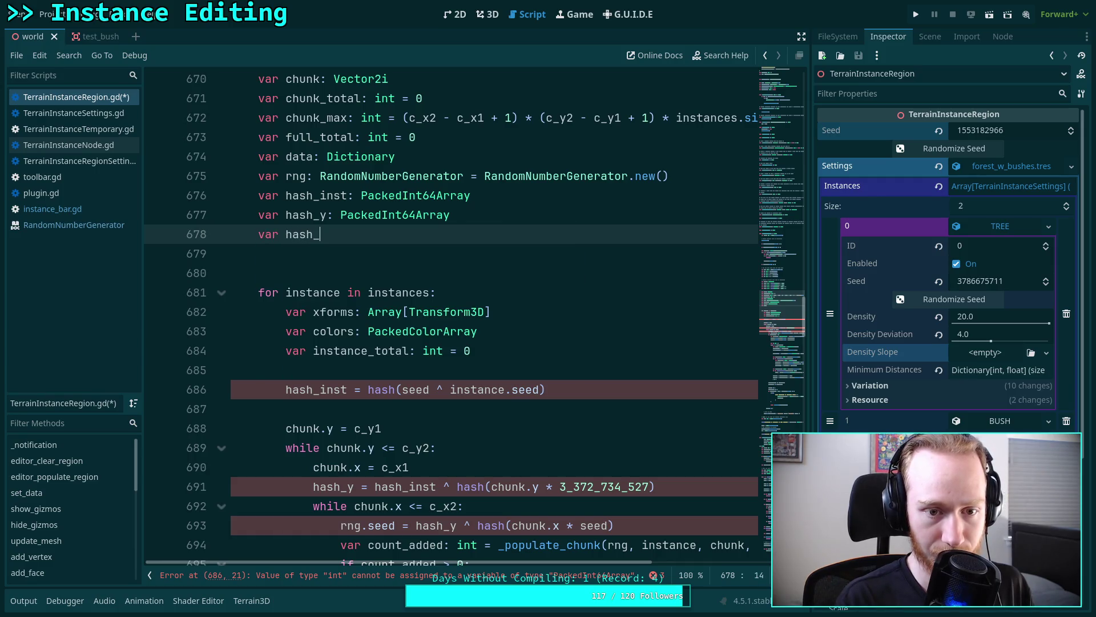
pyautogui.write('ey')
pyautogui.press('BackSpace')
pyautogui.press('BackSpace')
pyautogui.press('BackSpace')
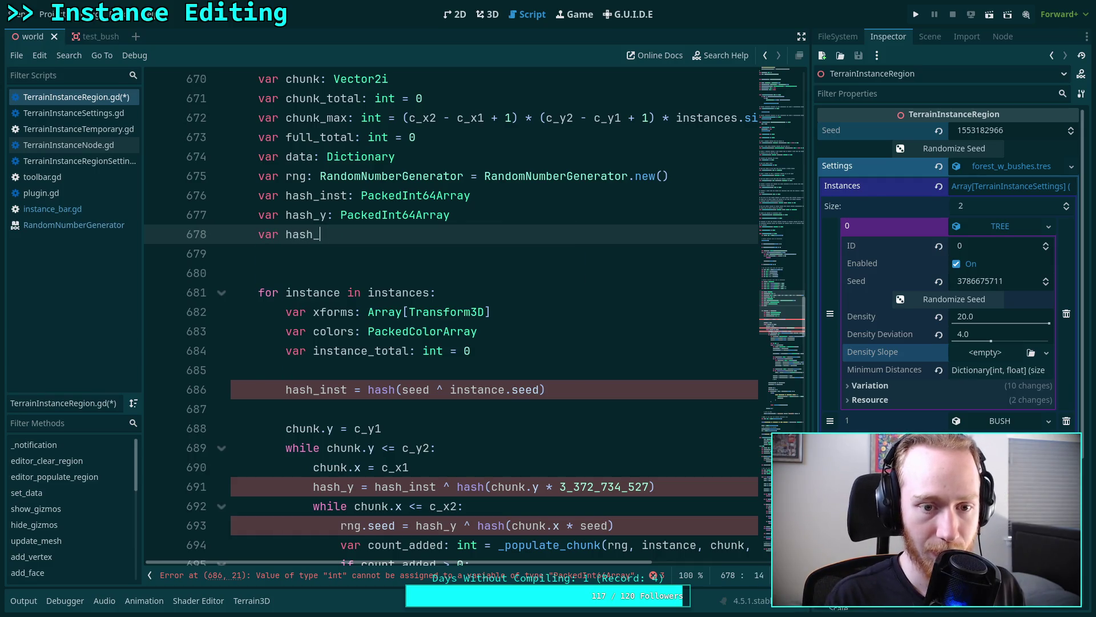
pyautogui.moveTo(320, 215); pyautogui.dragTo(328, 214)
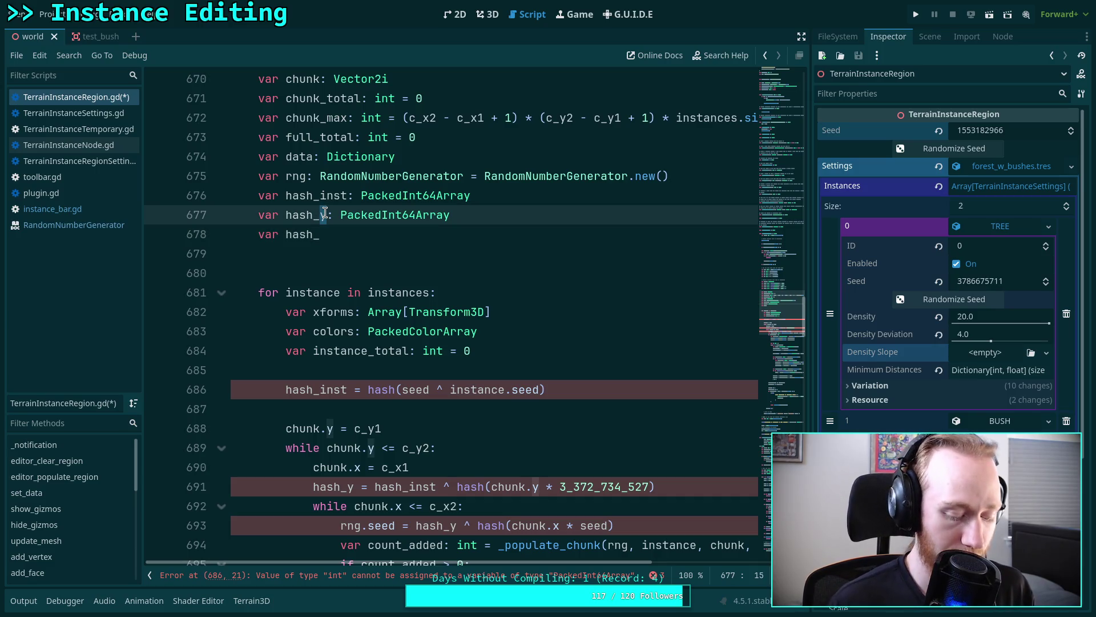
pyautogui.write('che')
pyautogui.press('BackSpace')
pyautogui.write('unk')
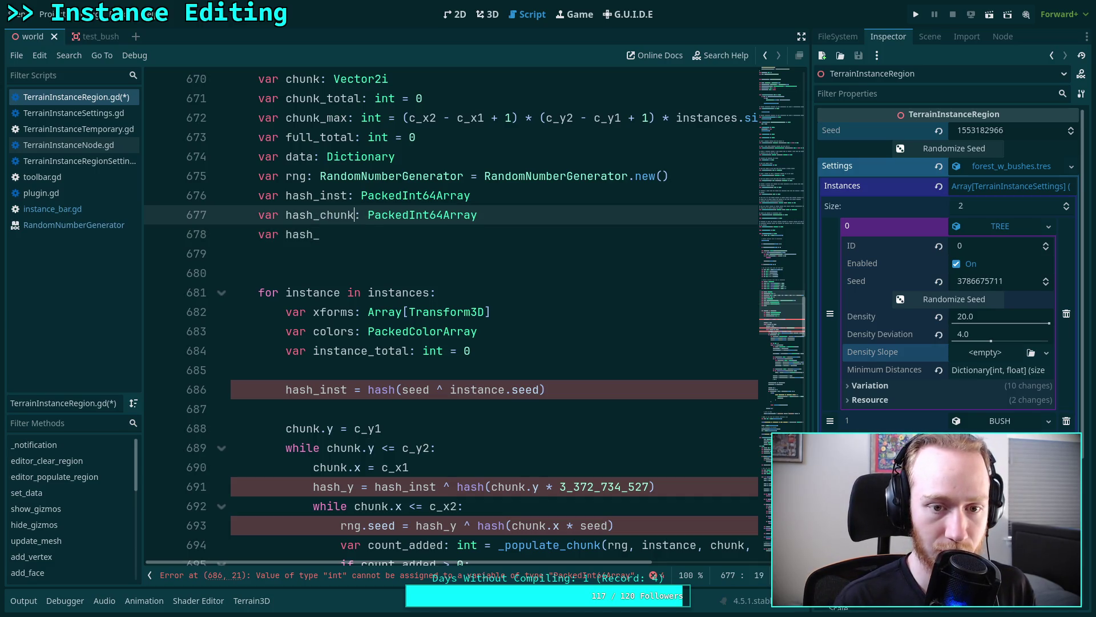
pyautogui.moveTo(518, 234); pyautogui.dragTo(518, 216)
pyautogui.press('BackSpace')
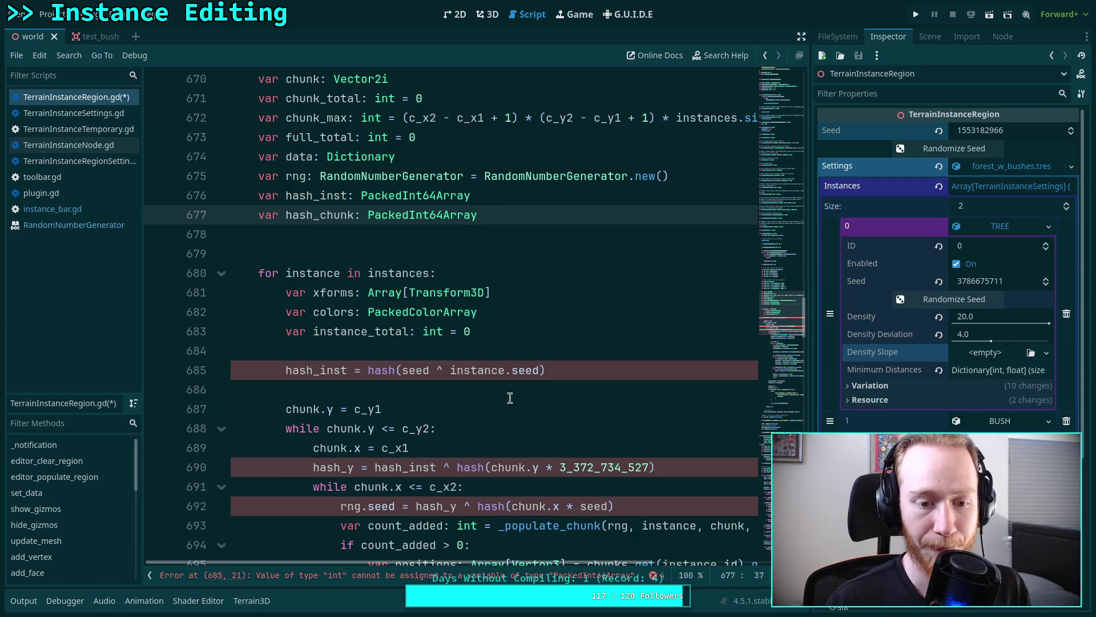
# - Review the hash_inst assignment, rng.seed assignment and chunk.x reset lines in the loop
pyautogui.click(576, 368)
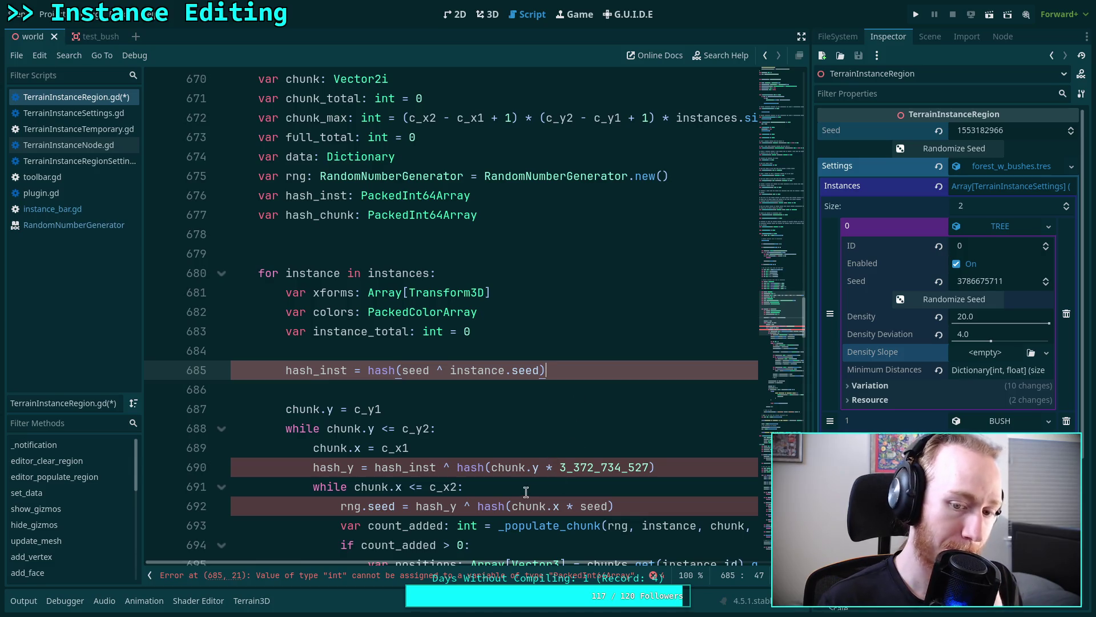
pyautogui.click(411, 507)
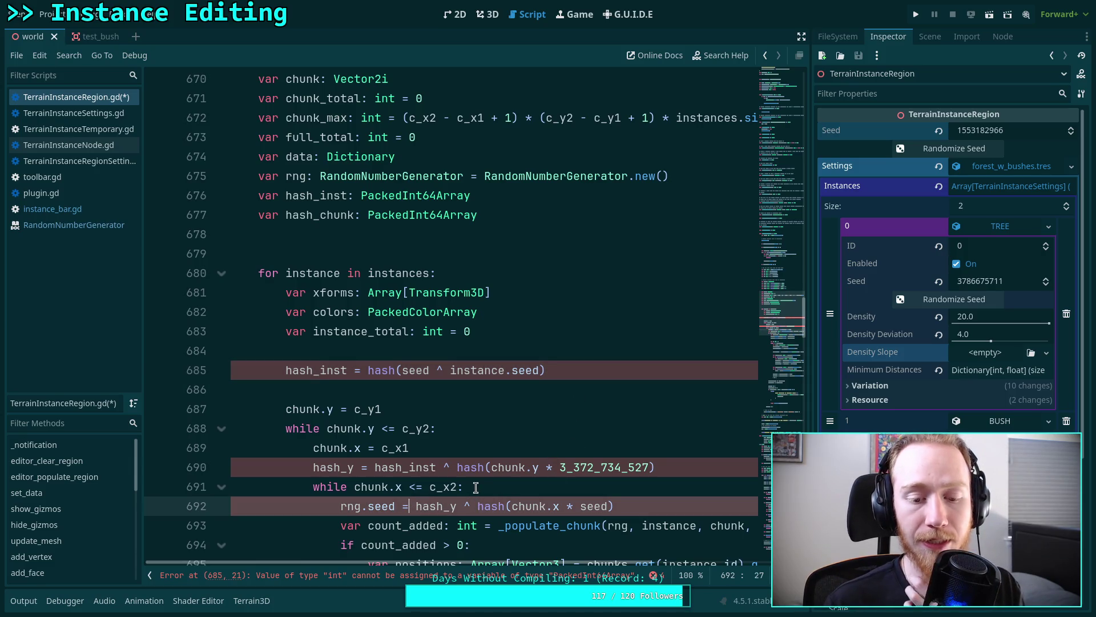
pyautogui.click(465, 452)
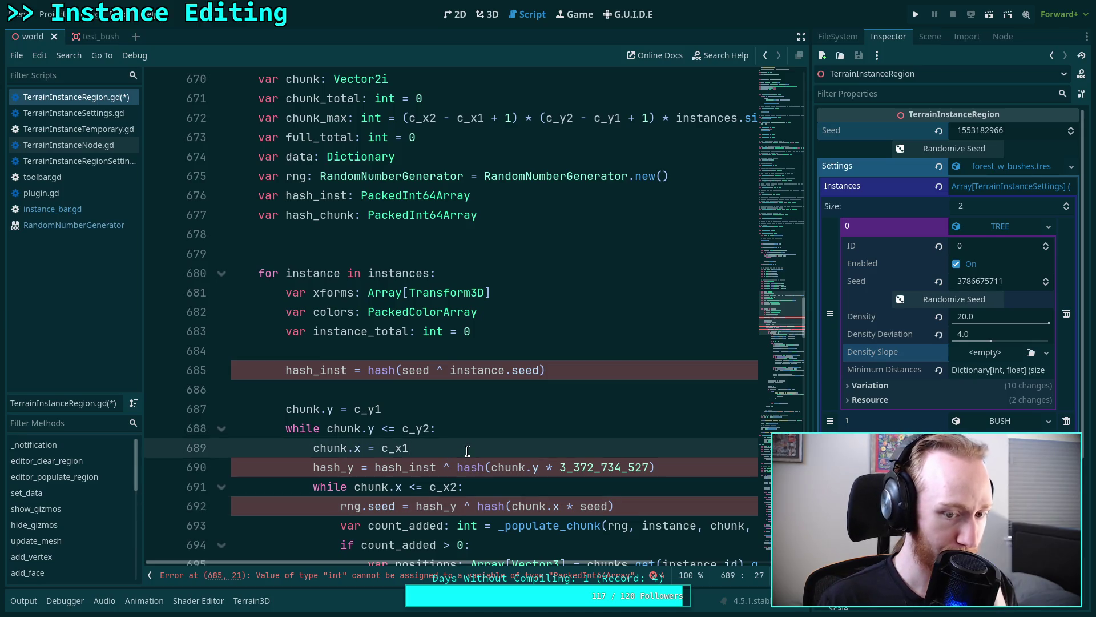
pyautogui.scroll(-1, 525, 468)
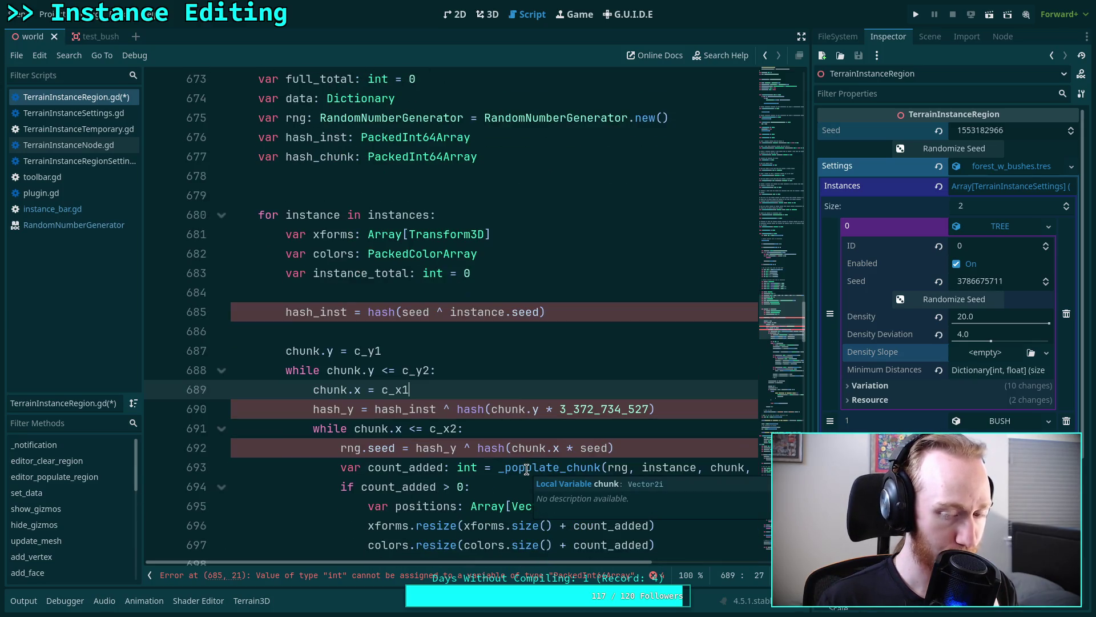
pyautogui.scroll(1, 448, 448)
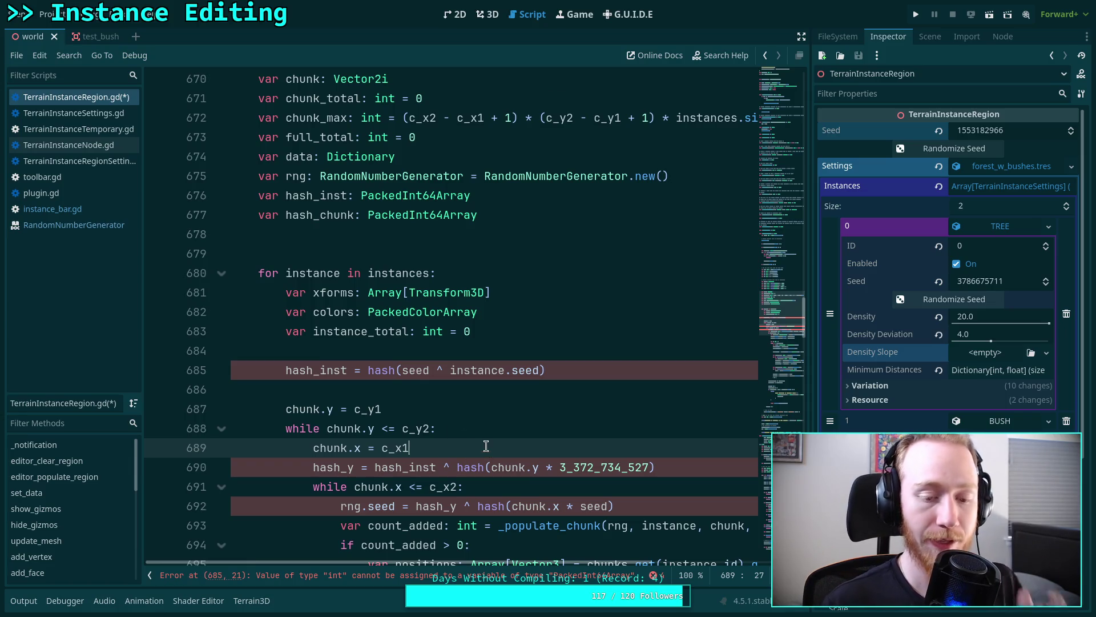
# - Declare 'var hash_y: int' on a new line below the hash array declarations
pyautogui.click(518, 236)
pyautogui.press('Return')
pyautogui.write('var hash_y: int')
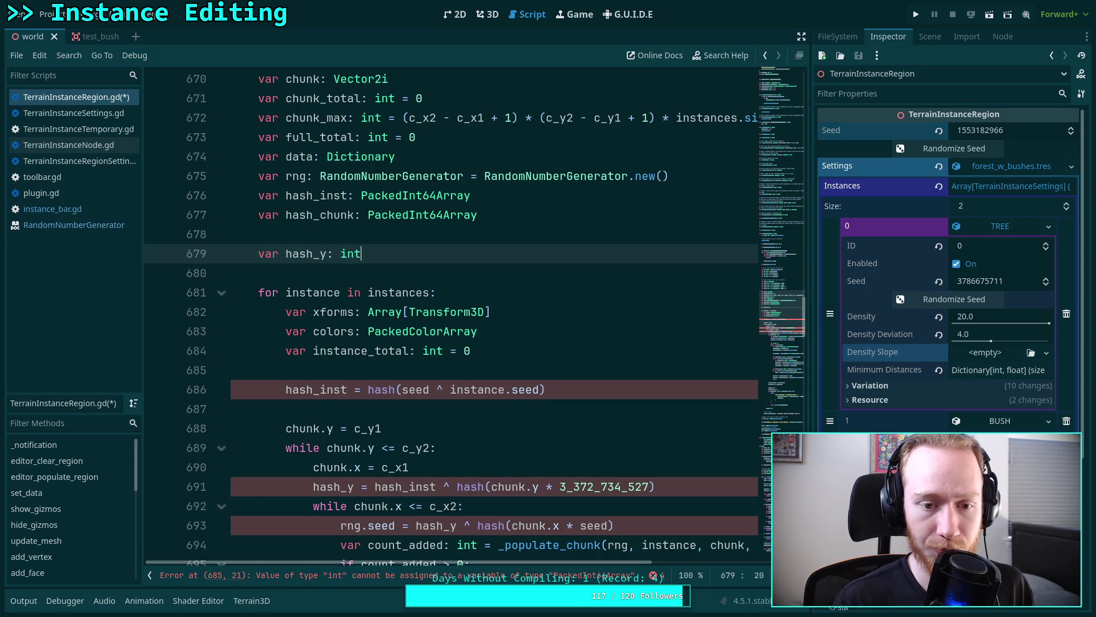
pyautogui.click(361, 486)
pyautogui.click(581, 389)
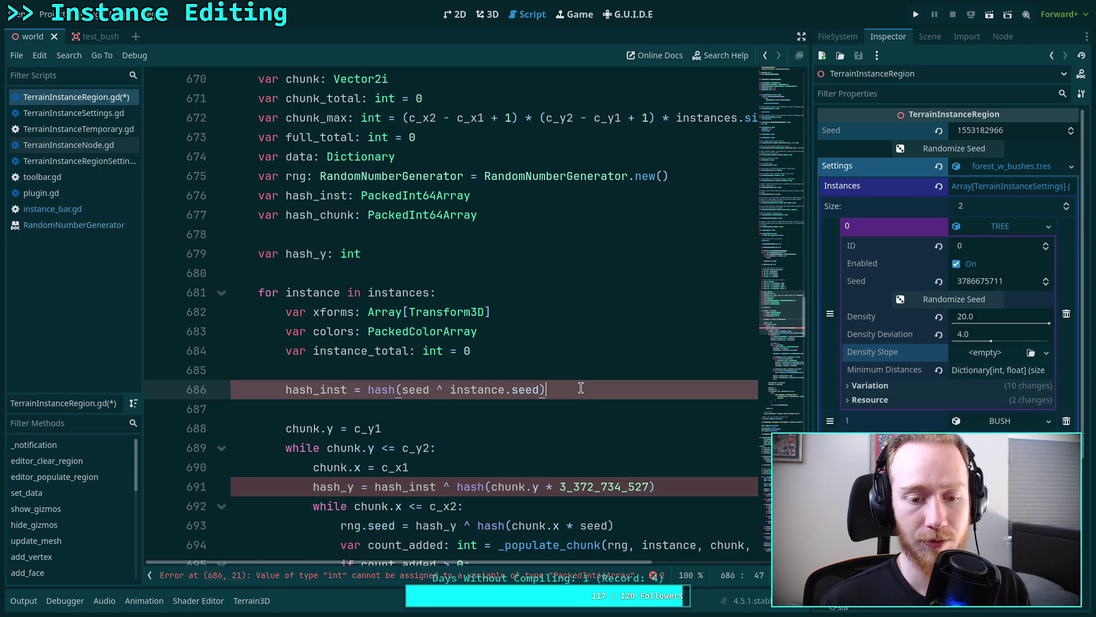
pyautogui.click(522, 234)
# - Add blank lines after the data declaration and above the hash_y declaration
pyautogui.click(705, 182)
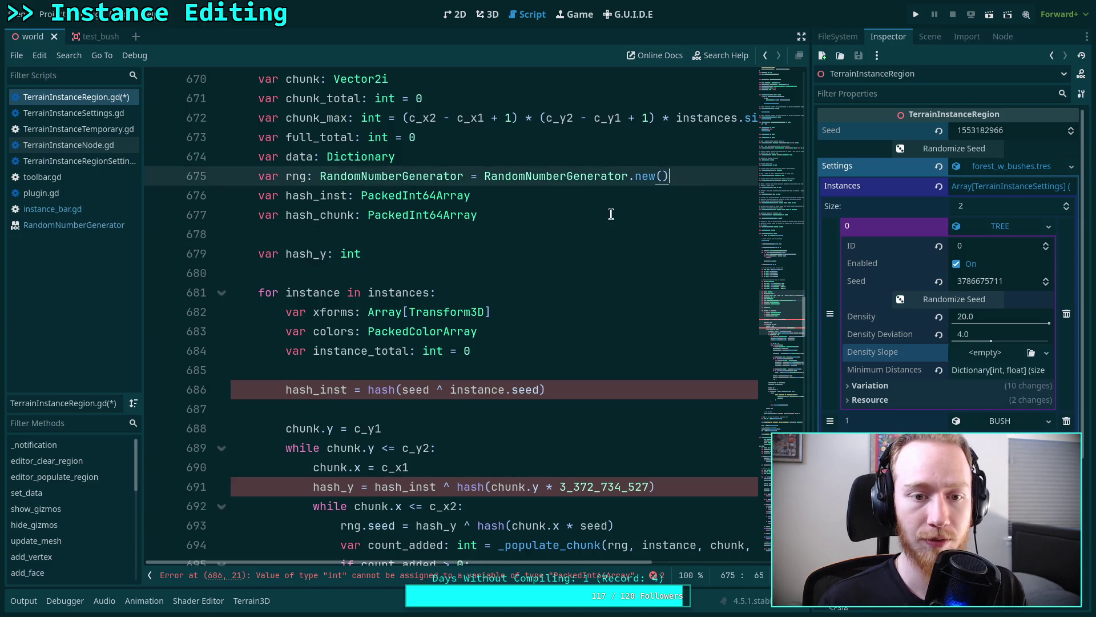
pyautogui.press('Return')
pyautogui.press('BackSpace')
pyautogui.click(434, 162)
pyautogui.press('Return')
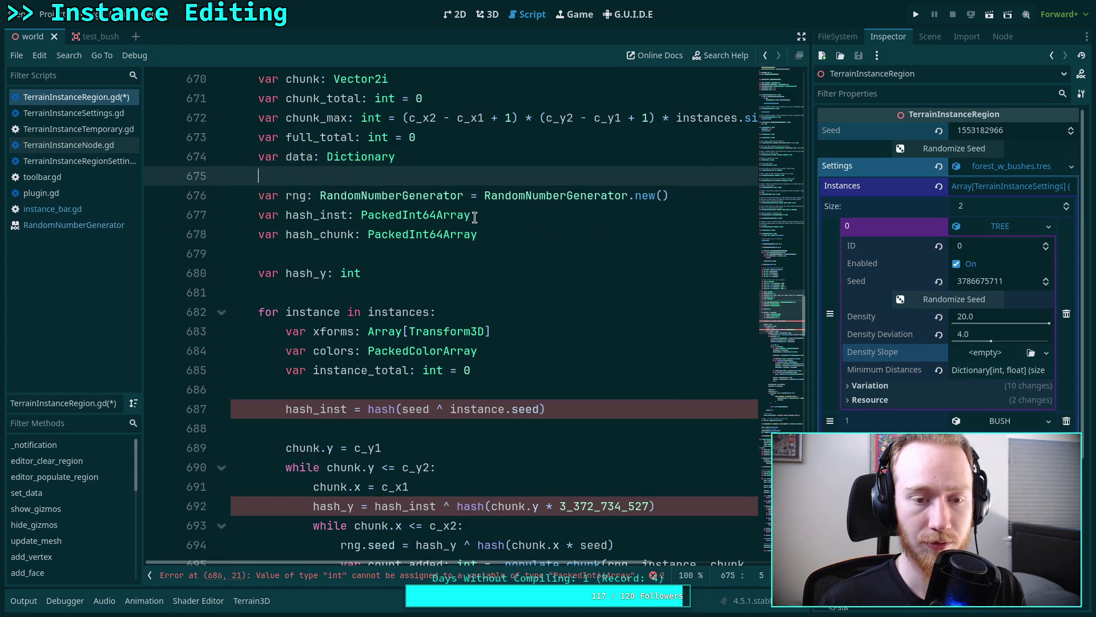
pyautogui.click(580, 253)
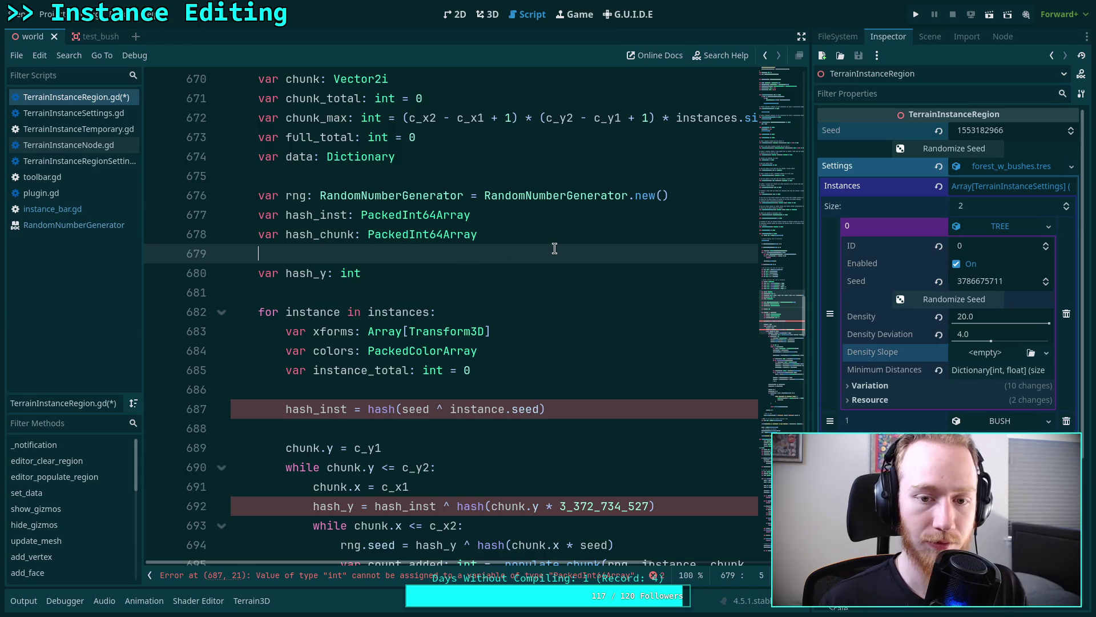
pyautogui.press('Return')
pyautogui.press('Return')
pyautogui.press('Up')
# - Write the comment '# Precompute instance and chunk coordinate hashes' with an empty line below
pyautogui.press('Tab')
pyautogui.write('Precompute ')
pyautogui.write('ch')
pyautogui.write('ins')
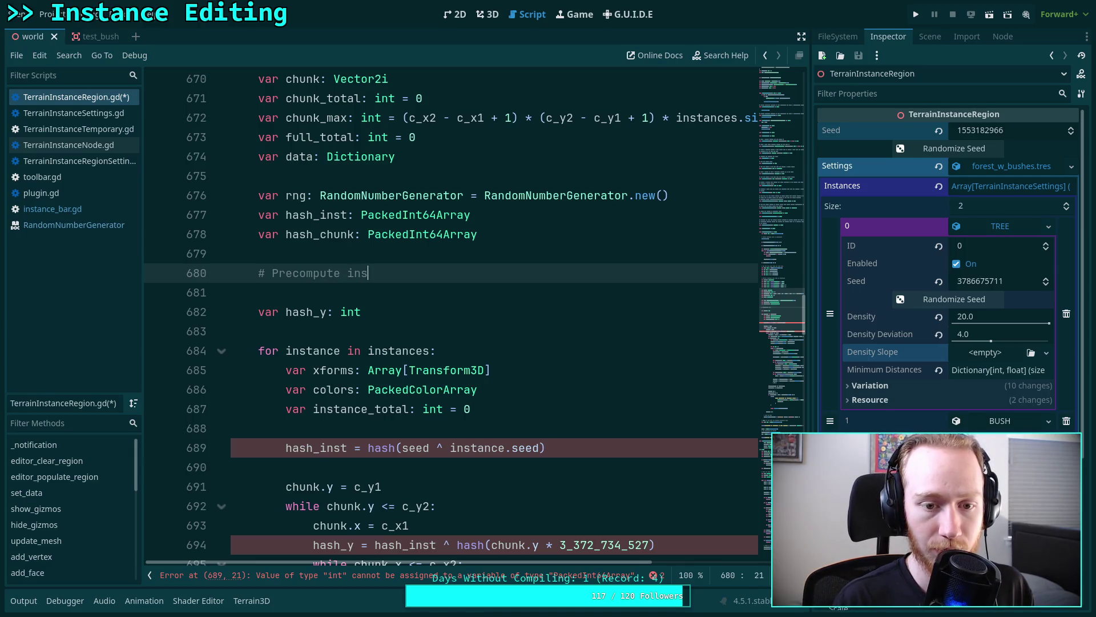
pyautogui.write('tance and chuncoordinate hashes')
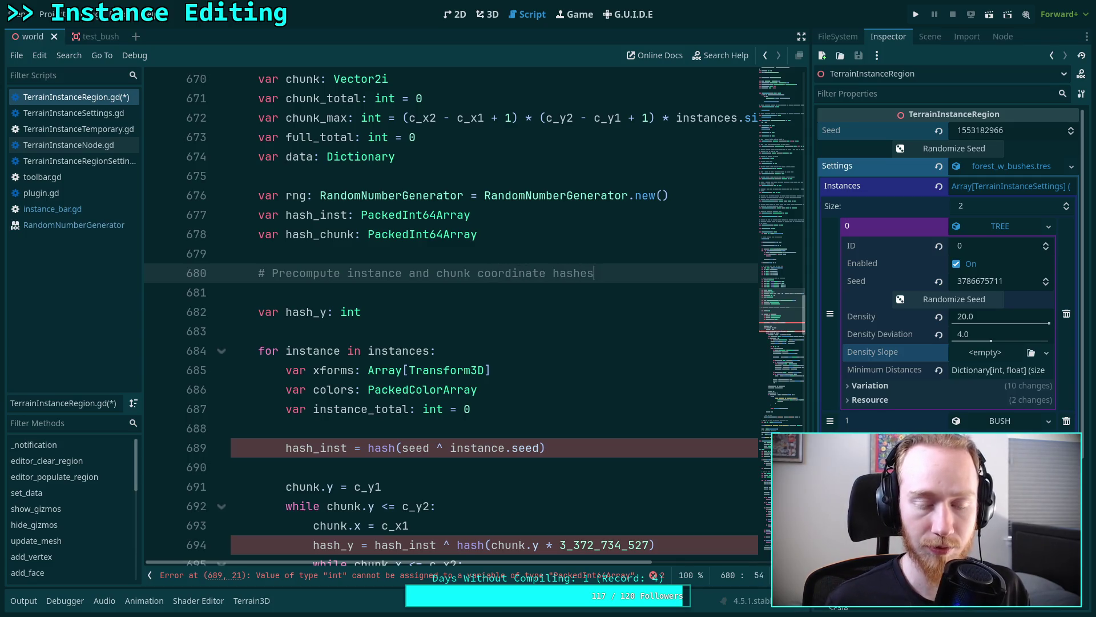
pyautogui.scroll(-1, 592, 332)
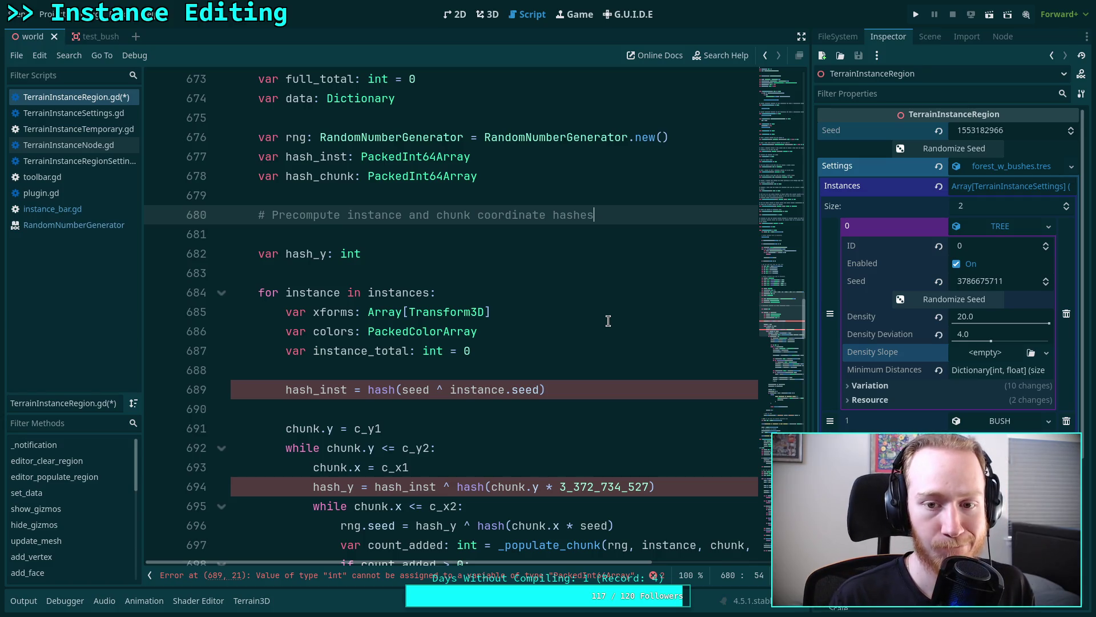
pyautogui.press('Return')
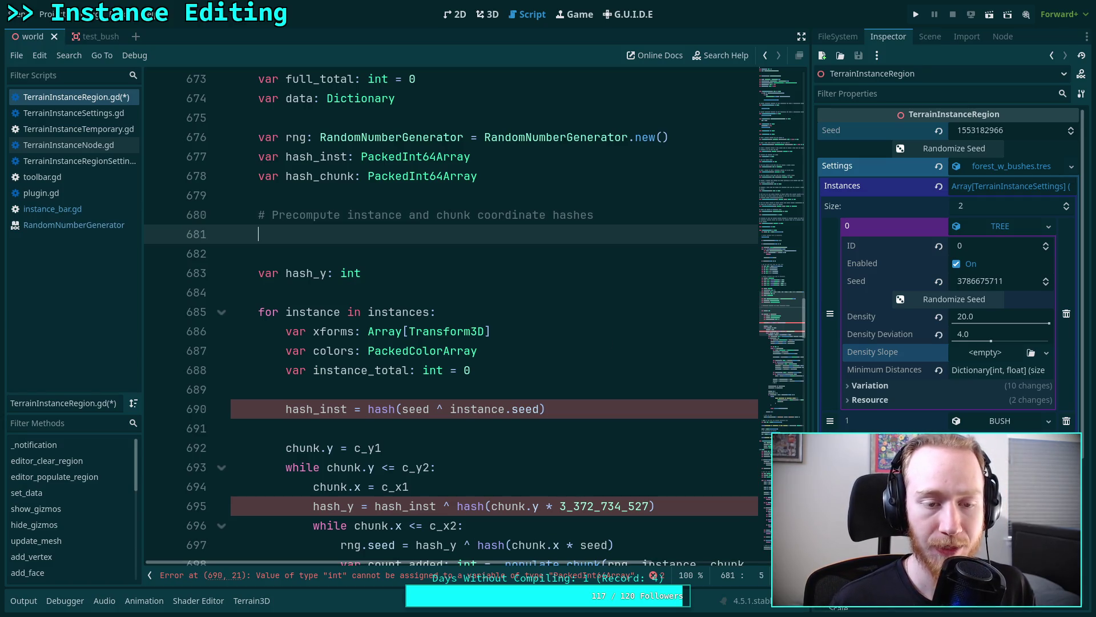
pyautogui.click(355, 176)
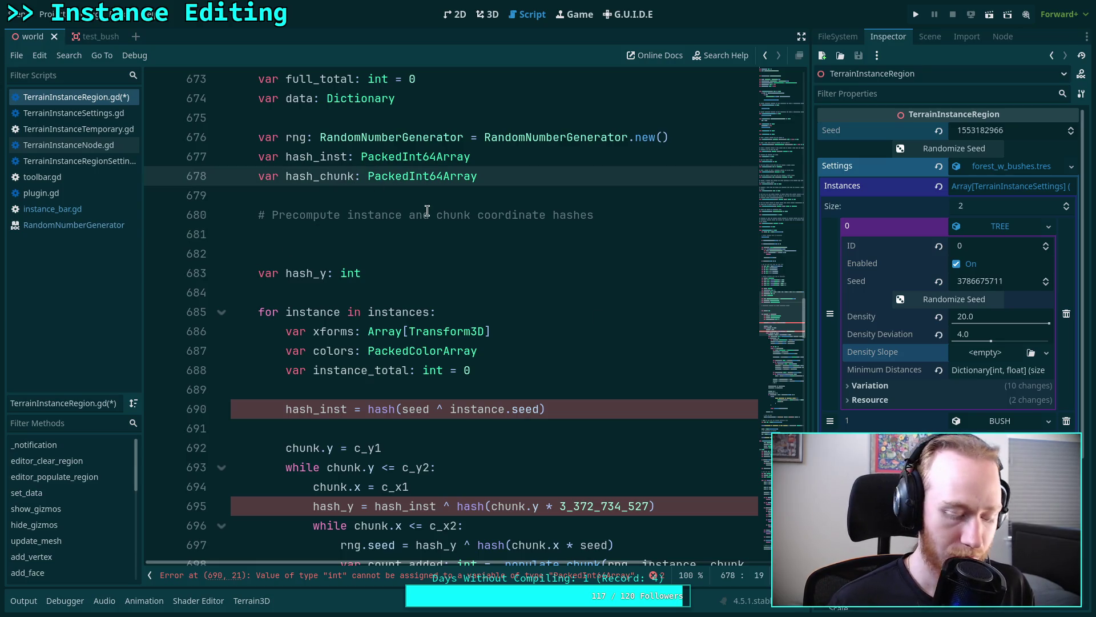
# - Rename hash_chunk to hash_chunk_x and duplicate the declaration as hash_chunk_y
pyautogui.write('x')
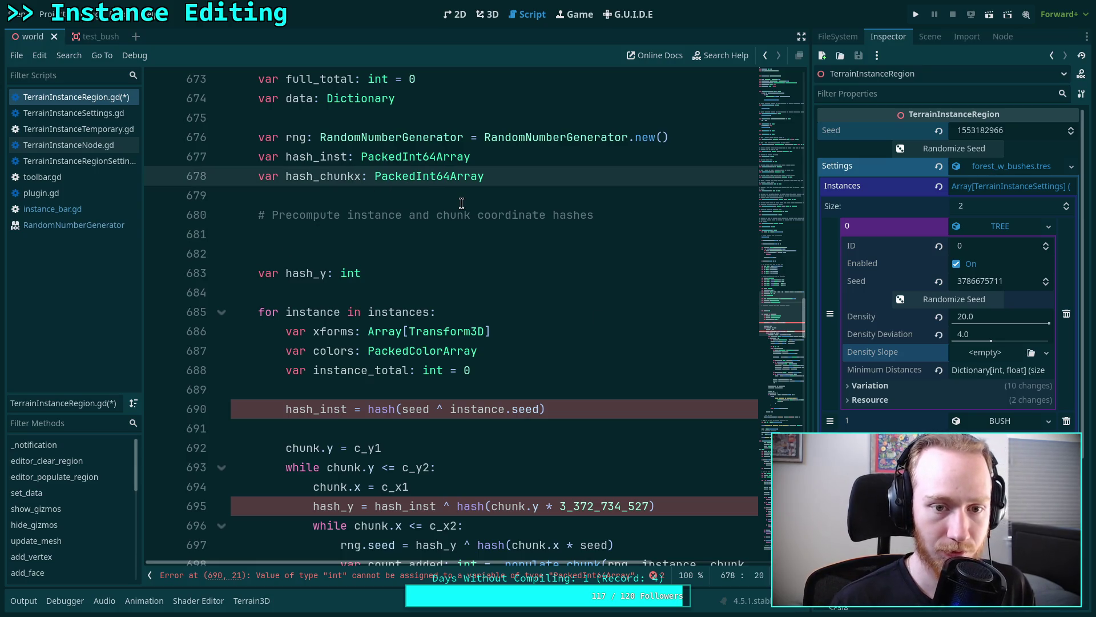
pyautogui.press('BackSpace')
pyautogui.write('_x')
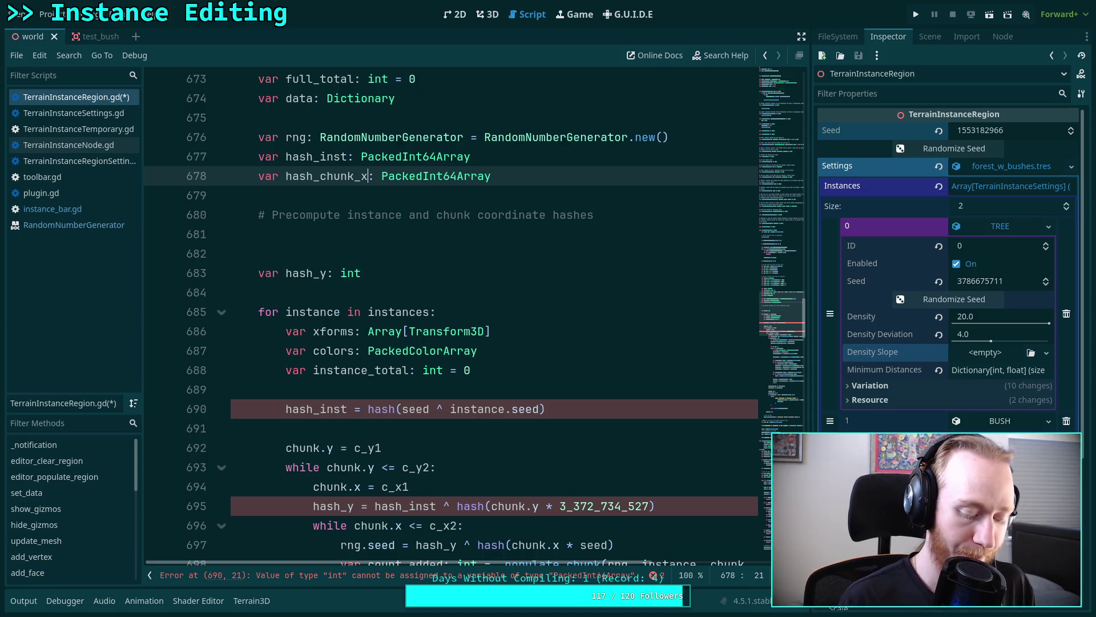
pyautogui.hotkey('ctrl', 'shift', 'd')
pyautogui.press('BackSpace')
pyautogui.write('f')
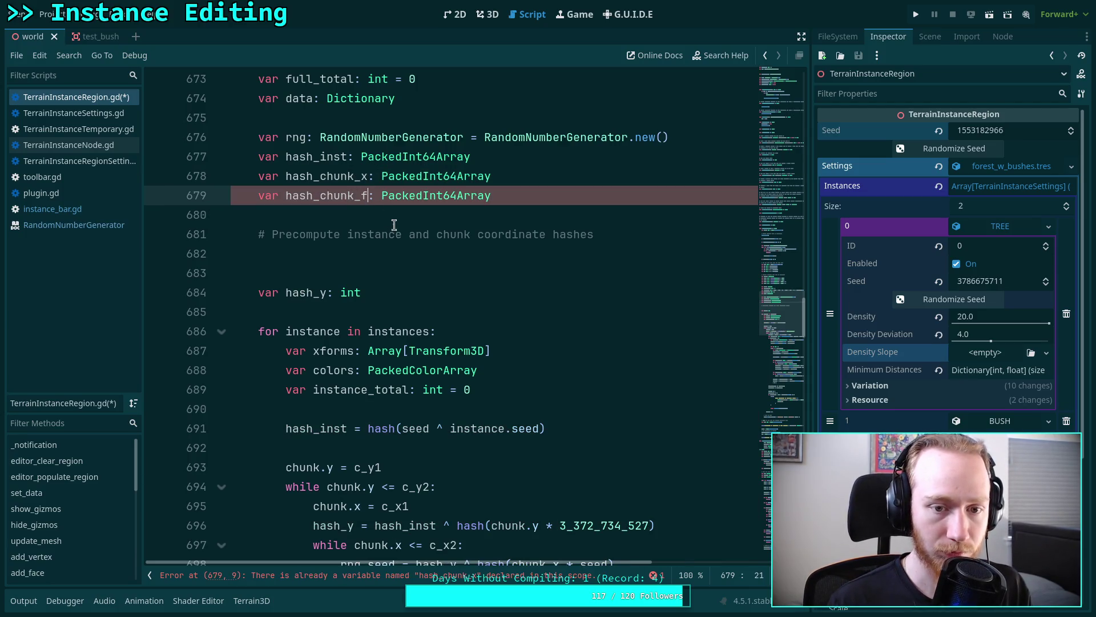
pyautogui.press('BackSpace')
pyautogui.write('y')
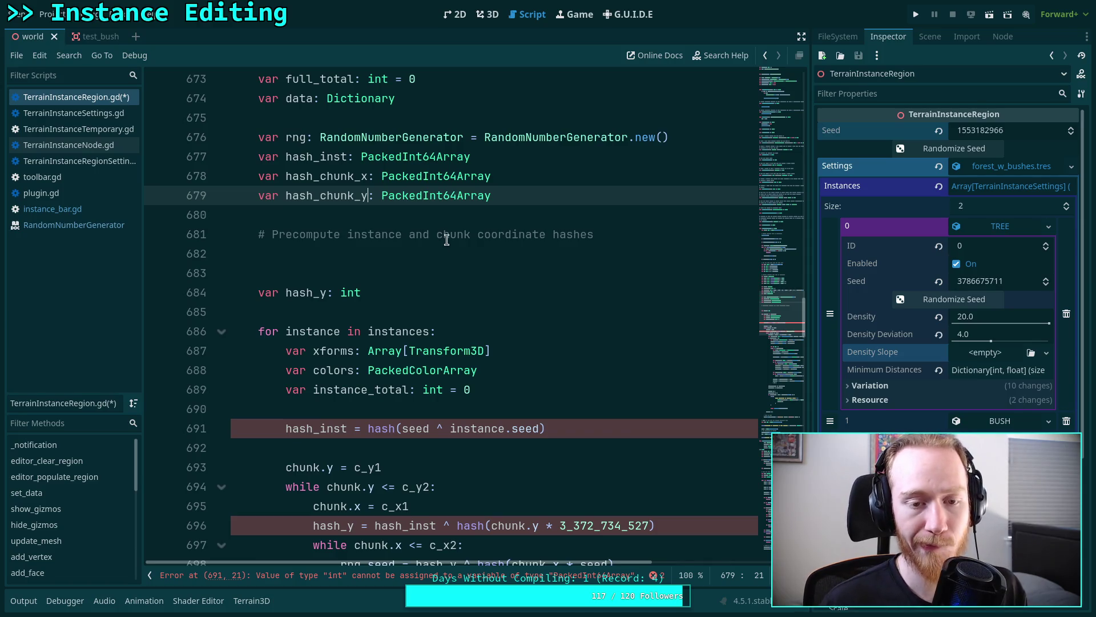
# - Under the comment, write 'for i in range(c_y1, c_y2 + 1)' with a hash_chunk_y.append body
pyautogui.click(446, 240)
pyautogui.click(487, 250)
pyautogui.scroll(-1, 524, 274)
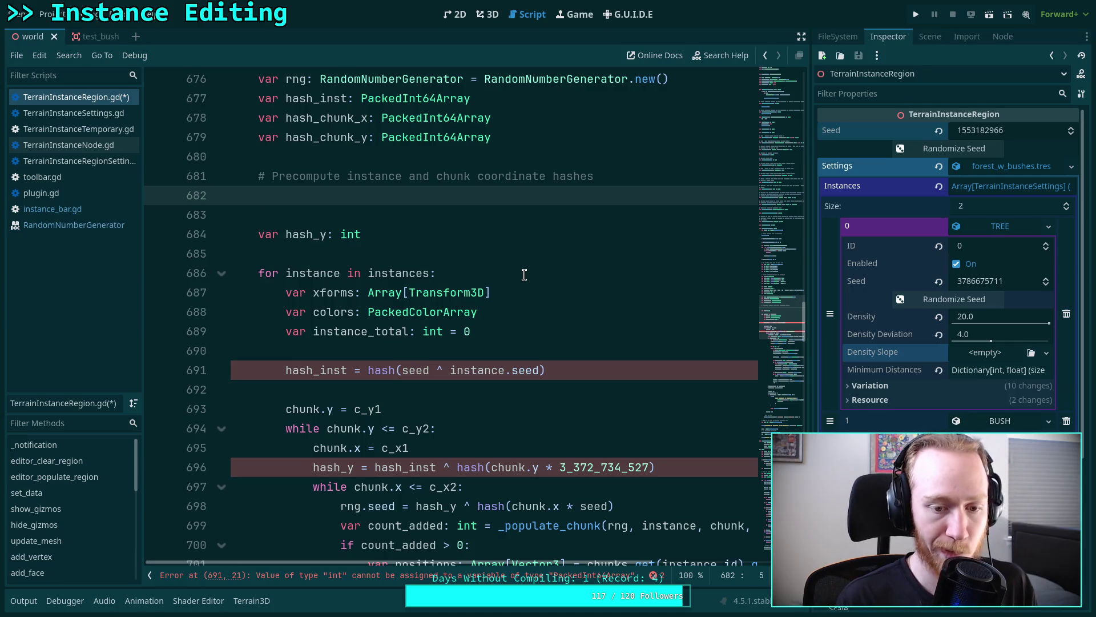
pyautogui.write('for i')
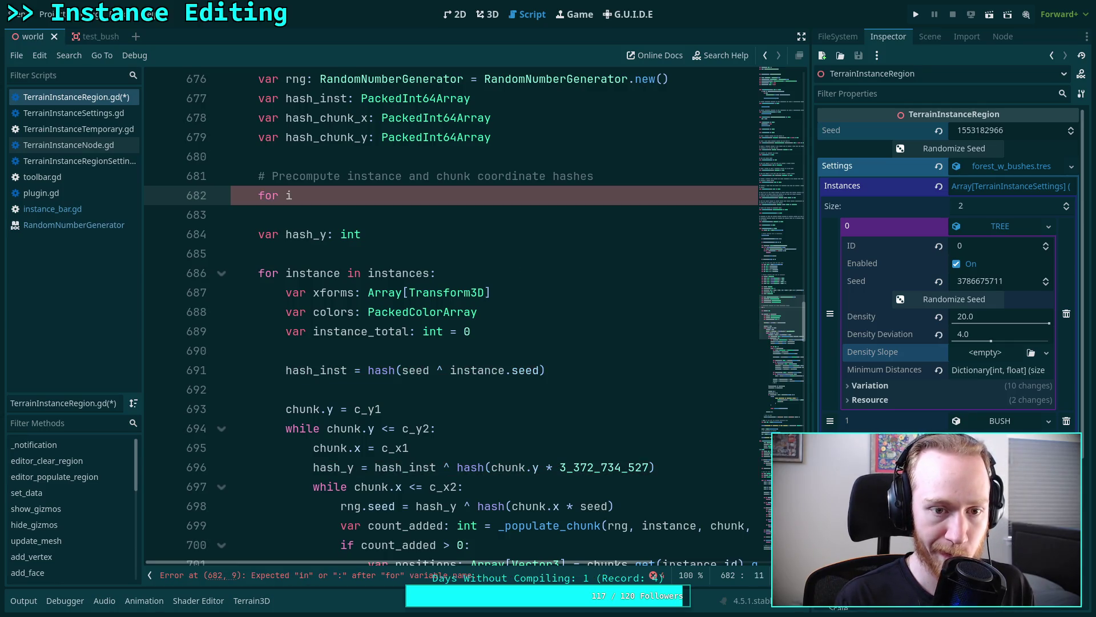
pyautogui.write(' in range(')
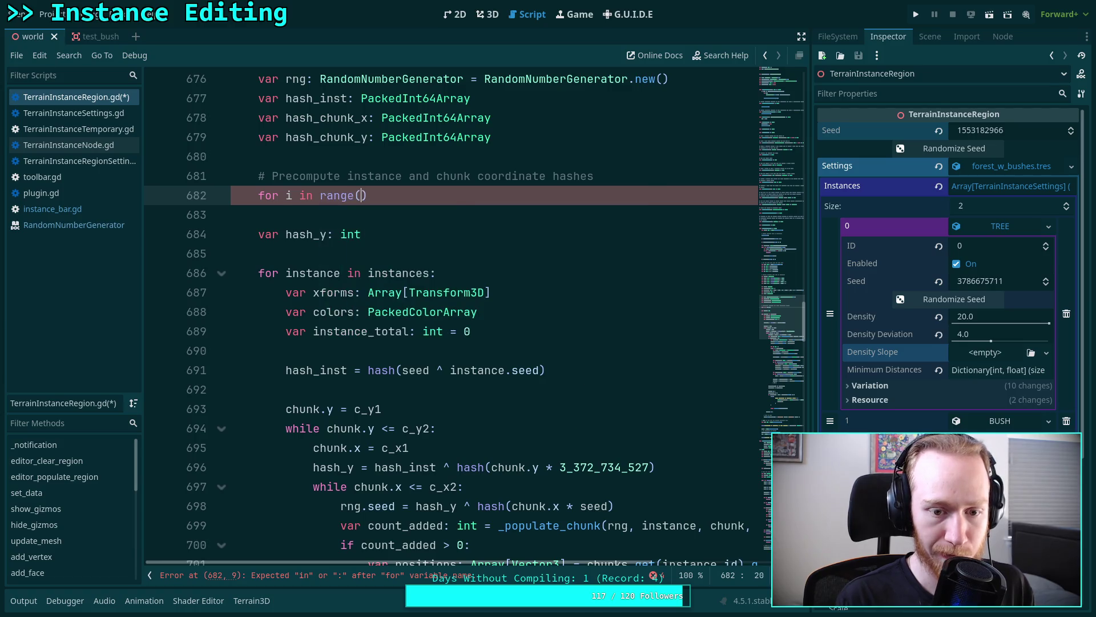
pyautogui.write('c_y1')
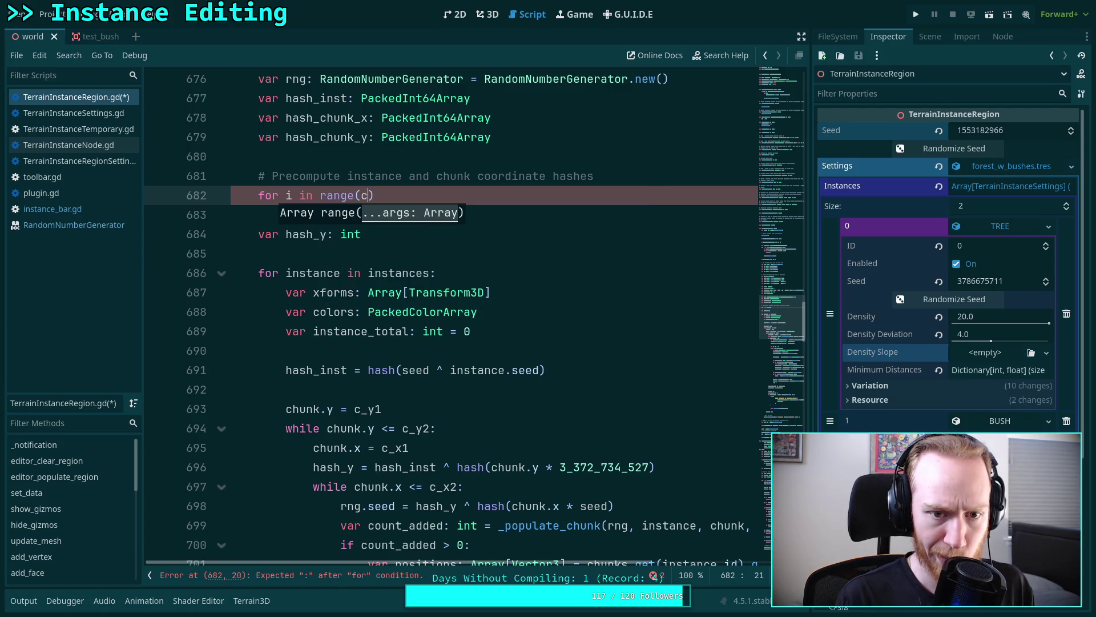
pyautogui.write(', c')
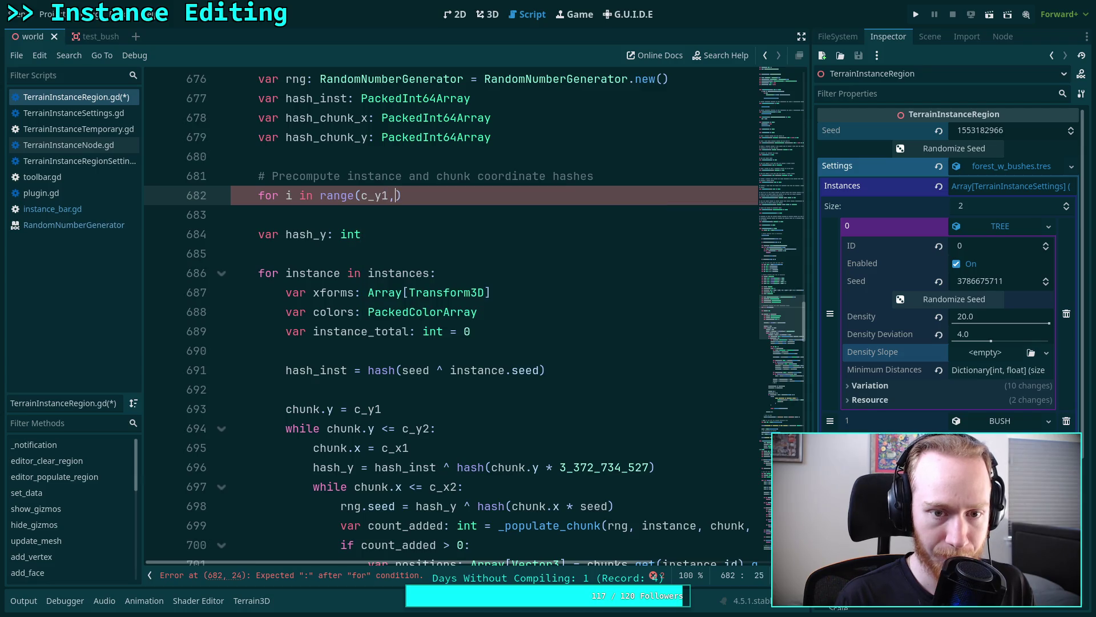
pyautogui.write('_y')
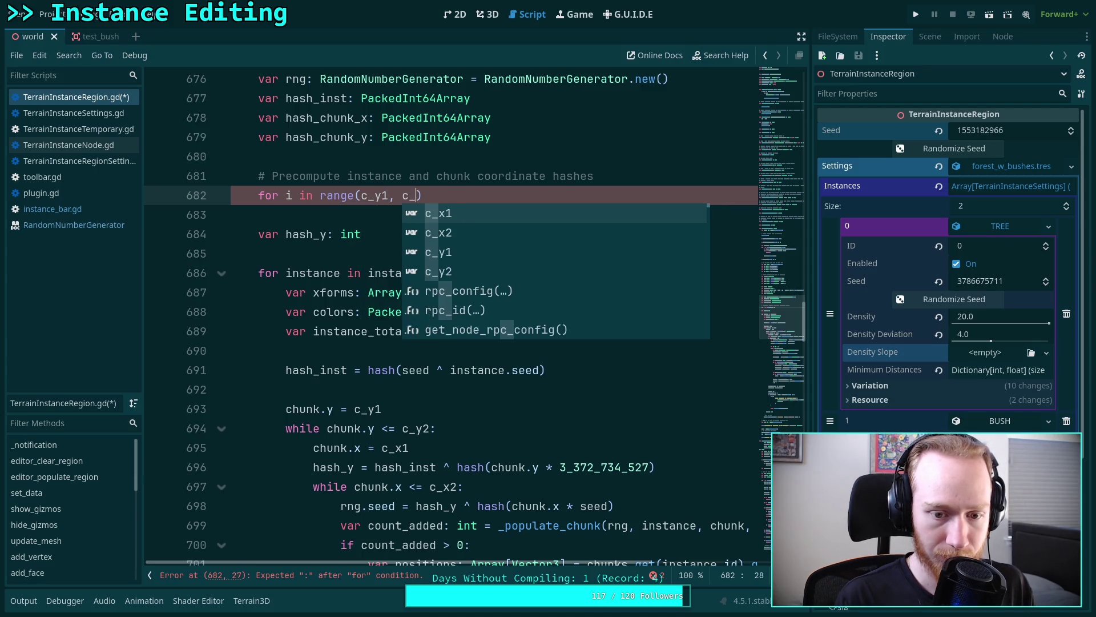
pyautogui.write('2 + 1')
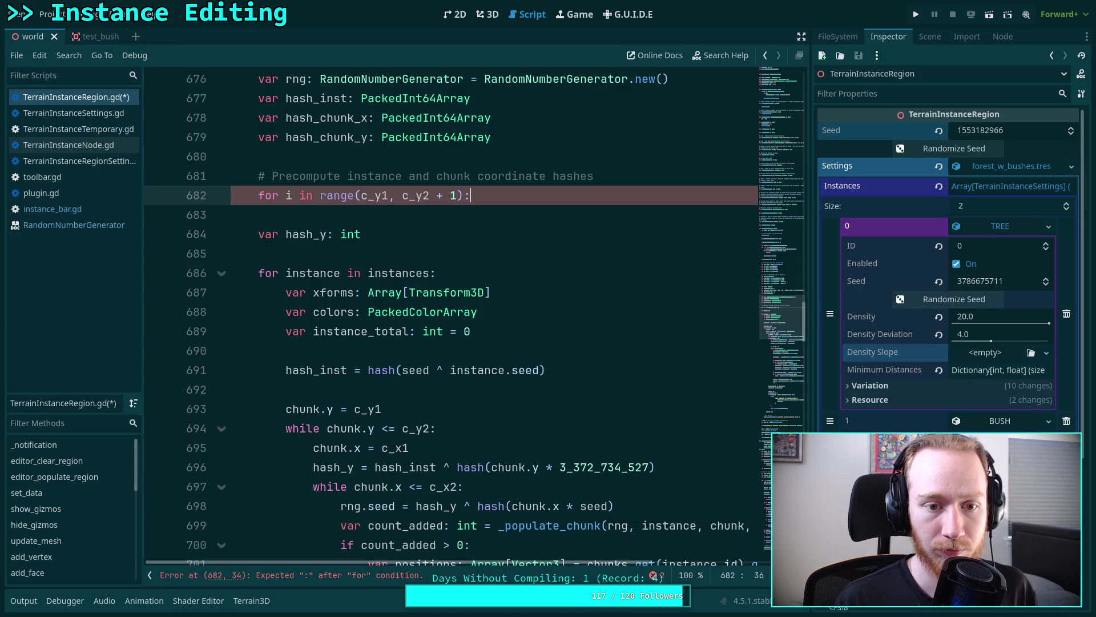
pyautogui.press('Return')
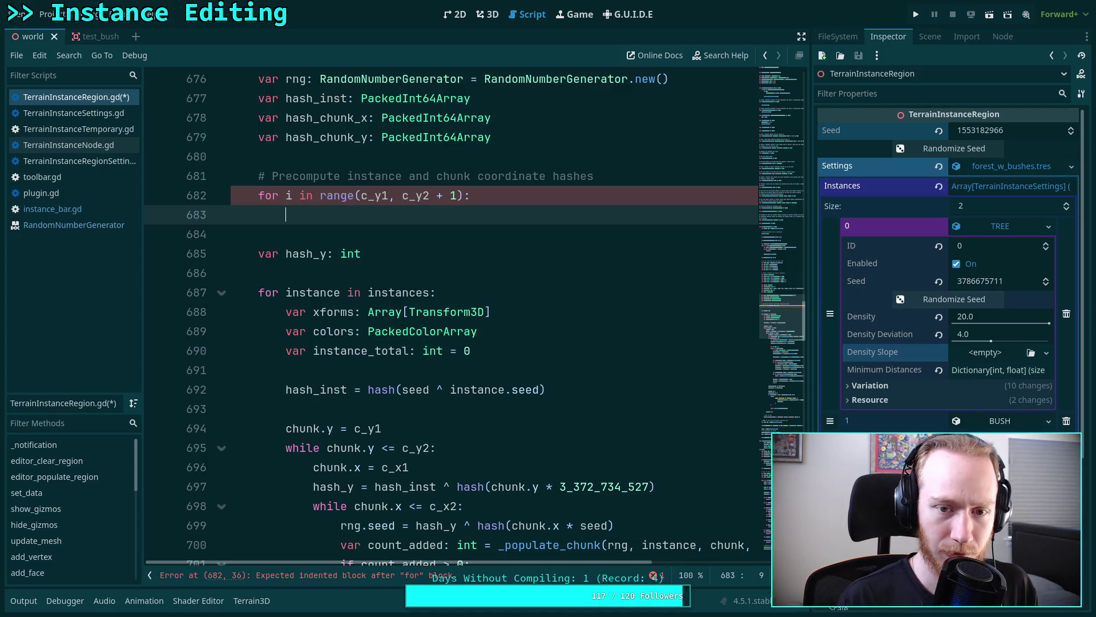
pyautogui.write('hash')
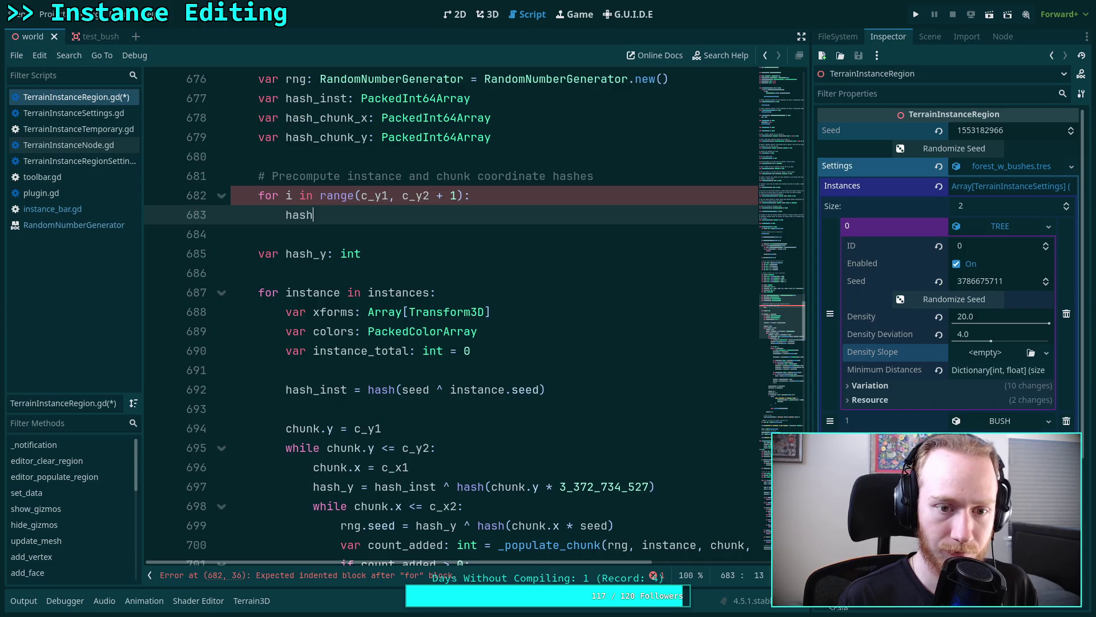
pyautogui.write('_chunk_y')
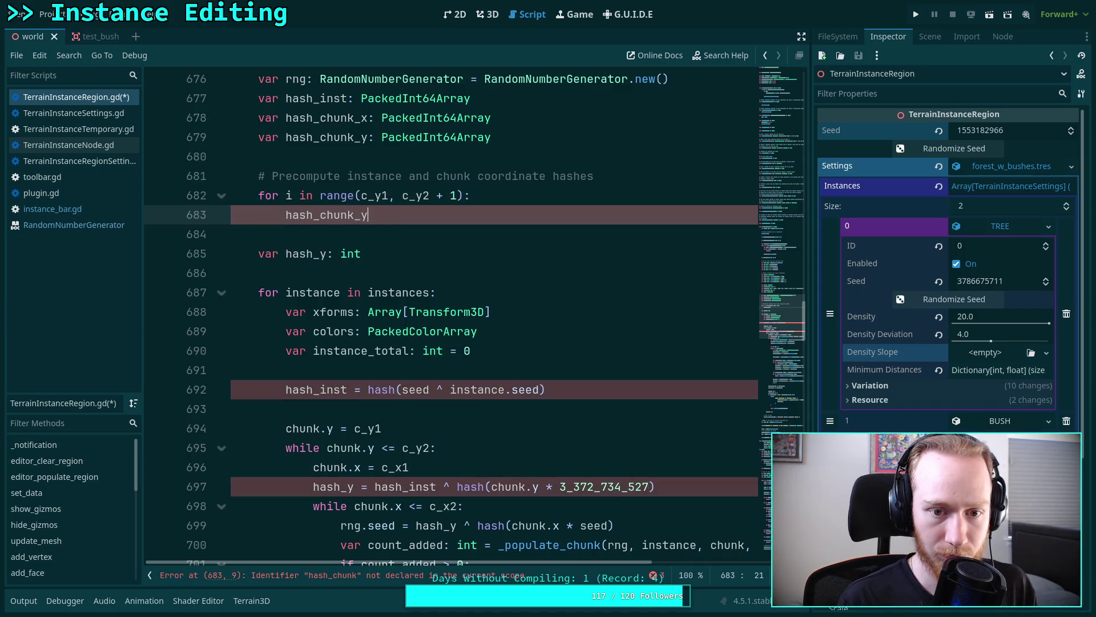
pyautogui.write('.append')
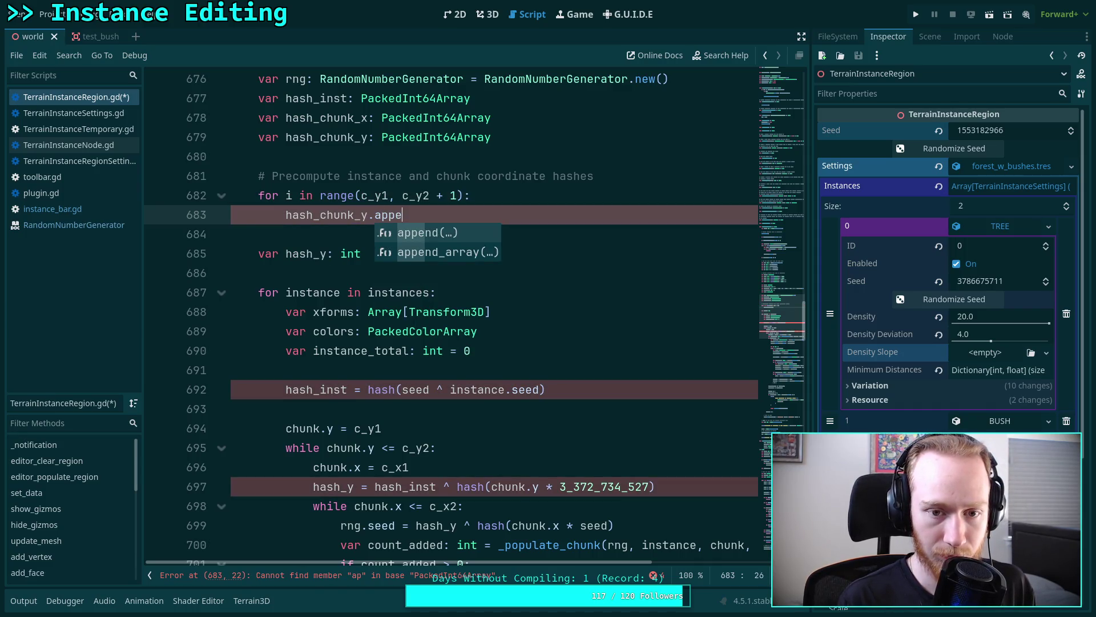
pyautogui.click(559, 199)
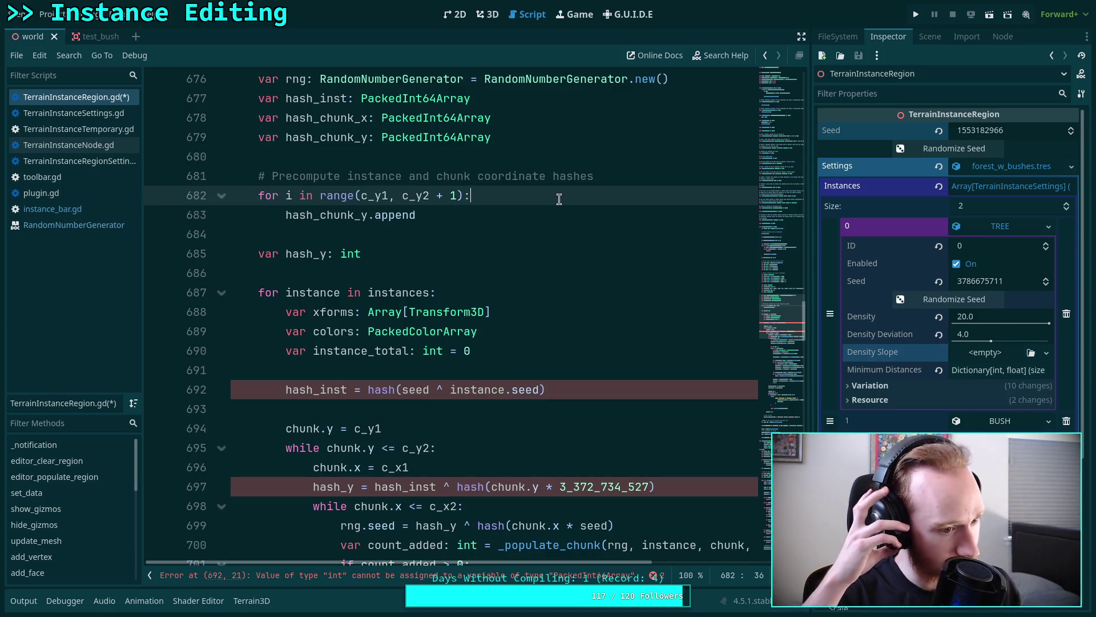
pyautogui.click(494, 213)
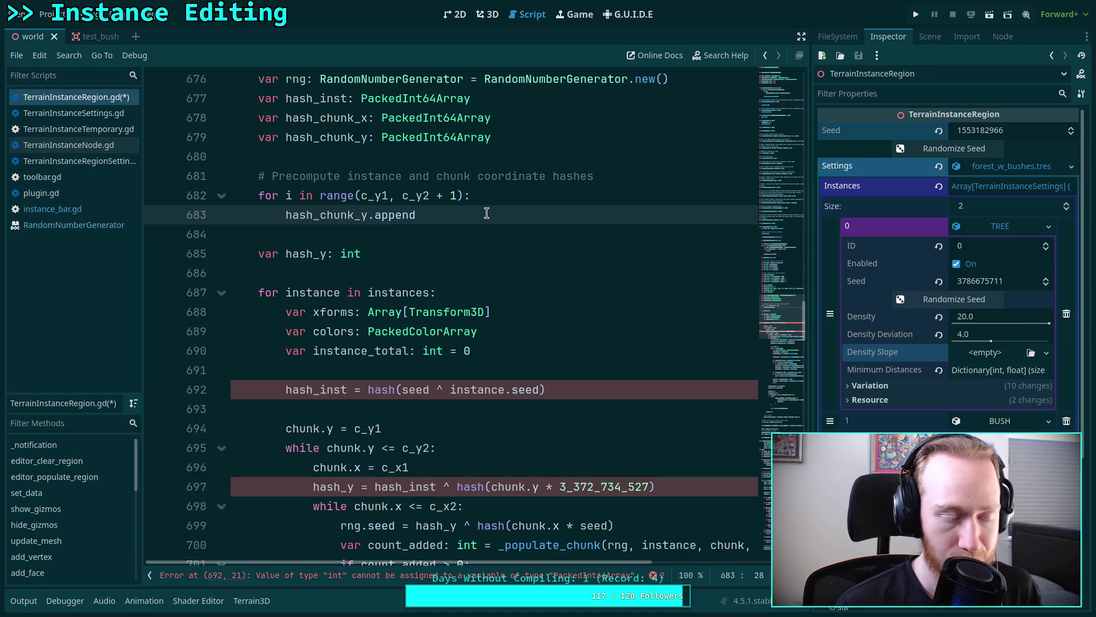
pyautogui.moveTo(462, 213); pyautogui.dragTo(286, 215)
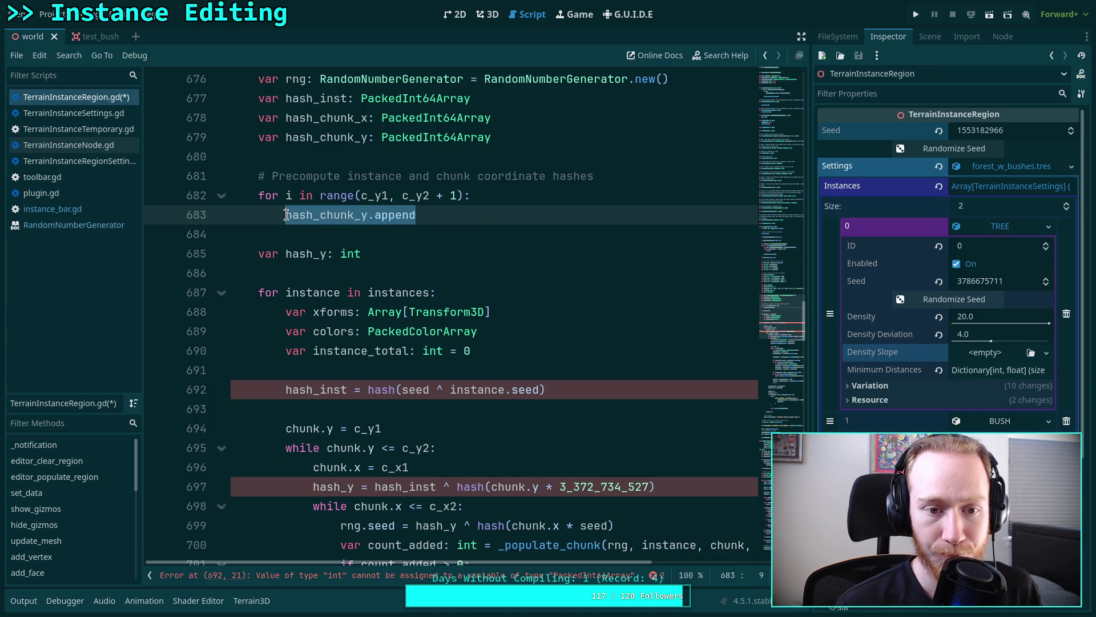
# - Add a hash_chunk_x line under the comment and change the loop start to c_x1
pyautogui.click(628, 175)
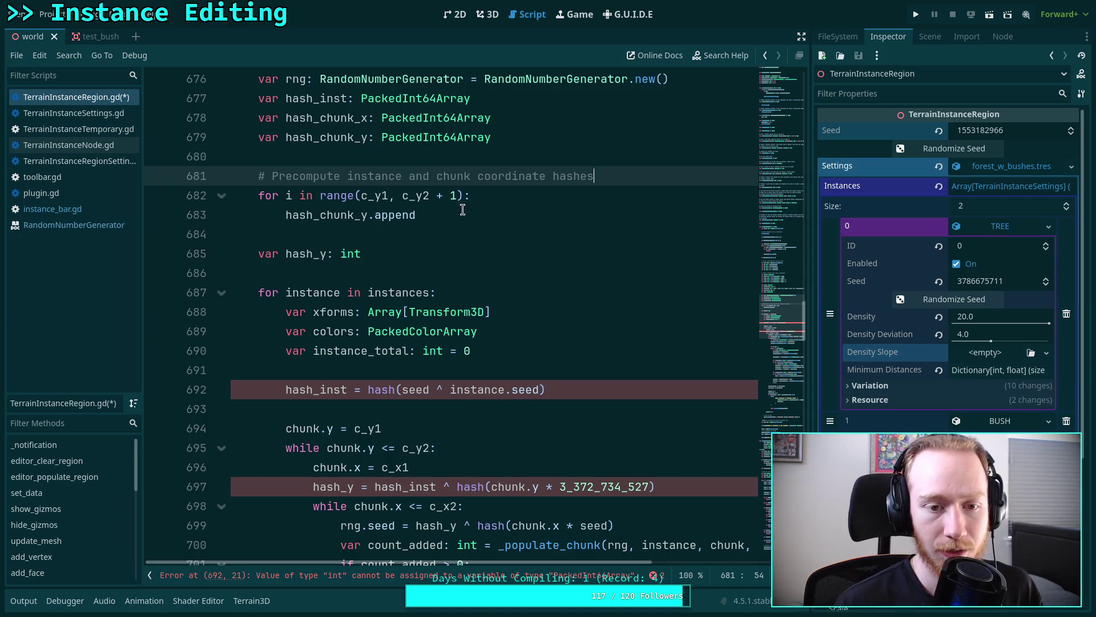
pyautogui.press('Return')
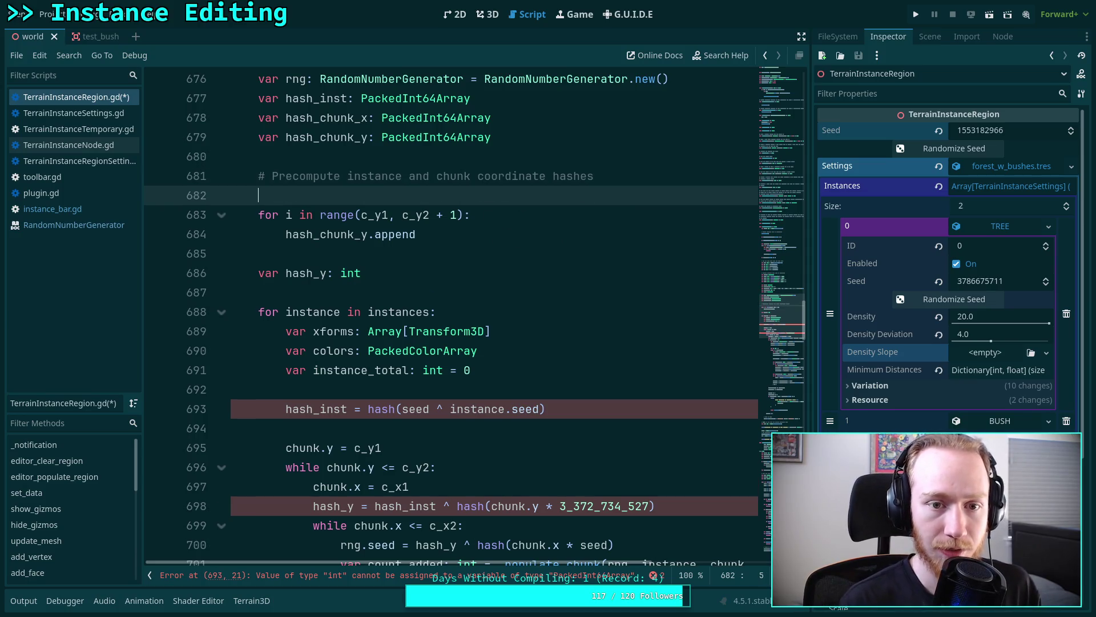
pyautogui.write('hash_chunk_x')
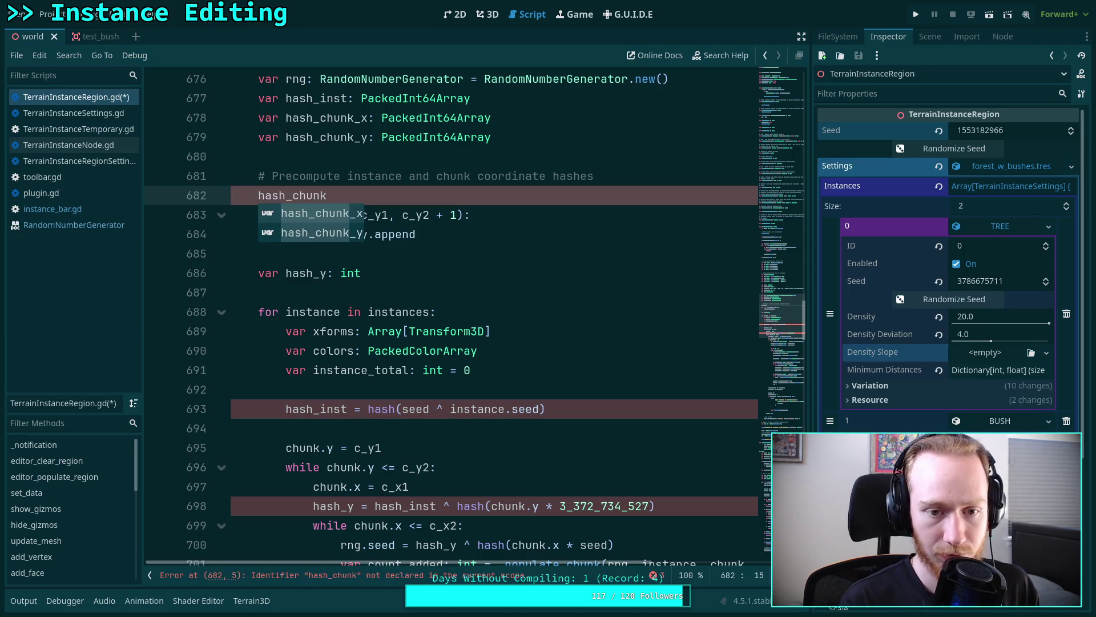
pyautogui.click(377, 214)
pyautogui.press('Delete')
pyautogui.write('k')
pyautogui.press('BackSpace')
pyautogui.write('x')
# - Start a 'var size_x: int =' declaration above the hash_chunk_x line
pyautogui.click(391, 195)
pyautogui.press('Up')
pyautogui.press('End')
pyautogui.press('Return')
pyautogui.write('var si')
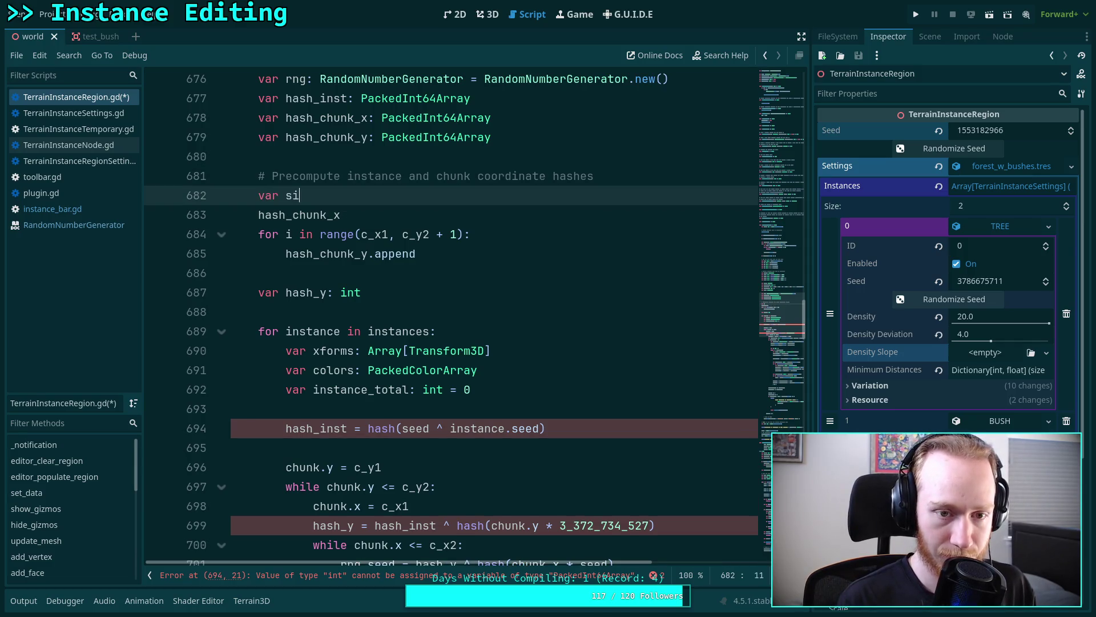
pyautogui.write('ze_x')
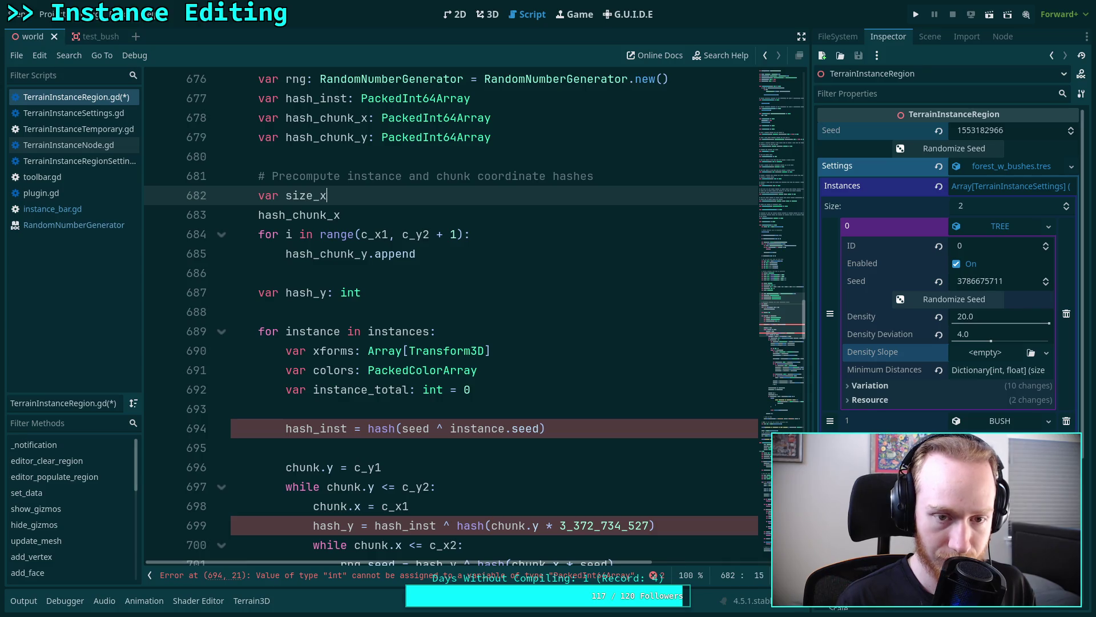
pyautogui.write(': int =')
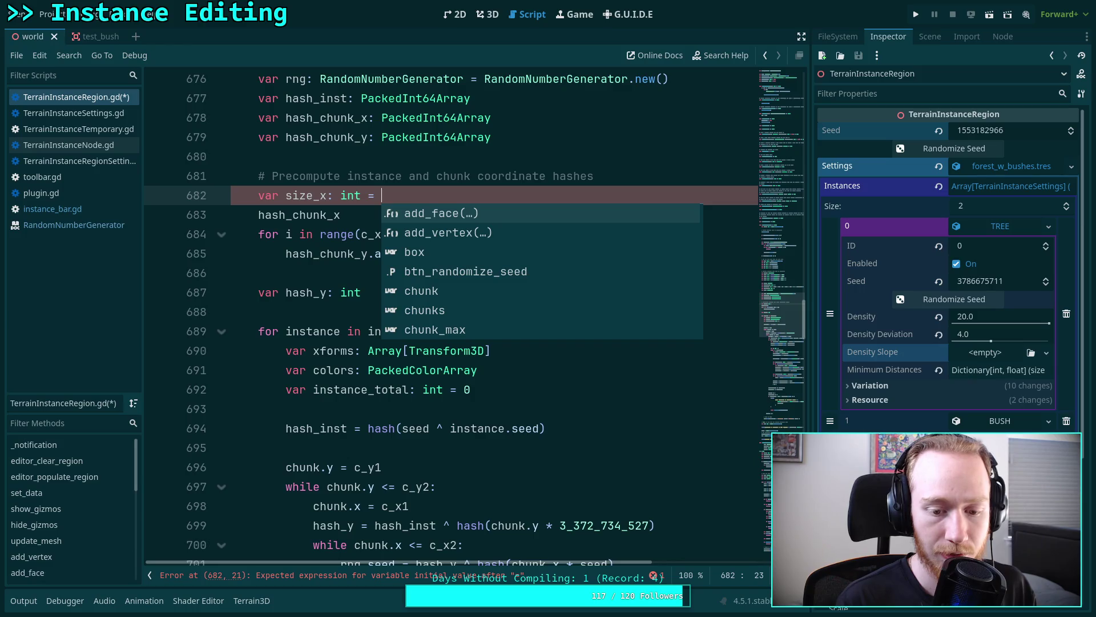
# - Complete the declaration as var size_x: int = (c_x2 - c_x1) + 1
pyautogui.write('c_x')
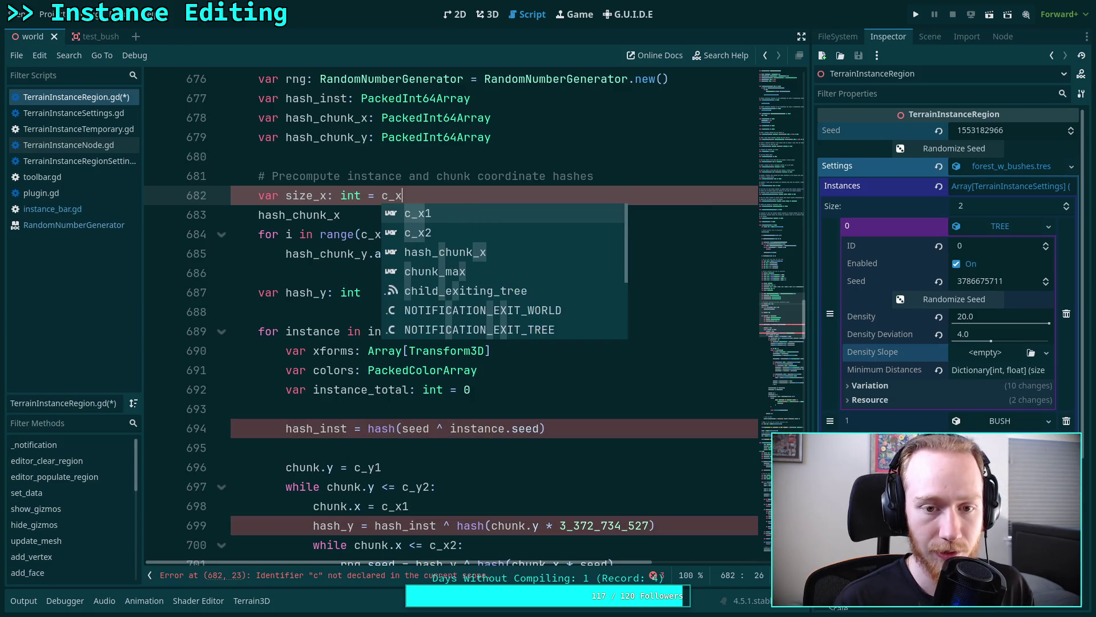
pyautogui.press('Escape')
pyautogui.write('2 - c_x1 + 1')
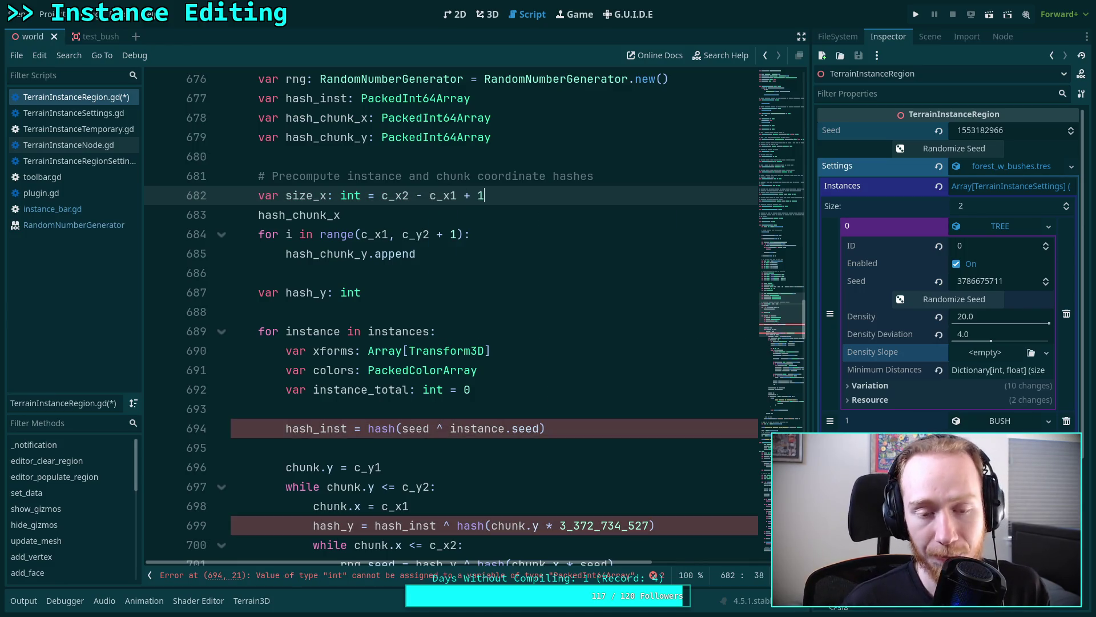
pyautogui.click(380, 195)
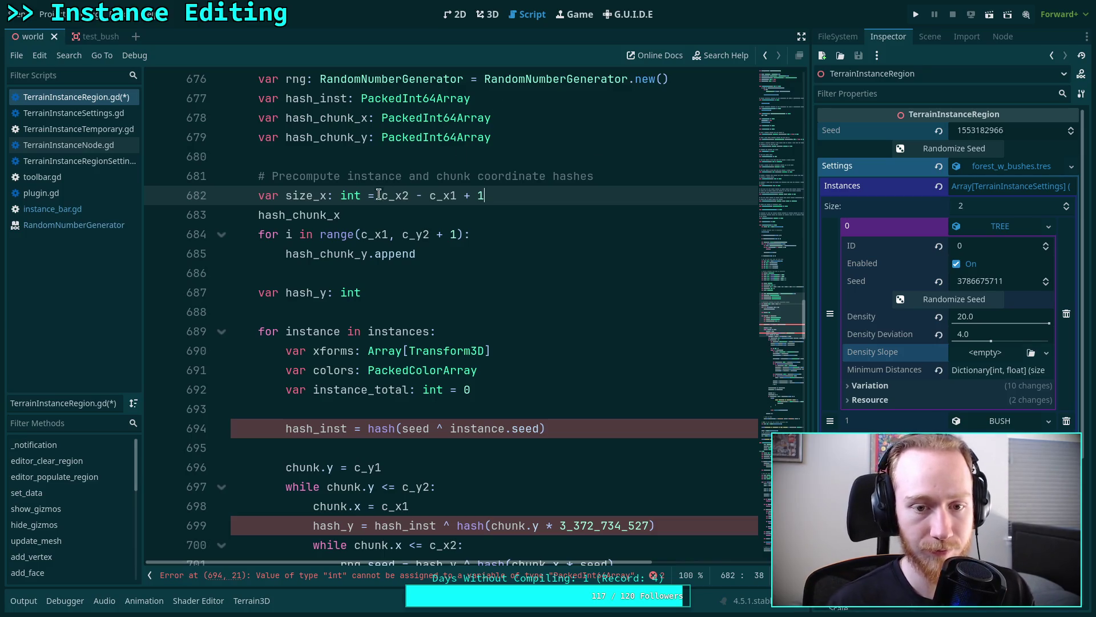
pyautogui.write('(')
pyautogui.click(465, 195)
pyautogui.write(')')
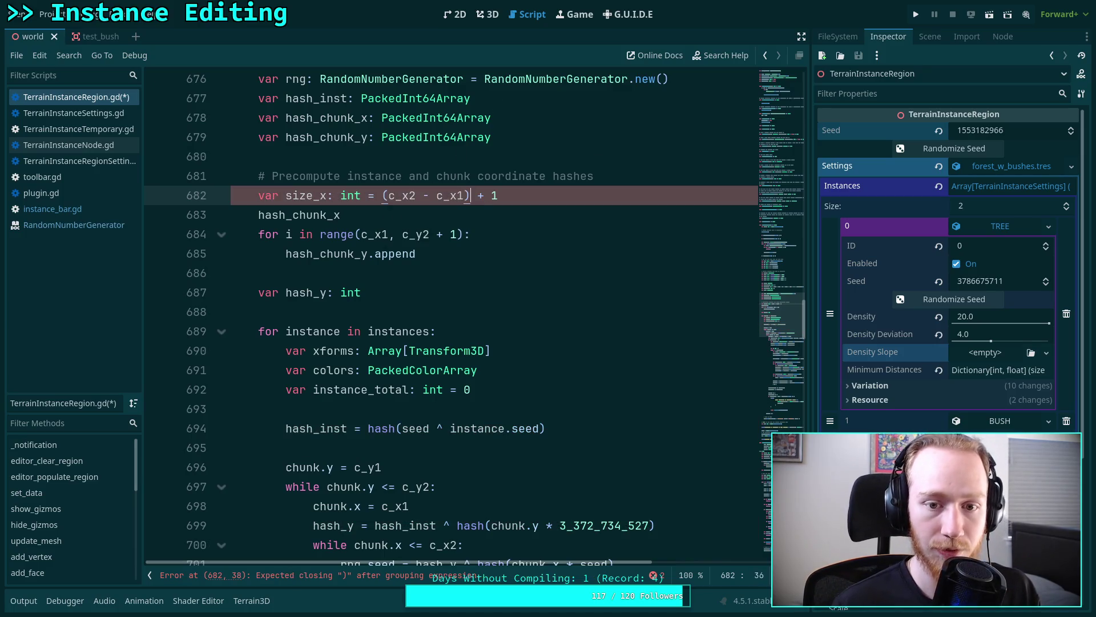
pyautogui.click(517, 223)
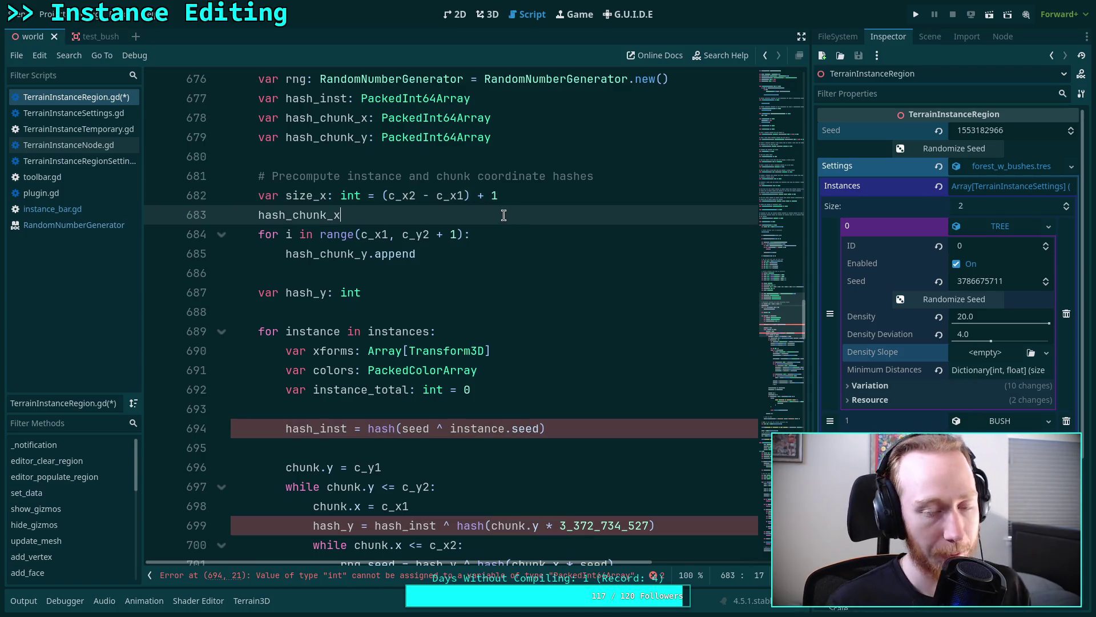
pyautogui.click(551, 196)
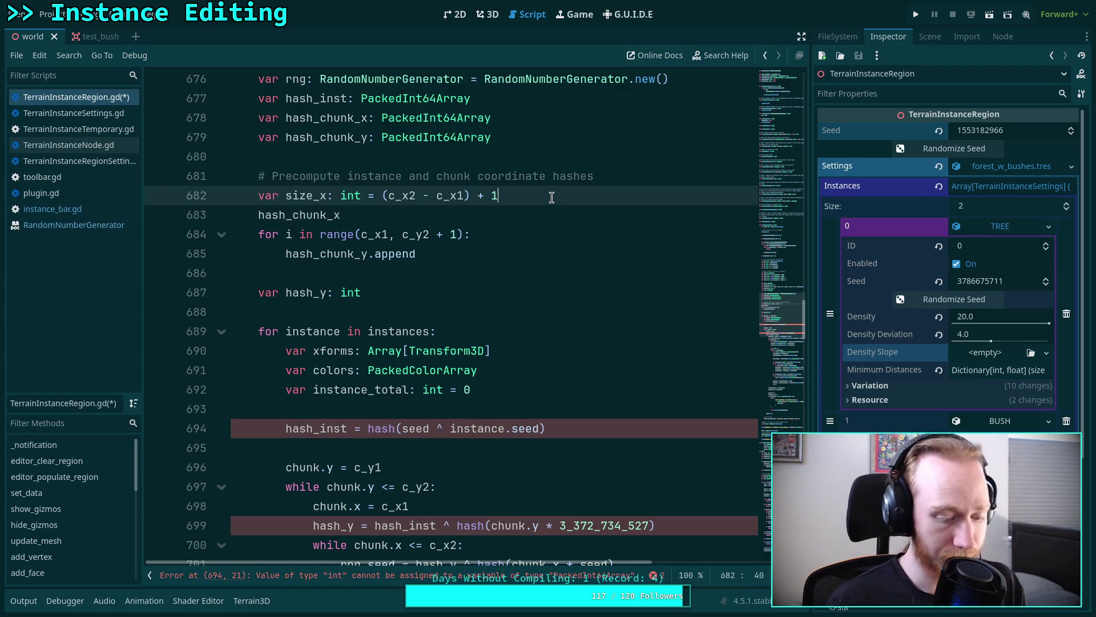
# - Duplicate the line and change it to size_y = (c_y2 - c_y1) + 1
pyautogui.hotkey('ctrl', 'shift', 'd')
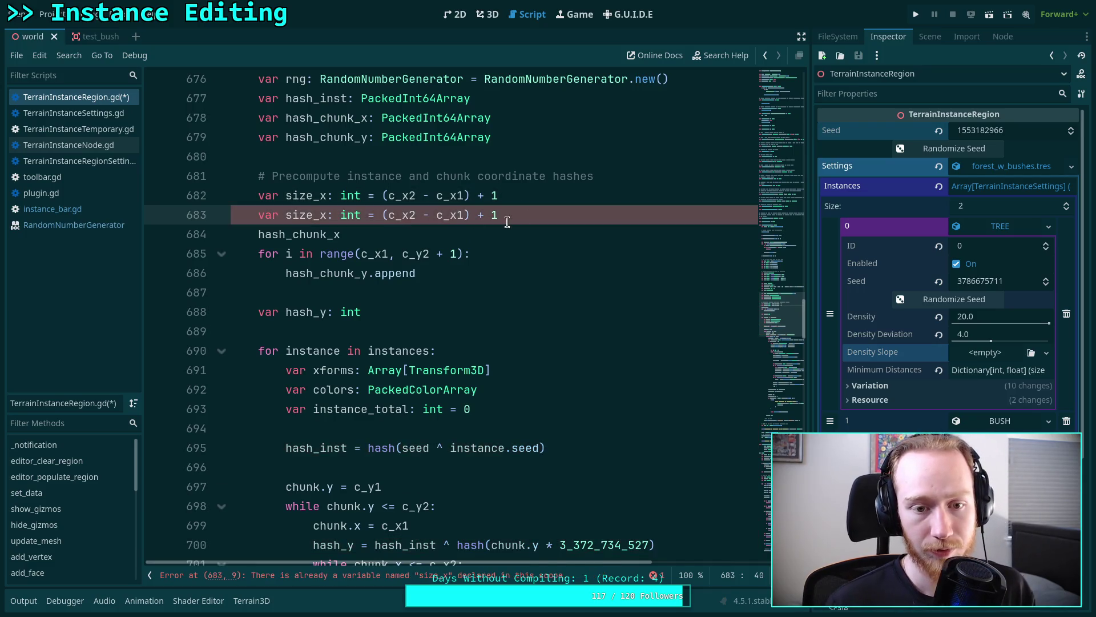
pyautogui.click(324, 216)
pyautogui.press('BackSpace')
pyautogui.write('y')
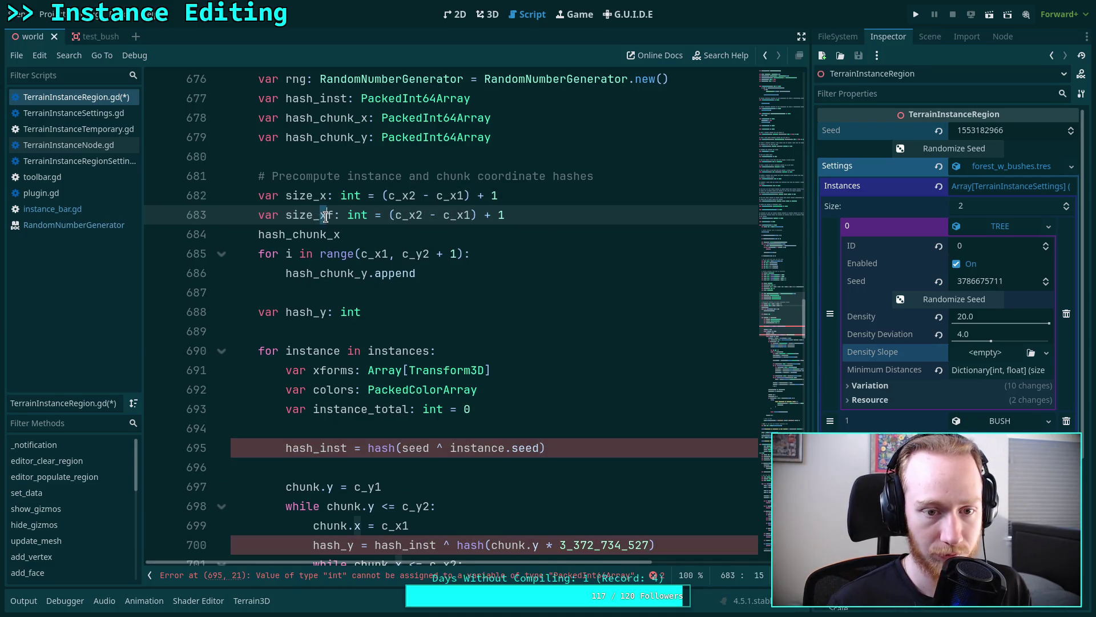
pyautogui.moveTo(409, 214); pyautogui.dragTo(450, 215)
pyautogui.write('y')
pyautogui.write('y')
pyautogui.click(353, 238)
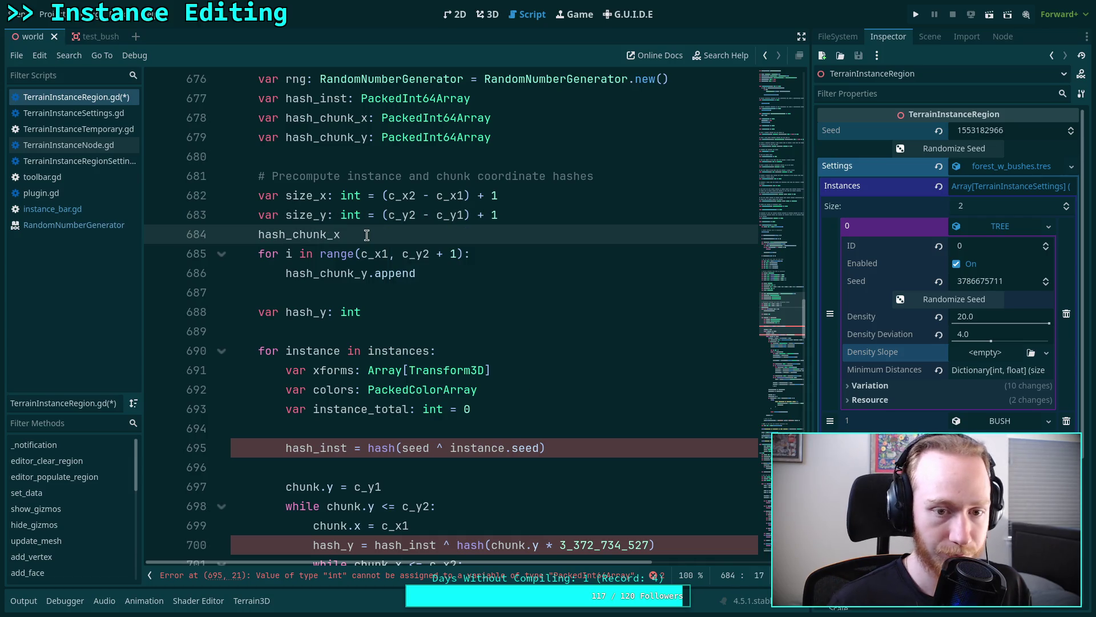
# - Add hash_chunk_x.resize(size_x) and hash_chunk_y.resize(size_y) calls
pyautogui.write('.res')
pyautogui.press('Return')
pyautogui.write('size_x)')
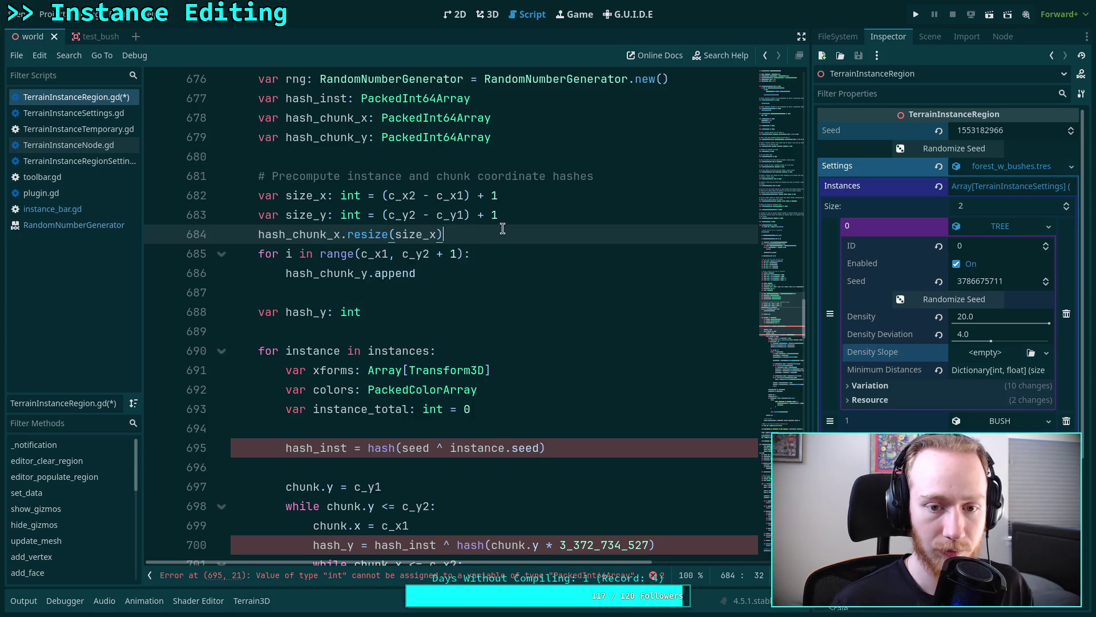
pyautogui.press('Return')
pyautogui.write('hash_chunx')
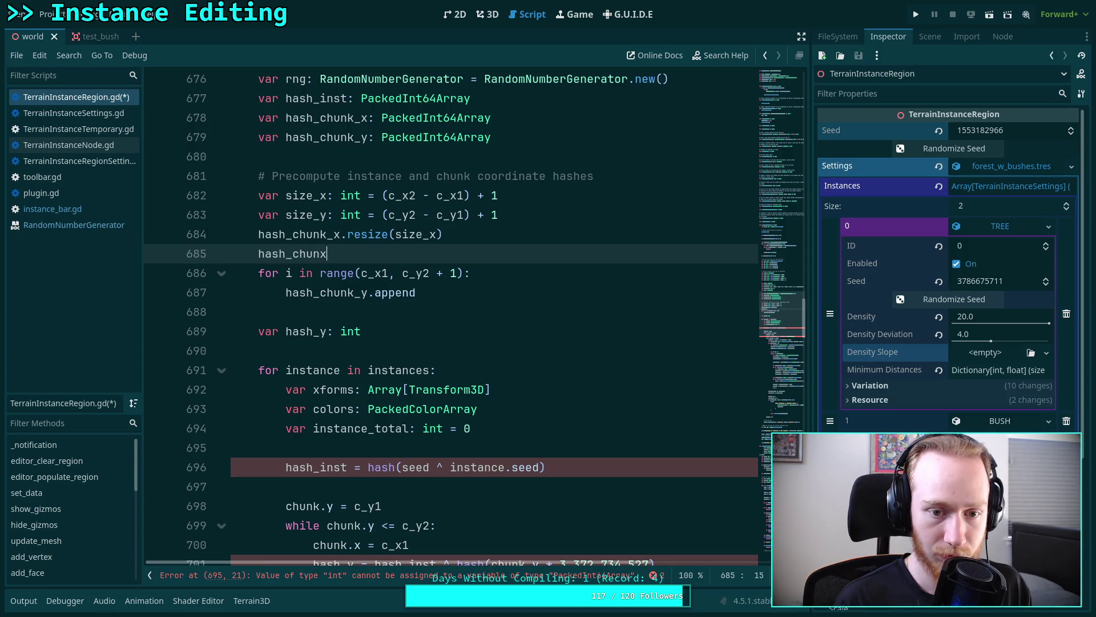
pyautogui.press('BackSpace')
pyautogui.write('k_y.resize(size')
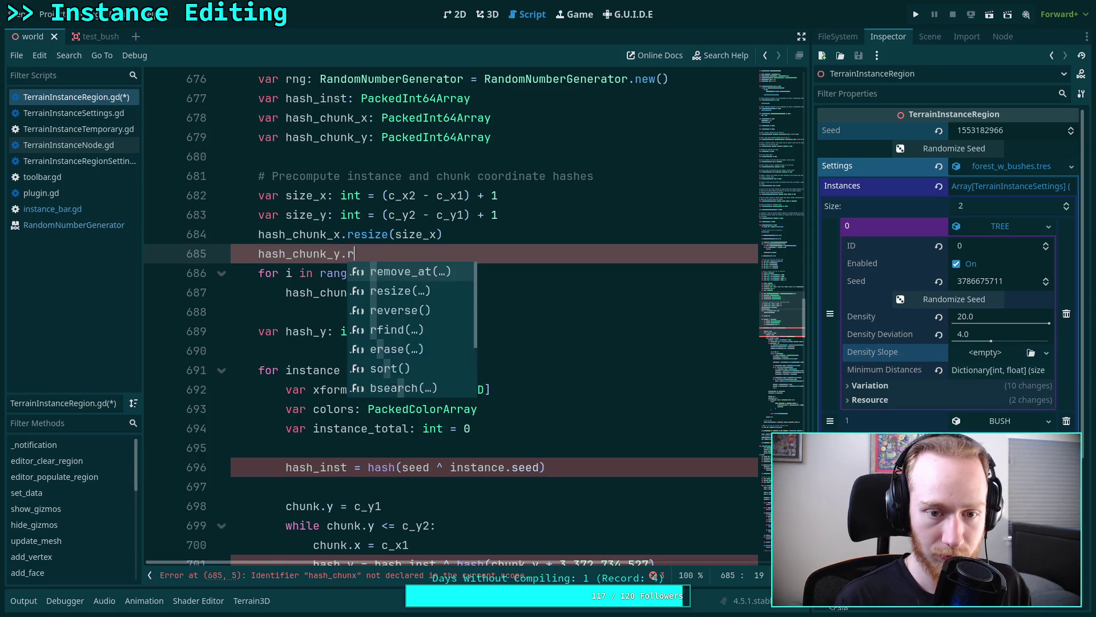
pyautogui.write('_y')
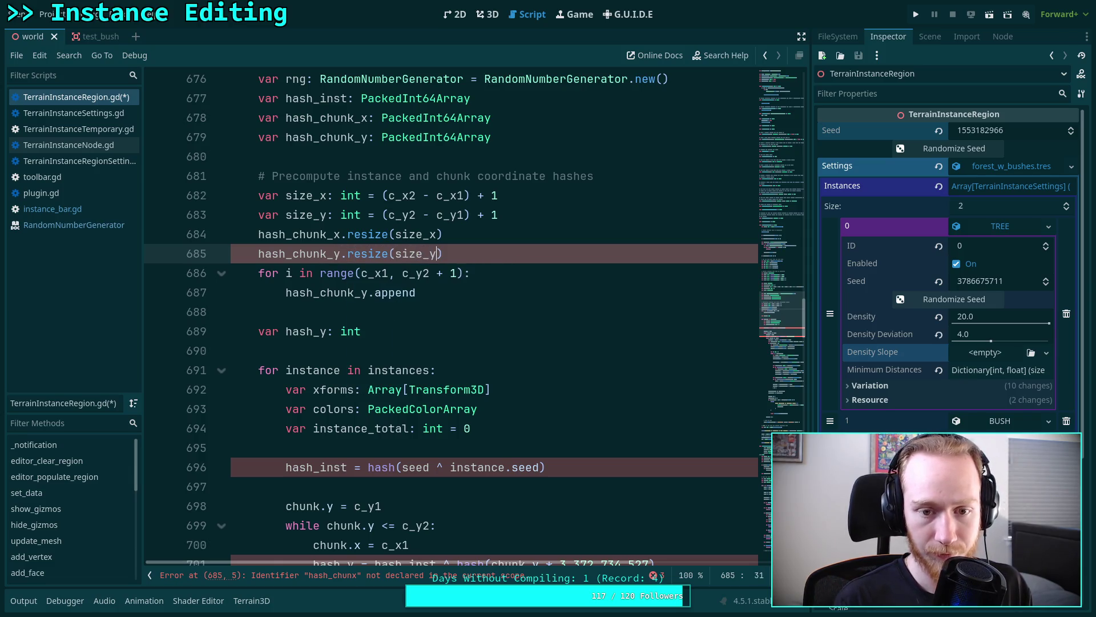
# - Loop over range(size_x) assigning hash_chunk_x[i] =, cutting hash(chunk.x * seed) from the inner loop
pyautogui.moveTo(361, 273); pyautogui.dragTo(457, 272)
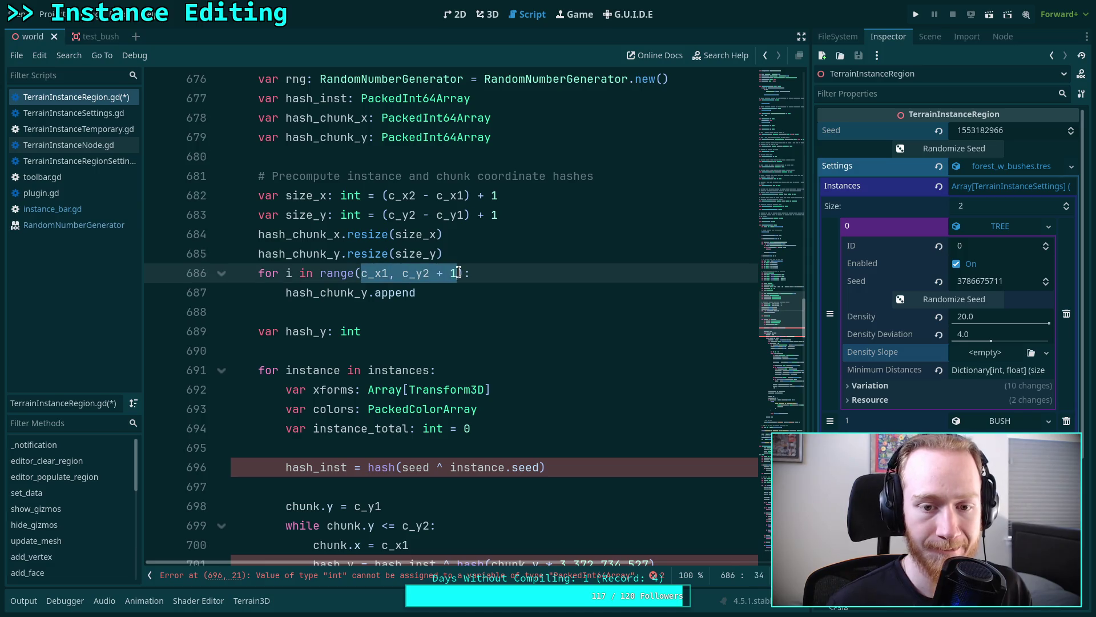
pyautogui.write('size_')
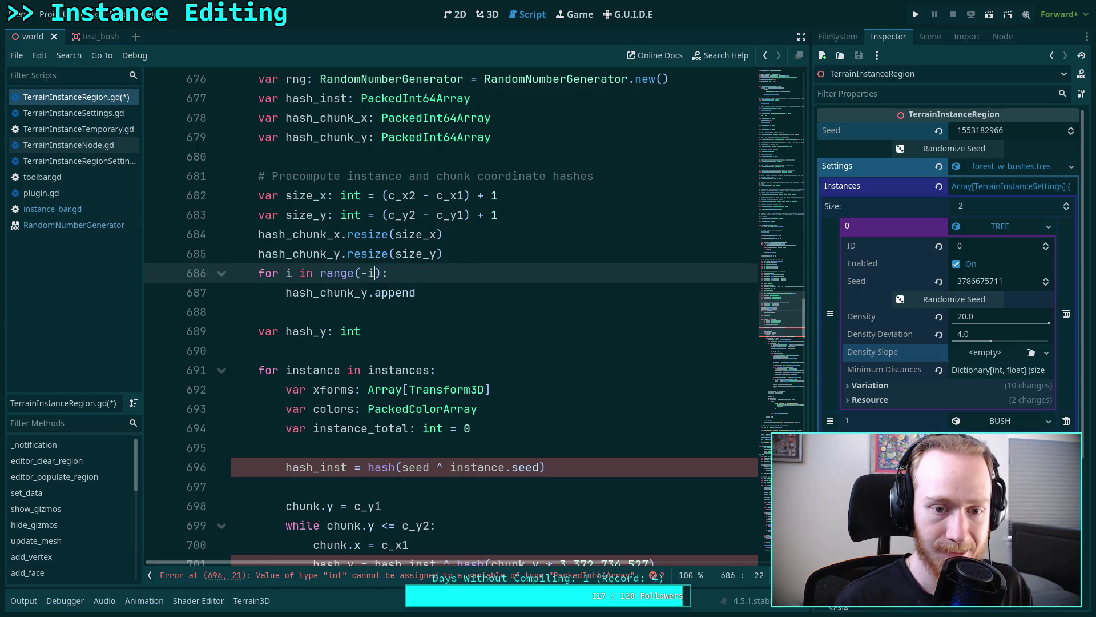
pyautogui.write('x')
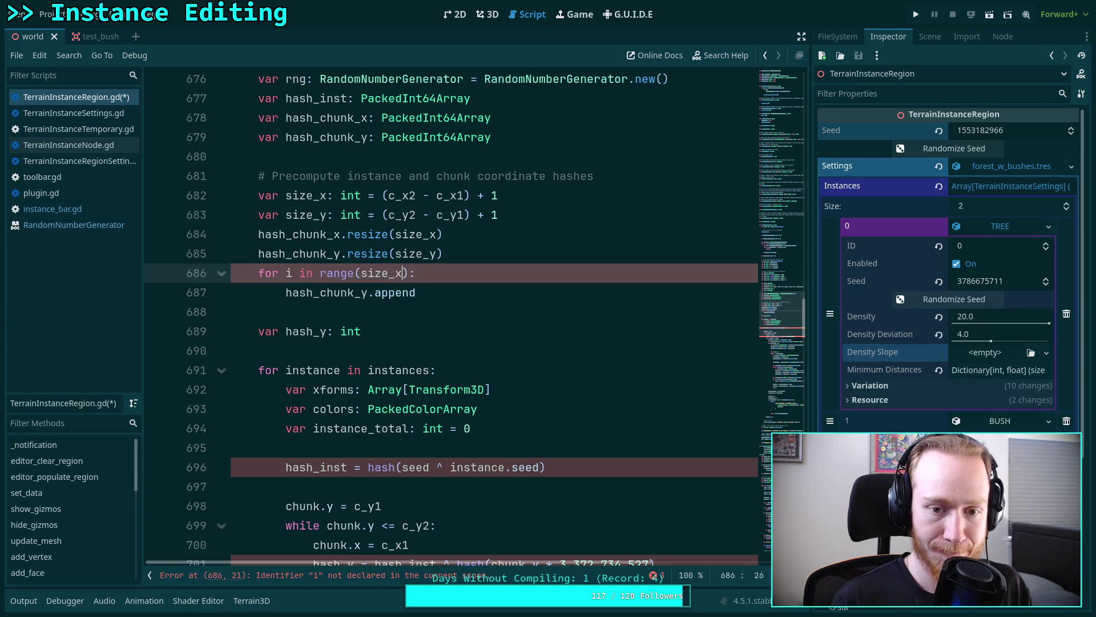
pyautogui.moveTo(368, 294); pyautogui.dragTo(362, 294)
pyautogui.write('x')
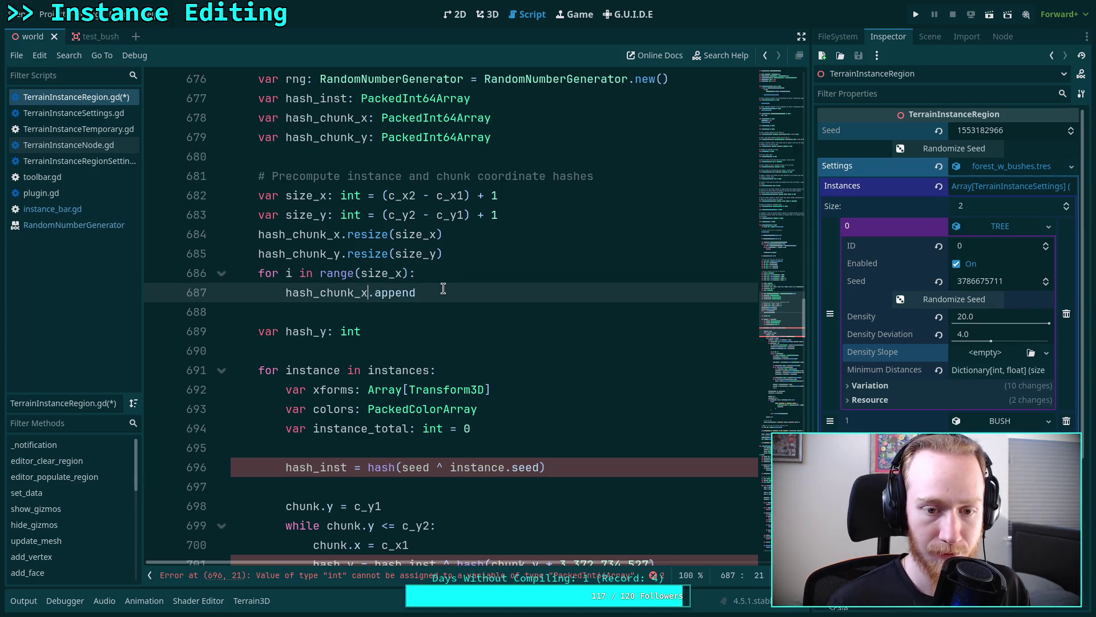
pyautogui.press('BackSpace')
pyautogui.press('BackSpace')
pyautogui.press('BackSpace')
pyautogui.write('[')
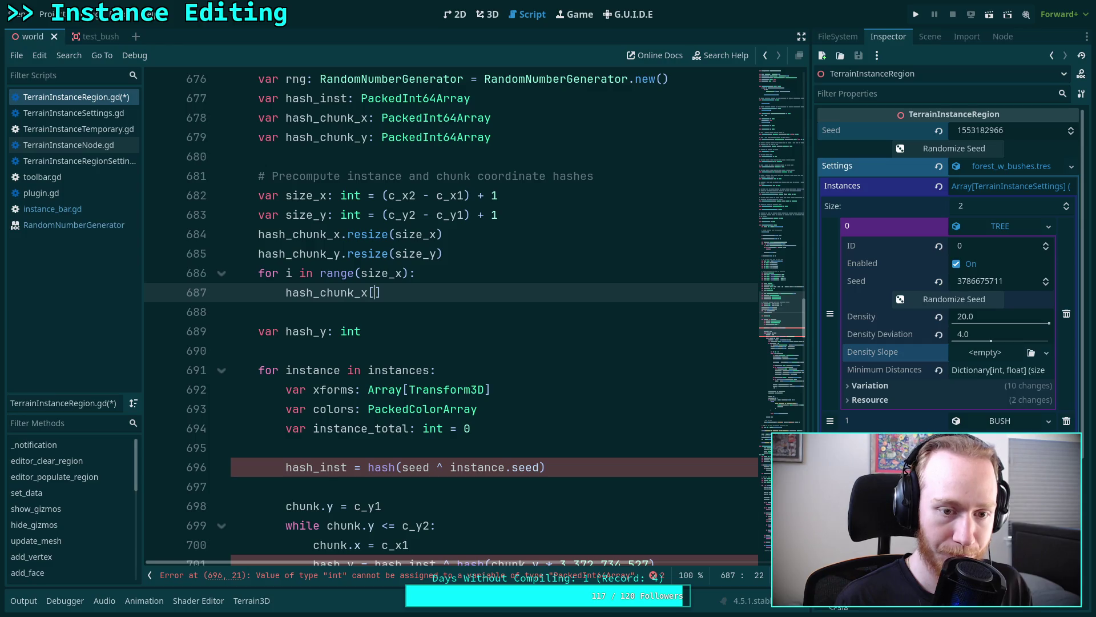
pyautogui.write('i] =')
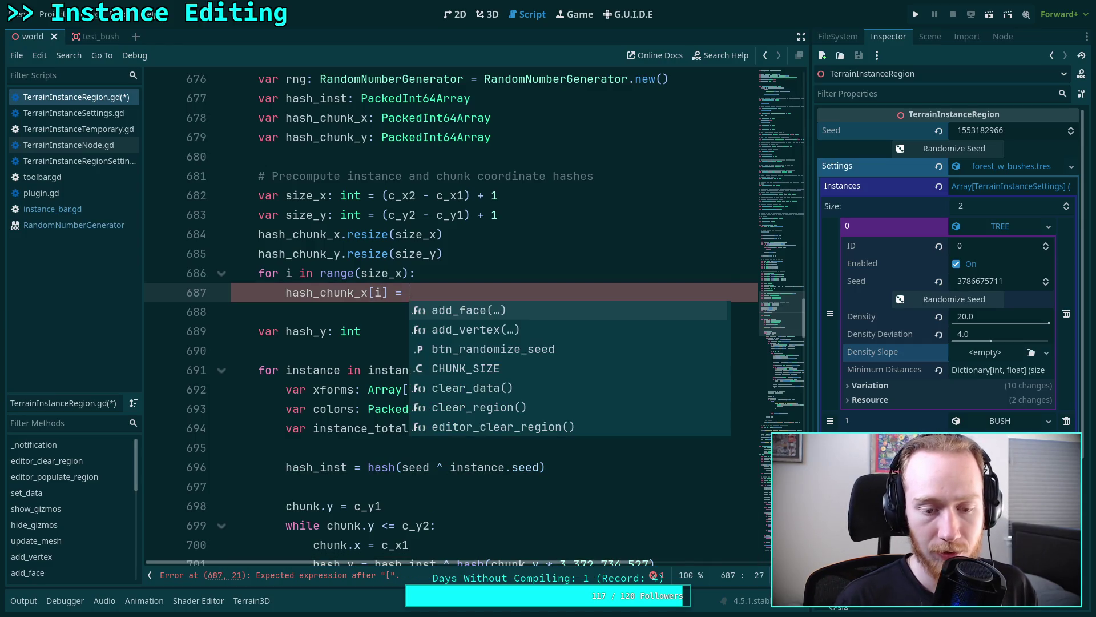
pyautogui.scroll(-2, 449, 363)
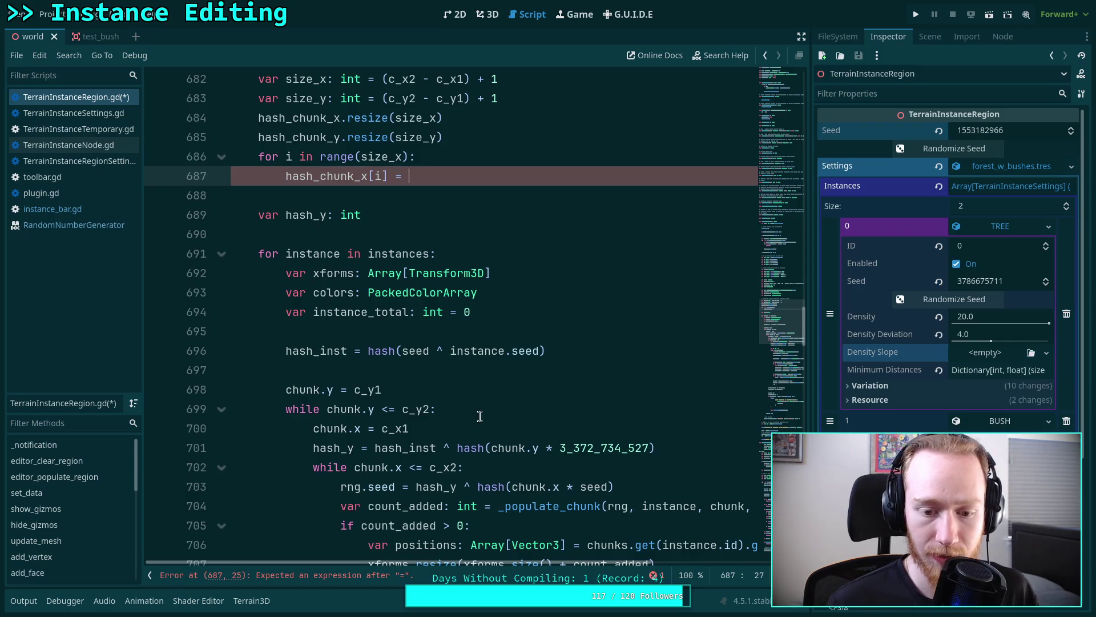
pyautogui.moveTo(477, 486); pyautogui.dragTo(624, 486)
pyautogui.hotkey('ctrl', 'x')
pyautogui.click(451, 179)
# - Paste hash(chunk.x * seed) into hash_chunk_x[i] and add a range(size_y) loop with hash_chunk_y[i] =
pyautogui.hotkey('ctrl', 'v')
pyautogui.press('Return')
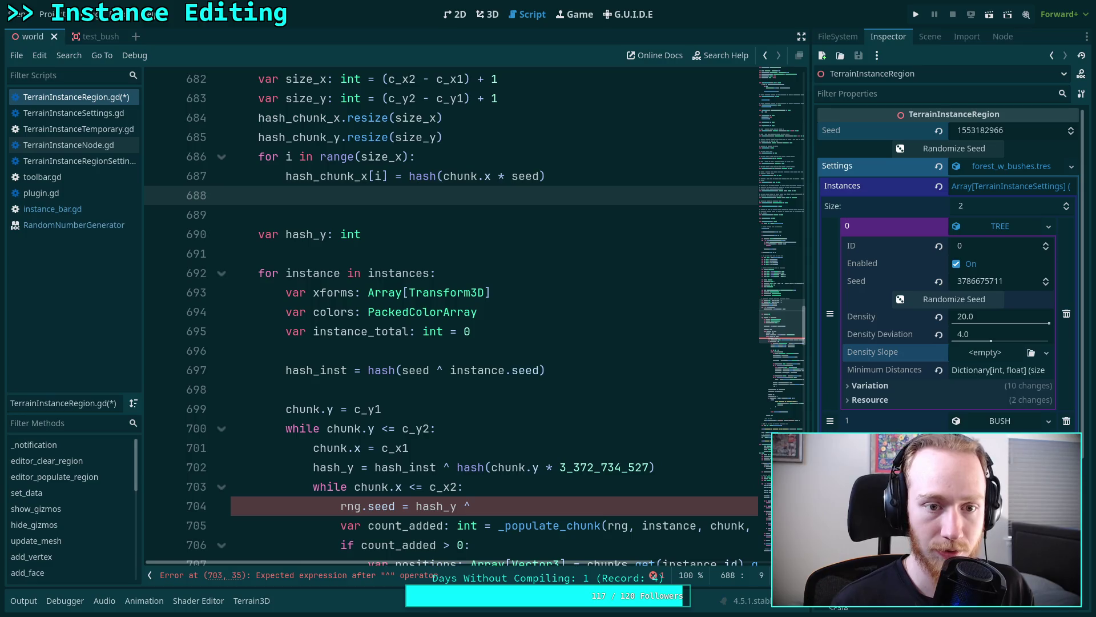
pyautogui.write('or i in range(size_y)')
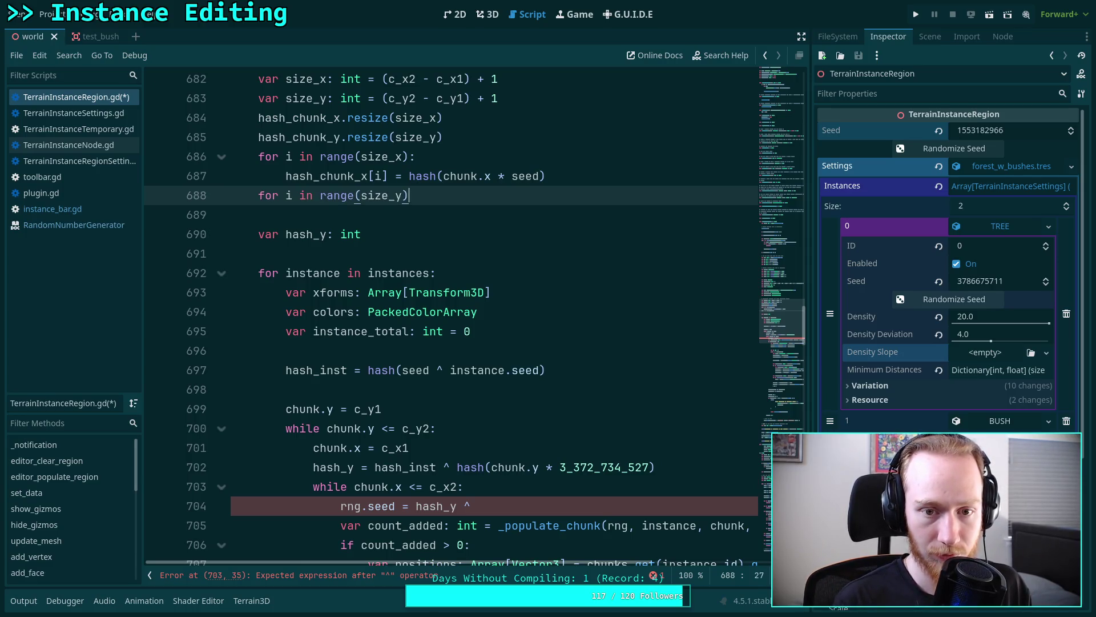
pyautogui.write(':')
pyautogui.press('Return')
pyautogui.write('hash_')
pyautogui.write('chunk-y')
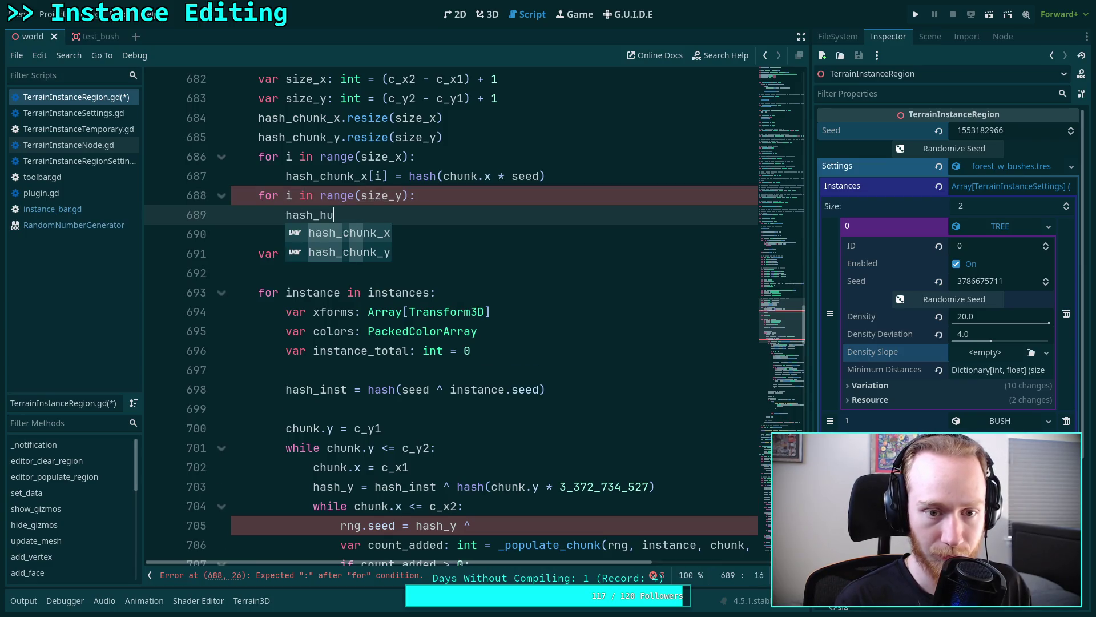
pyautogui.press('BackSpace')
pyautogui.press('BackSpace')
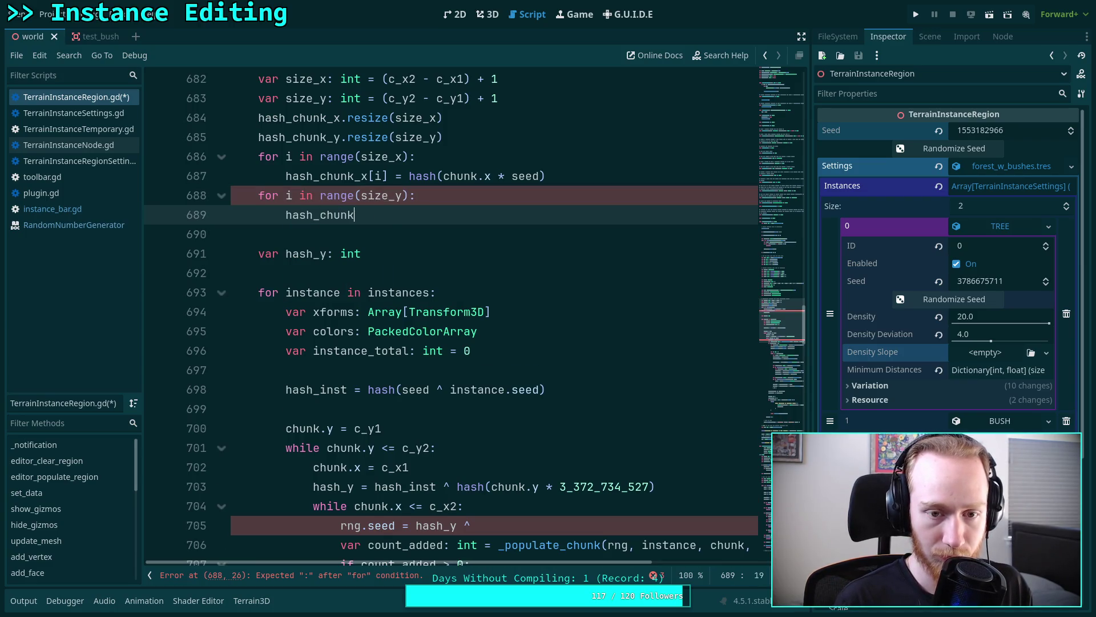
pyautogui.write('_y[i] ')
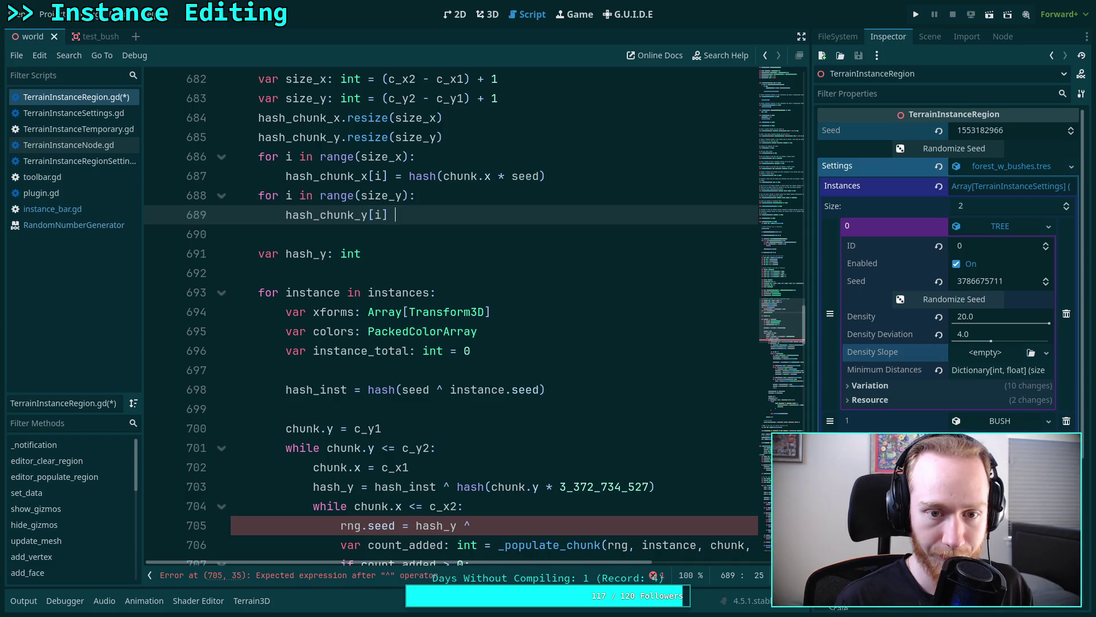
pyautogui.write('=')
# - Move hash(chunk.y * 3_372_734_527) from the inner loop into the hash_chunk_y[i] assignment
pyautogui.moveTo(456, 486); pyautogui.dragTo(676, 487)
pyautogui.hotkey('ctrl', 'x')
pyautogui.click(457, 215)
pyautogui.hotkey('ctrl', 'v')
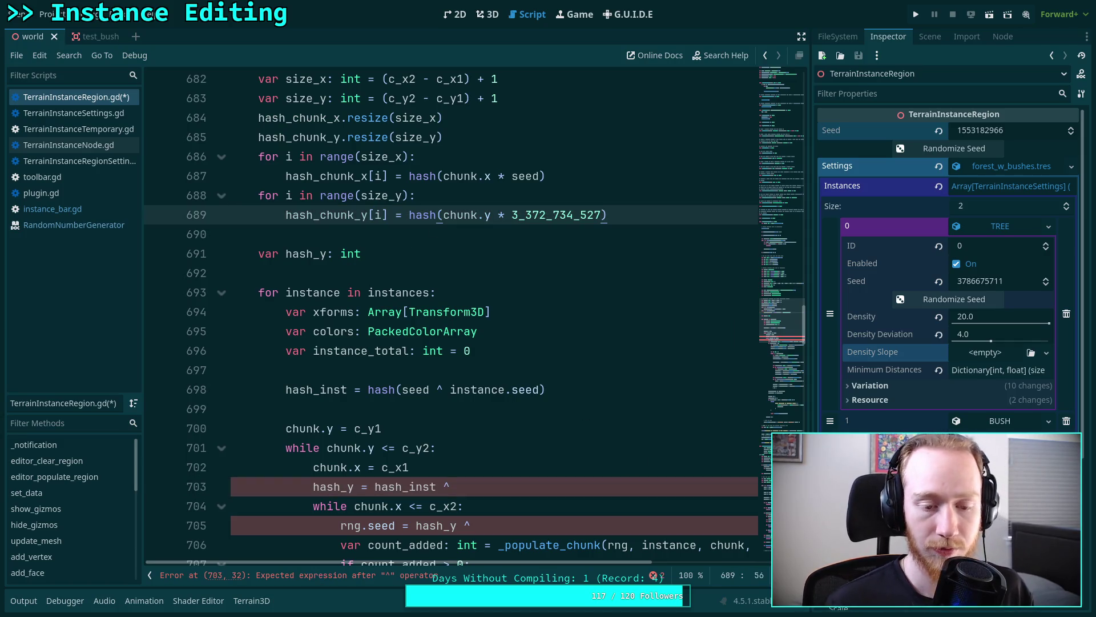
pyautogui.scroll(2, 452, 198)
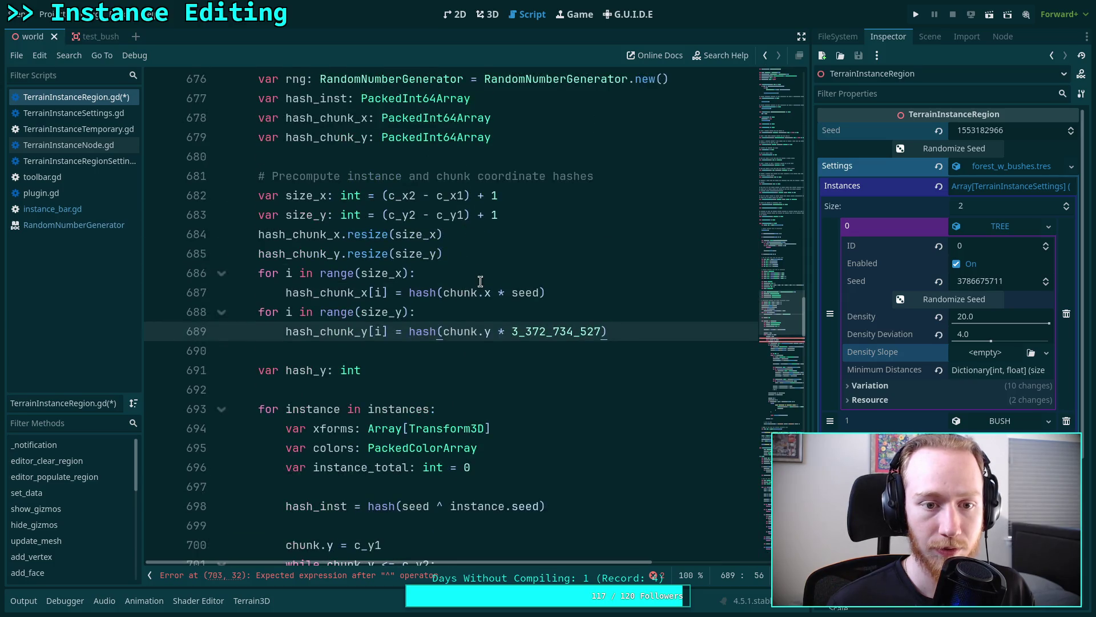
pyautogui.scroll(-2, 480, 288)
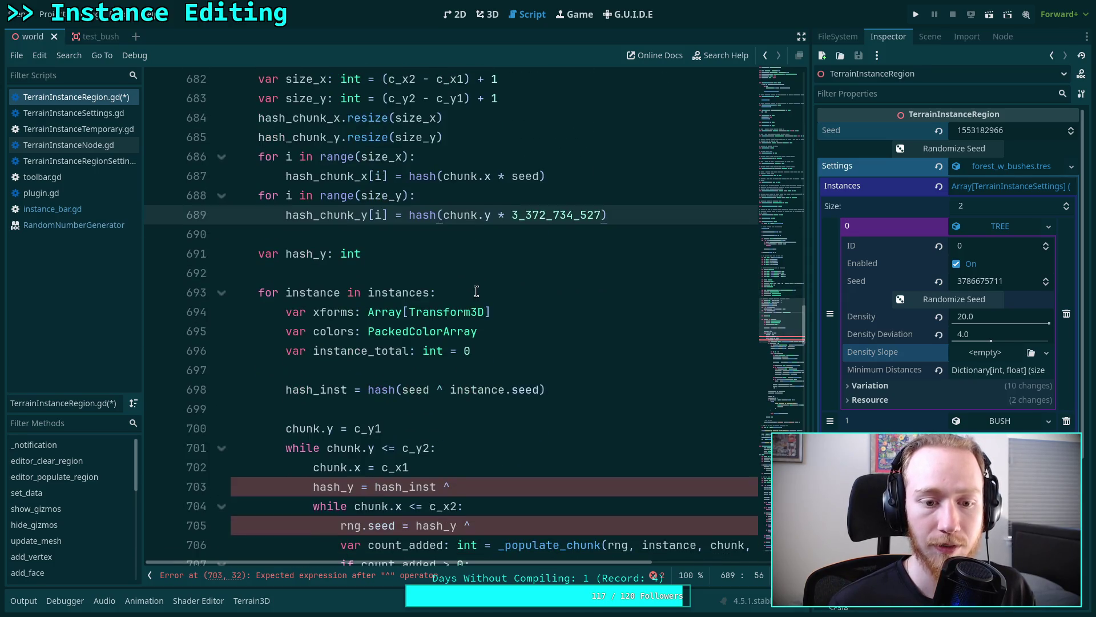
pyautogui.scroll(1, 411, 300)
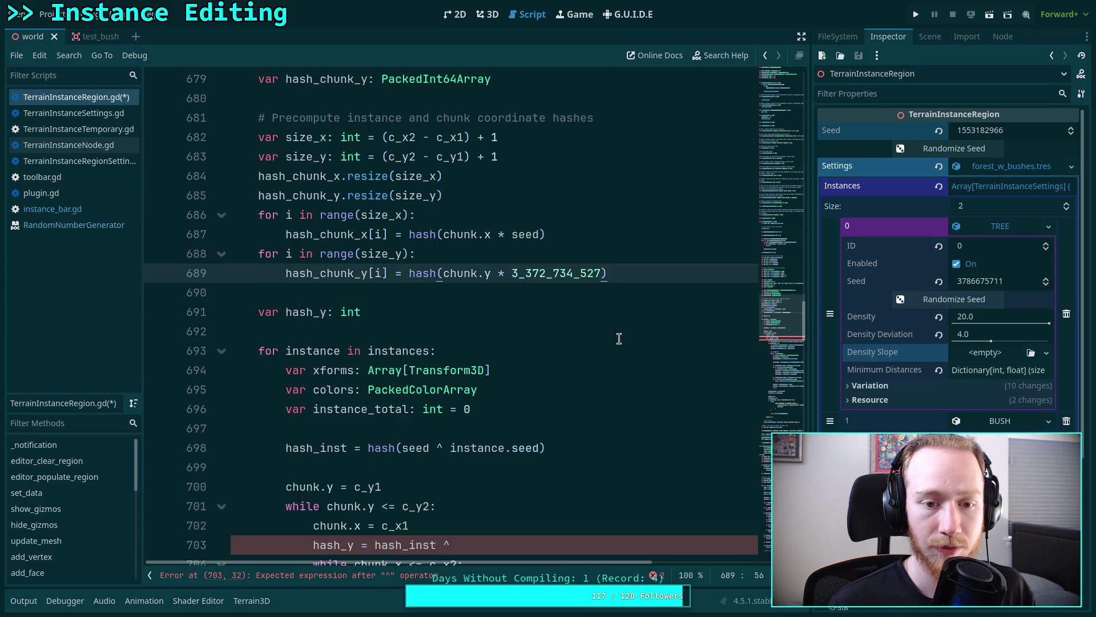
# - Add a hash_inst.resize(instances.size()) call below the hash_chunk_y resize line
pyautogui.click(538, 195)
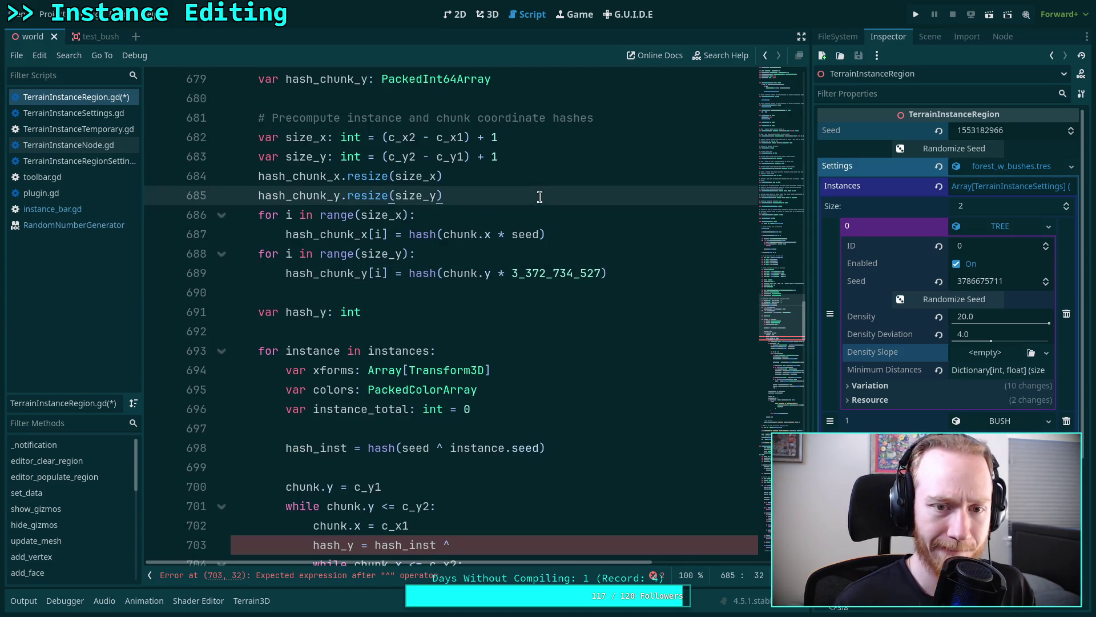
pyautogui.press('Return')
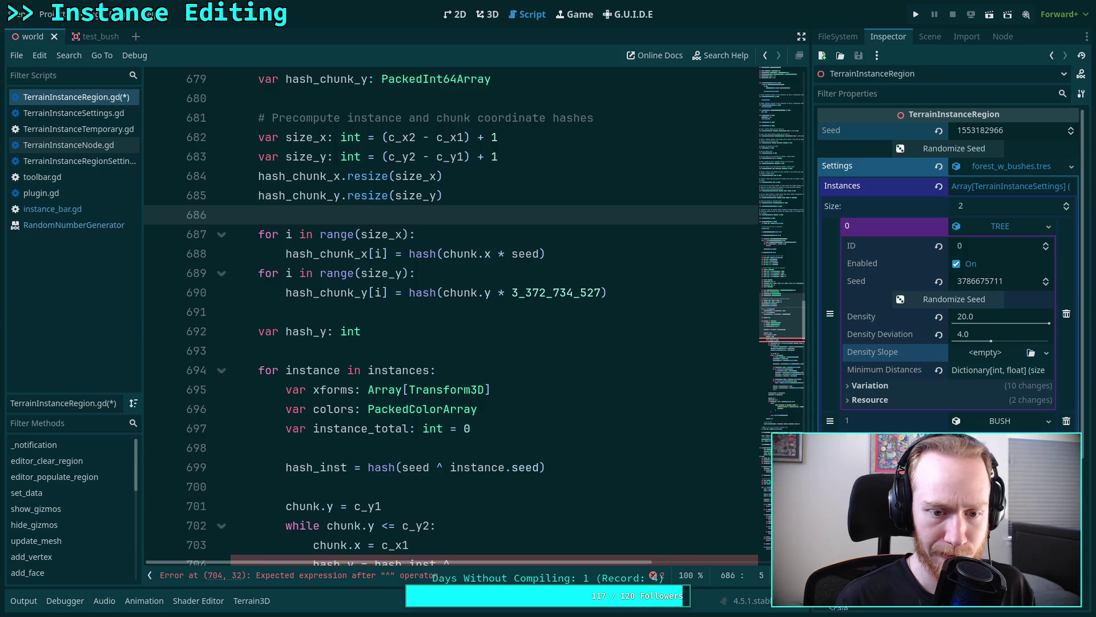
pyautogui.write('hash_')
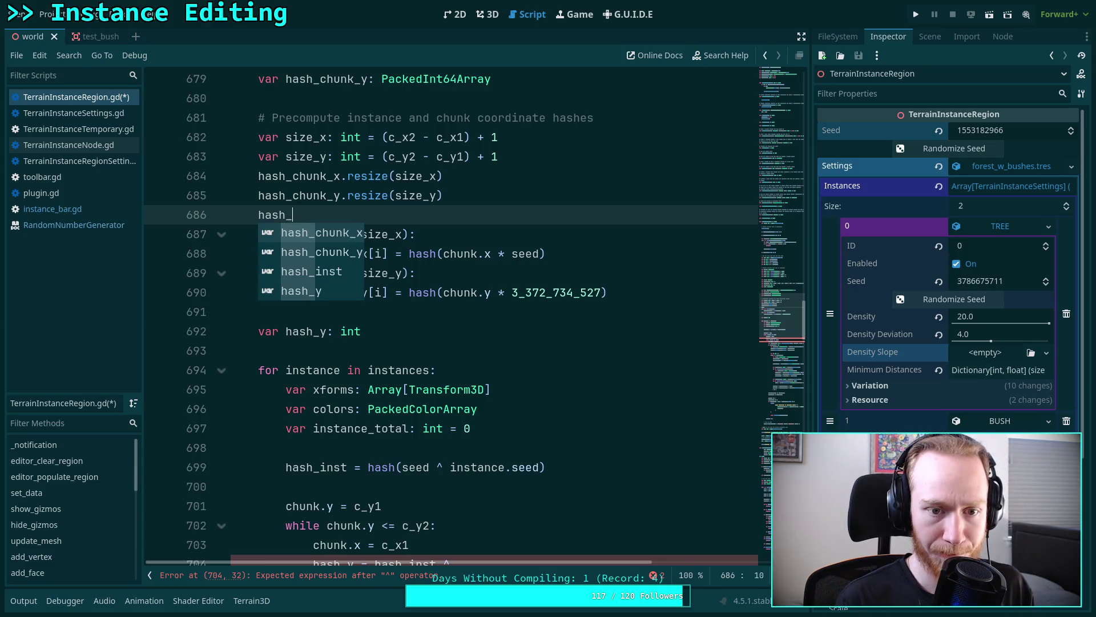
pyautogui.write('inst.risez')
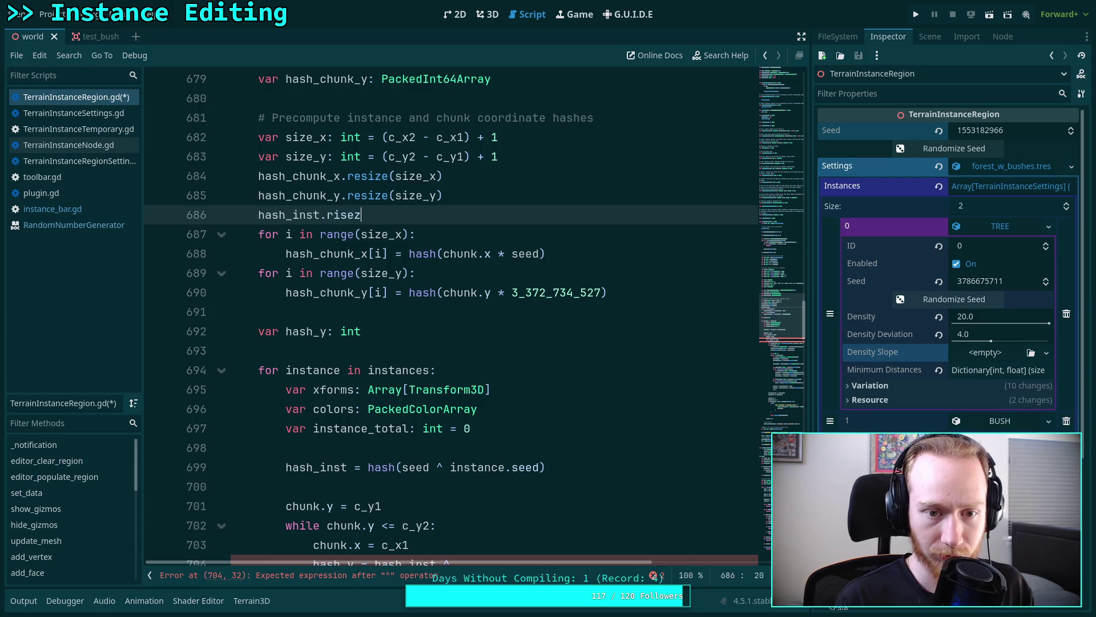
pyautogui.press('BackSpace')
pyautogui.write('esize(')
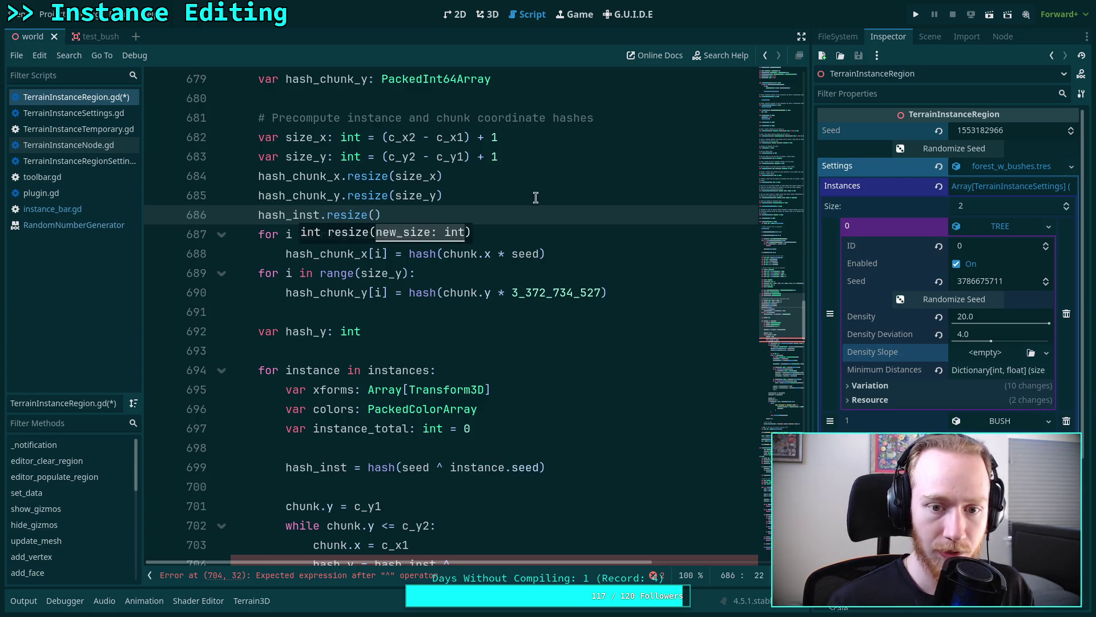
pyautogui.scroll(3, 566, 307)
pyautogui.write('instanc')
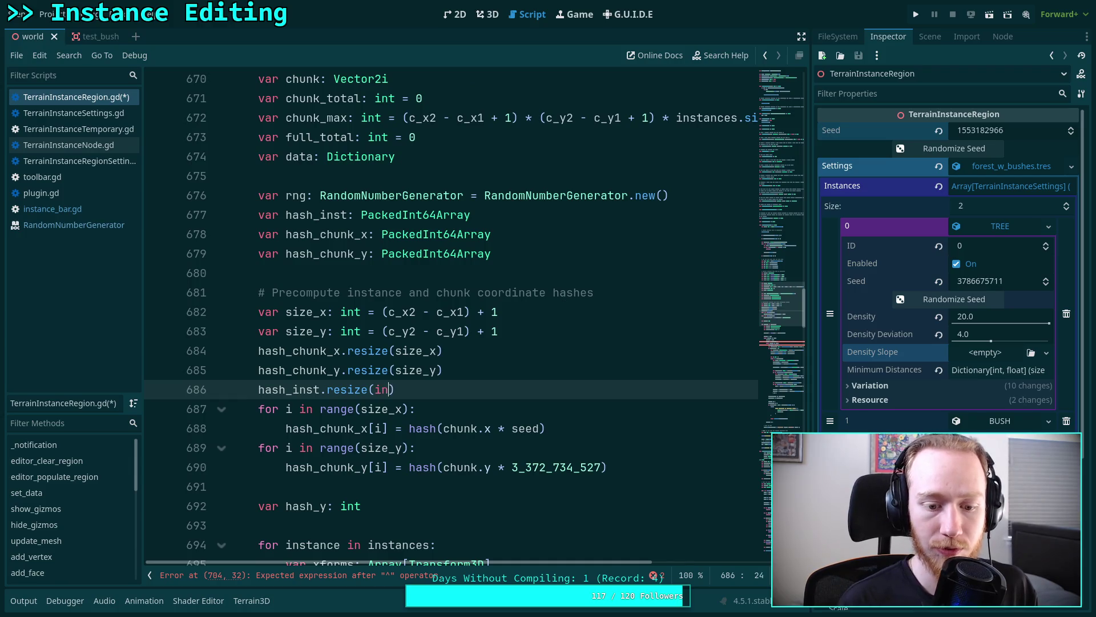
pyautogui.write('es.isez')
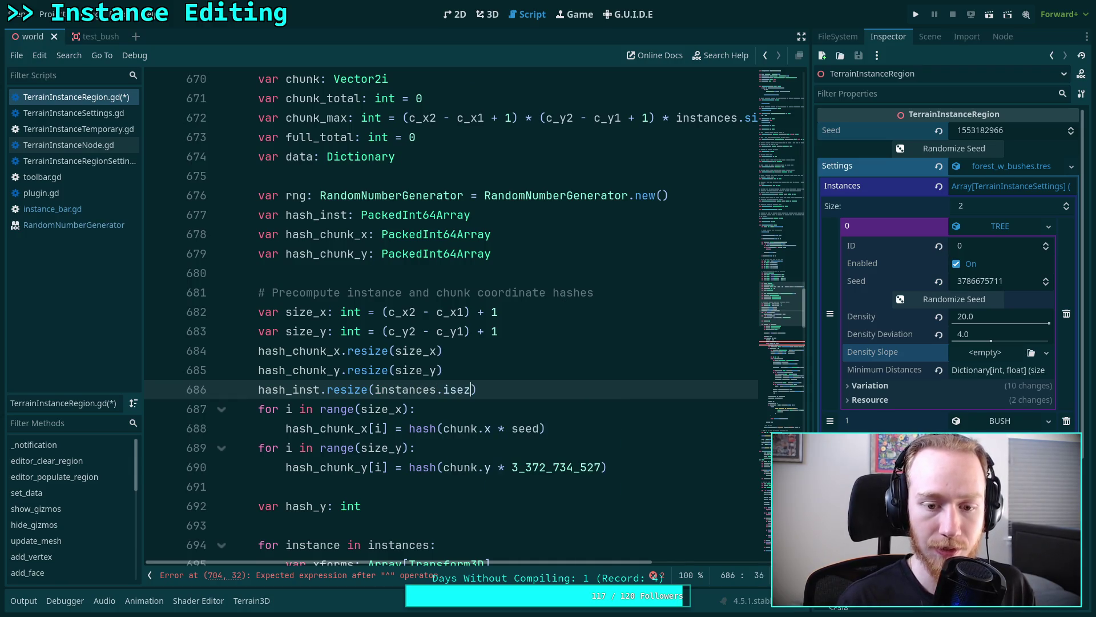
pyautogui.press('BackSpace')
pyautogui.press('BackSpace')
pyautogui.write('z')
pyautogui.press('Return')
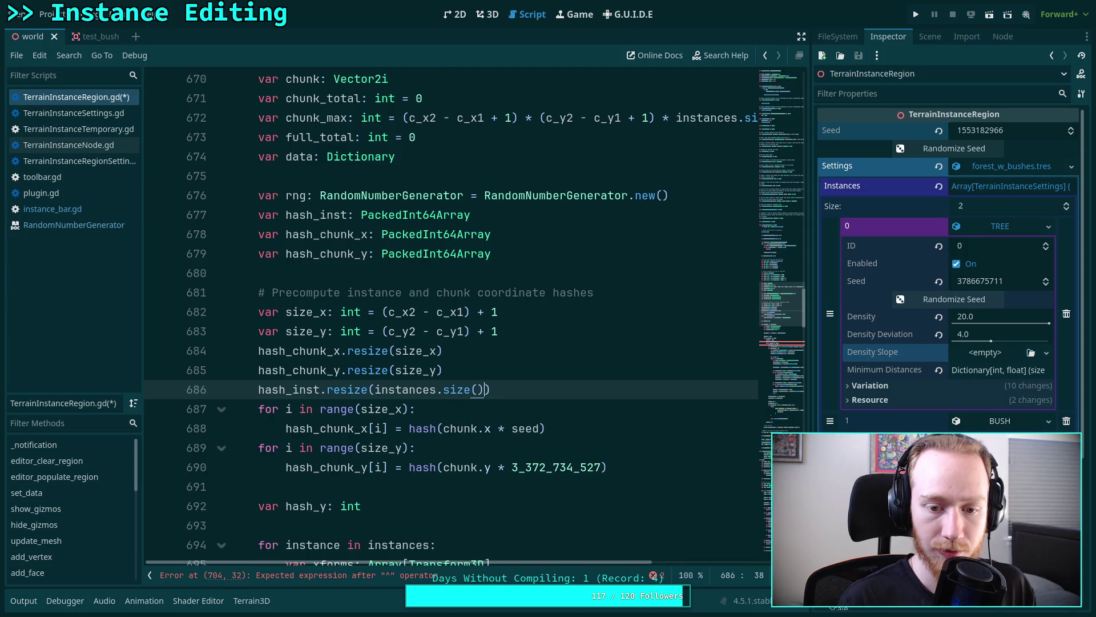
pyautogui.scroll(-3, 451, 320)
# - Add a 'for i in range(instances.size()):' loop after the chunk-y hash loop
pyautogui.click(608, 293)
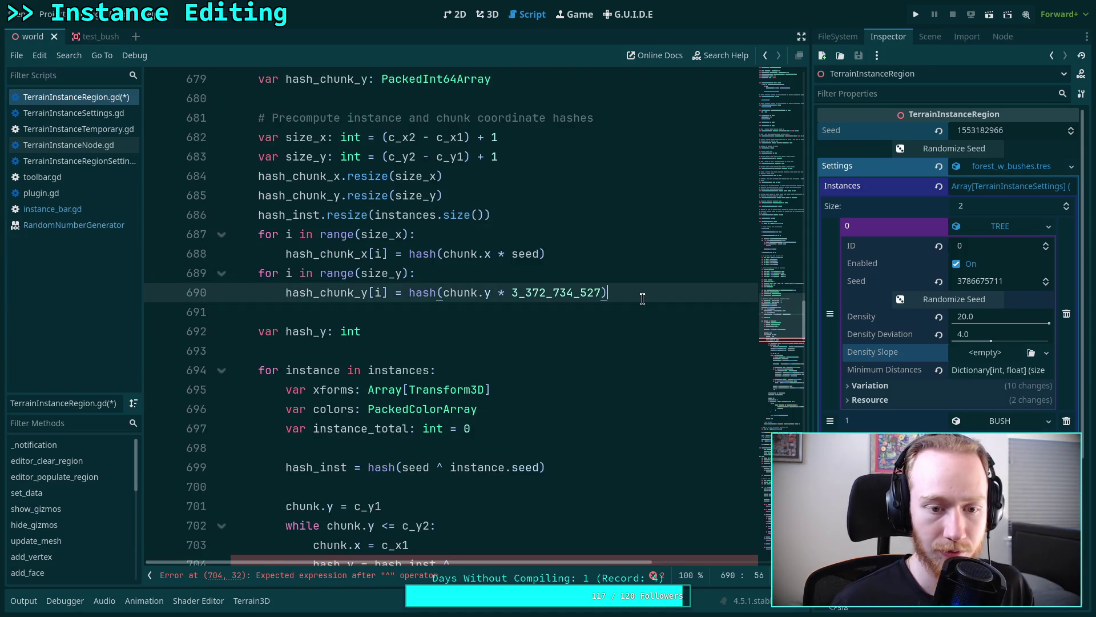
pyautogui.press('Return')
pyautogui.write('fir i')
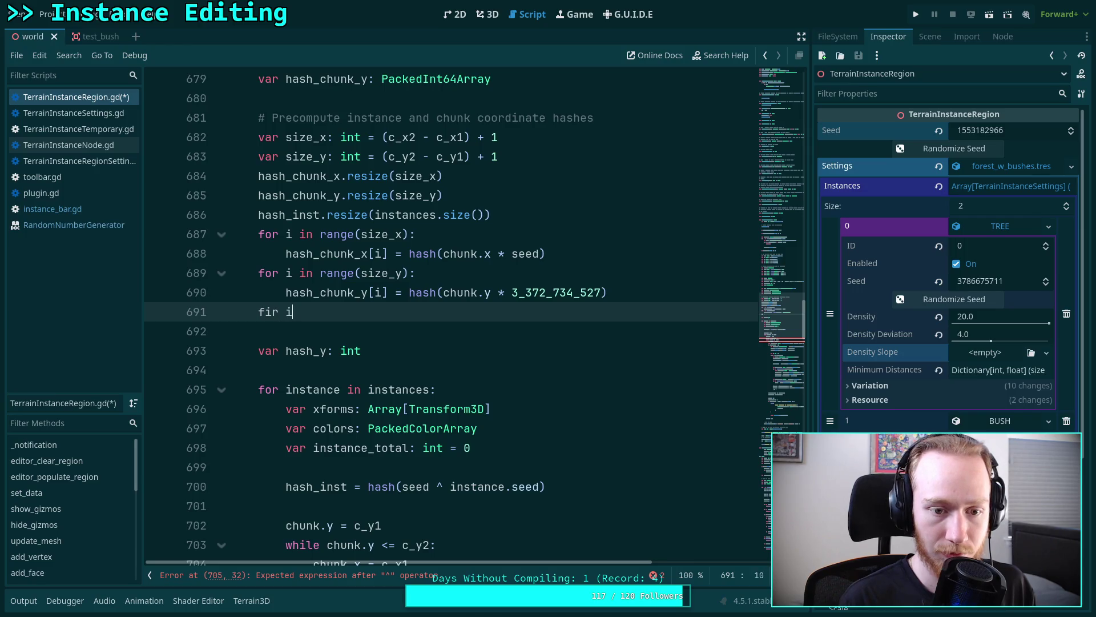
pyautogui.press('BackSpace')
pyautogui.press('BackSpace')
pyautogui.write('o')
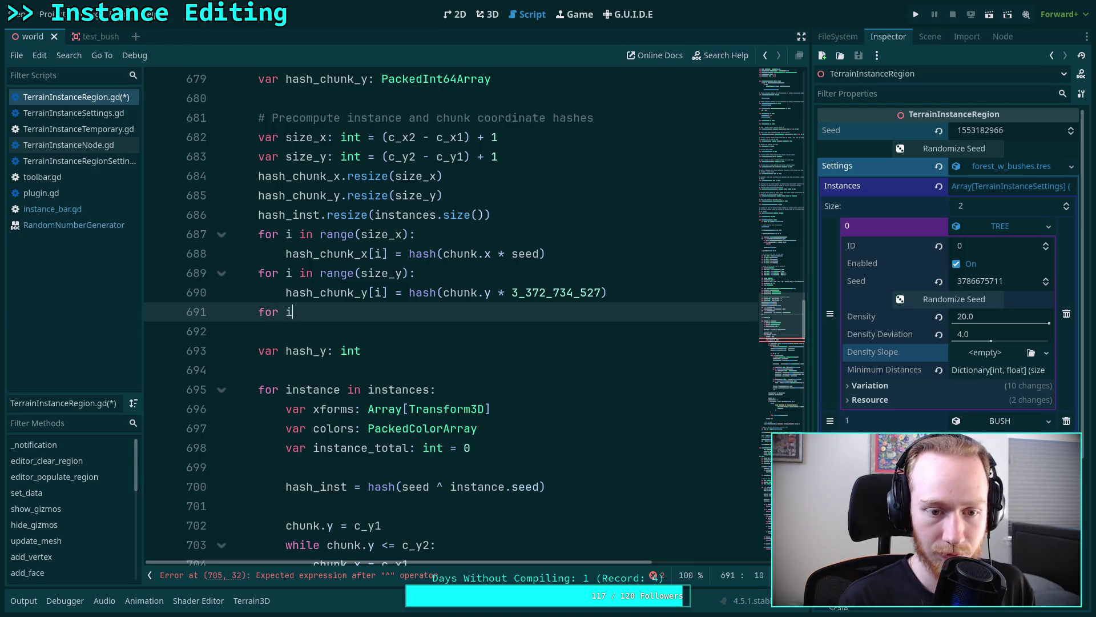
pyautogui.write('r i in range(insta')
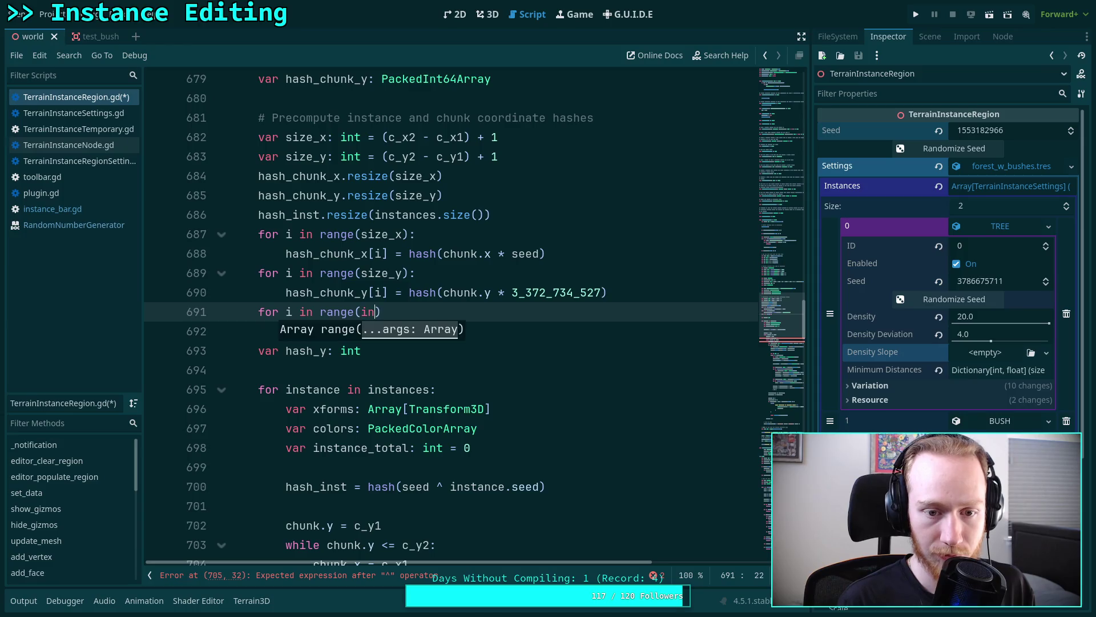
pyautogui.write('nces.size())')
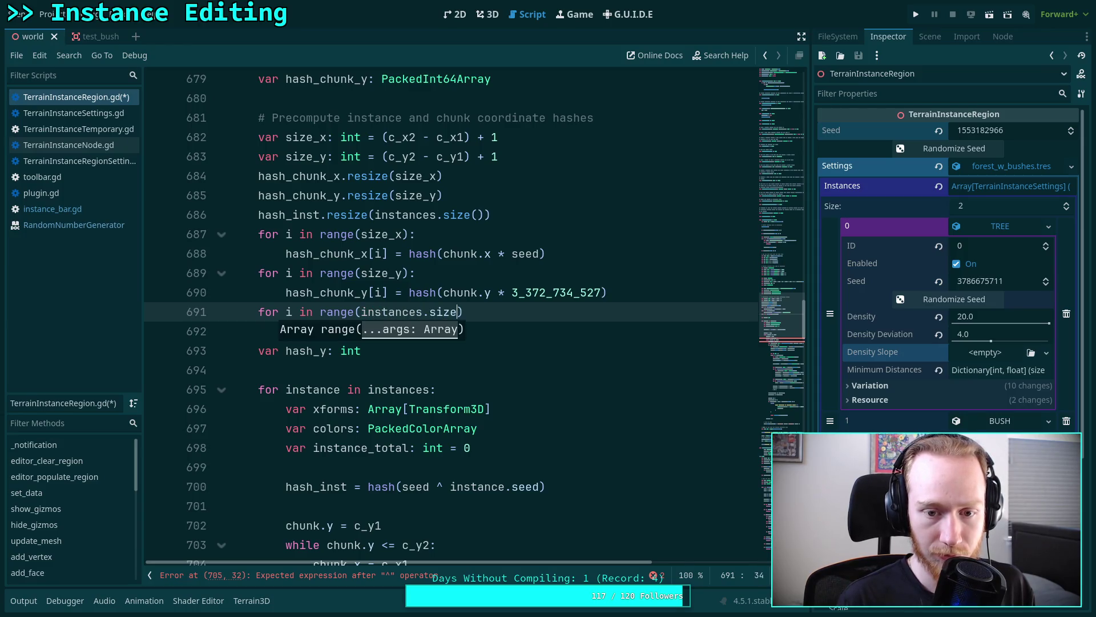
pyautogui.write(':')
pyautogui.press('Return')
pyautogui.write('hash_inst')
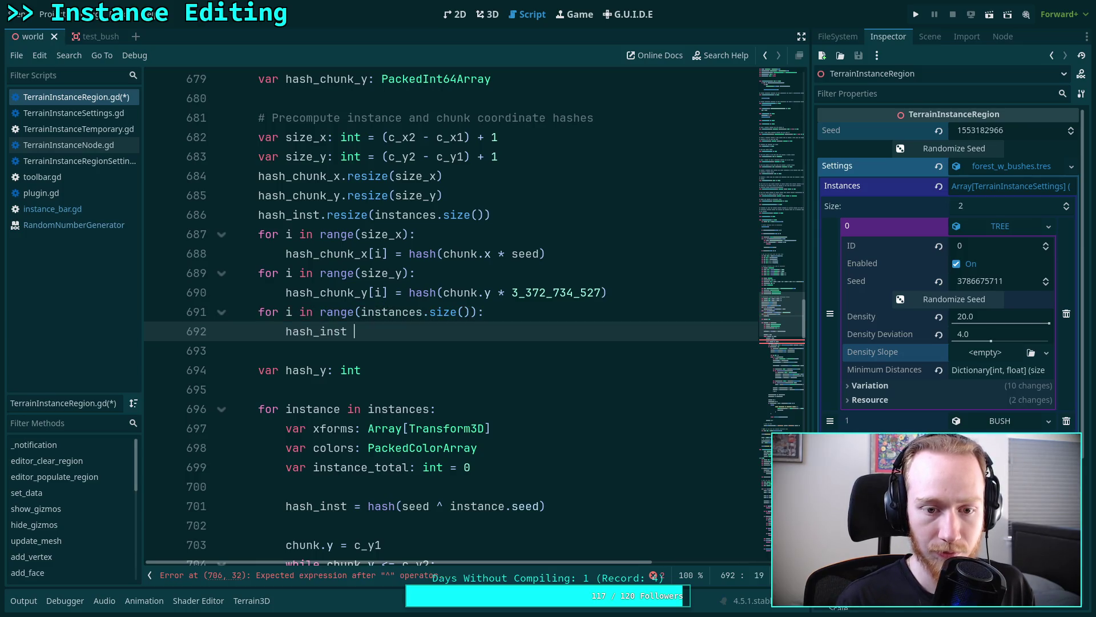
pyautogui.write('i] =')
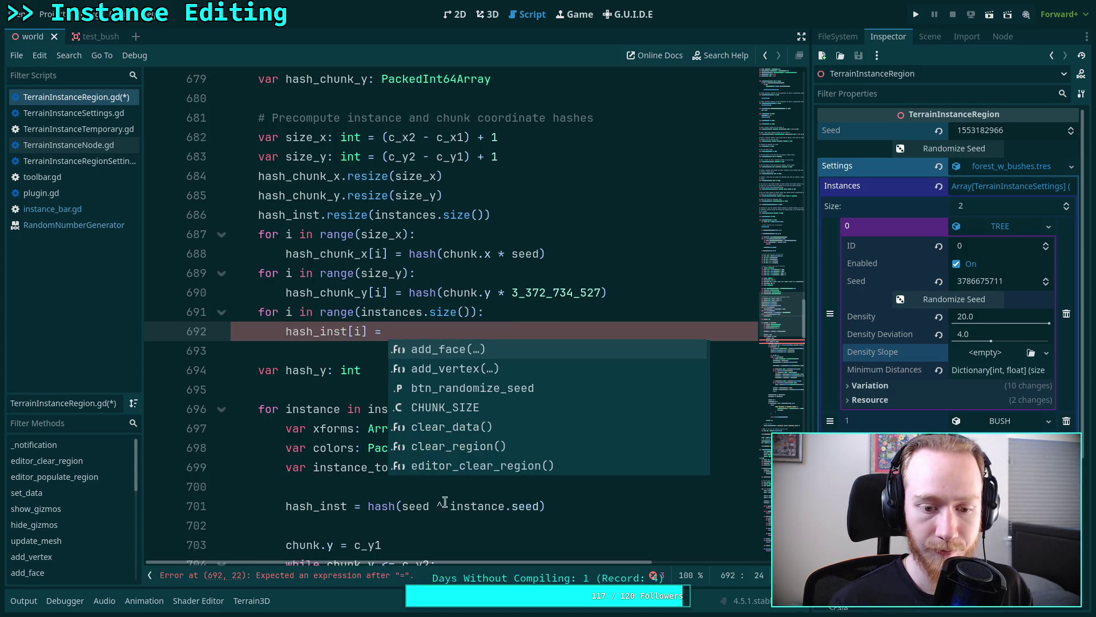
# - Move hash(seed ^ instance.seed) from line 701 into the hash_inst[i] = assignment
pyautogui.moveTo(368, 507); pyautogui.dragTo(547, 507)
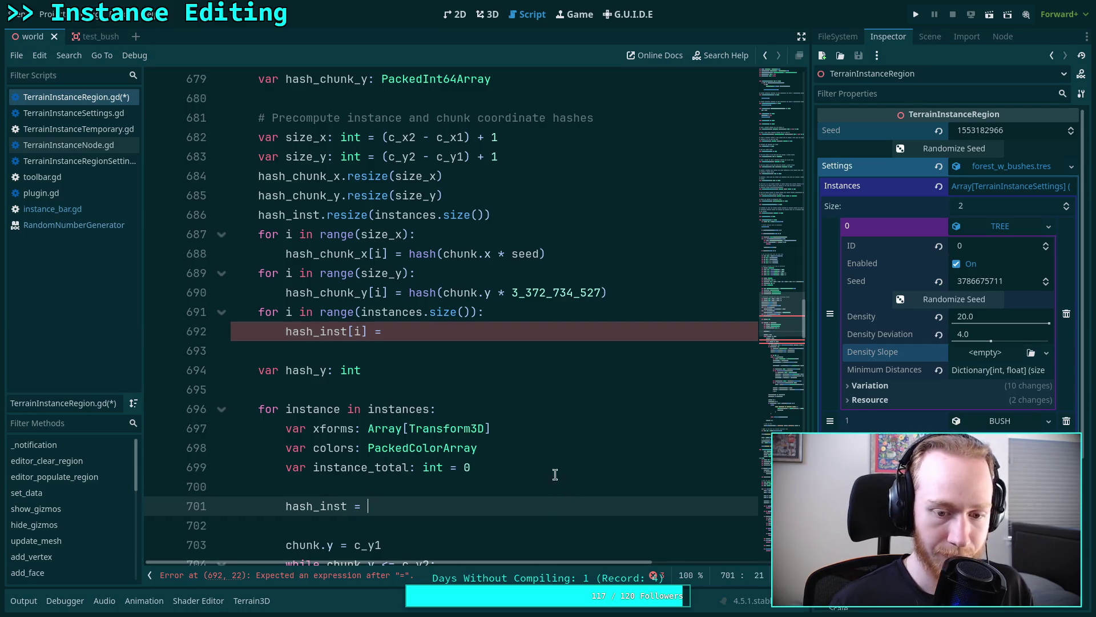
pyautogui.hotkey('ctrl', 'x')
pyautogui.click(432, 331)
pyautogui.hotkey('ctrl', 'v')
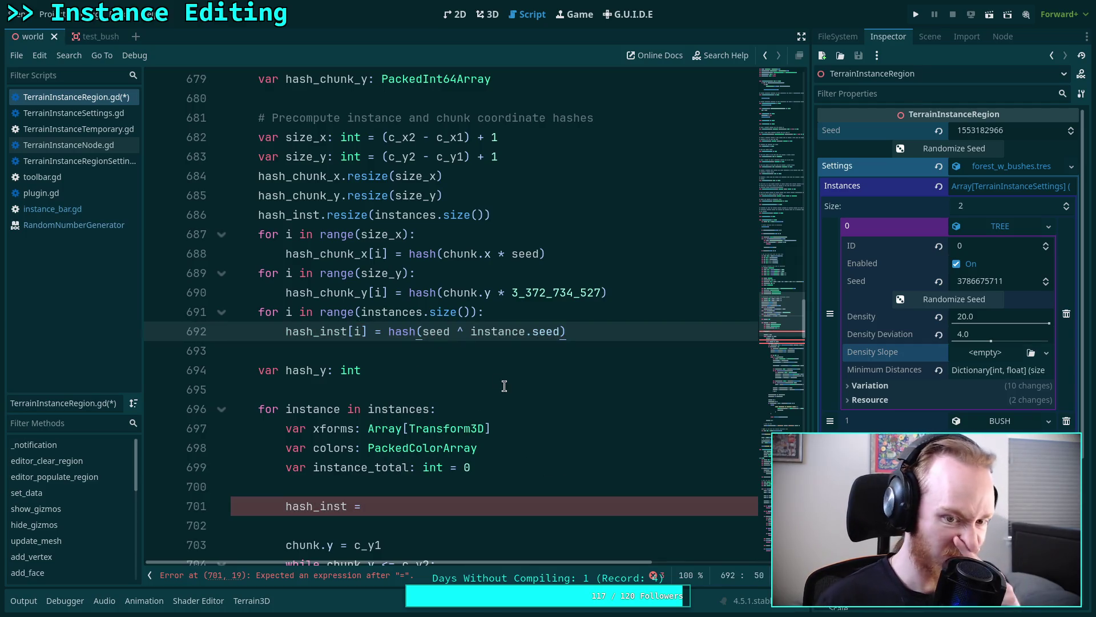
pyautogui.scroll(-2, 497, 383)
pyautogui.moveTo(415, 394); pyautogui.dragTo(433, 372)
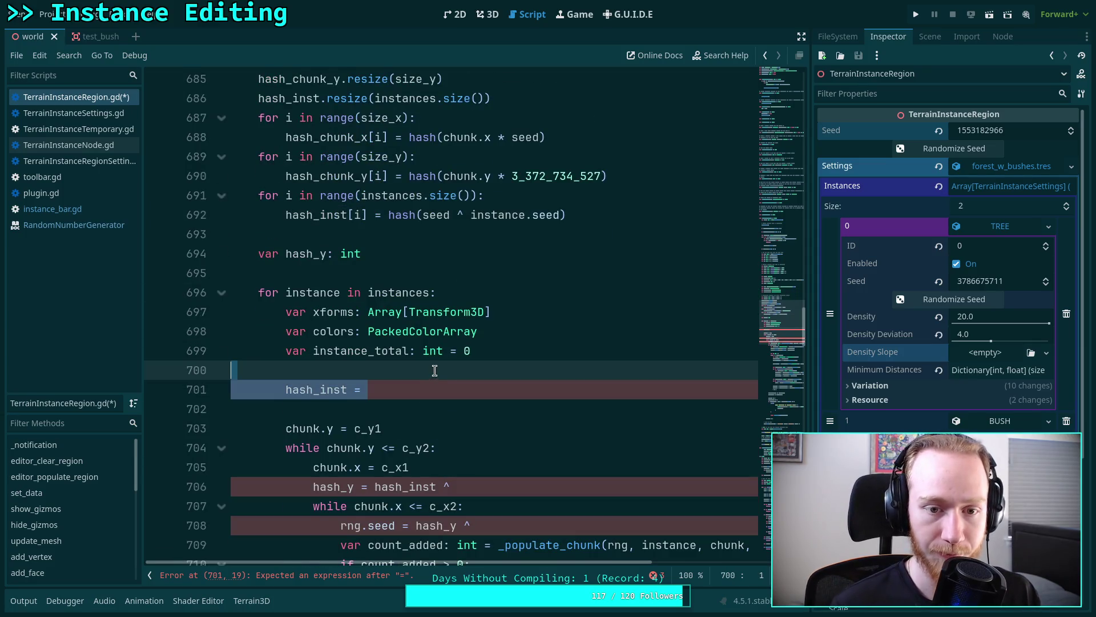
# - Insert a blank line after the instance hash loop, before the hash declarations
pyautogui.click(452, 389)
pyautogui.scroll(1, 502, 386)
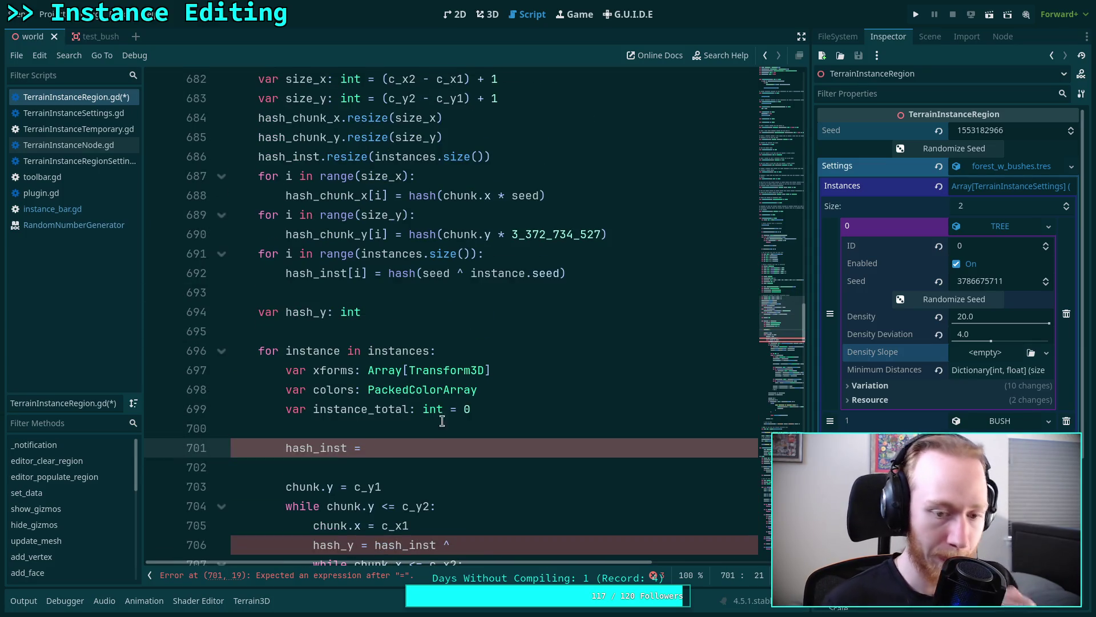
pyautogui.scroll(-2, 445, 456)
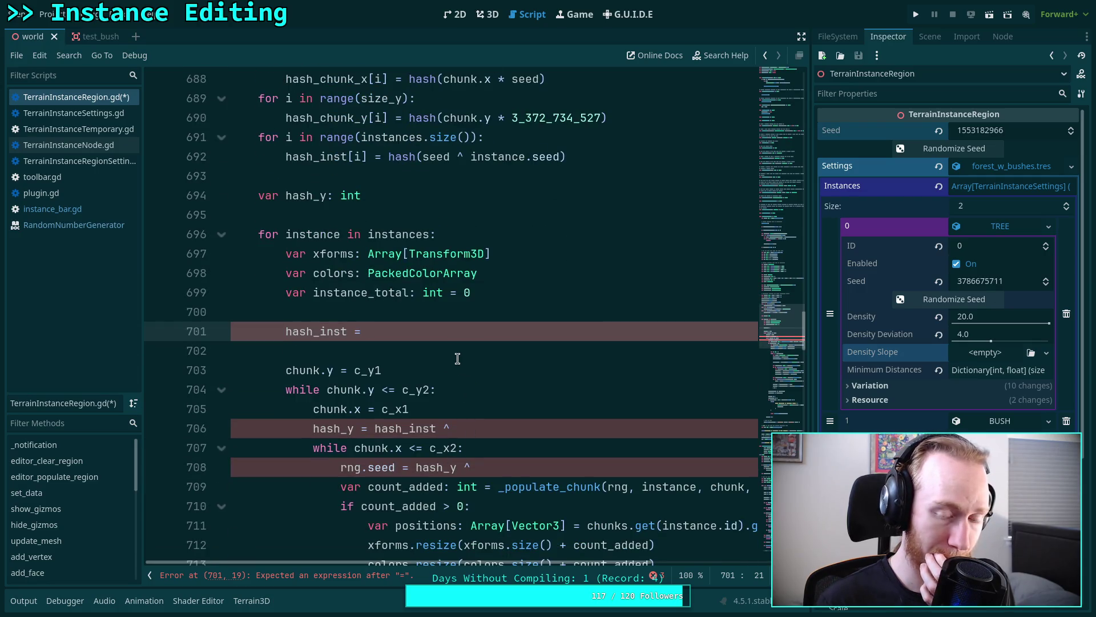
pyautogui.scroll(6, 457, 358)
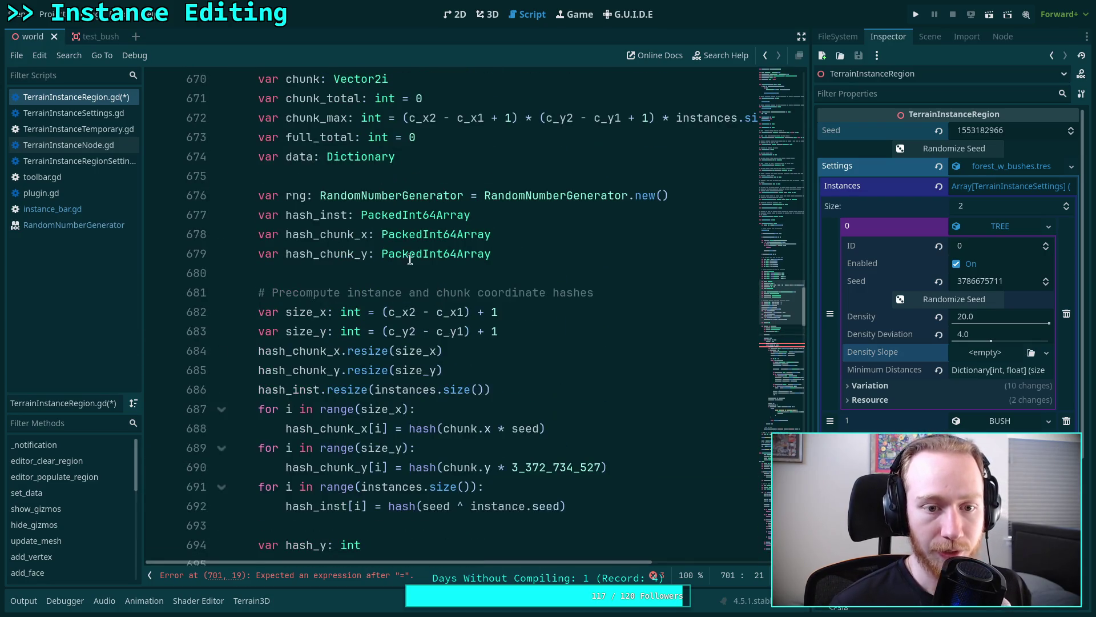
pyautogui.scroll(-3, 365, 227)
pyautogui.click(425, 354)
pyautogui.press('Return')
pyautogui.scroll(2, 506, 367)
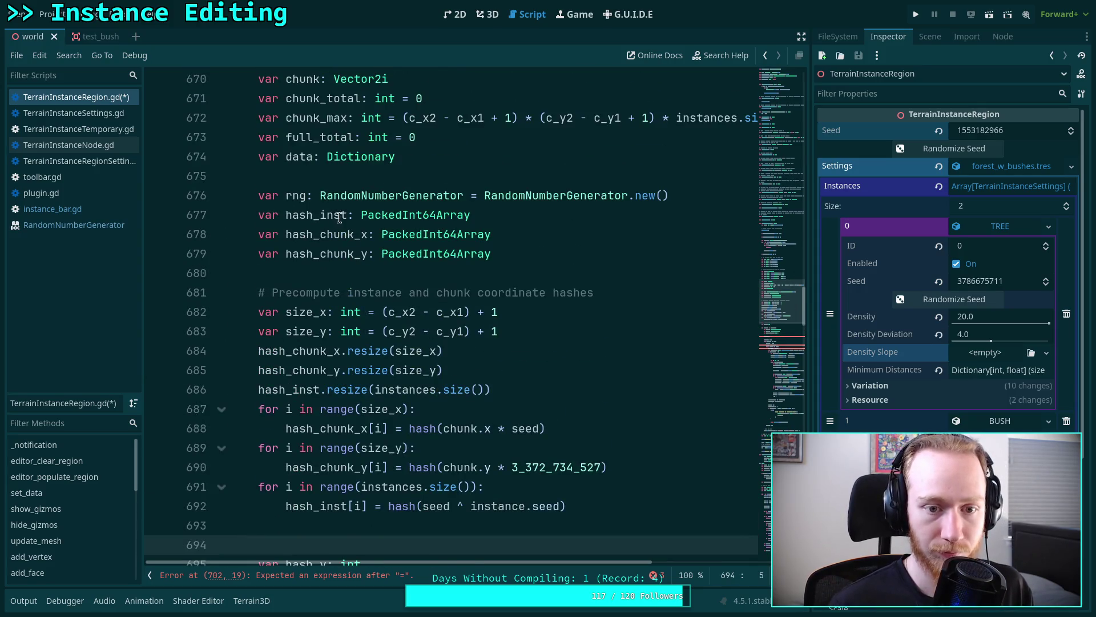
pyautogui.scroll(-2, 506, 366)
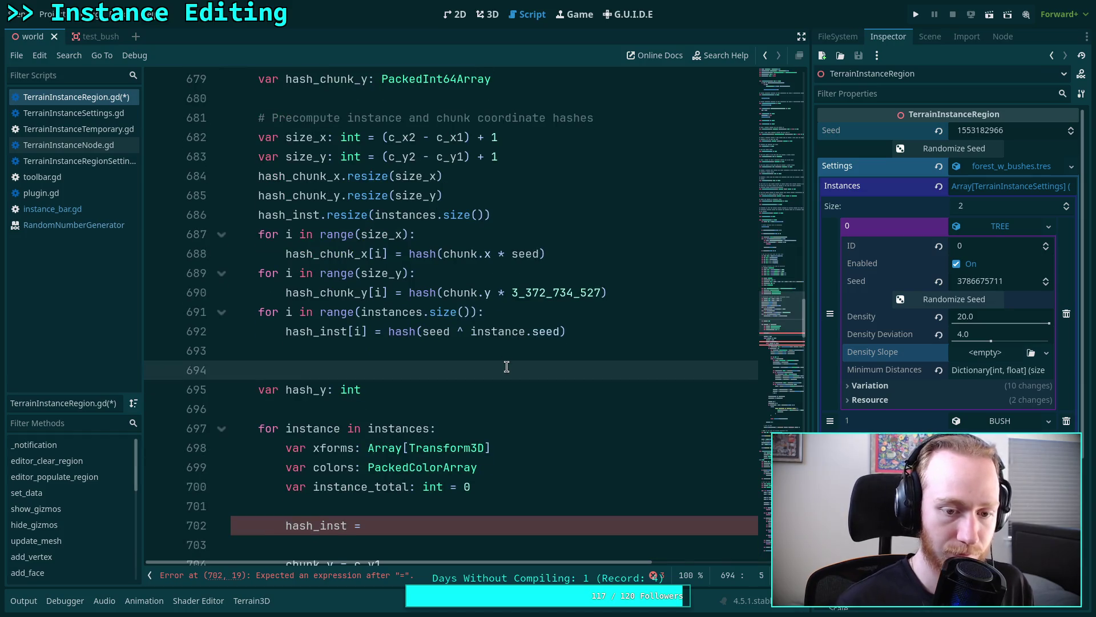
# - Rename hash_y to y_hash and declare 'var i_hash: int' above it
pyautogui.moveTo(285, 390); pyautogui.dragTo(320, 390)
pyautogui.press('BackSpace')
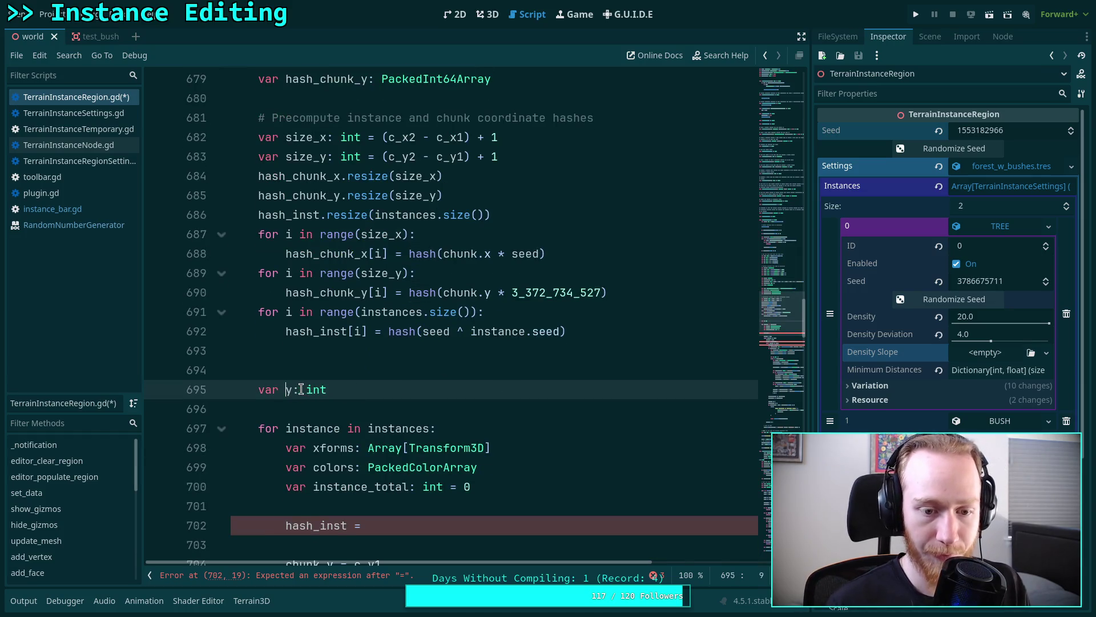
pyautogui.press('Right')
pyautogui.write('_hash')
pyautogui.press('Up')
pyautogui.write('var i_hash')
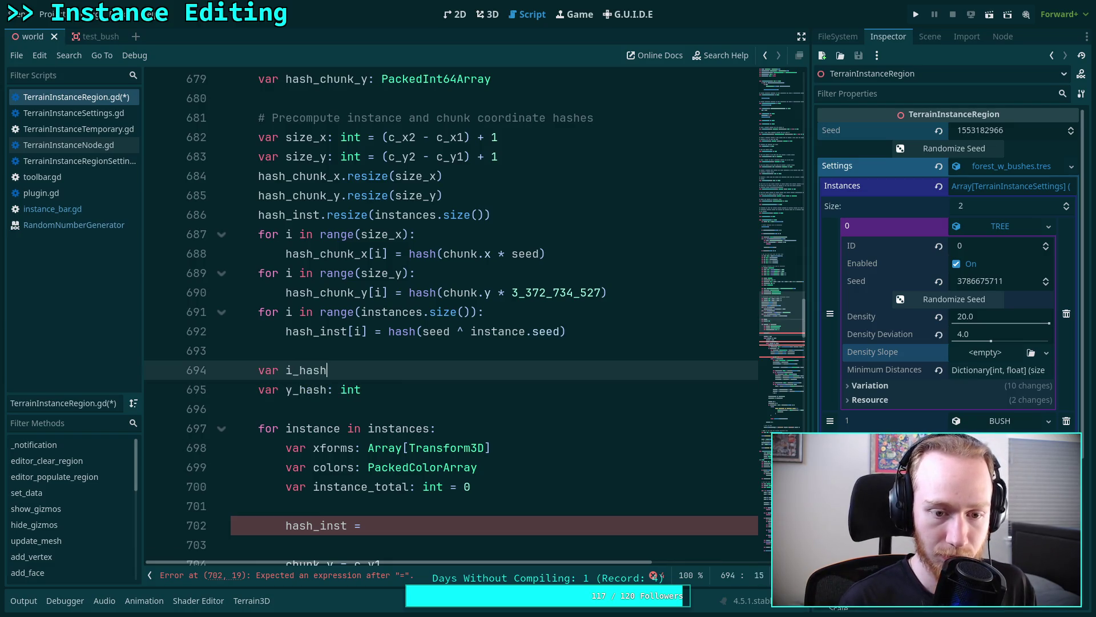
pyautogui.write(': int')
# - Change the loop's first line to 'i_hash = hash_inst[]' and open a line above the loop
pyautogui.scroll(-4, 342, 314)
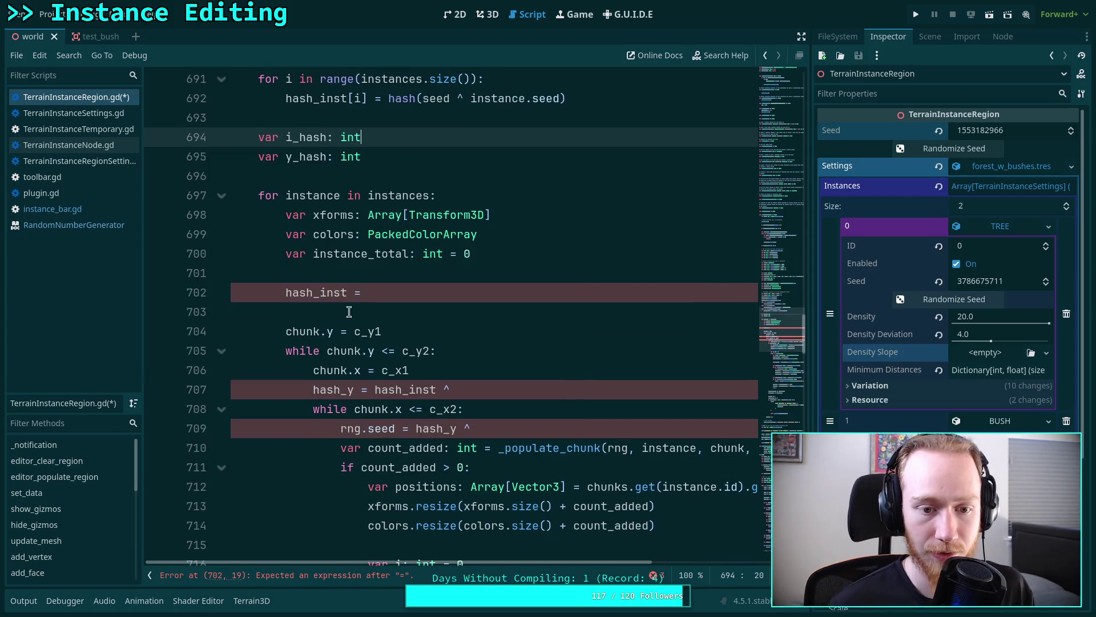
pyautogui.click(338, 292)
pyautogui.doubleClick(338, 292)
pyautogui.write('i_hash')
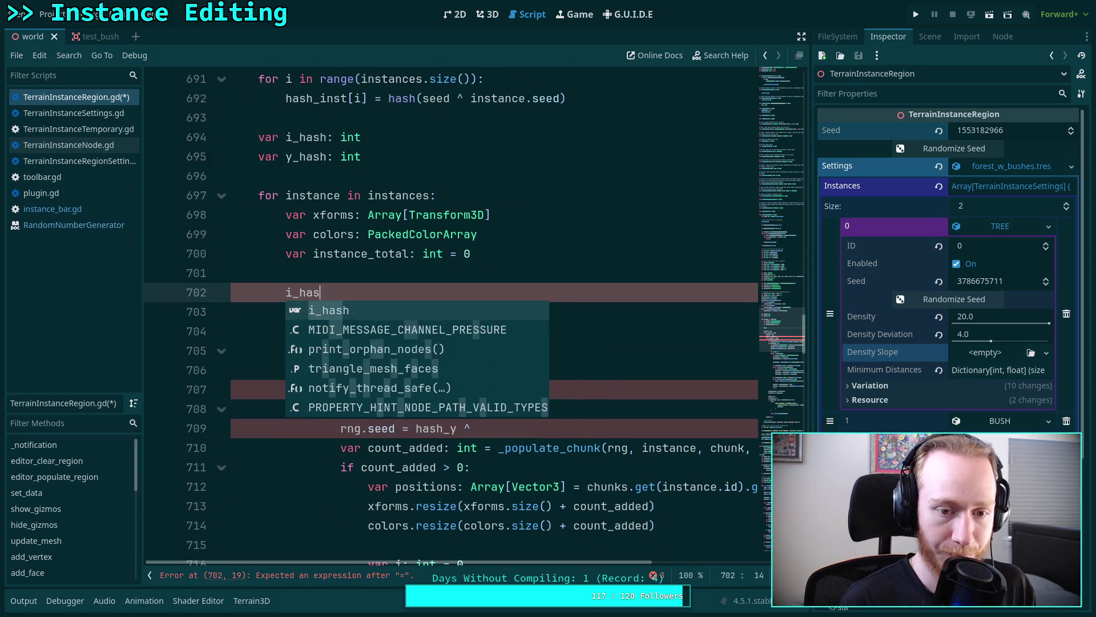
pyautogui.press('End')
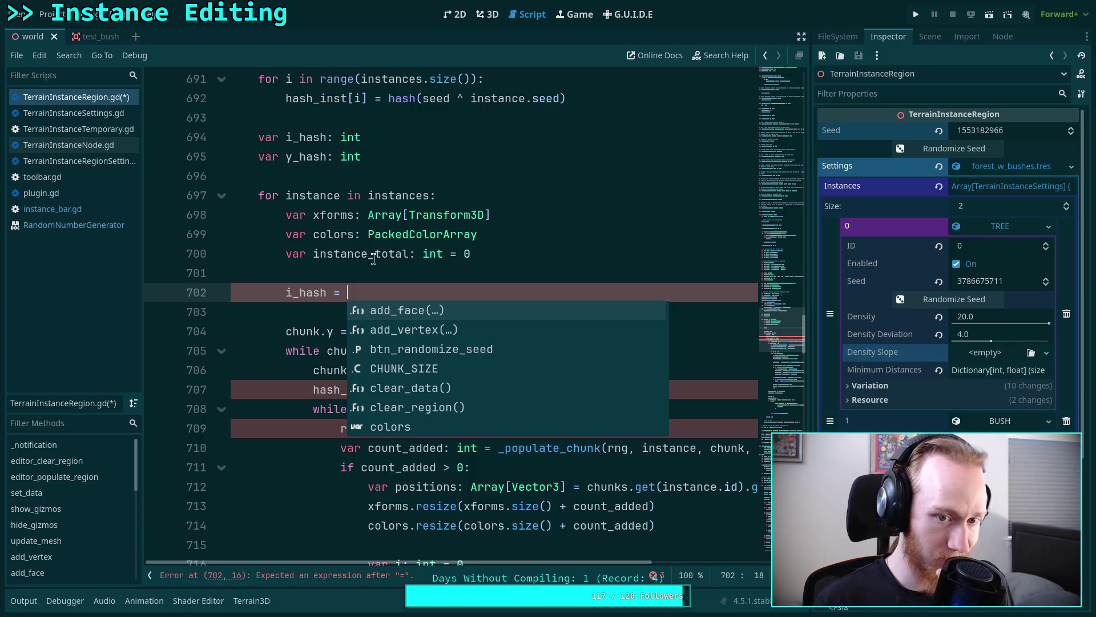
pyautogui.scroll(3, 452, 368)
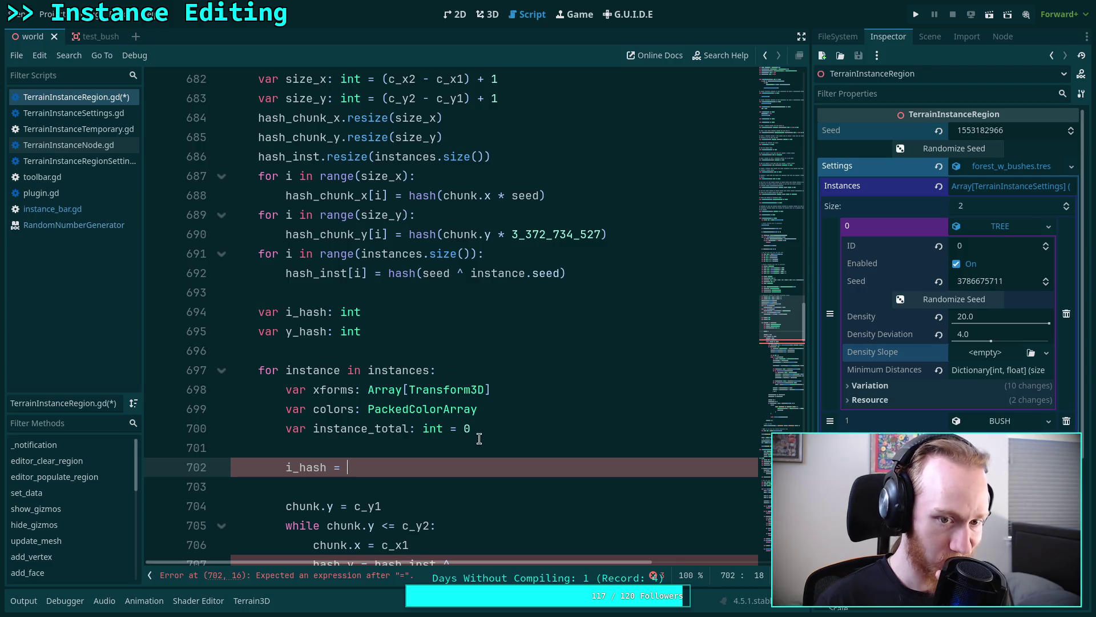
pyautogui.write('hash_inst[')
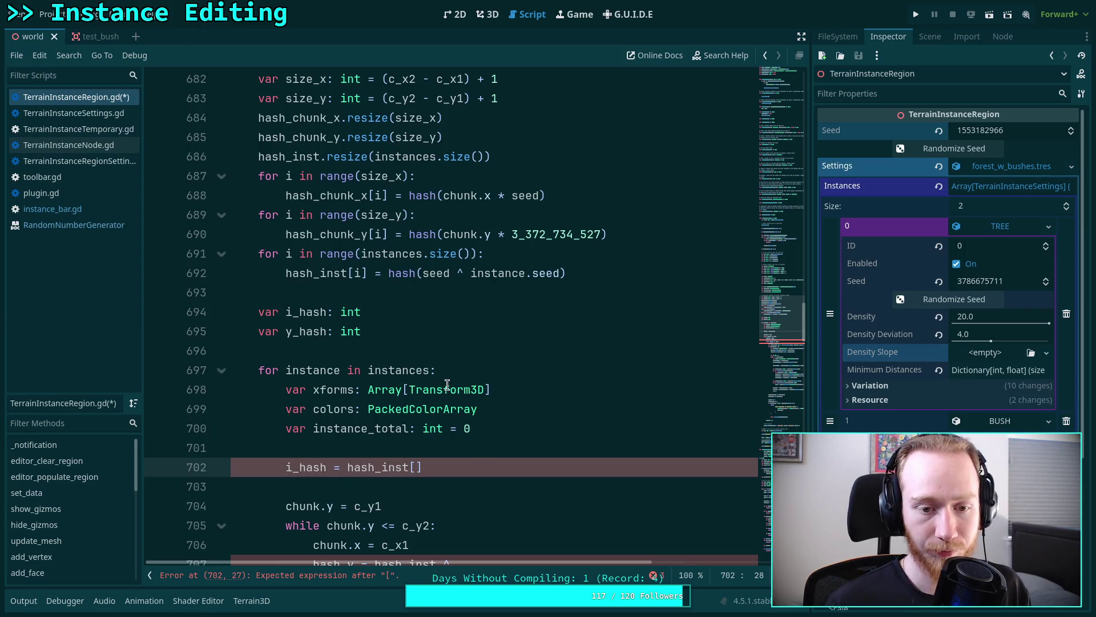
pyautogui.click(409, 357)
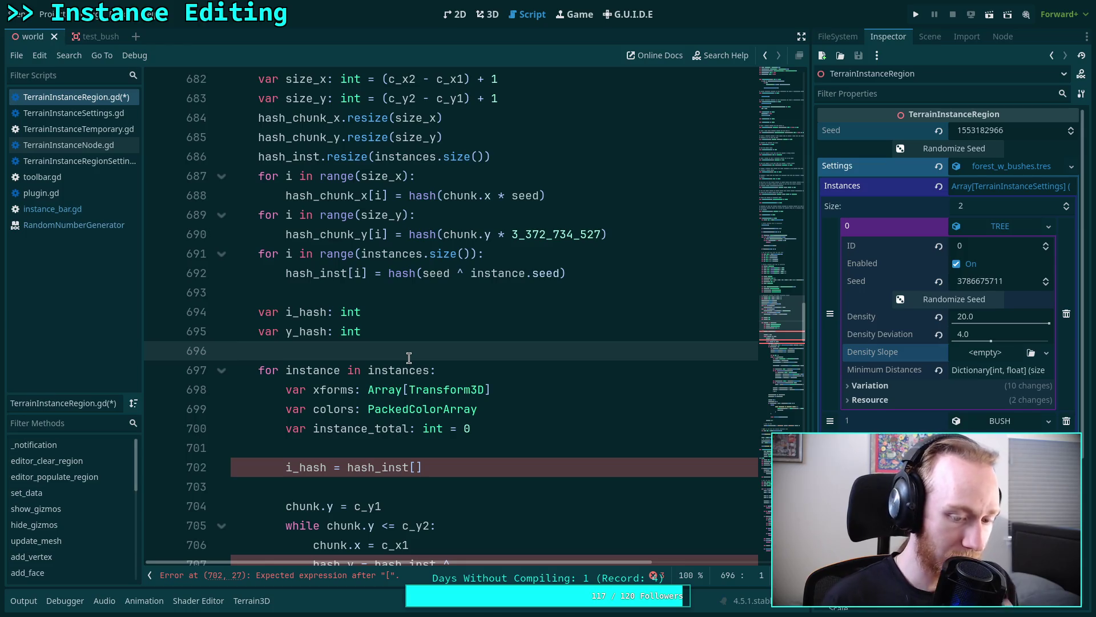
pyautogui.press('Return')
# - Declare 'var inst_index: int = 0', read hash_inst[inst_index], and add an inst_index increment
pyautogui.write('var int')
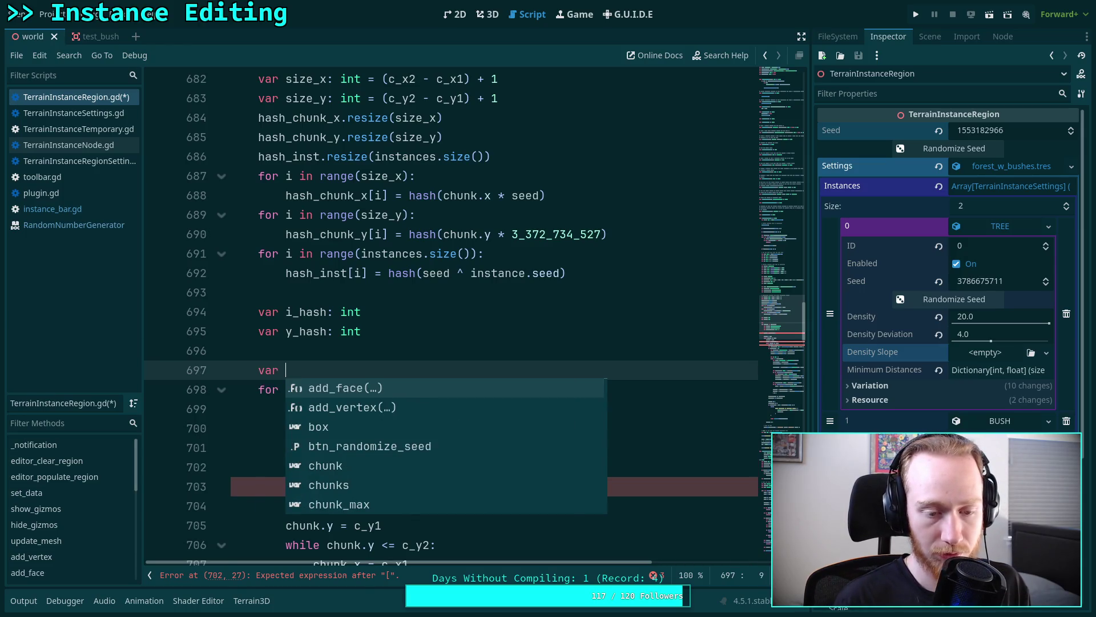
pyautogui.press('Escape')
pyautogui.press('BackSpace')
pyautogui.press('BackSpace')
pyautogui.write('nst_')
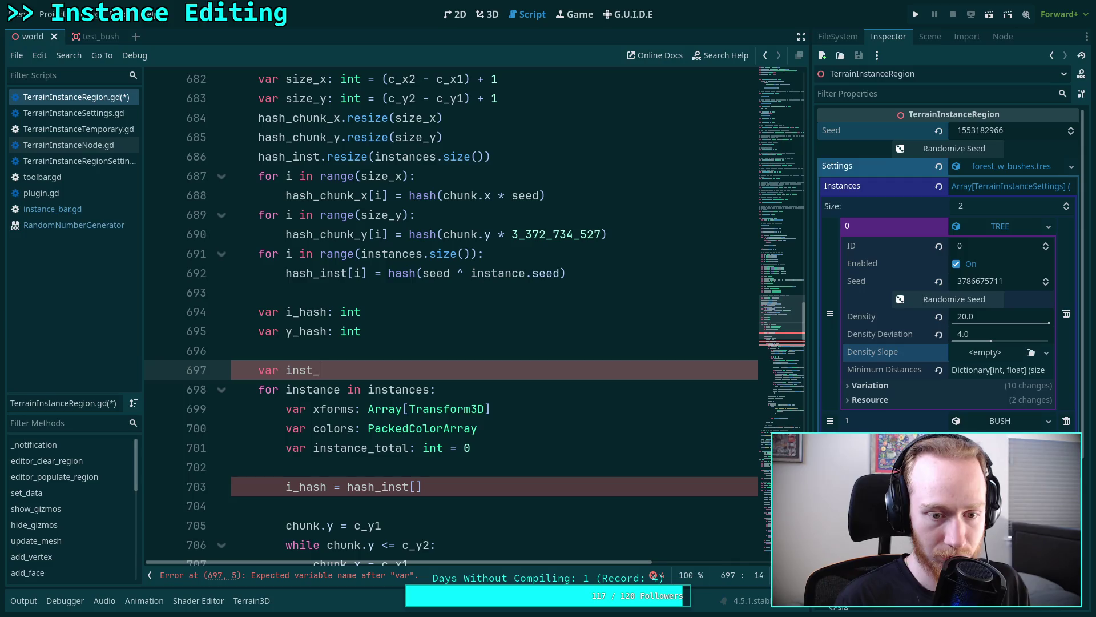
pyautogui.write('index: int =')
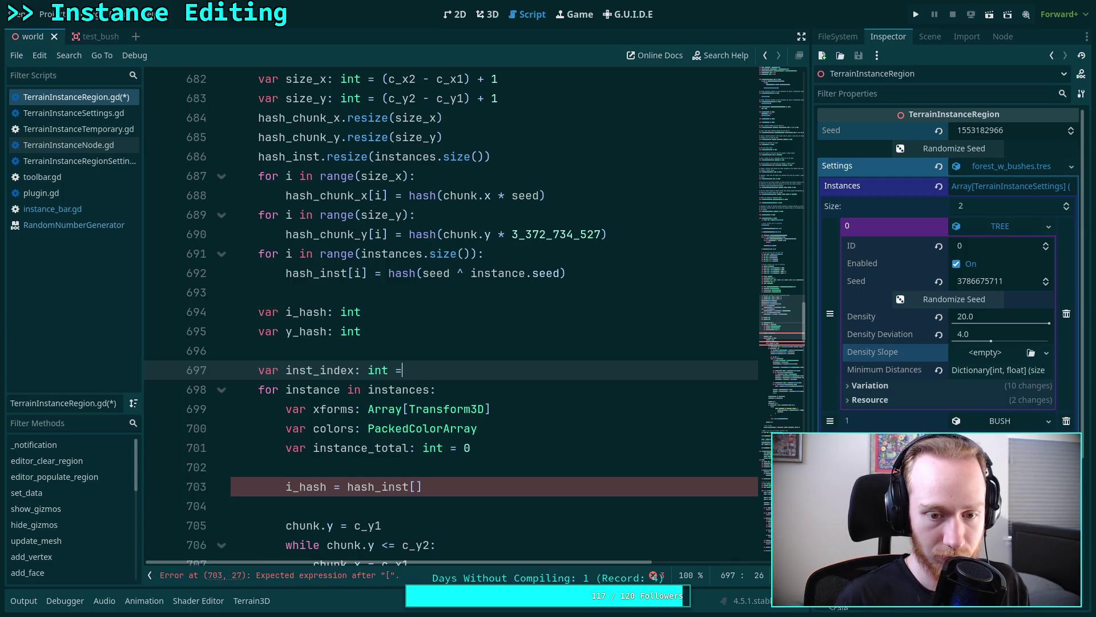
pyautogui.scroll(-2, 410, 315)
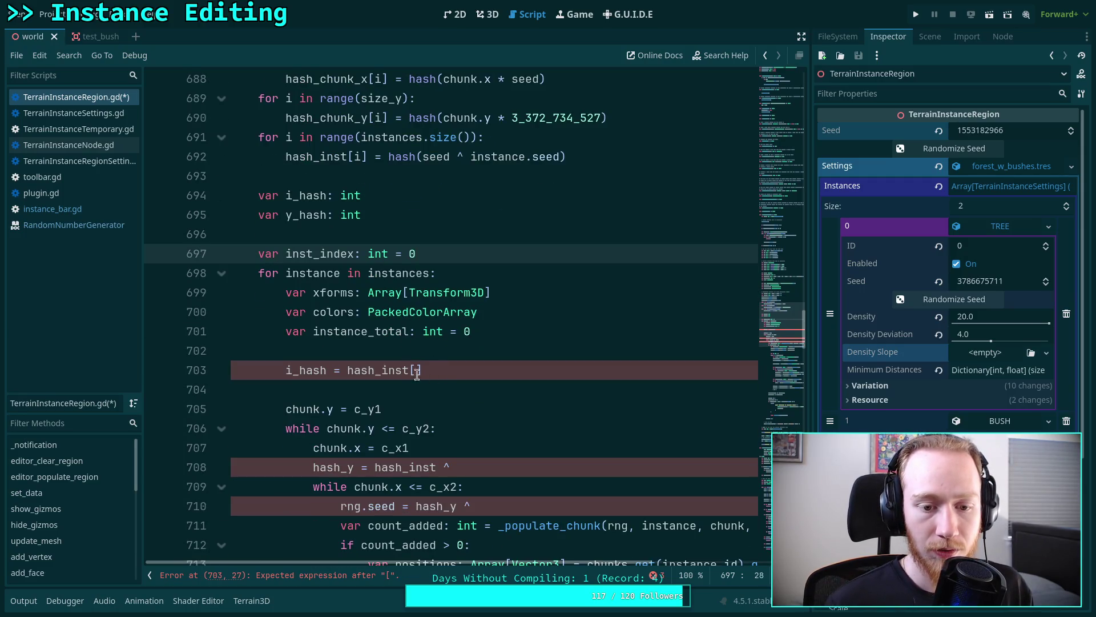
pyautogui.click(417, 371)
pyautogui.write('inst_index')
pyautogui.press('Return')
pyautogui.write('inst')
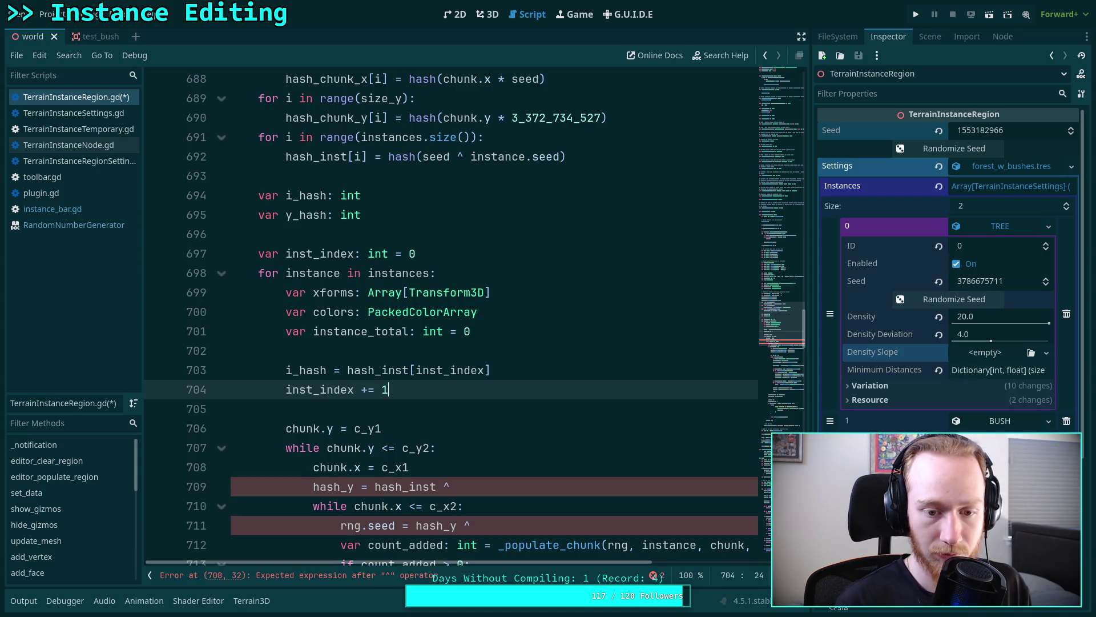
# - Replace hash_inst with i_hash in the hash_y assignment
pyautogui.scroll(-2, 432, 371)
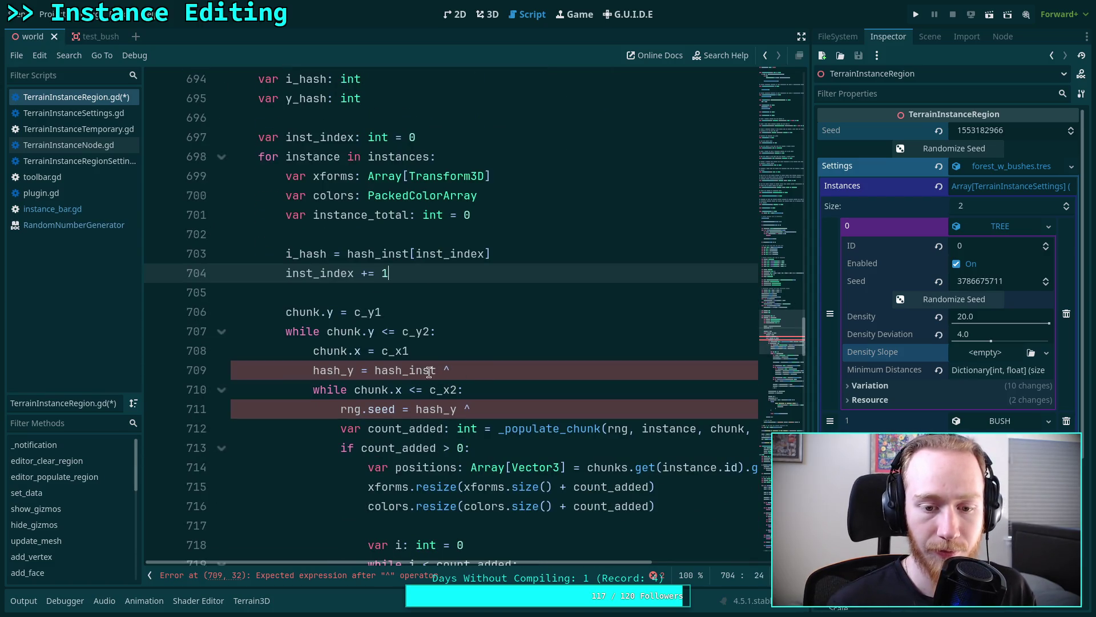
pyautogui.moveTo(377, 373); pyautogui.dragTo(430, 371)
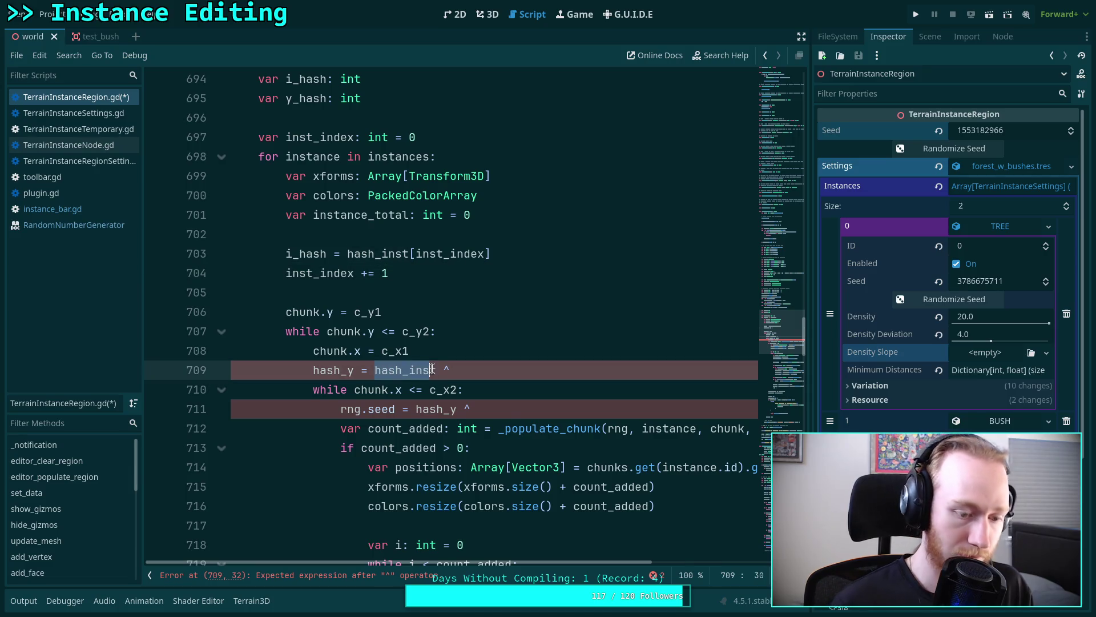
pyautogui.write('d')
pyautogui.press('BackSpace')
pyautogui.write('d')
pyautogui.press('BackSpace')
pyautogui.write('i_hash')
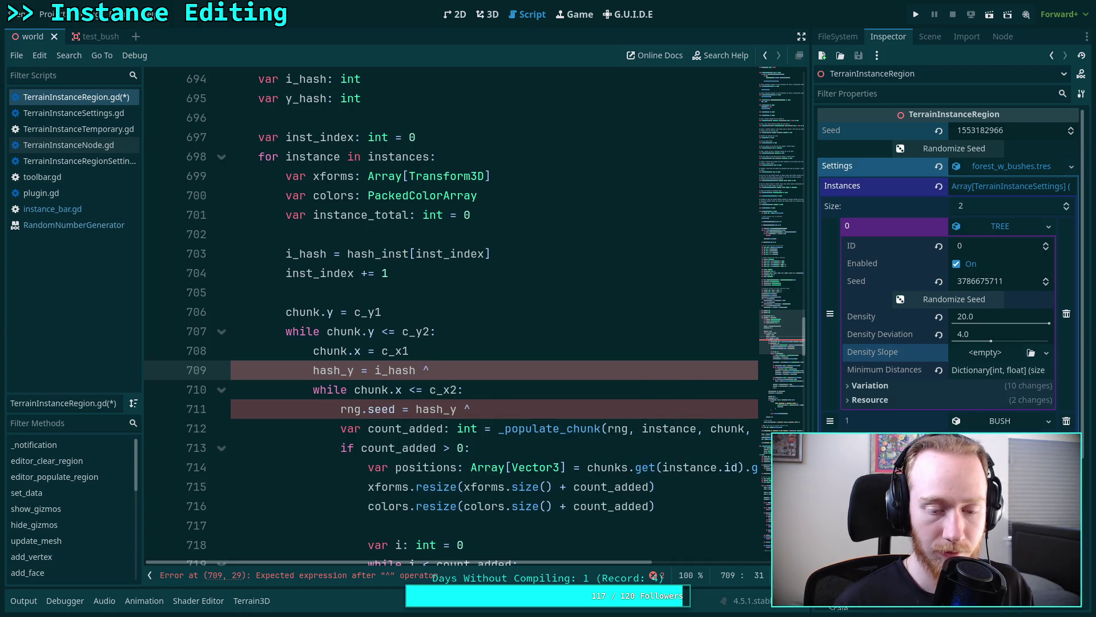
pyautogui.scroll(1, 462, 378)
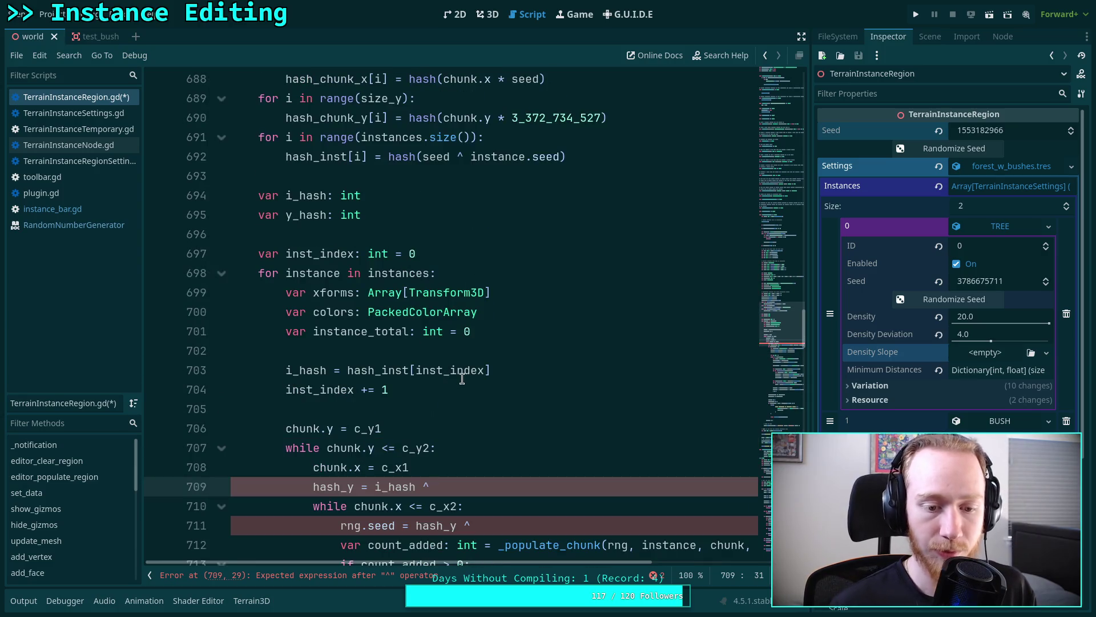
pyautogui.scroll(-1, 415, 393)
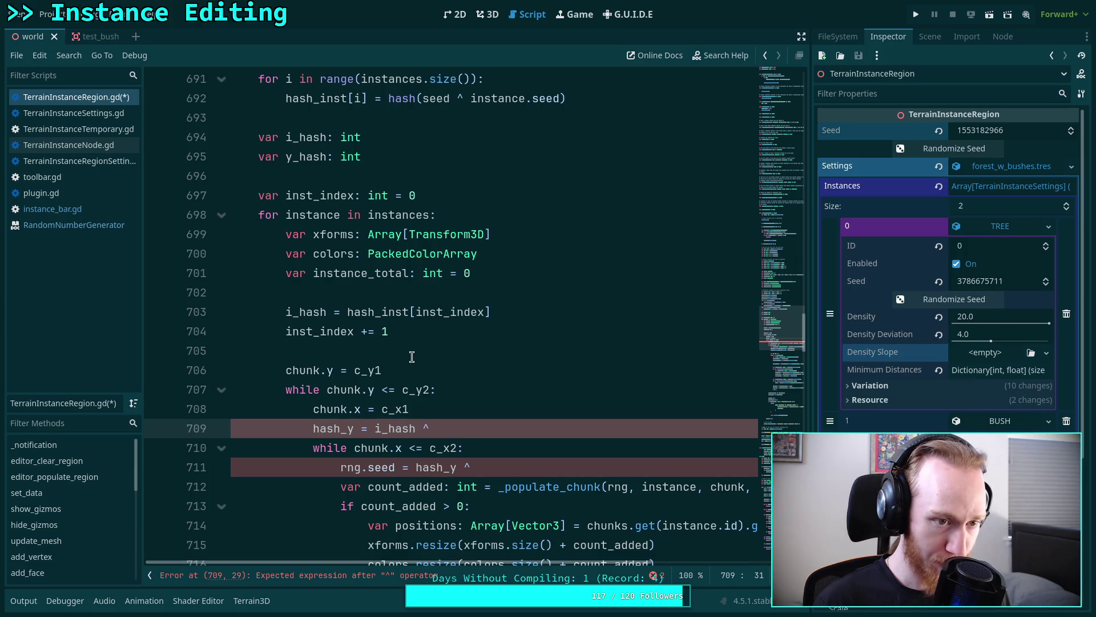
pyautogui.scroll(1, 412, 356)
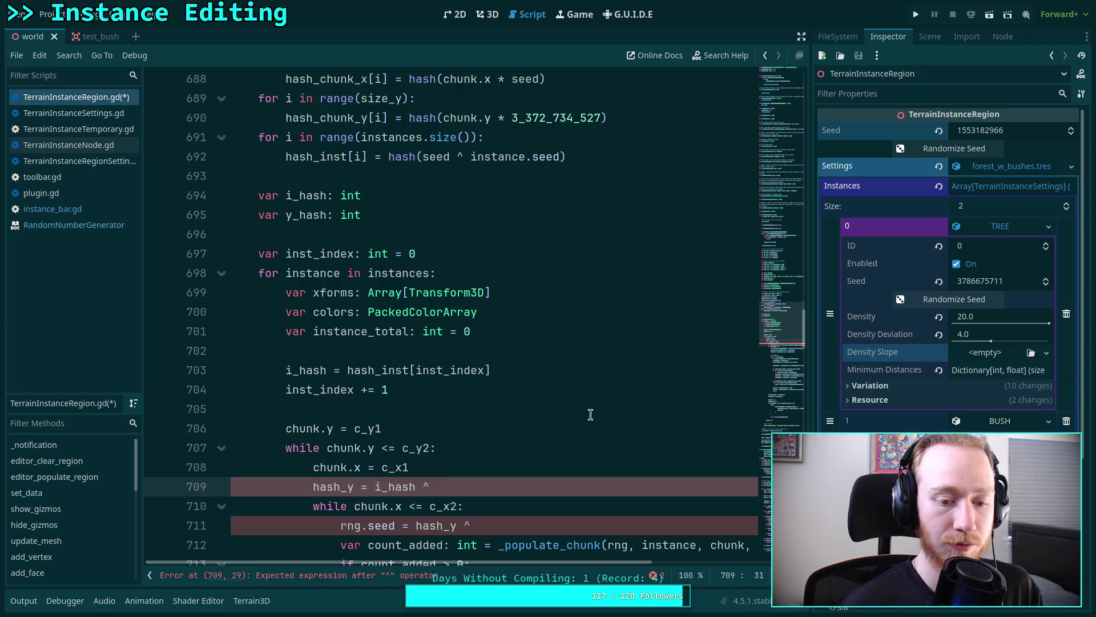
# - Complete the hash_y line with hash_chunk_y[chunk.y - size_y]
pyautogui.write('hash')
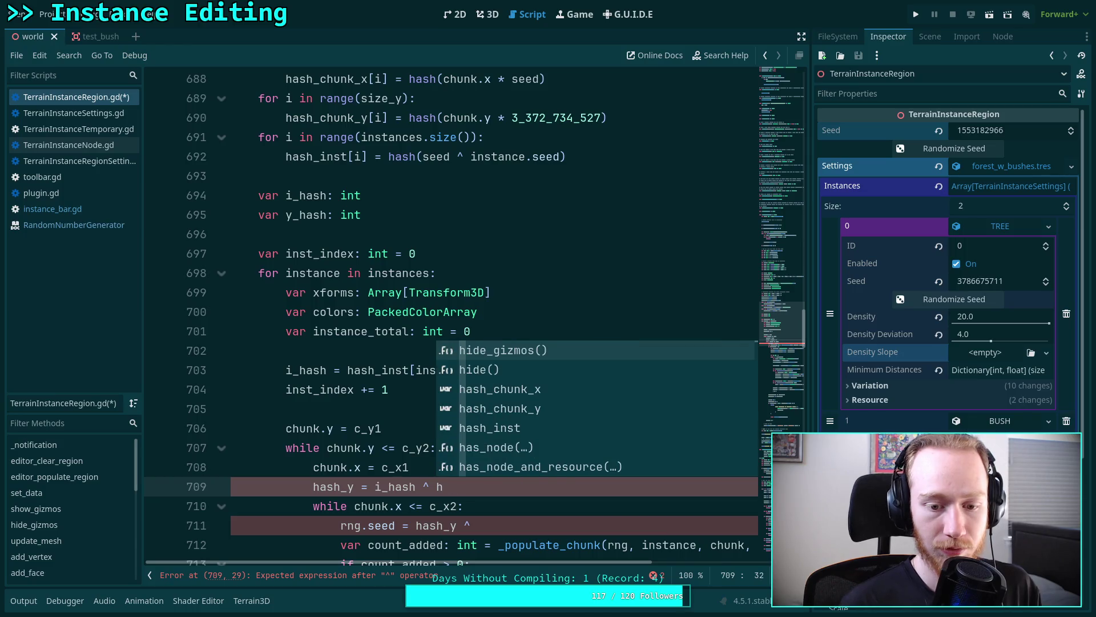
pyautogui.write('_')
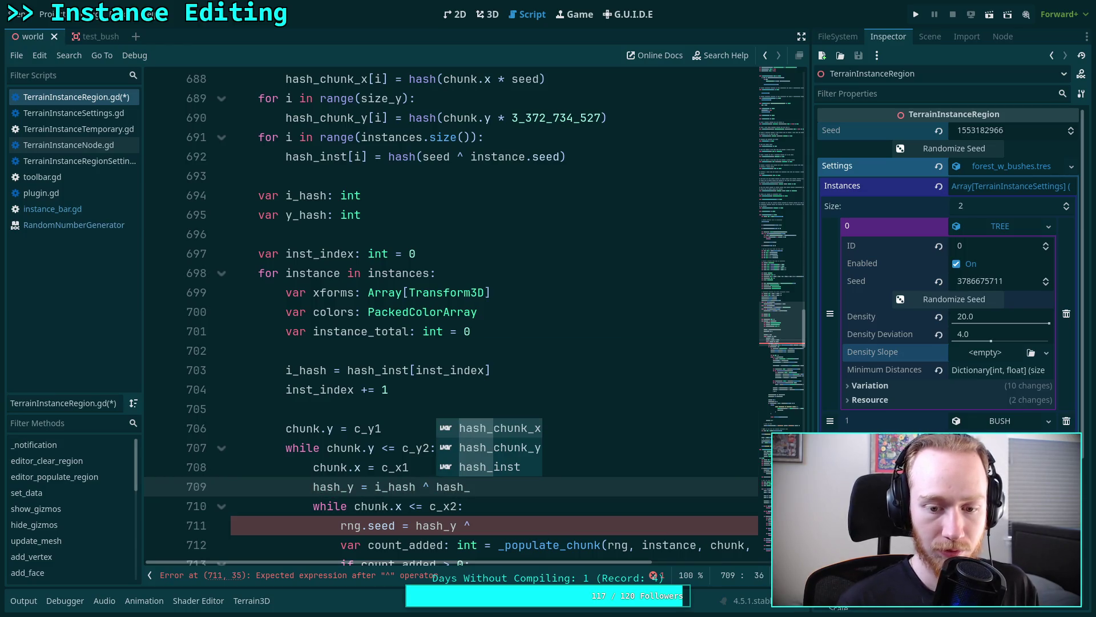
pyautogui.press('Down')
pyautogui.press('Return')
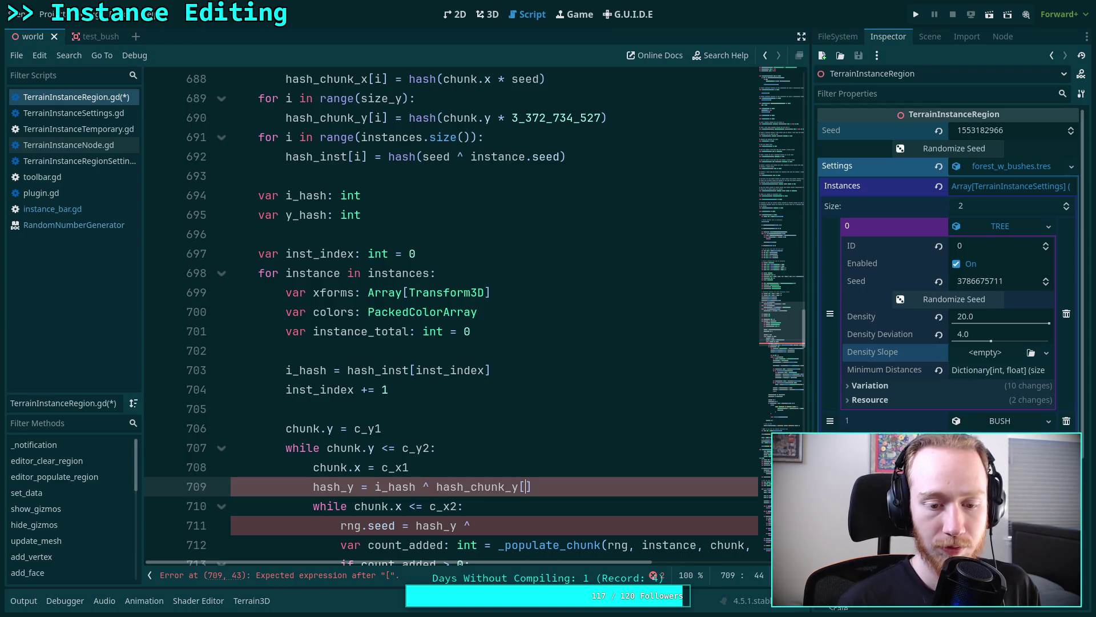
pyautogui.write('chunk.')
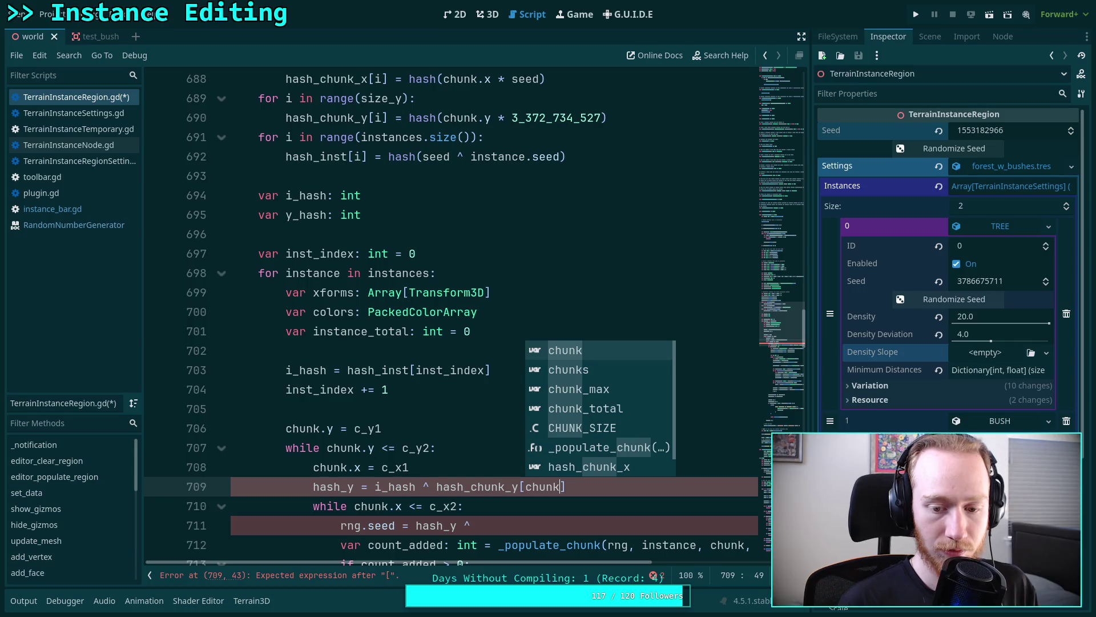
pyautogui.write('y - ')
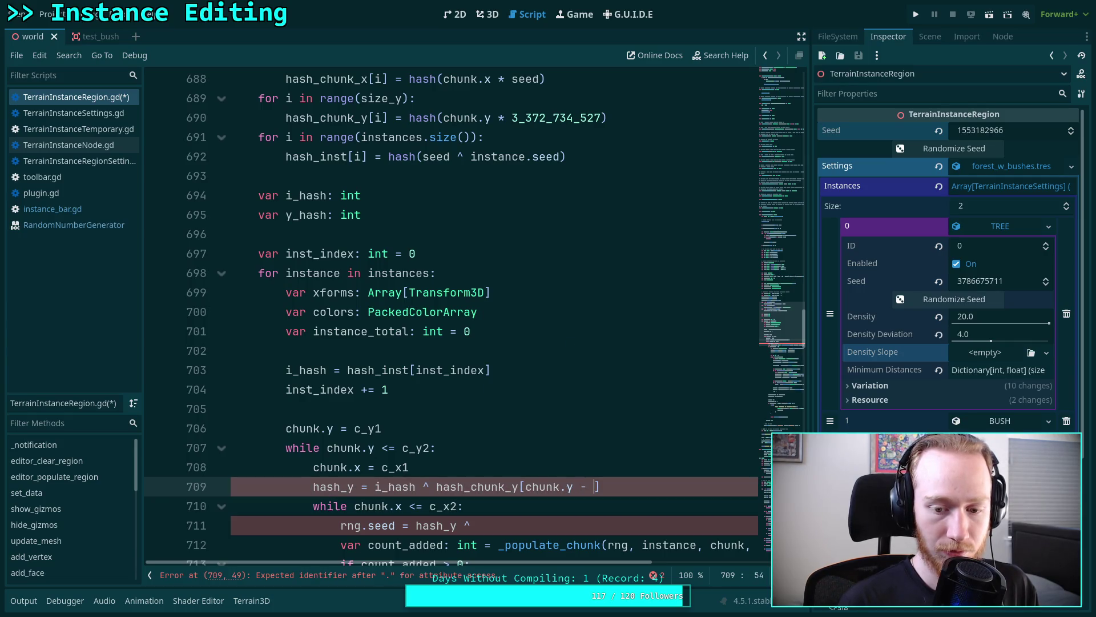
pyautogui.write('siz')
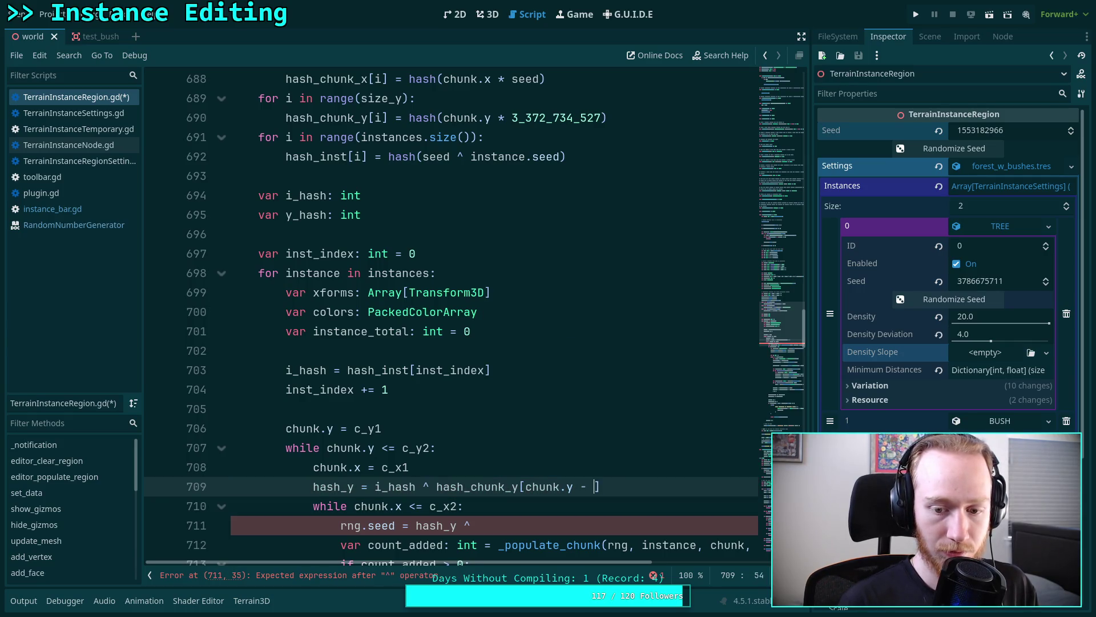
pyautogui.write('e_y')
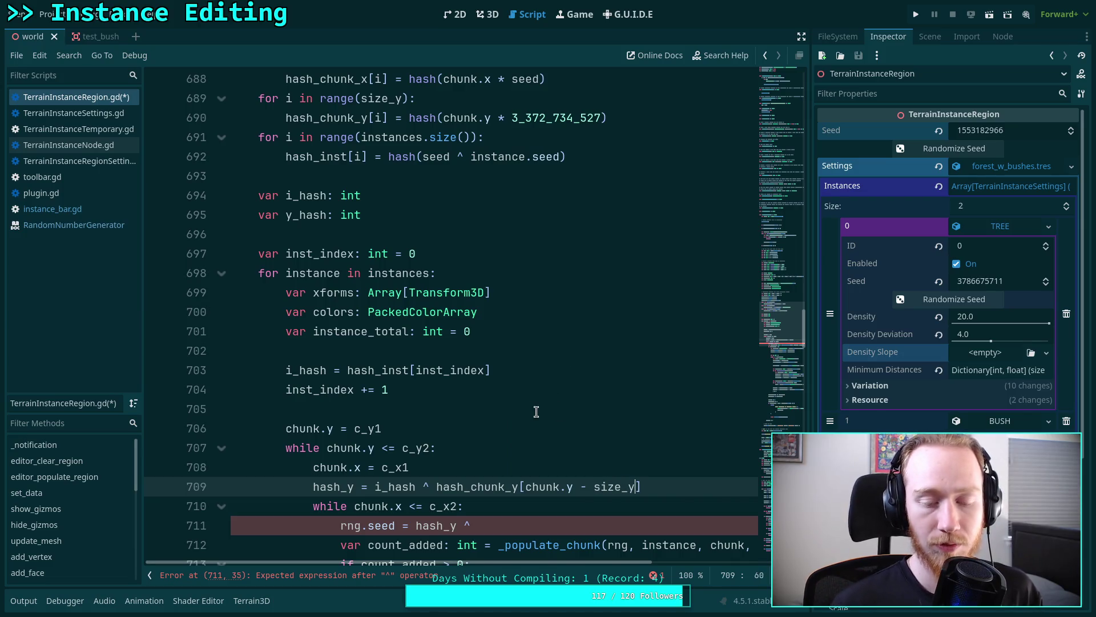
pyautogui.scroll(-1, 518, 406)
pyautogui.scroll(1, 520, 393)
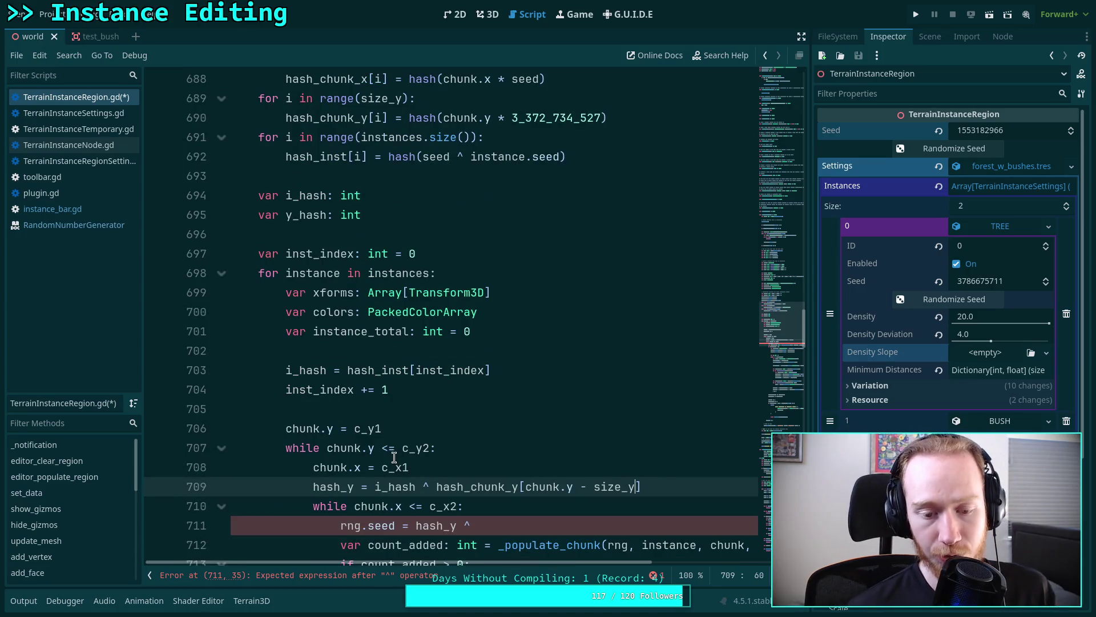
pyautogui.scroll(-2, 560, 440)
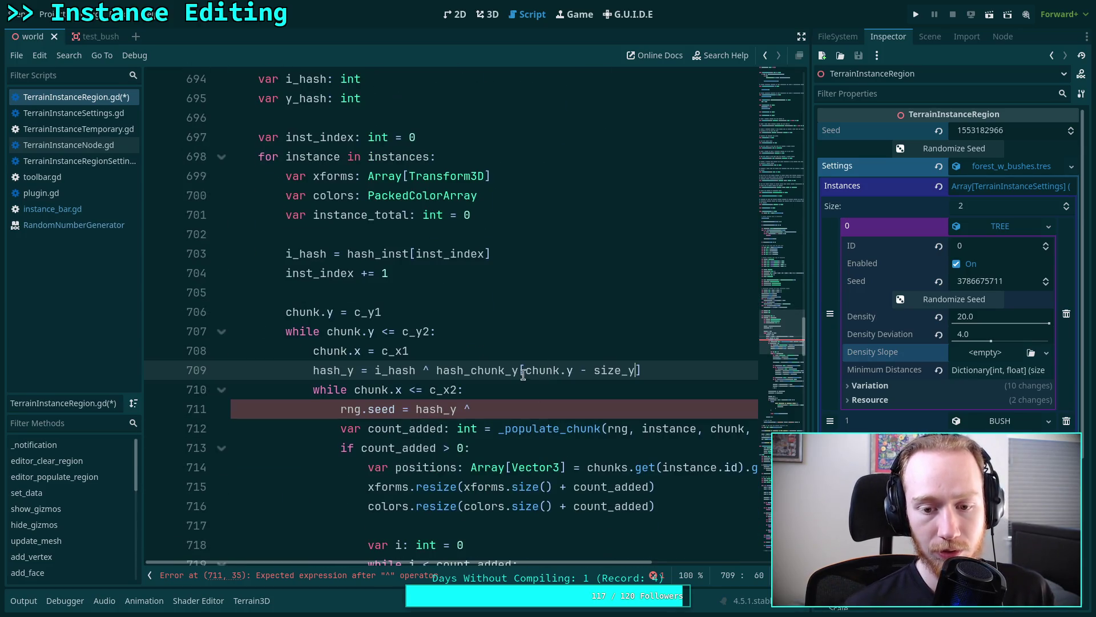
pyautogui.moveTo(526, 374); pyautogui.dragTo(596, 371)
pyautogui.click(521, 405)
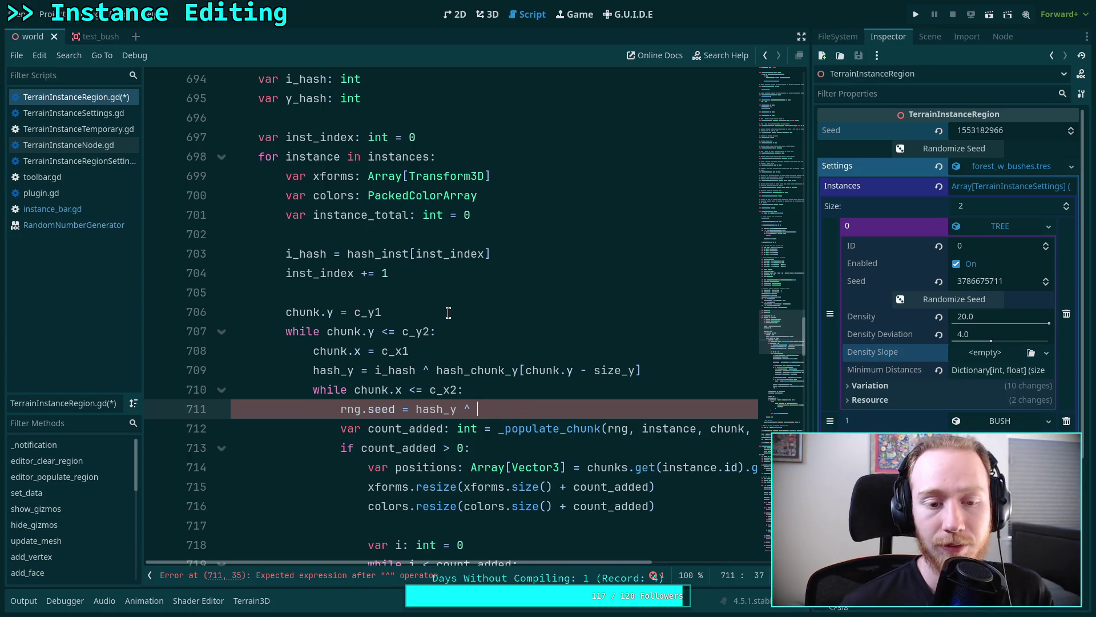
# - Declare 'var y_index: int' after the chunk.y = c_y1 line, before the row loop
pyautogui.scroll(1, 443, 329)
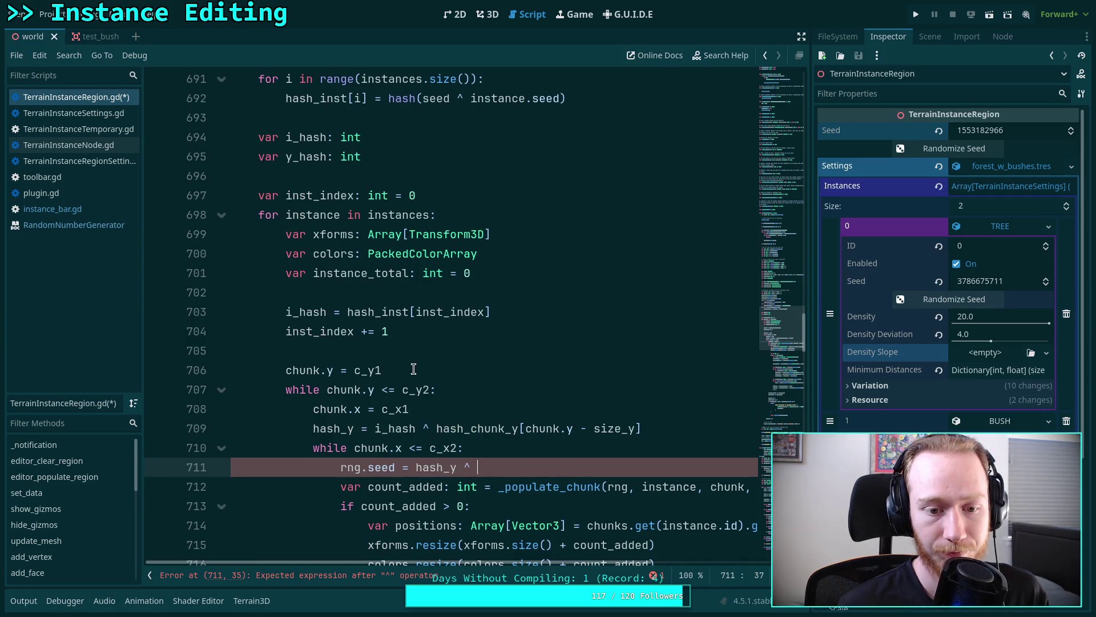
pyautogui.click(448, 386)
pyautogui.click(478, 359)
pyautogui.press('Return')
pyautogui.write('var y_index = 0')
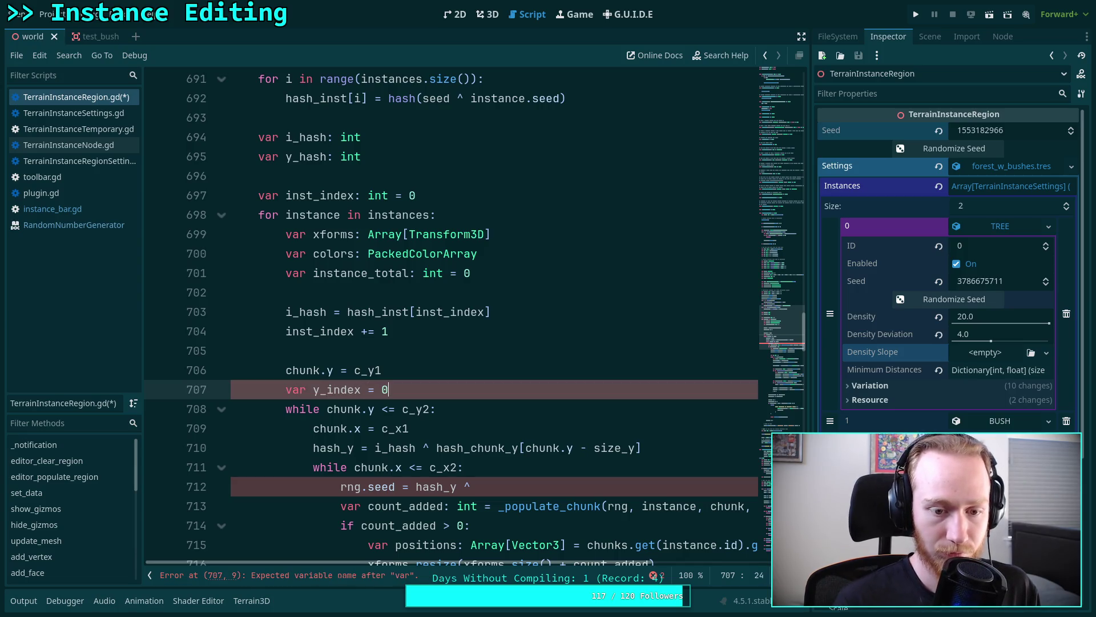
pyautogui.click(381, 390)
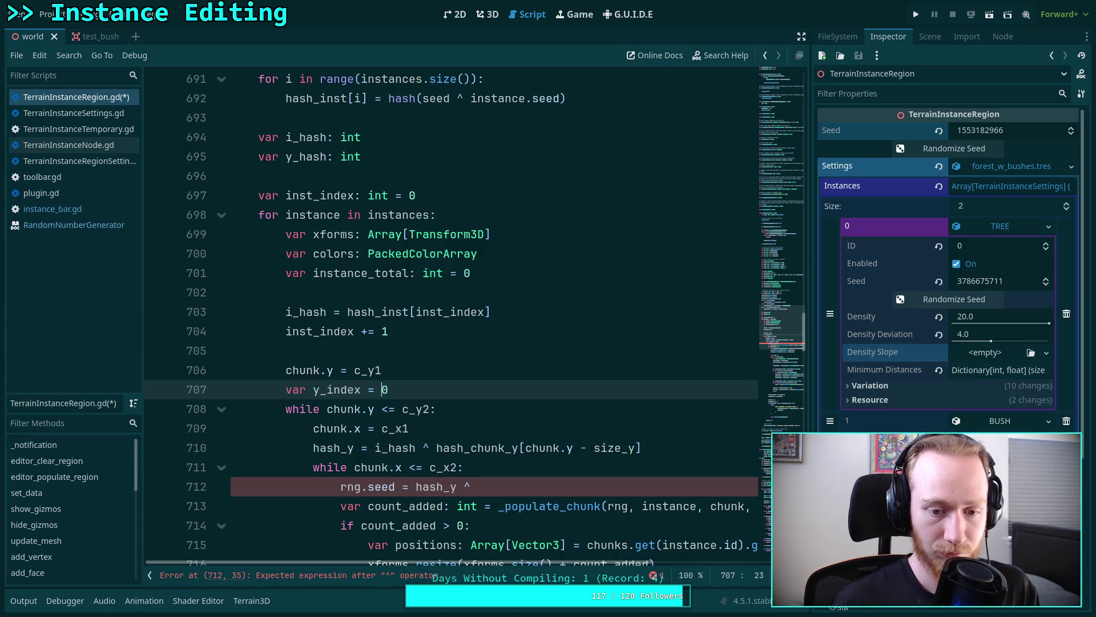
pyautogui.write(': int')
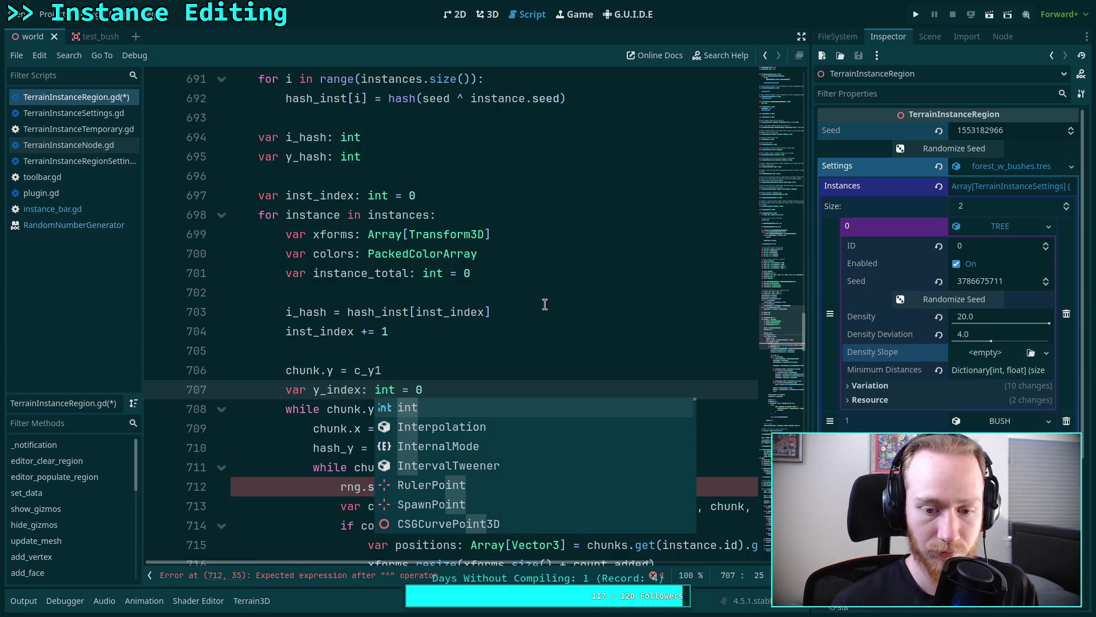
pyautogui.click(543, 311)
# - Index hash_chunk_y with y_index and add a 'y_index += 1' line after the row hash
pyautogui.moveTo(555, 447); pyautogui.dragTo(638, 447)
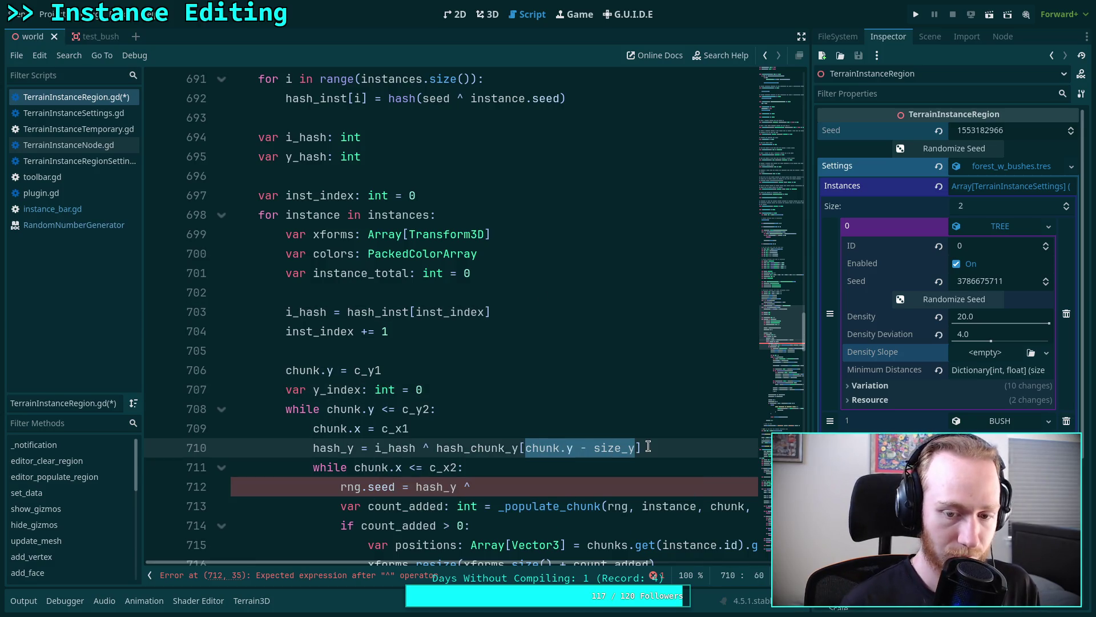
pyautogui.write('y_index')
pyautogui.scroll(-1, 495, 372)
pyautogui.press('Return')
pyautogui.write('y')
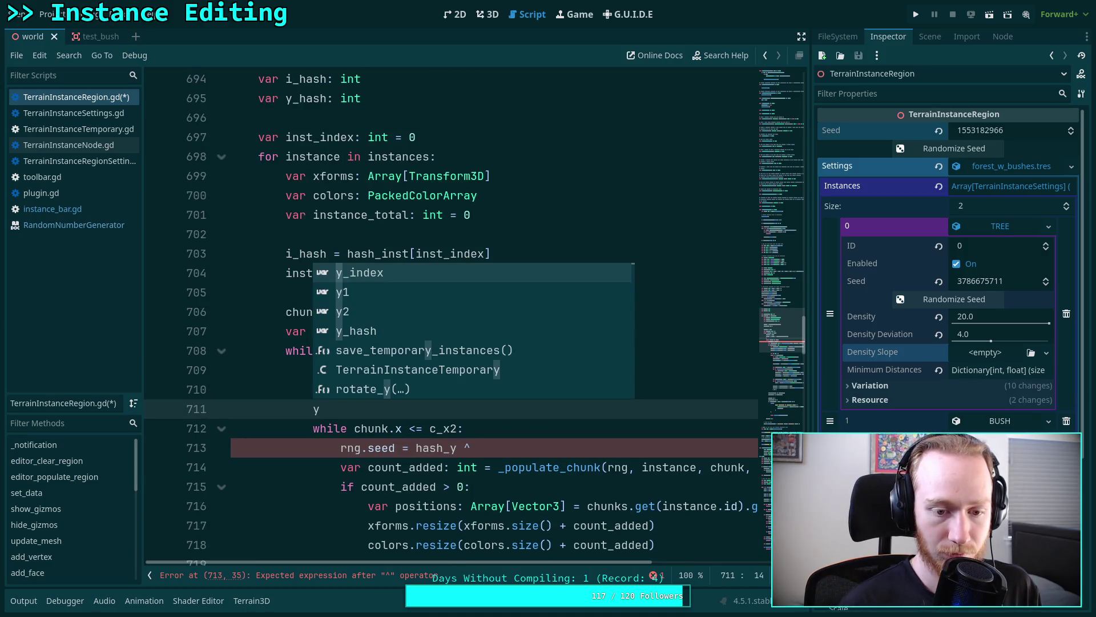
pyautogui.press('Return')
pyautogui.write('=')
pyautogui.press('BackSpace')
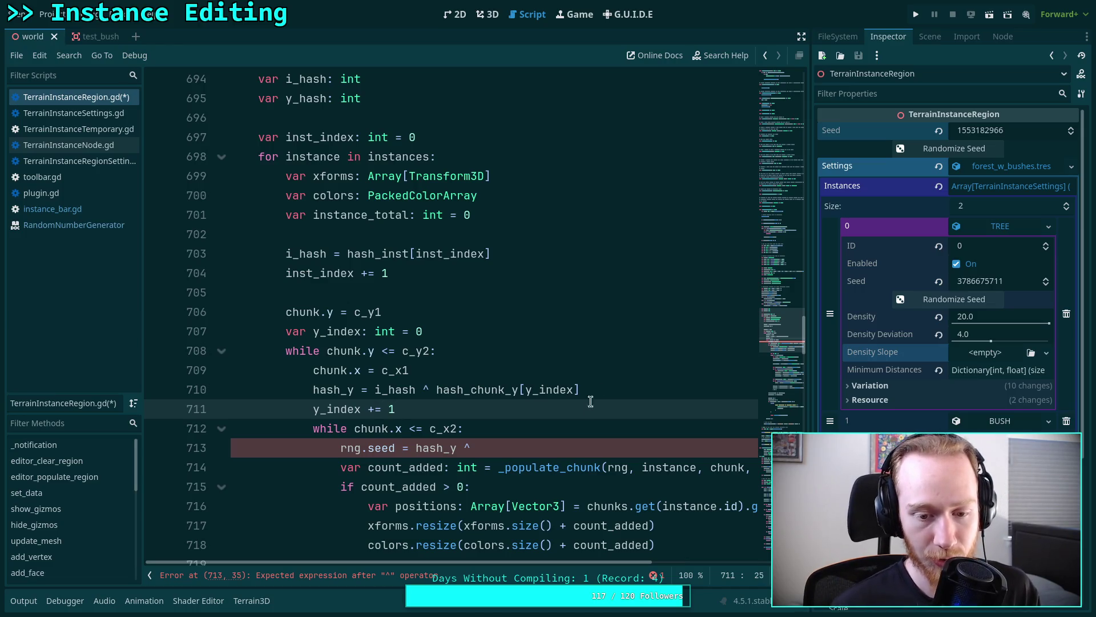
pyautogui.click(537, 448)
pyautogui.scroll(-1, 522, 420)
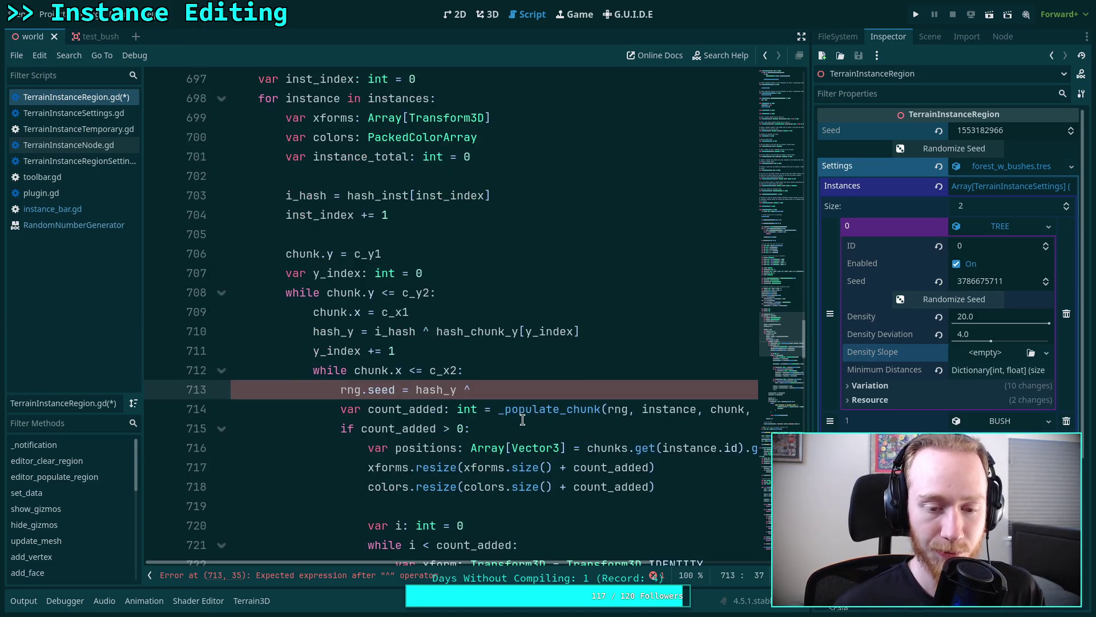
# - Declare 'var x_index: int' below the y_index declaration
pyautogui.click(522, 375)
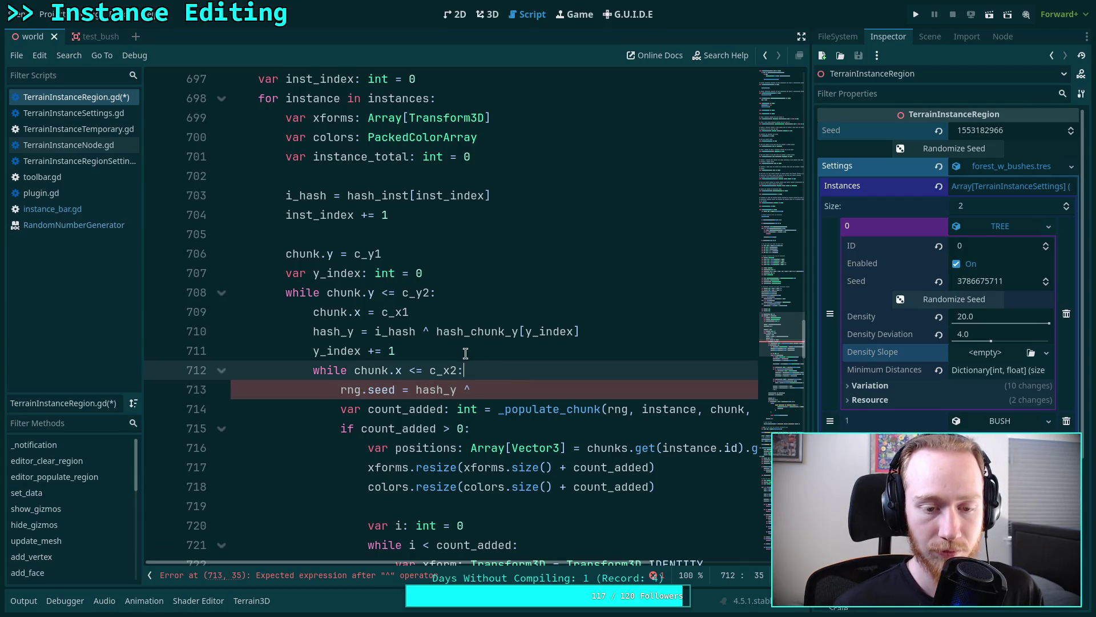
pyautogui.scroll(1, 466, 353)
pyautogui.click(478, 332)
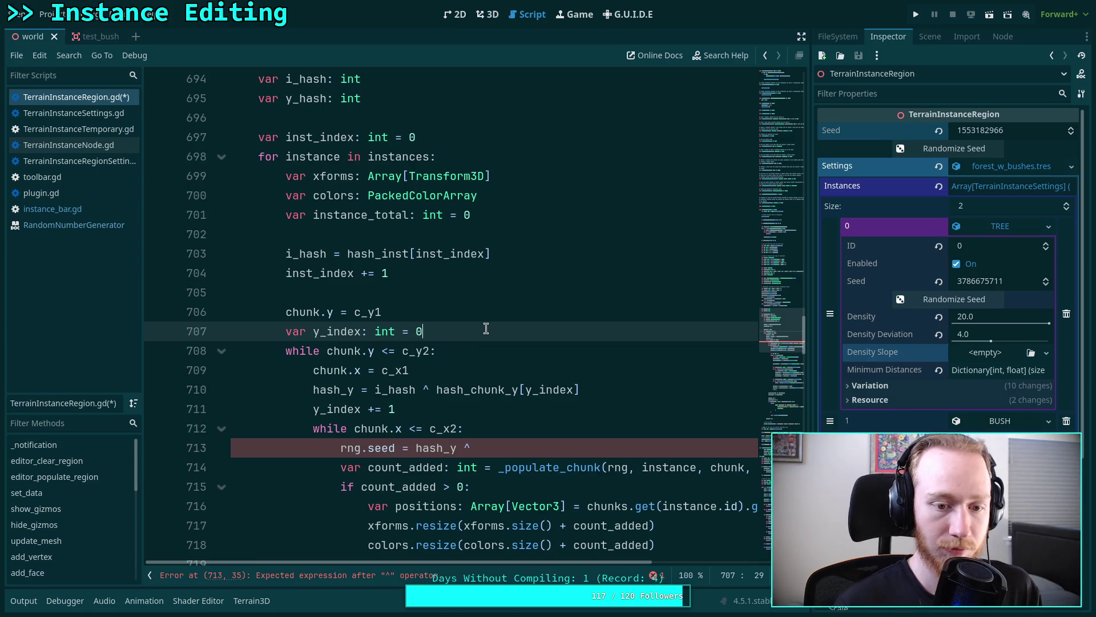
pyautogui.press('Return')
pyautogui.write('var x-')
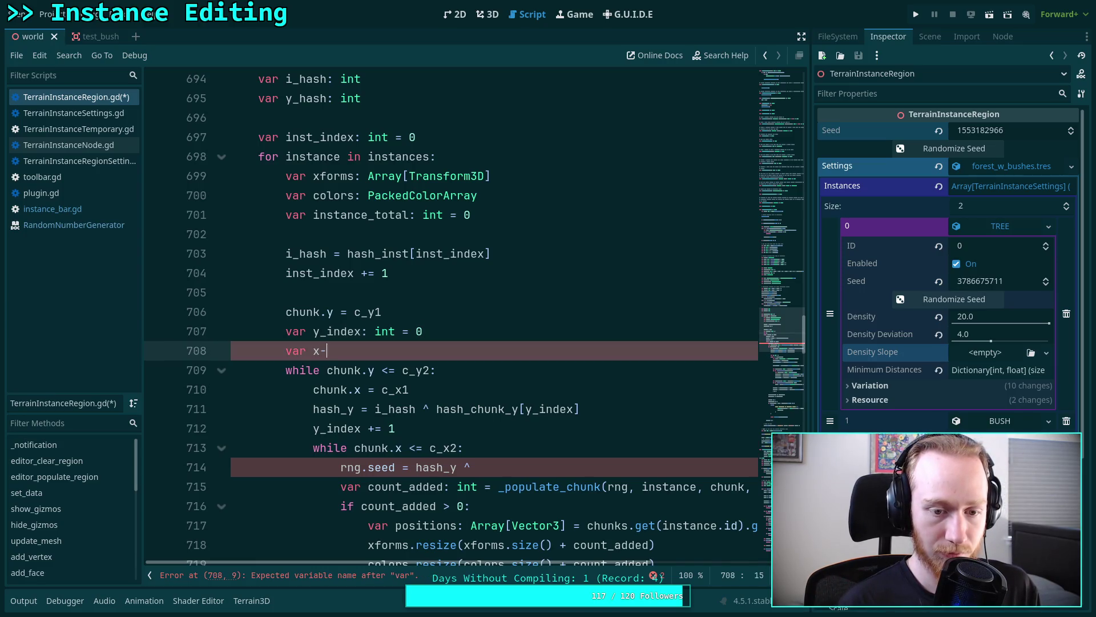
pyautogui.press('BackSpace')
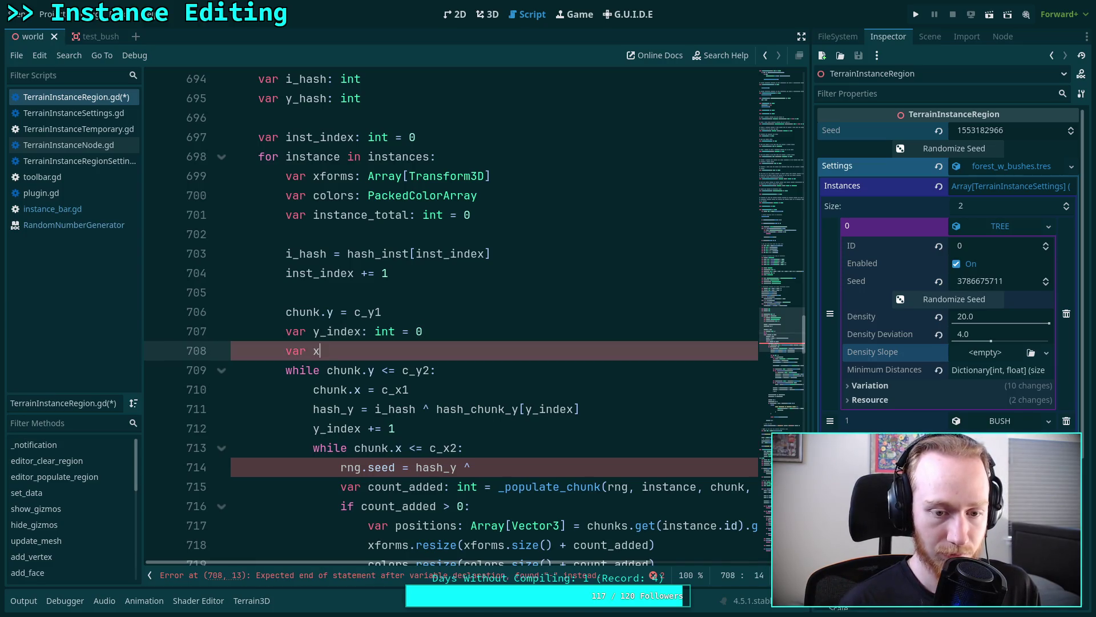
pyautogui.write('index: int')
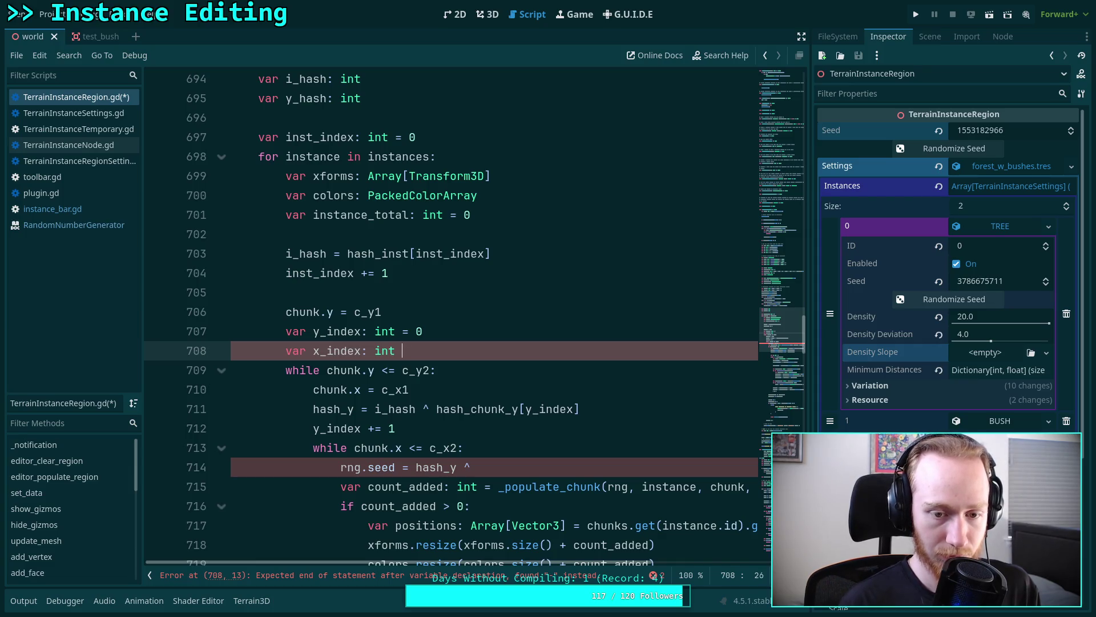
# - Add an 'x_index =' reset line after 'y_index += 1' for each row
pyautogui.click(443, 429)
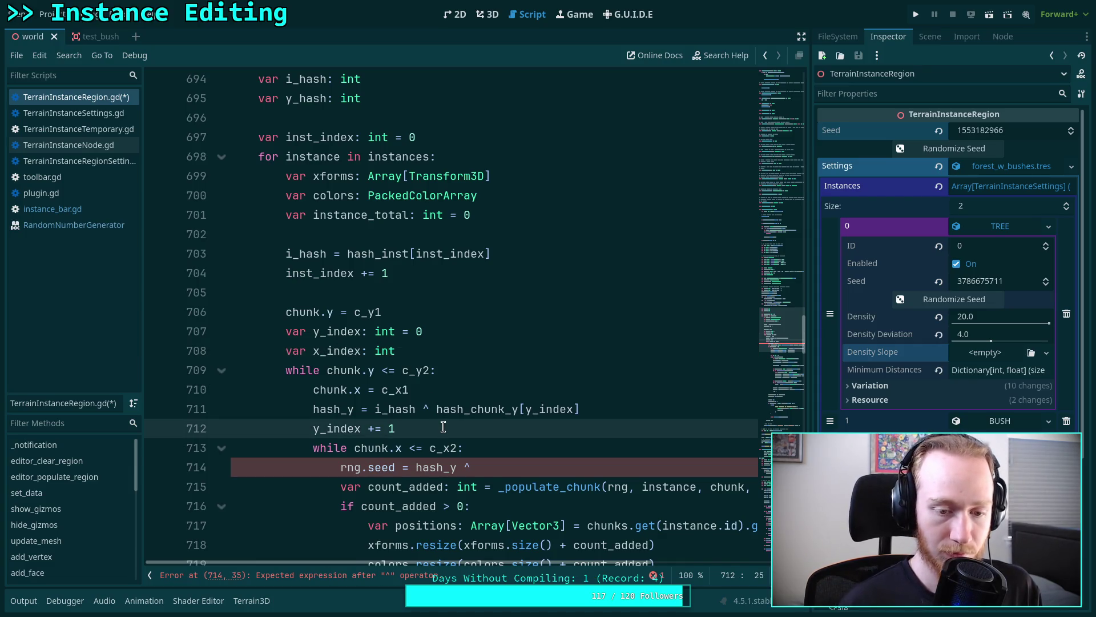
pyautogui.press('Return')
pyautogui.write('x_index =')
pyautogui.scroll(-2, 486, 371)
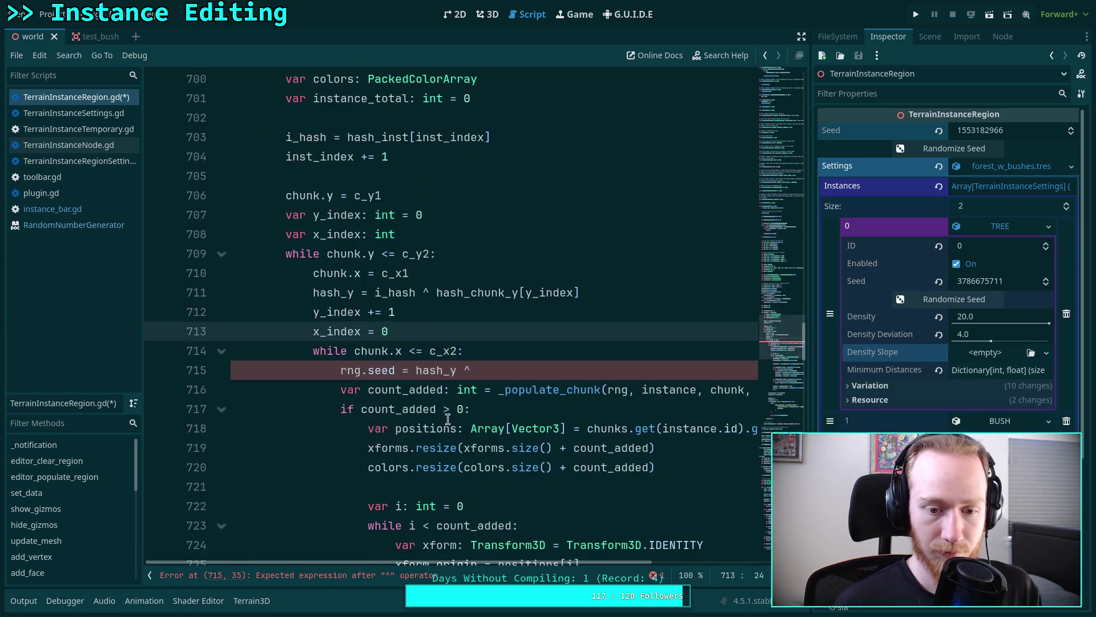
pyautogui.click(527, 371)
pyautogui.scroll(4, 526, 371)
pyautogui.scroll(-4, 353, 300)
# - Rename hash_y to y_hash in the declaration and the rng.seed line
pyautogui.doubleClick(353, 300)
pyautogui.write('y_hash')
pyautogui.scroll(1, 411, 252)
pyautogui.click(410, 312)
pyautogui.scroll(5, 370, 338)
pyautogui.scroll(4, 370, 338)
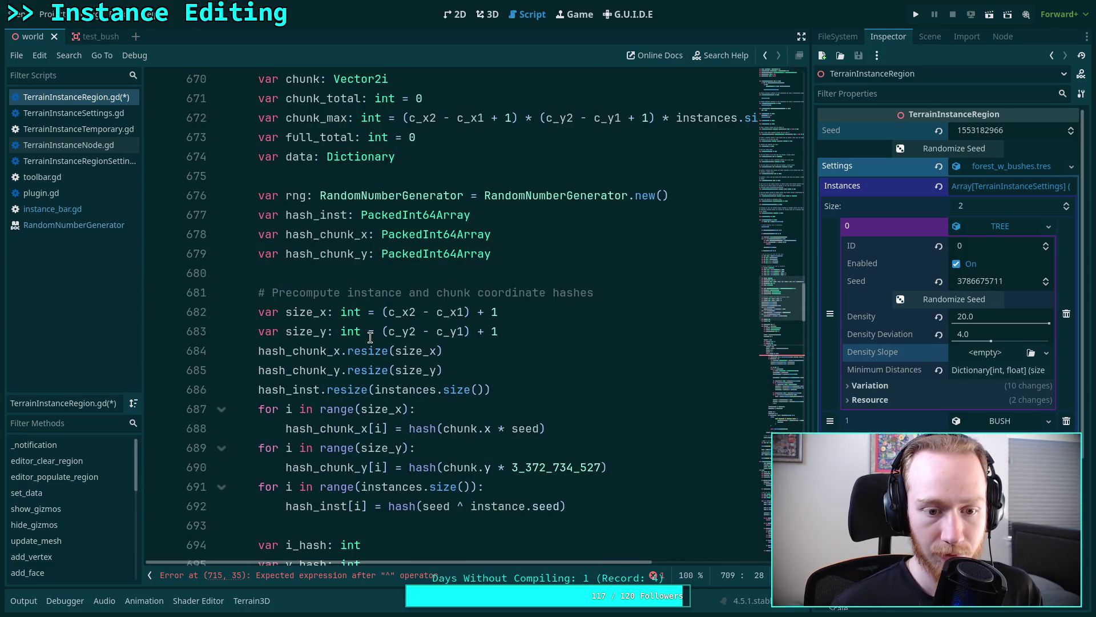
pyautogui.scroll(-10, 370, 338)
pyautogui.doubleClick(424, 371)
pyautogui.write('y-h_ha')
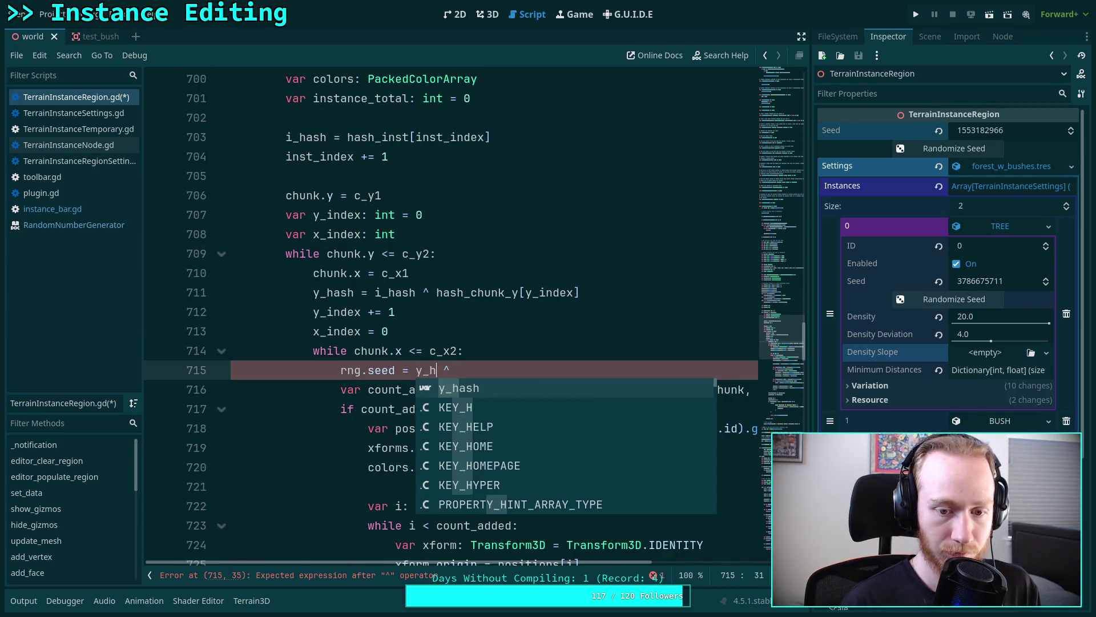
pyautogui.write('sh')
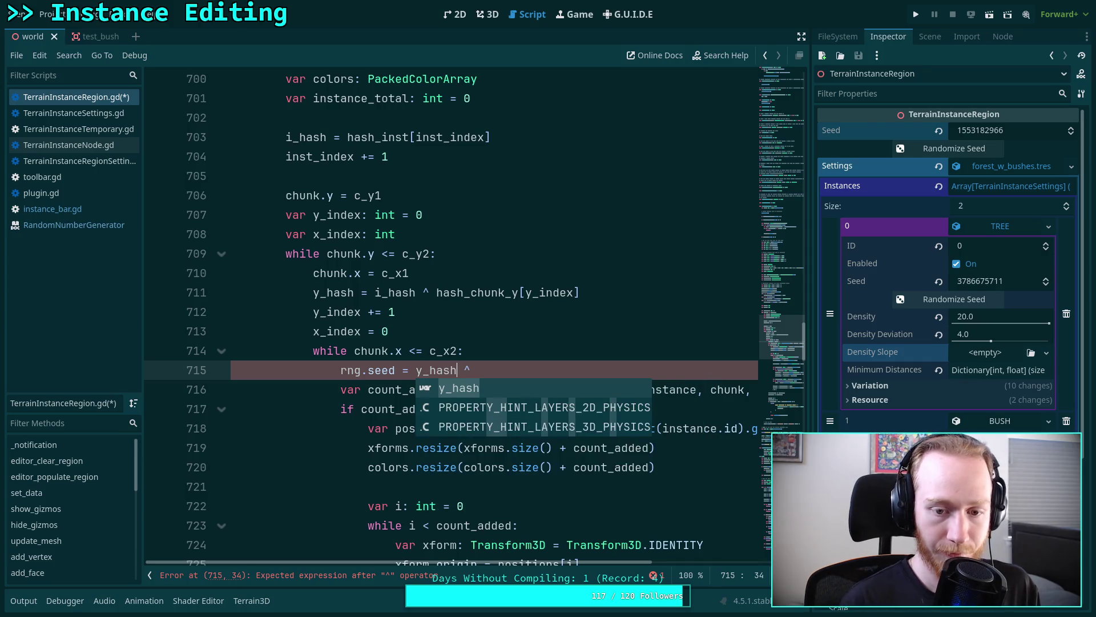
# - Finish rng.seed with hash_chunk_x[x_index], add an x_index increment line, and save
pyautogui.click(524, 370)
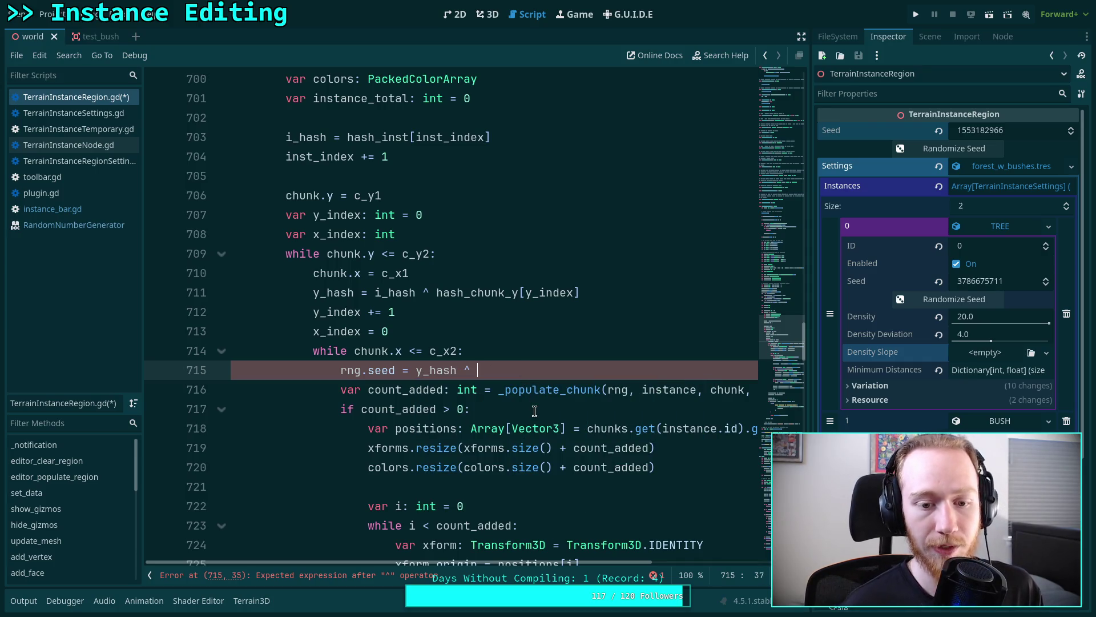
pyautogui.write('hash')
pyautogui.write('_ch')
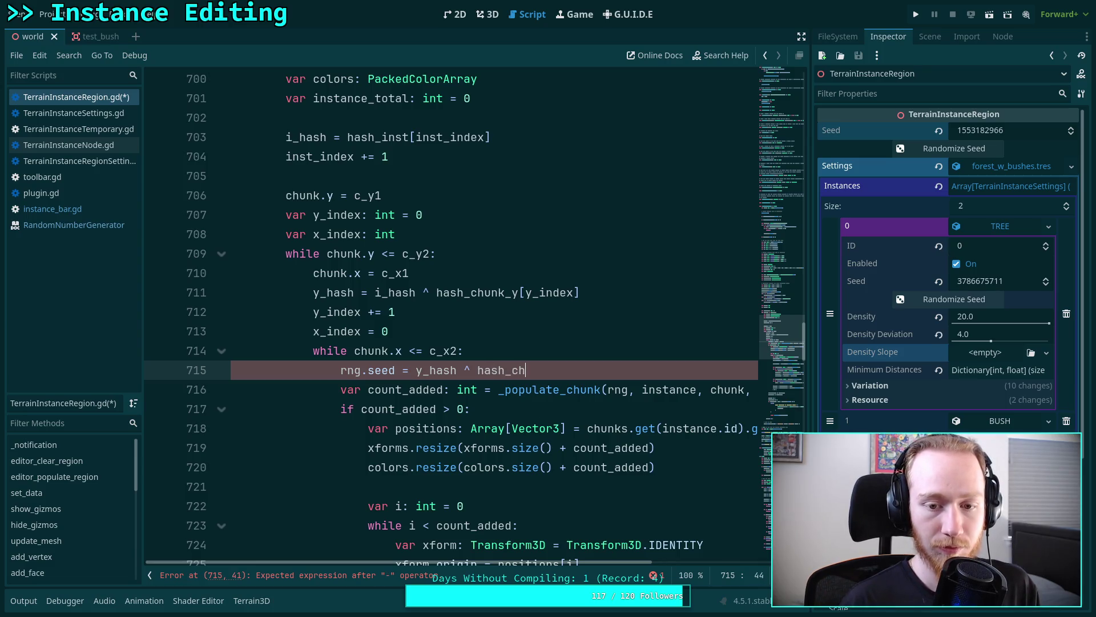
pyautogui.write('unk_x[x')
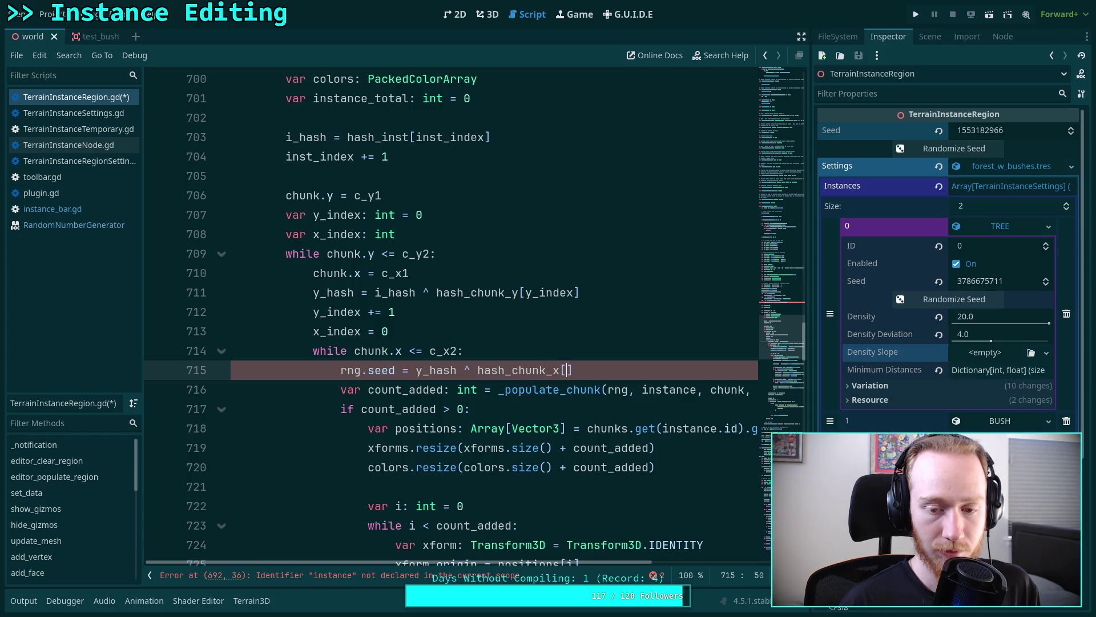
pyautogui.write('_index]')
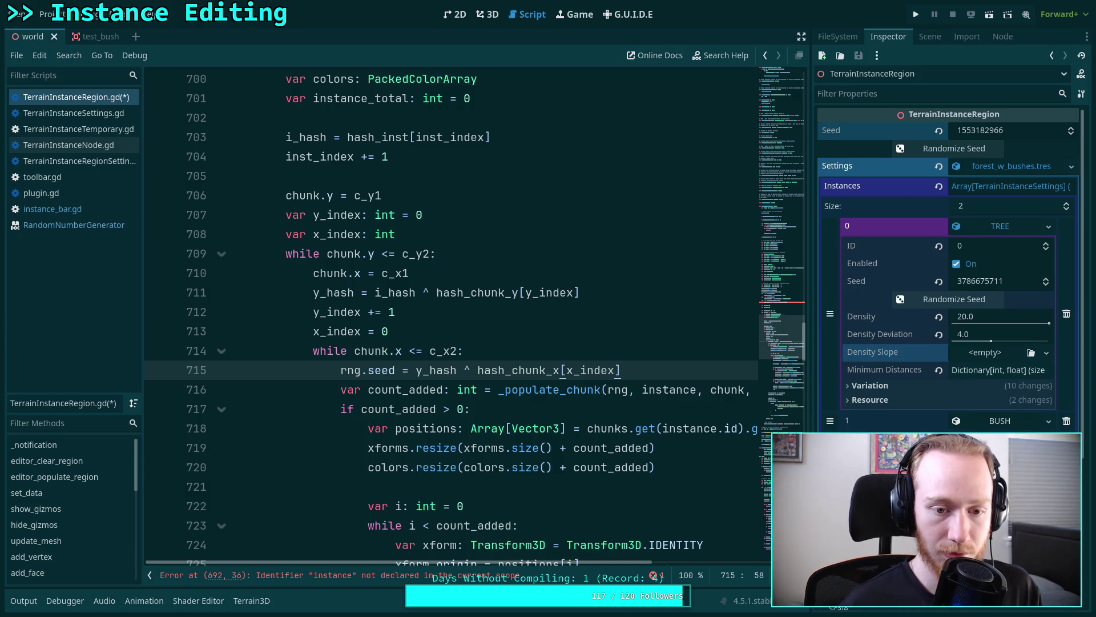
pyautogui.press('Return')
pyautogui.write('x')
pyautogui.press('BackSpace')
pyautogui.write('_index += 1')
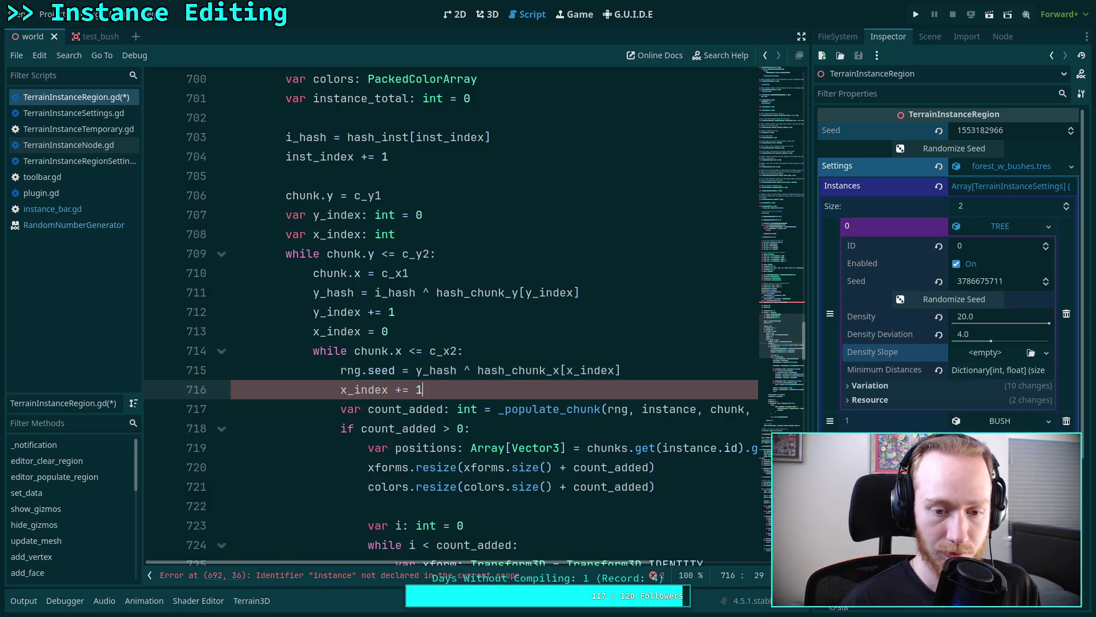
pyautogui.hotkey('ctrl', 's')
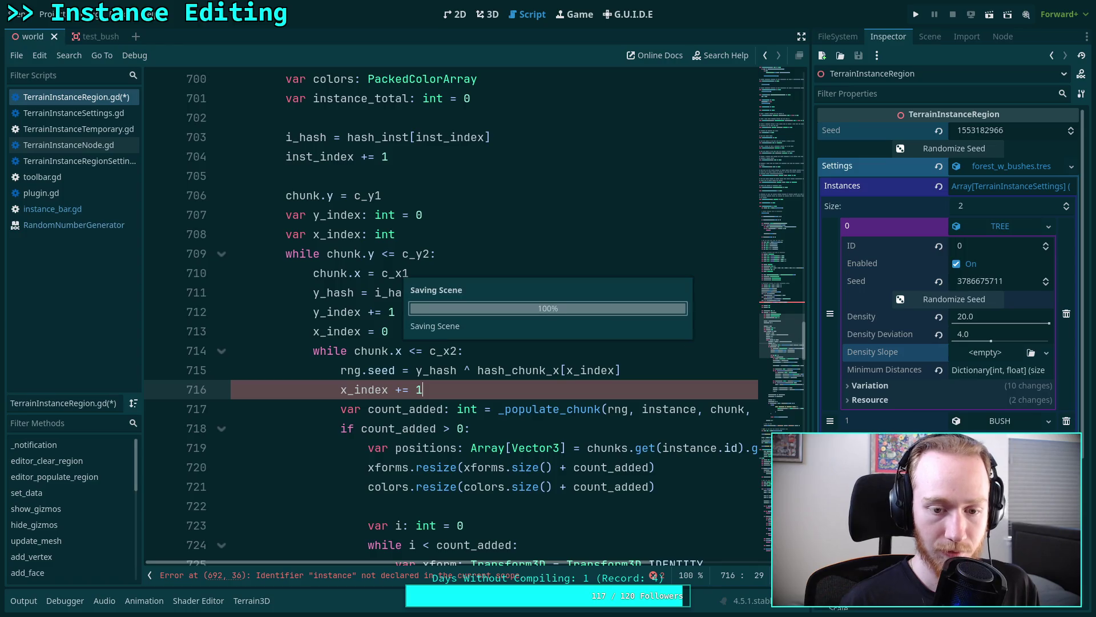
# - Change instance.seed to instances[i].seed on line 692, then return to the 3D view
pyautogui.click(583, 356)
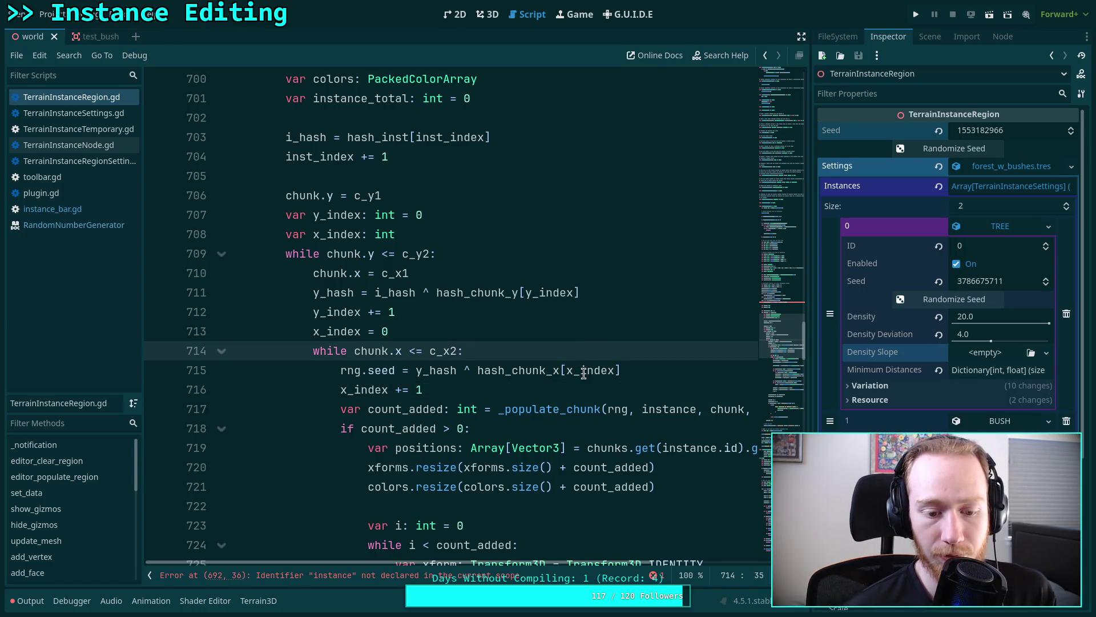
pyautogui.scroll(3, 584, 374)
pyautogui.scroll(5, 583, 374)
pyautogui.scroll(-2, 588, 370)
pyautogui.scroll(2, 522, 346)
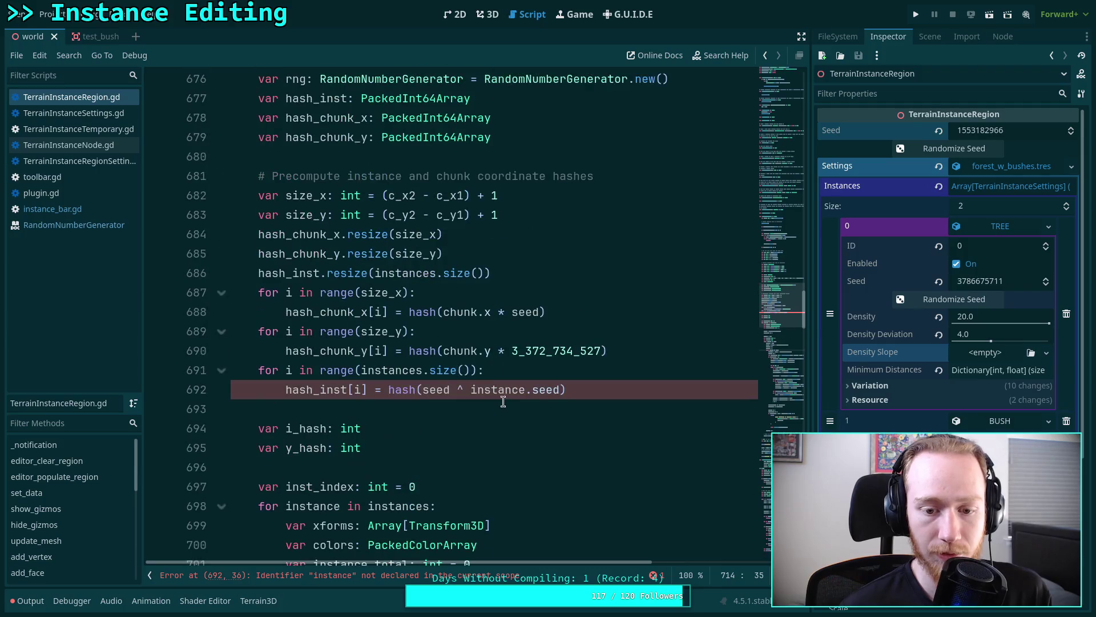
pyautogui.click(521, 389)
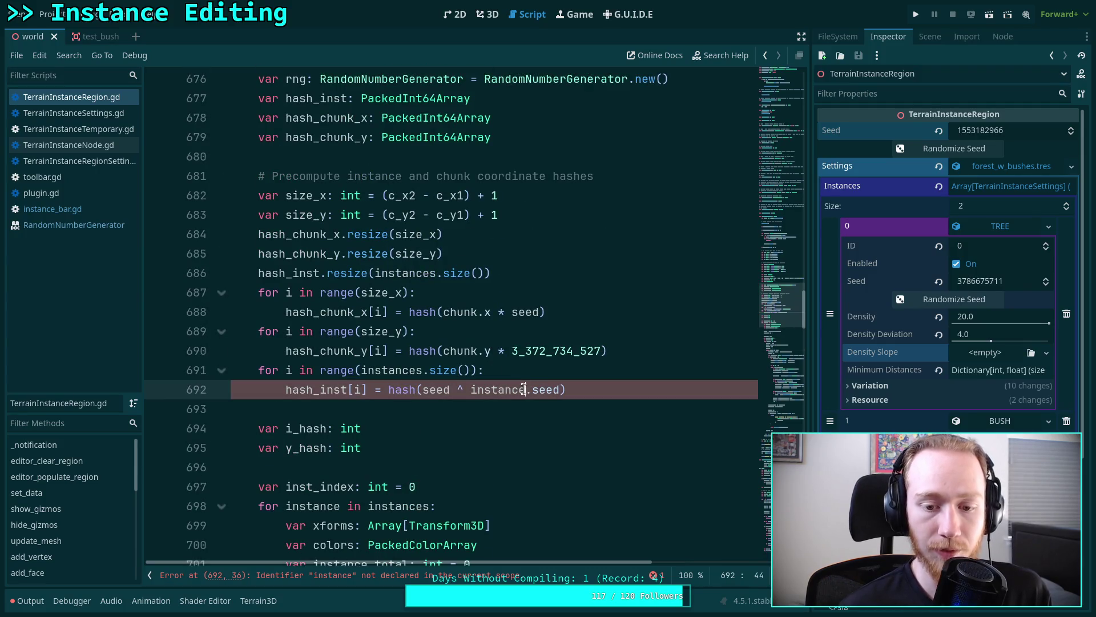
pyautogui.write('s')
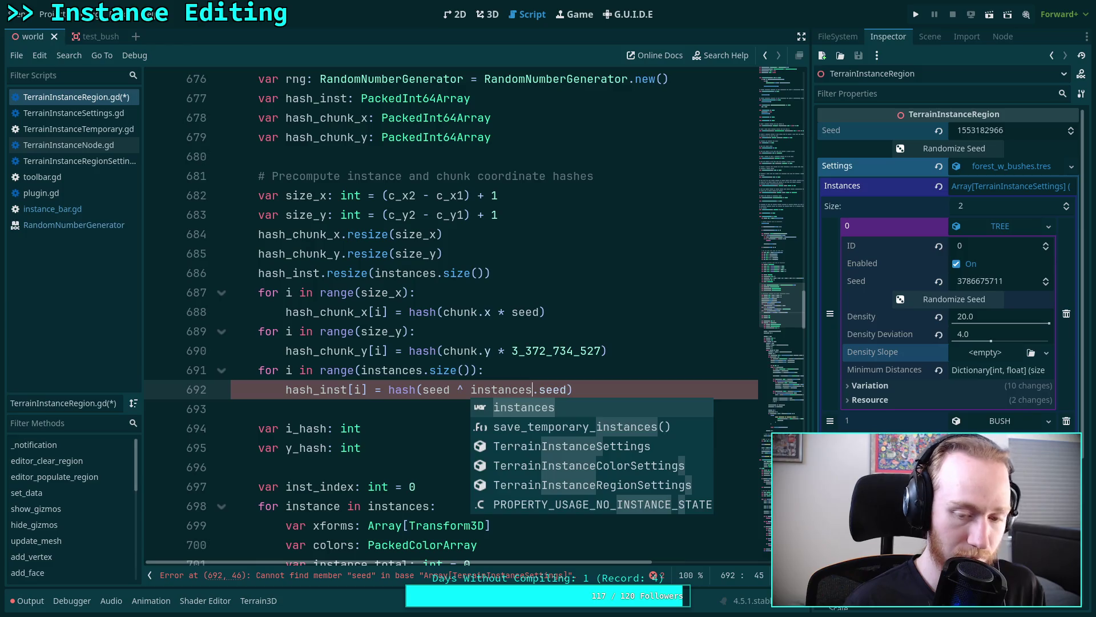
pyautogui.write('[i]')
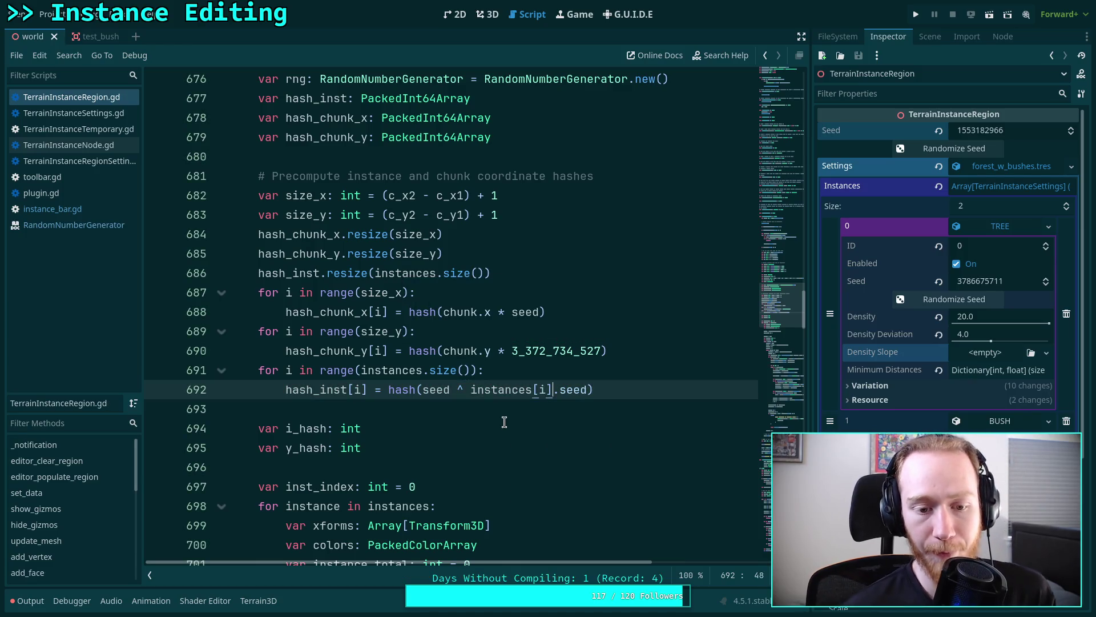
pyautogui.click(504, 422)
pyautogui.click(523, 402)
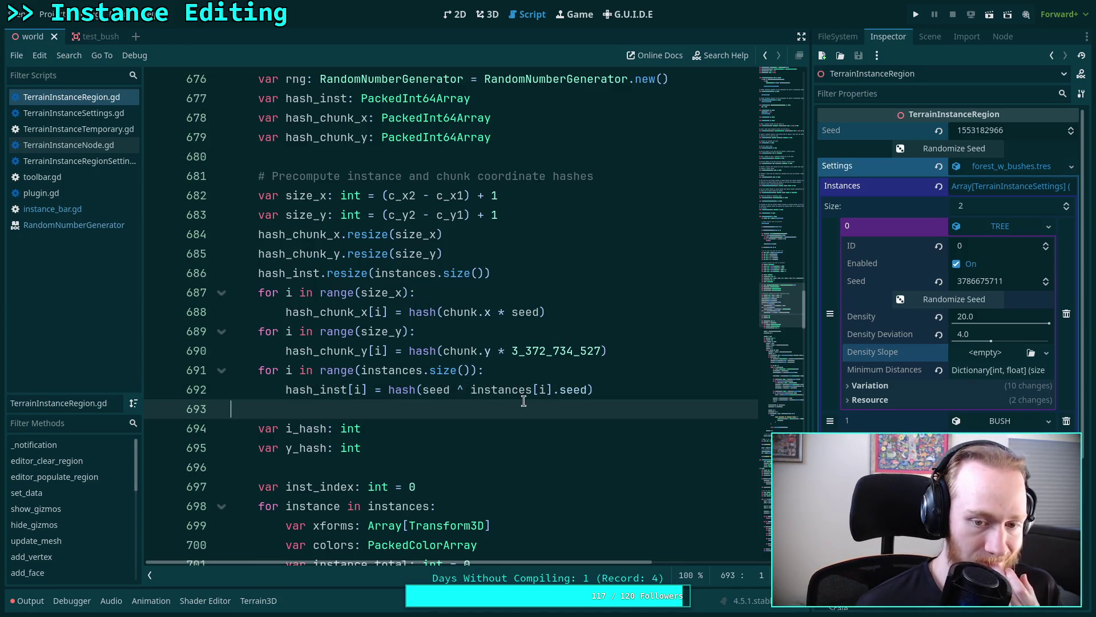
pyautogui.click(487, 15)
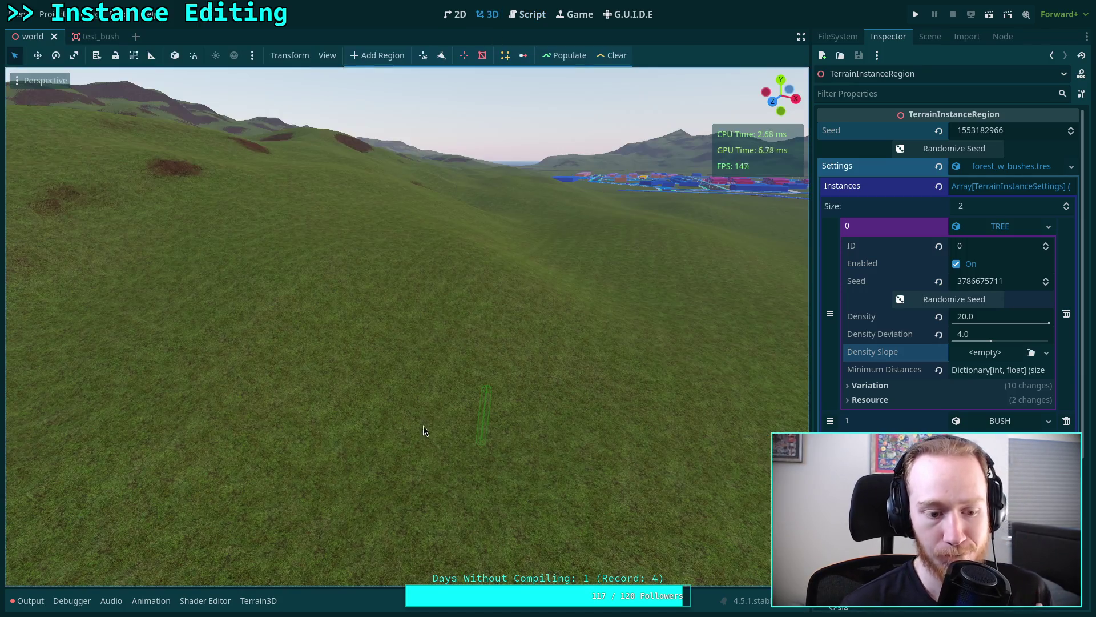
# - Clear the Output log, populate the region with its 357 trees and orbit over them
pyautogui.click(28, 600)
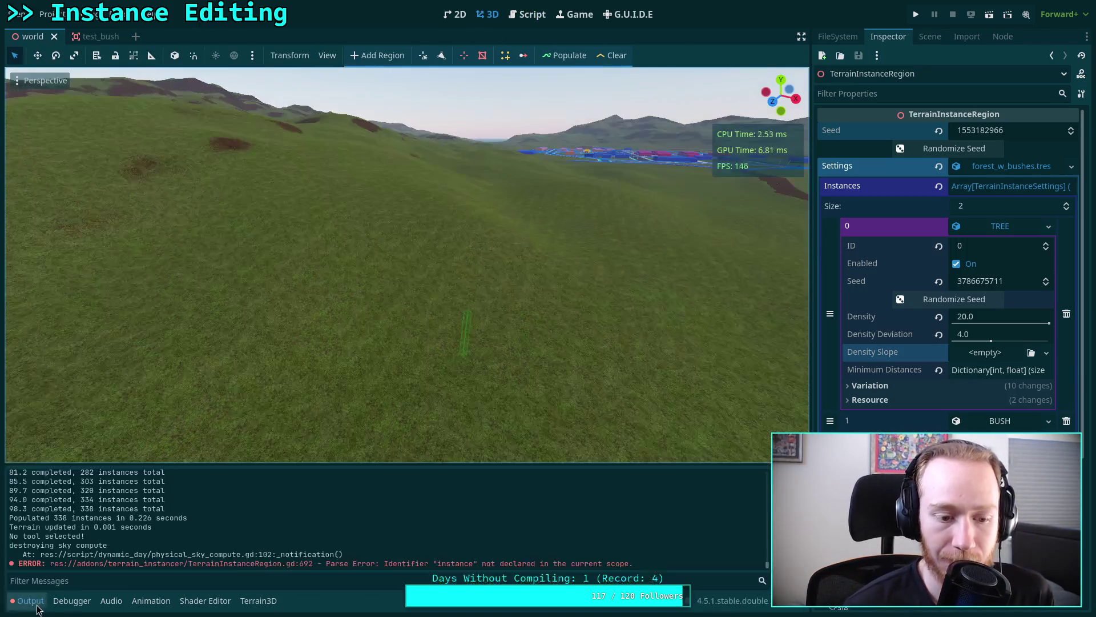
pyautogui.hotkey('ctrl', 'alt', 'k')
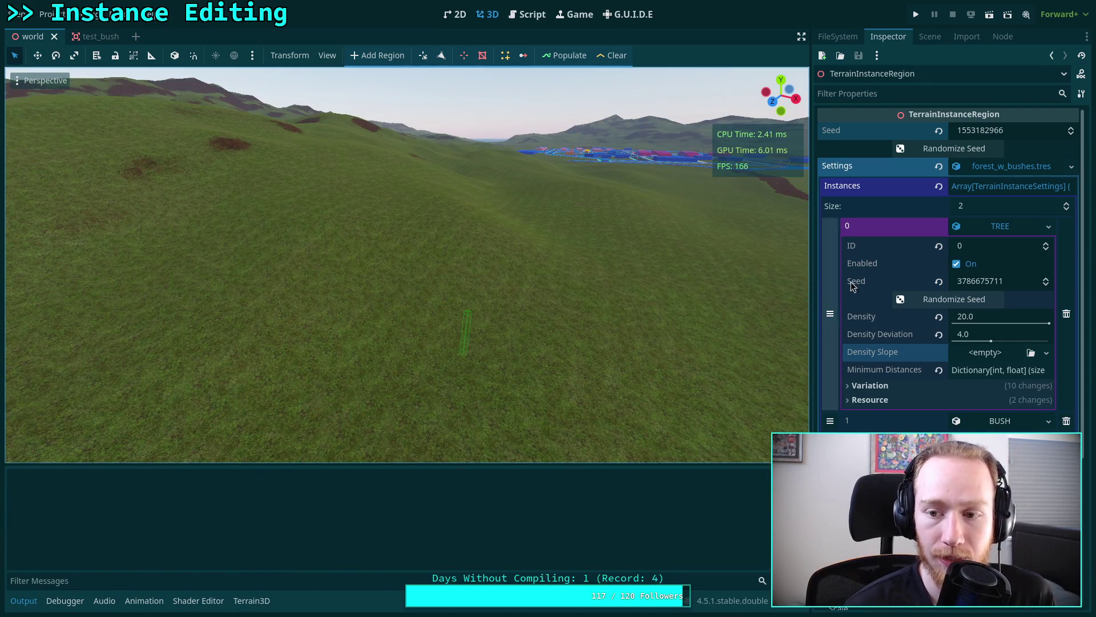
pyautogui.click(564, 55)
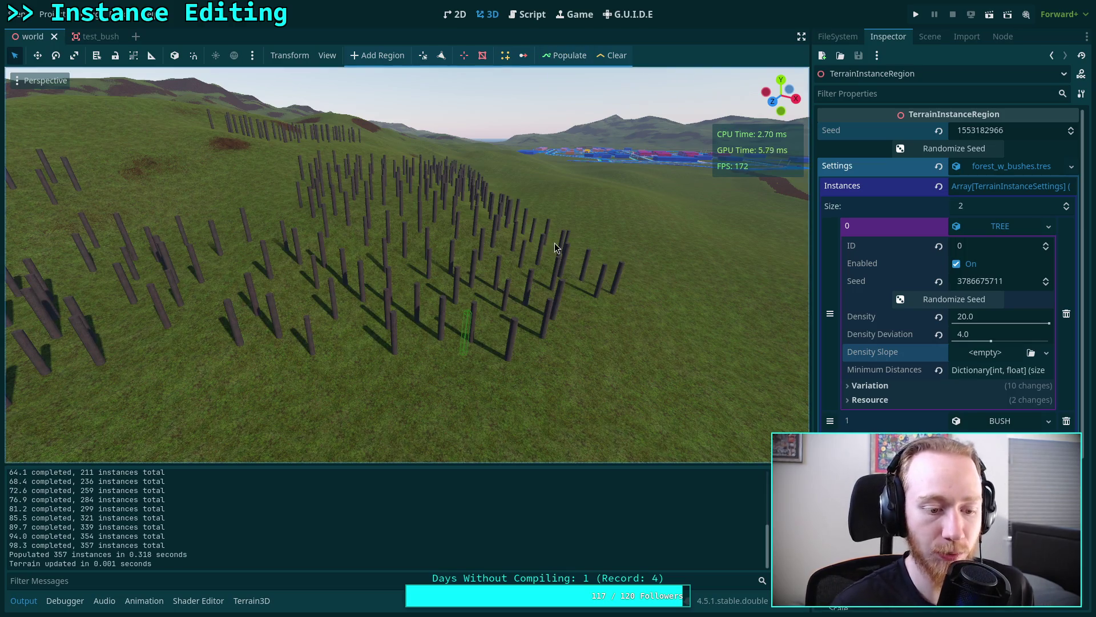
pyautogui.moveTo(488, 298)
pyautogui.mouseDown()
pyautogui.moveTo(399, 360)
pyautogui.moveTo(380, 320)
pyautogui.mouseUp()
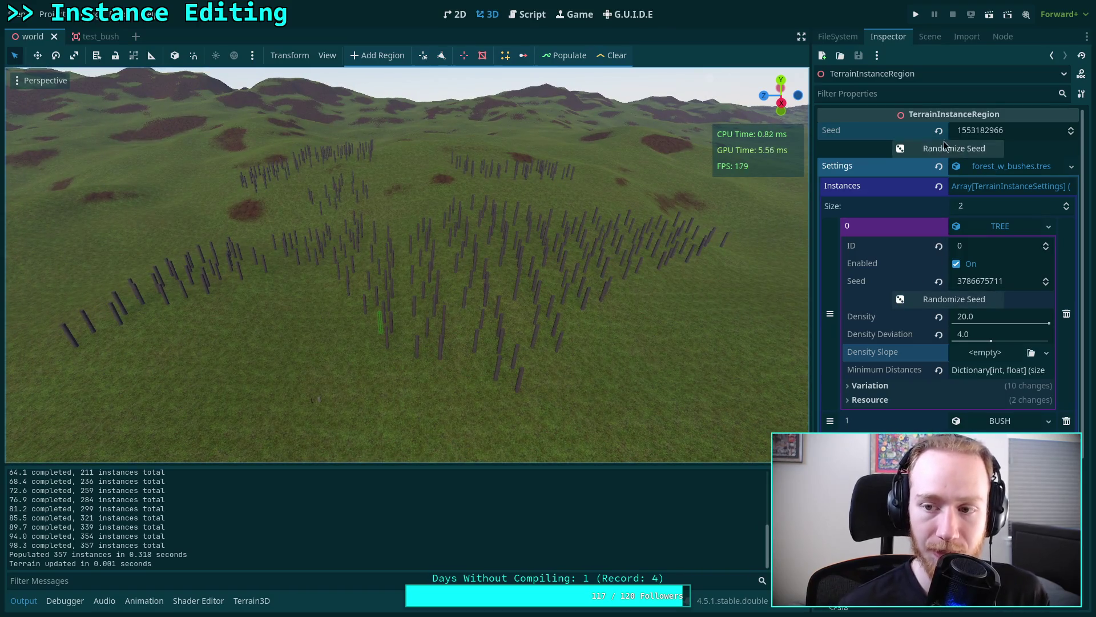
# - Clear the trees and populate again to confirm the same layout reappears
pyautogui.click(612, 55)
pyautogui.click(567, 57)
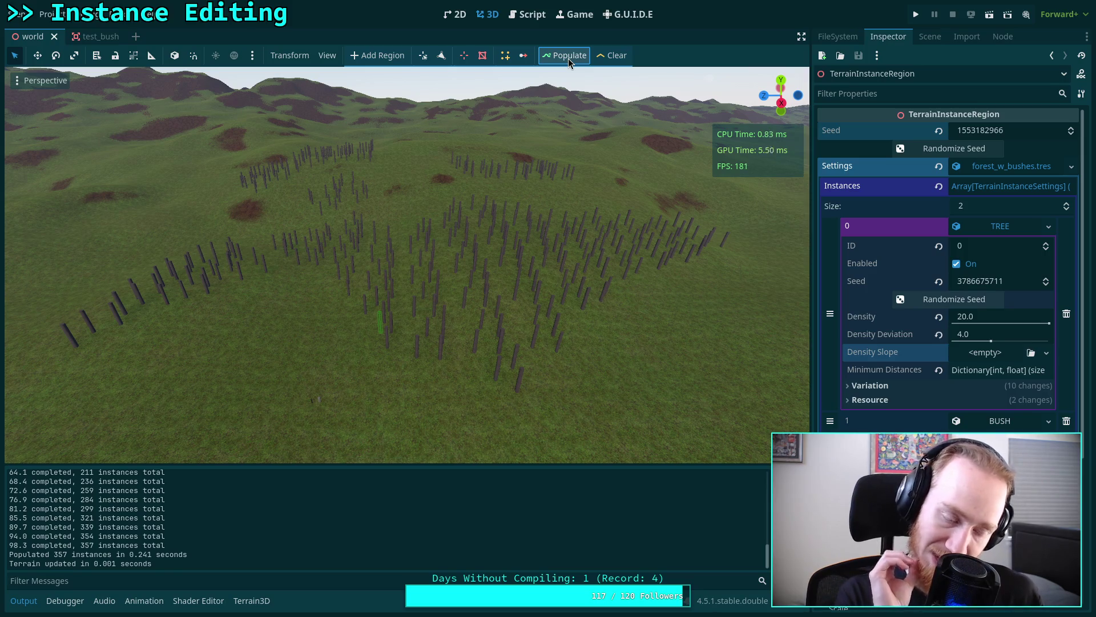
pyautogui.click(534, 15)
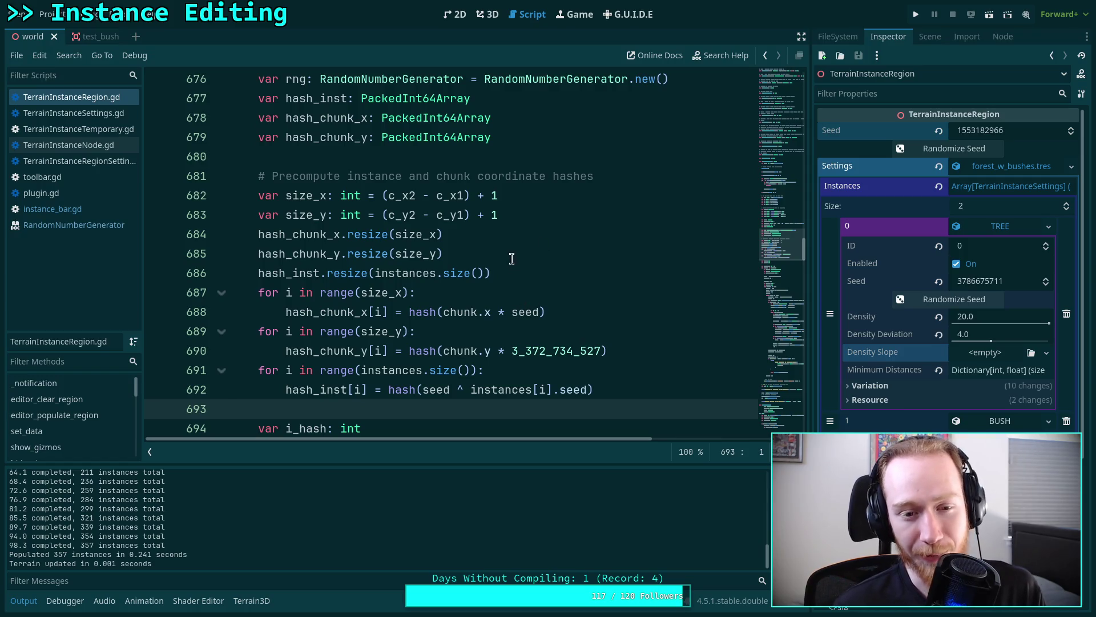
# - Scroll through the hash precompute loops around lines 688–692 of TerrainInstanceRegion.gd
pyautogui.scroll(-2, 483, 313)
pyautogui.hotkey('shift', 'Up')
pyautogui.hotkey('shift', 'Up')
pyautogui.hotkey('shift', 'Up')
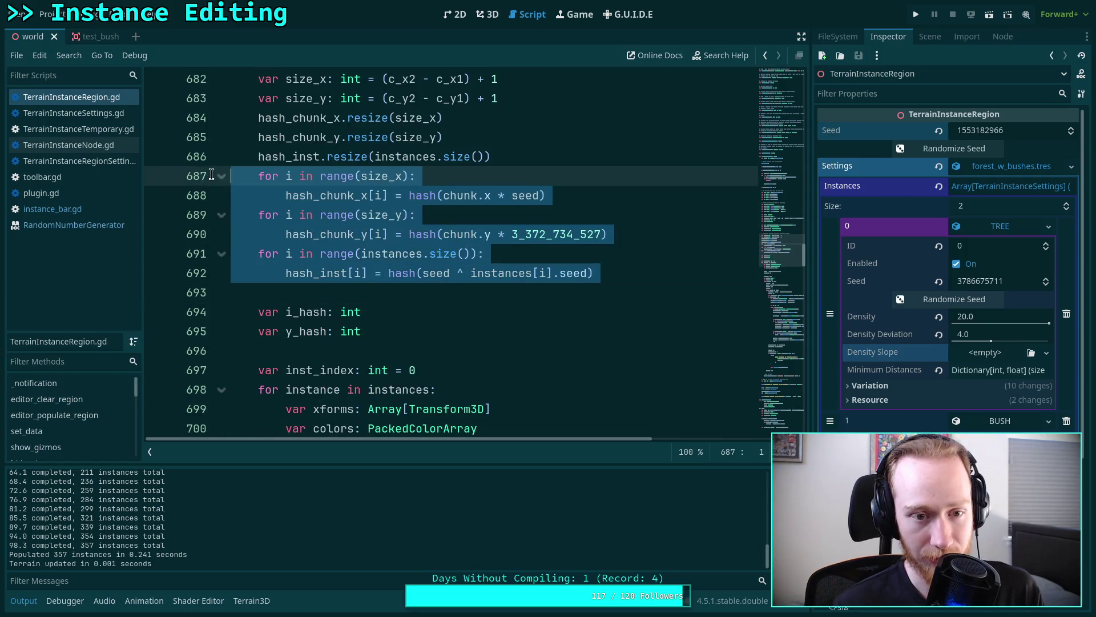
pyautogui.scroll(2, 508, 259)
pyautogui.scroll(-1, 507, 260)
pyautogui.scroll(-10, 507, 260)
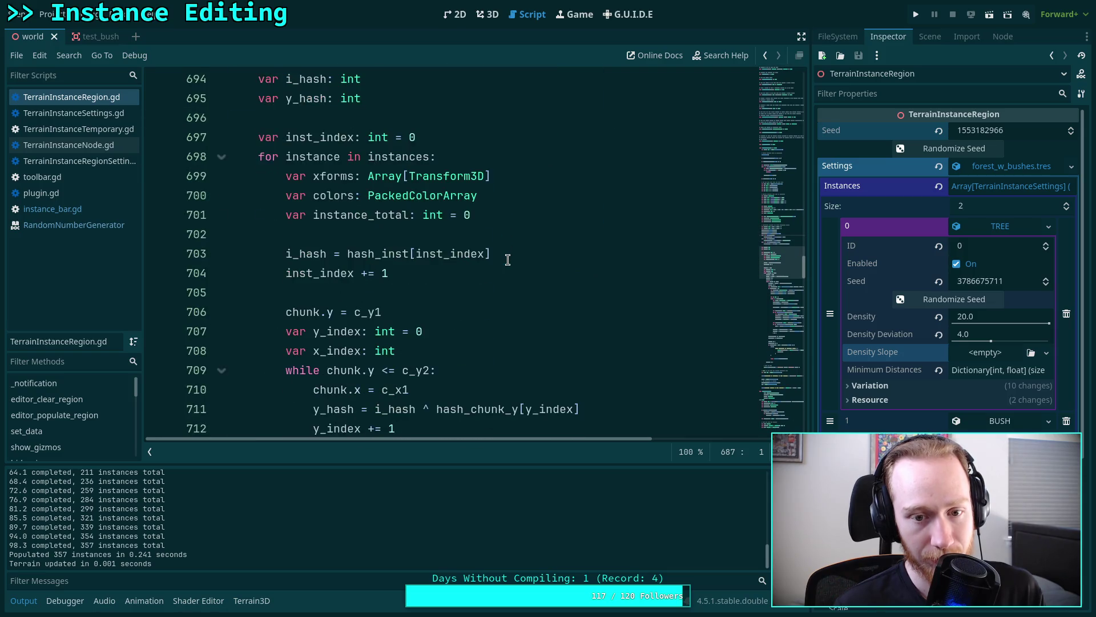
pyautogui.scroll(-1, 508, 260)
pyautogui.scroll(11, 502, 260)
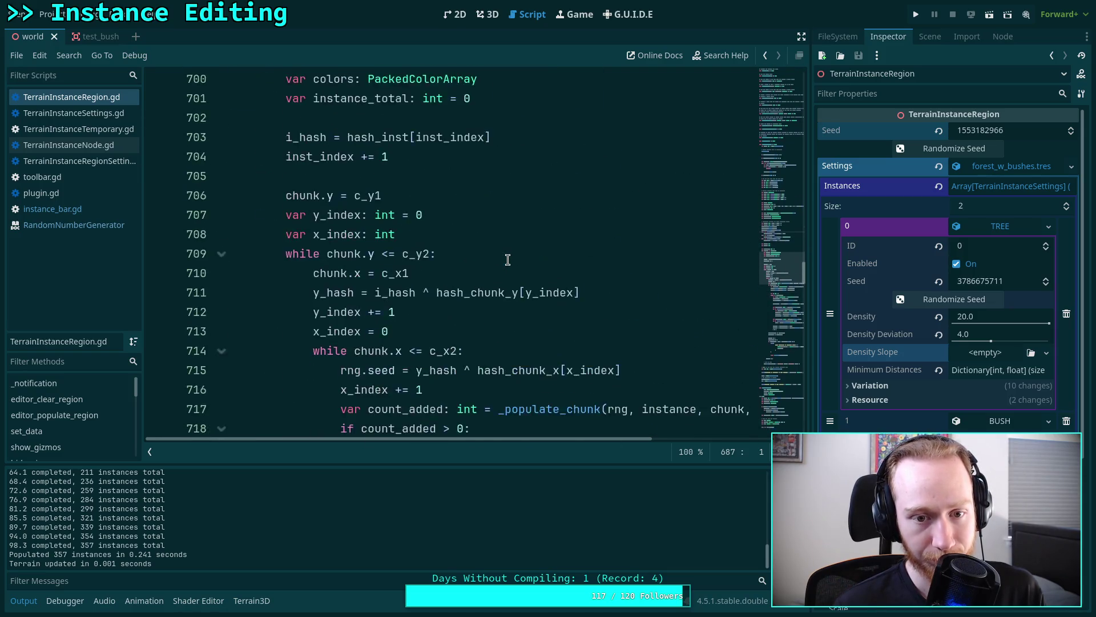
pyautogui.click(539, 232)
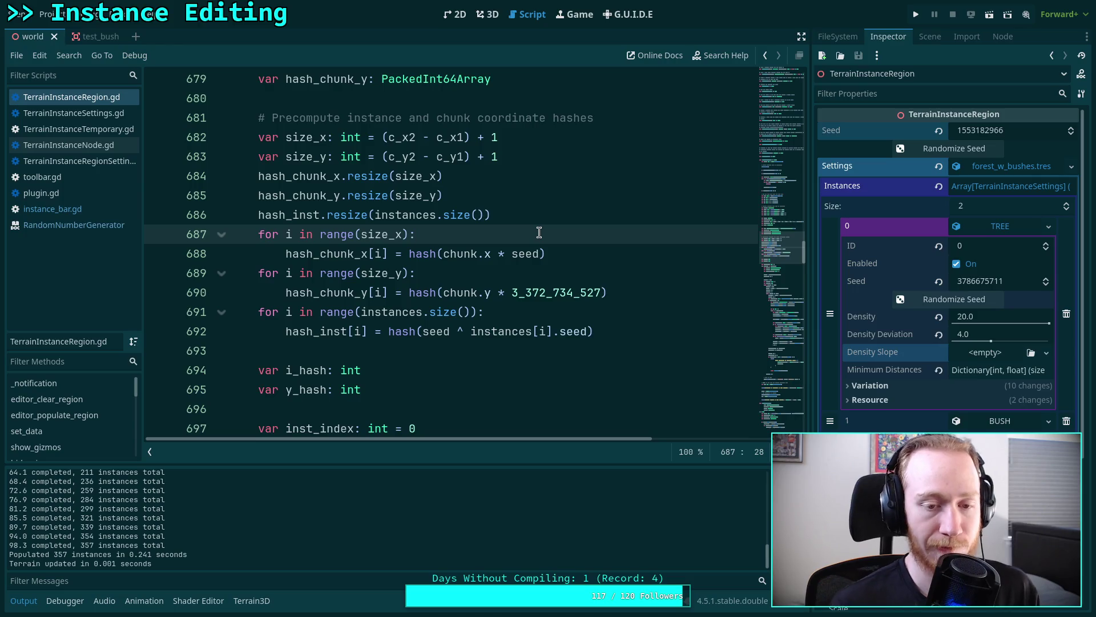
# - Prefix the chunk x, chunk y and instance hash calls with '0 # ' and save
pyautogui.click(409, 255)
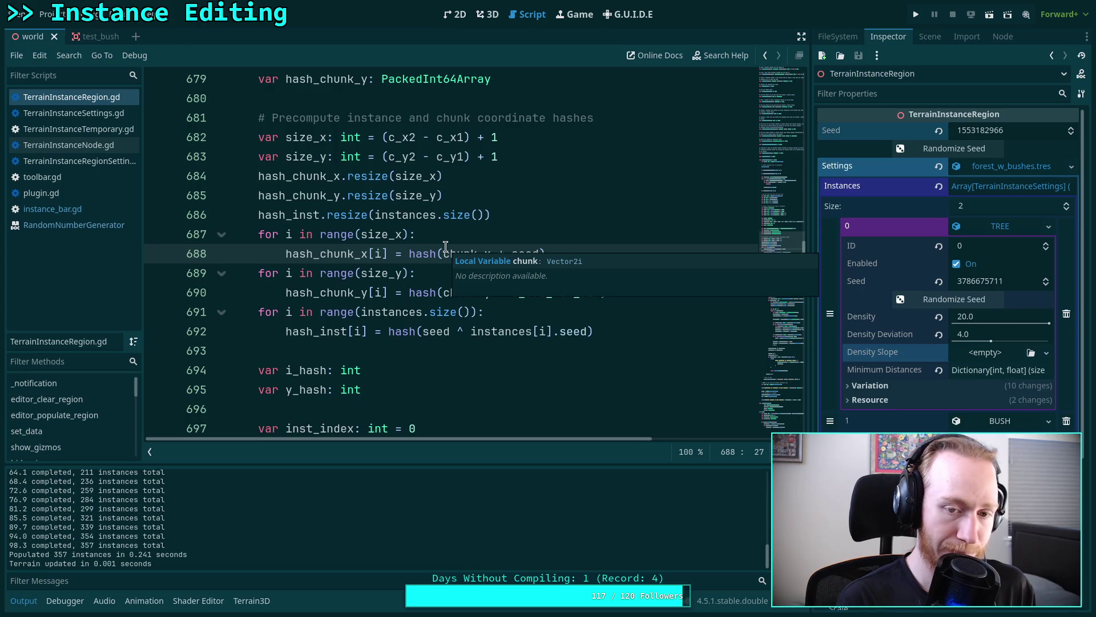
pyautogui.write('0 #')
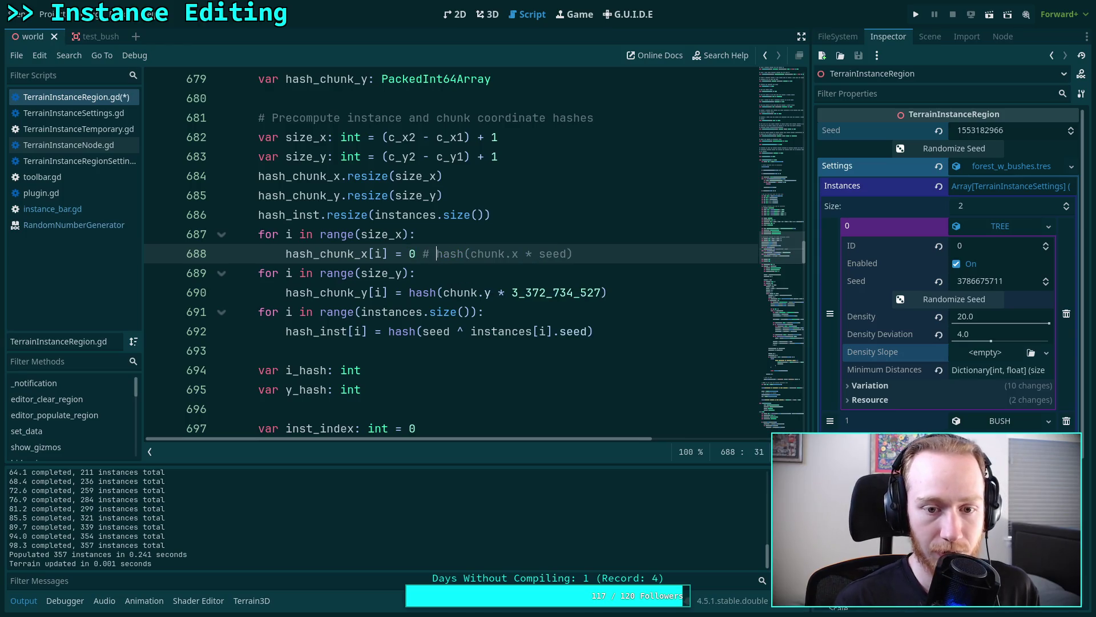
pyautogui.click(409, 293)
pyautogui.write('0 #')
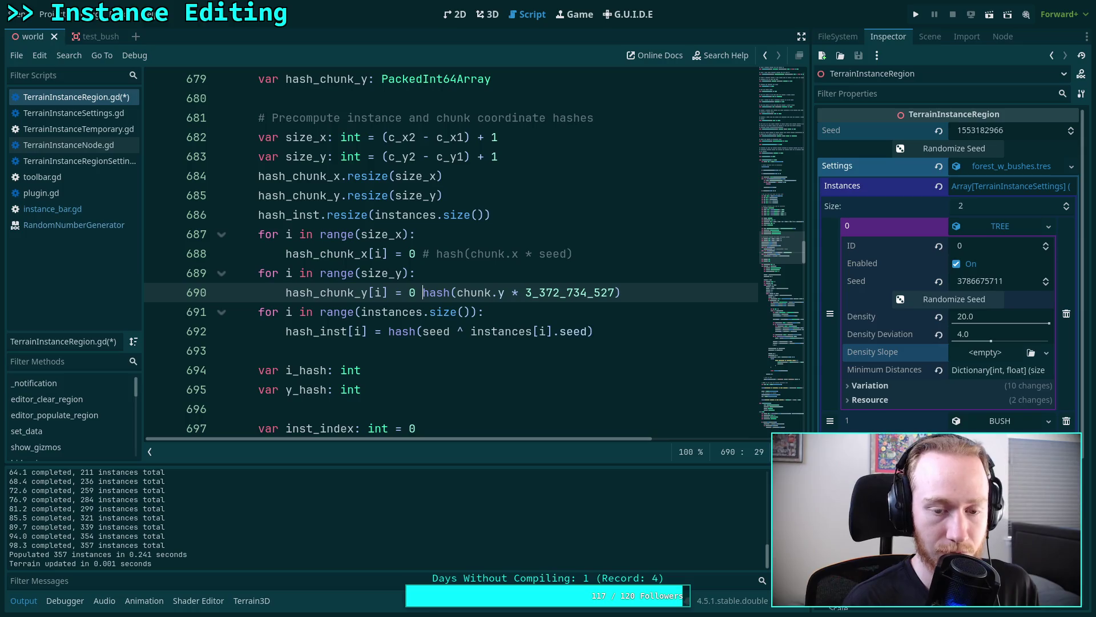
pyautogui.click(385, 332)
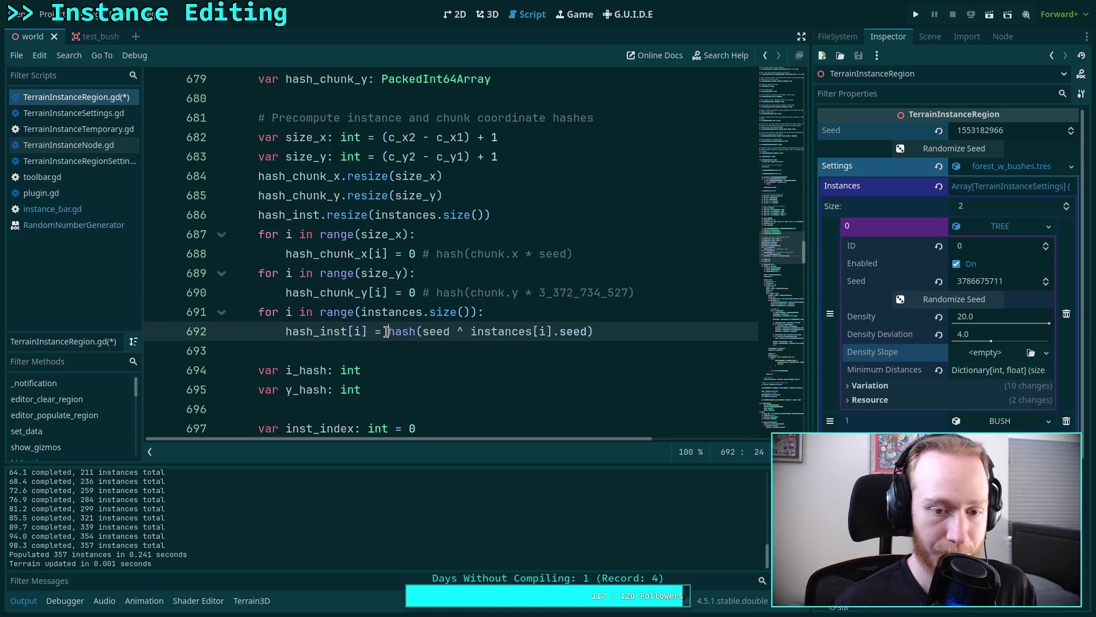
pyautogui.write('0 #')
pyautogui.hotkey('ctrl', 's')
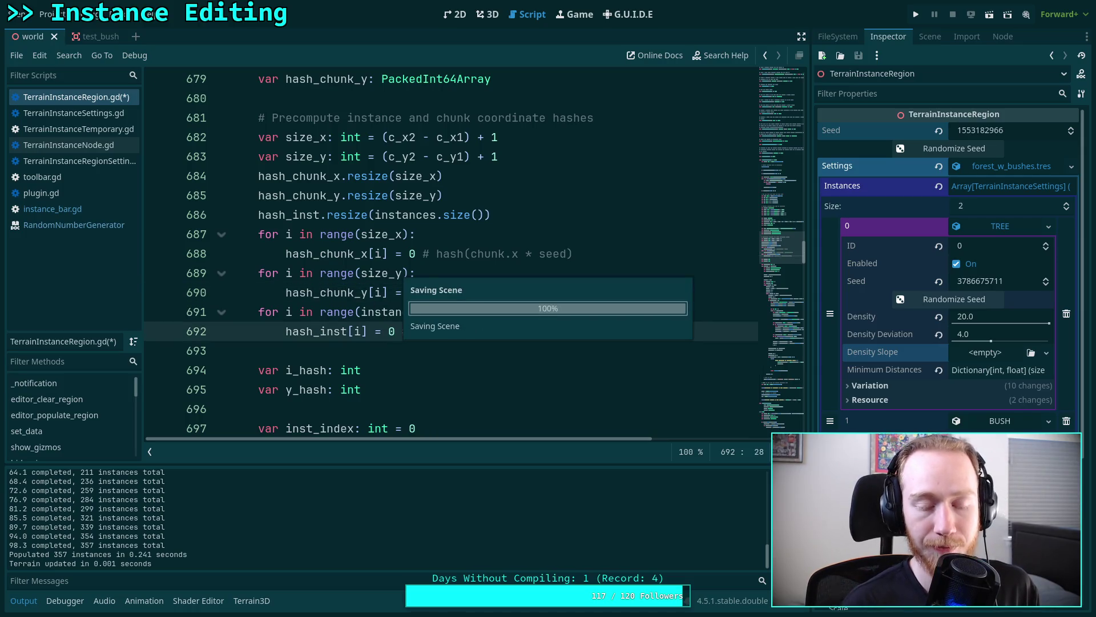
pyautogui.click(487, 14)
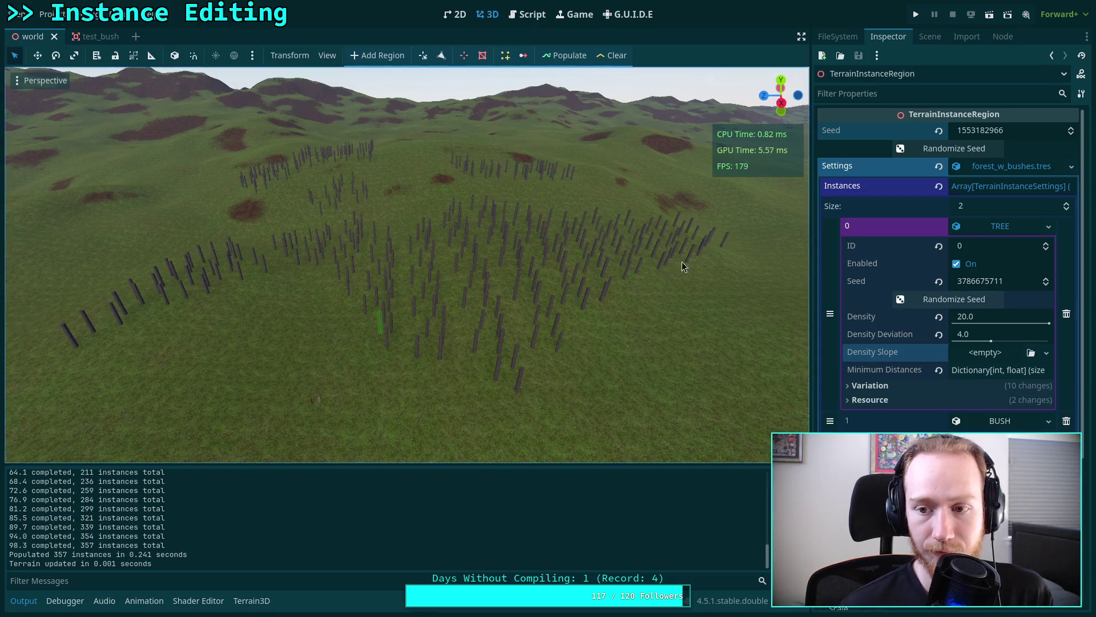
# - Clear and repopulate the trees several times to test the zeroed hashes
pyautogui.click(612, 56)
pyautogui.click(562, 55)
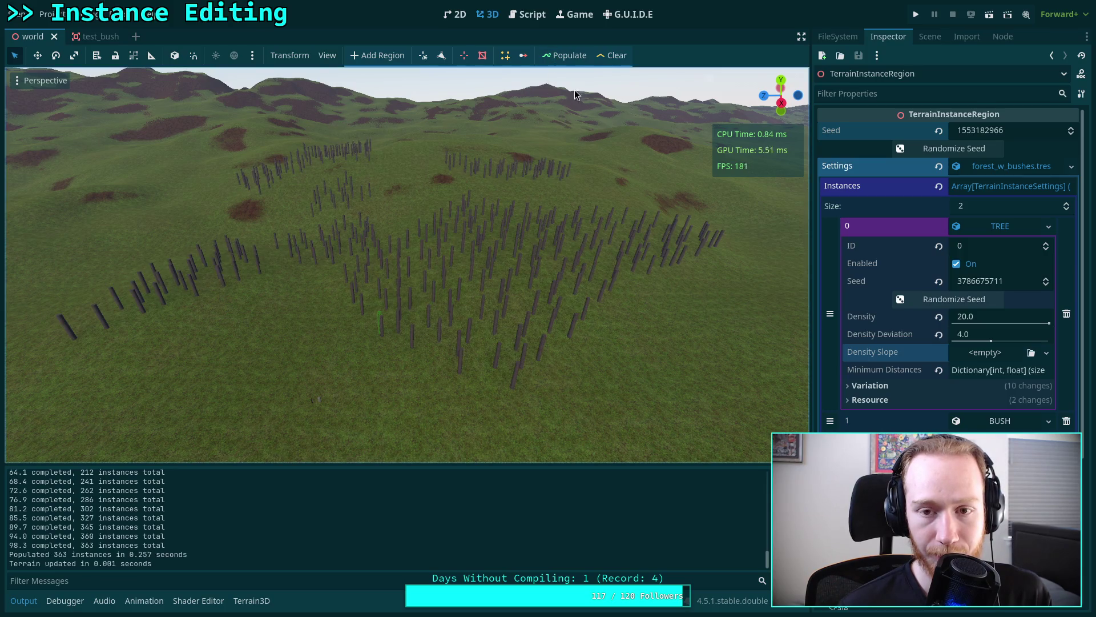
pyautogui.click(563, 55)
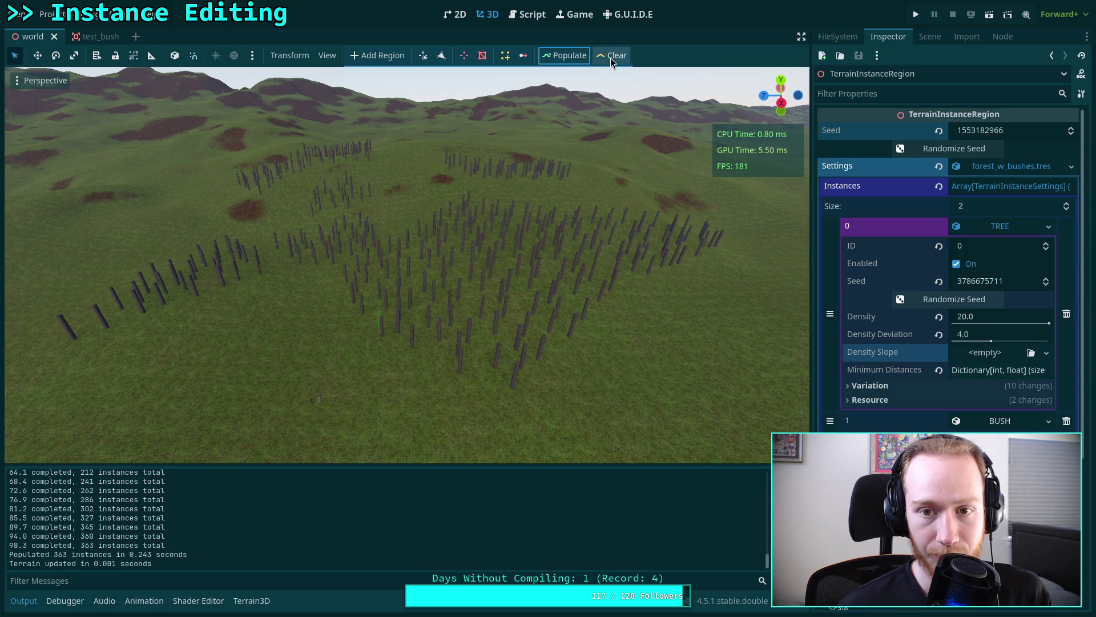
pyautogui.click(610, 55)
pyautogui.click(566, 54)
pyautogui.click(610, 55)
pyautogui.click(565, 55)
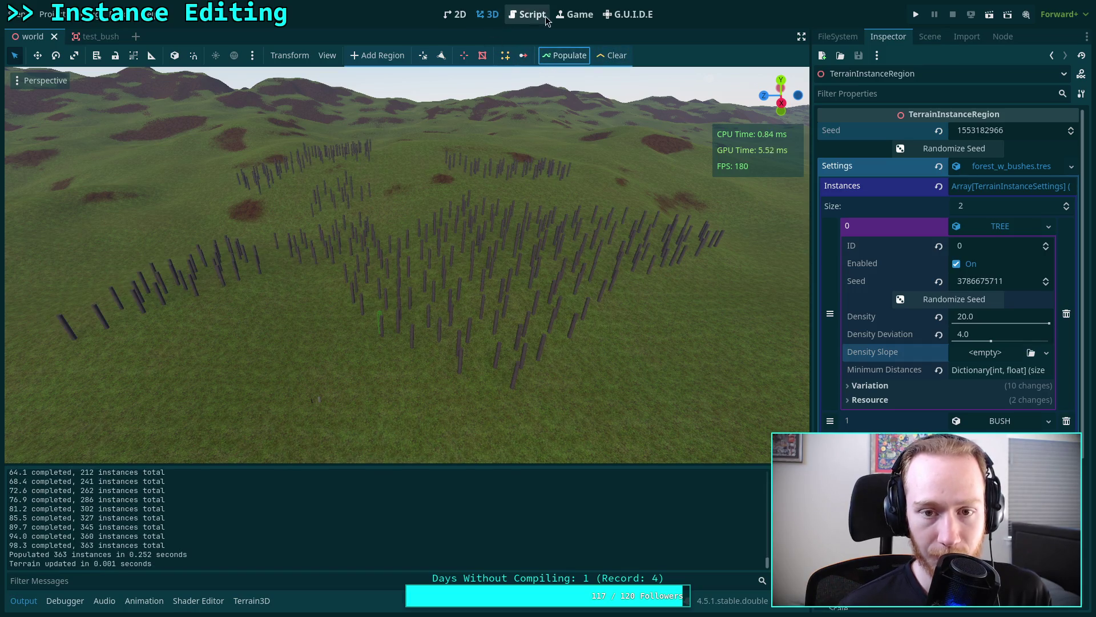
# - Remove the '0 # ' prefixes from the instance, chunk y and chunk x hash lines and save
pyautogui.click(542, 16)
pyautogui.press('BackSpace')
pyautogui.press('BackSpace')
pyautogui.press('BackSpace')
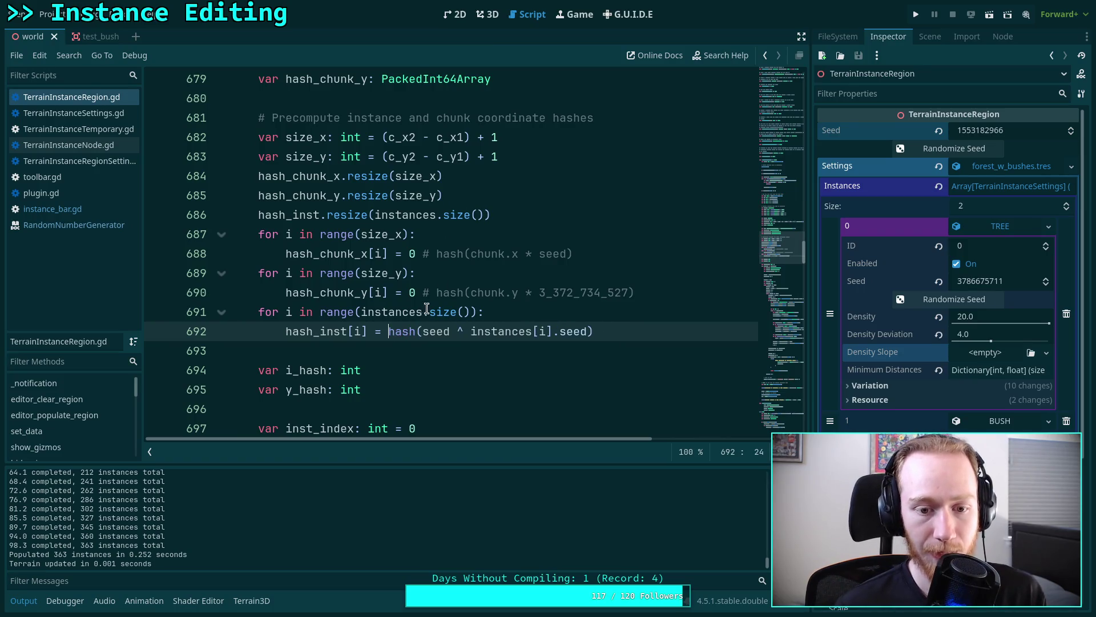
pyautogui.click(432, 292)
pyautogui.press('BackSpace')
pyautogui.press('BackSpace')
pyautogui.press('BackSpace')
pyautogui.click(430, 252)
pyautogui.press('BackSpace')
pyautogui.press('BackSpace')
pyautogui.press('BackSpace')
pyautogui.hotkey('ctrl', 's')
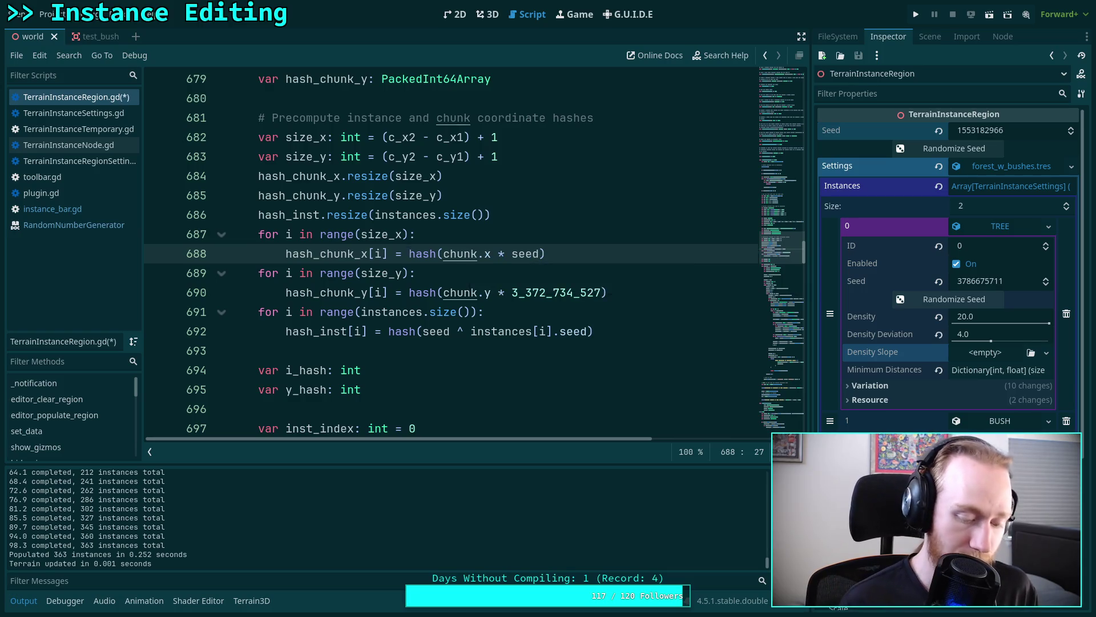
pyautogui.click(438, 215)
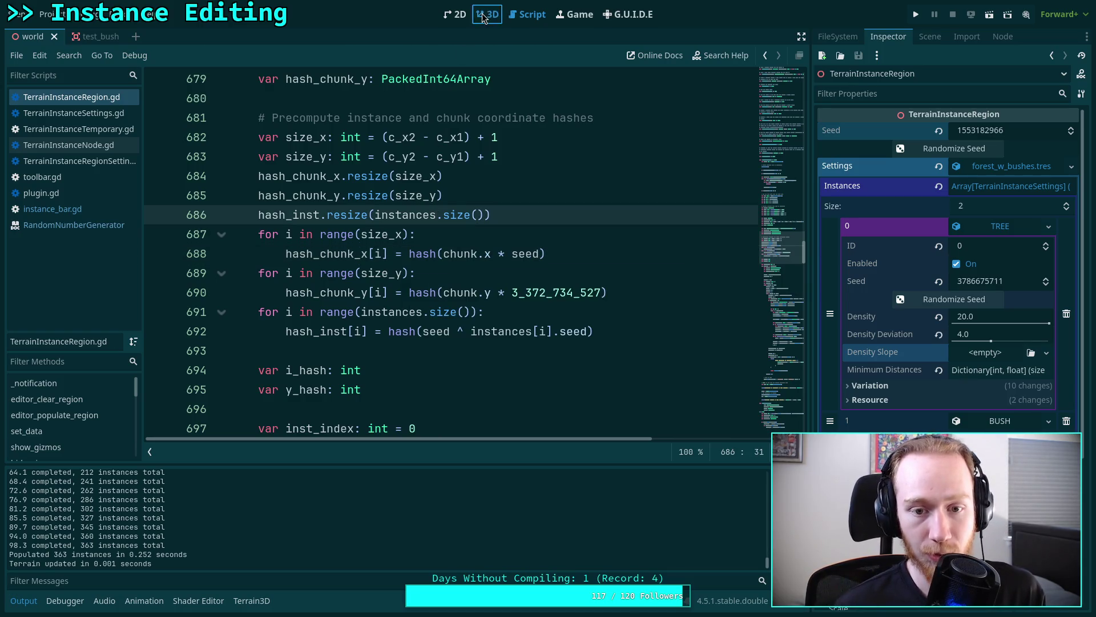
# - Clear and repopulate the 357 trees using the restored hash calls
pyautogui.click(488, 15)
pyautogui.click(614, 59)
pyautogui.click(566, 56)
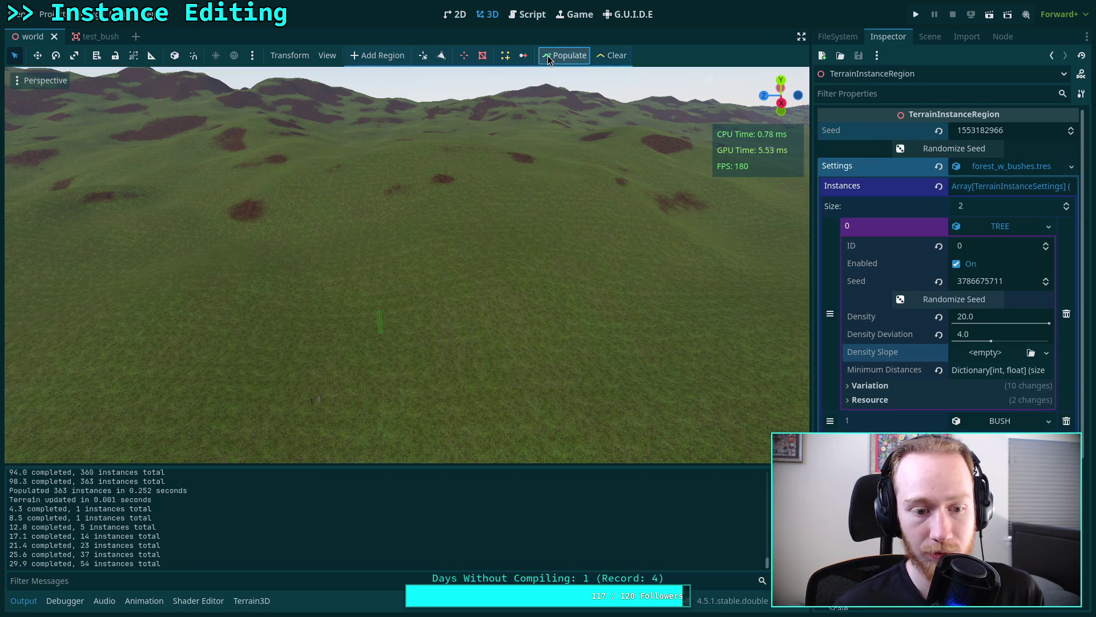
pyautogui.click(611, 57)
pyautogui.click(577, 56)
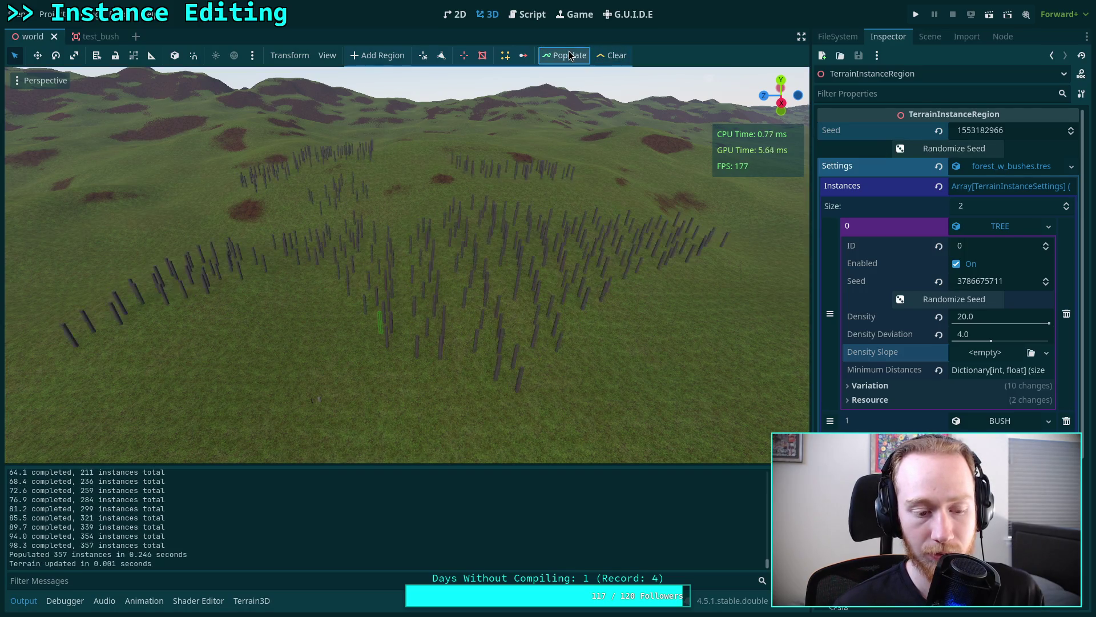
pyautogui.click(613, 55)
pyautogui.click(562, 55)
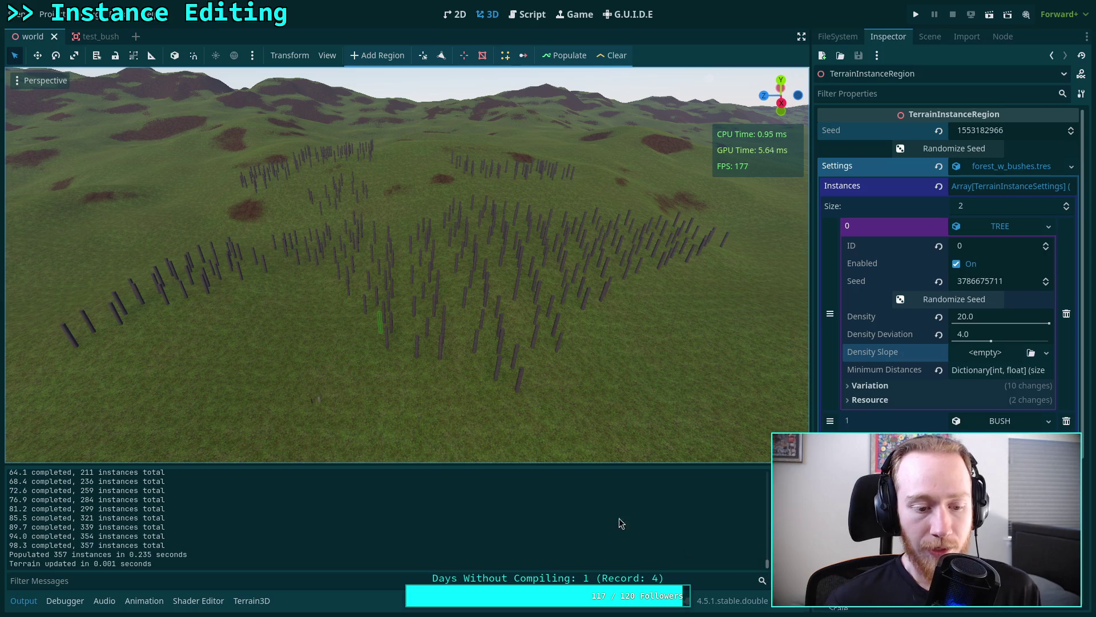
pyautogui.click(525, 16)
pyautogui.click(536, 228)
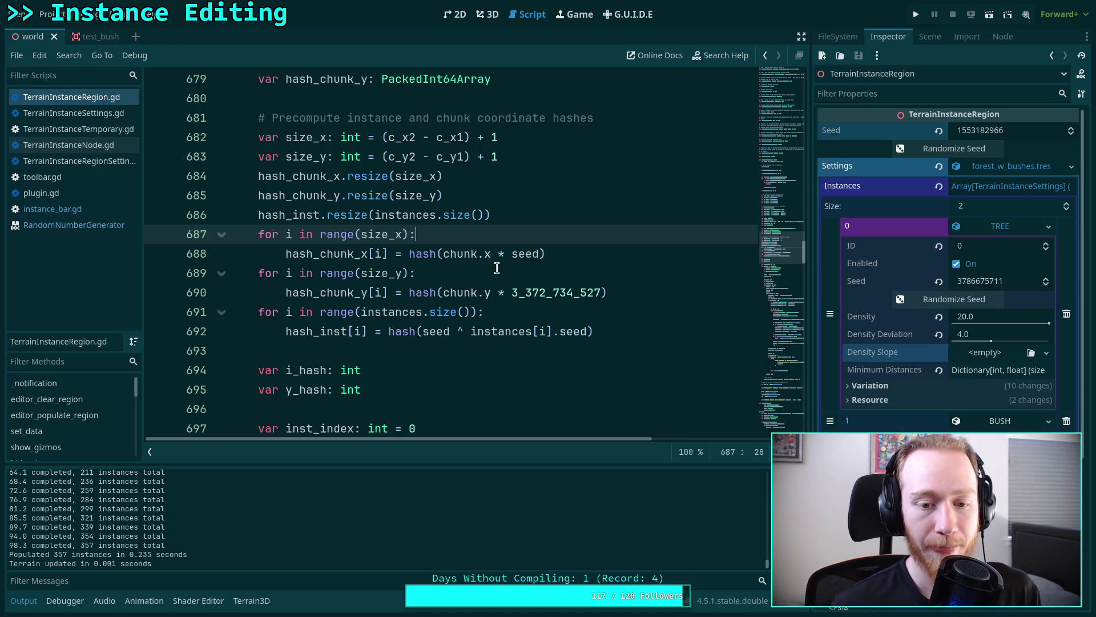
# - Review the chunk y hash on line 690 and the code through line 695, then return to 3D
pyautogui.moveTo(443, 292)
pyautogui.mouseDown()
pyautogui.moveTo(619, 292)
pyautogui.moveTo(600, 293)
pyautogui.mouseUp()
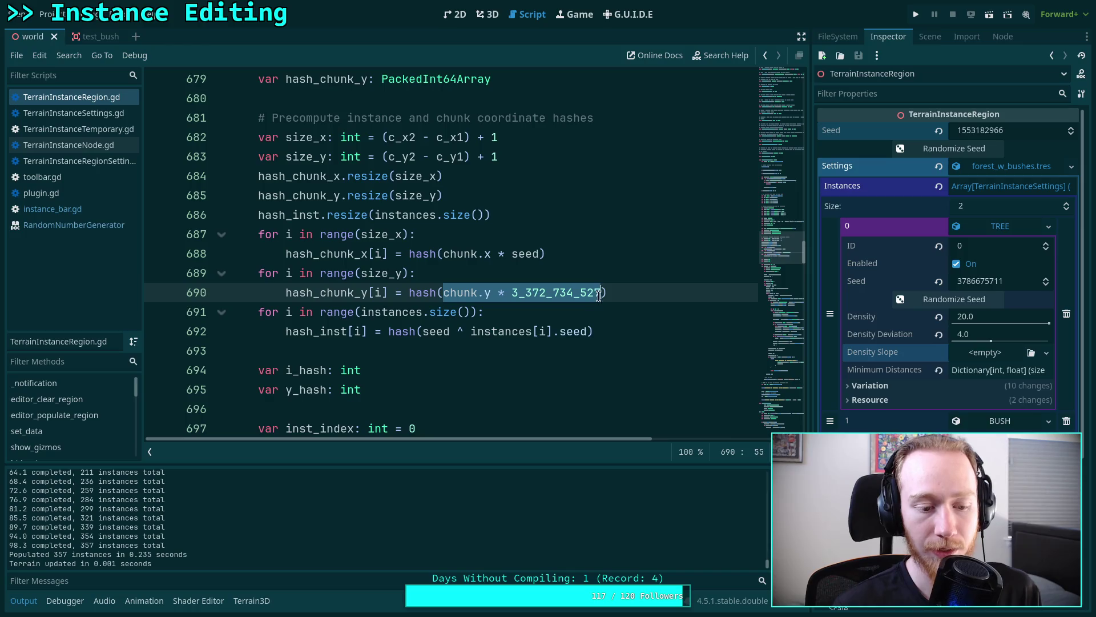
pyautogui.click(488, 389)
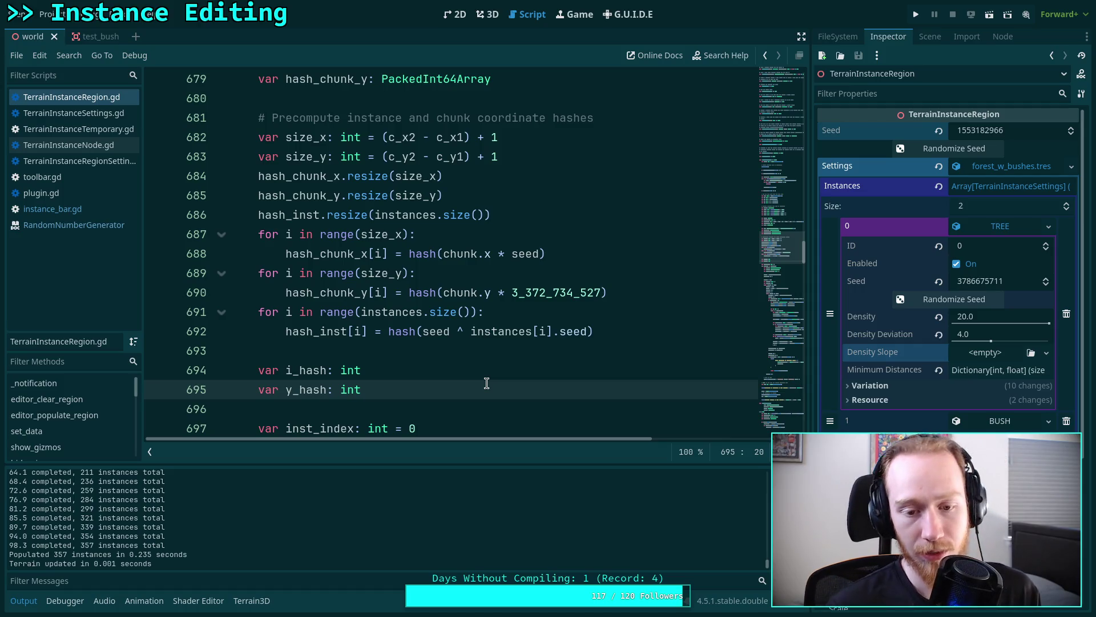
pyautogui.click(463, 330)
pyautogui.click(446, 351)
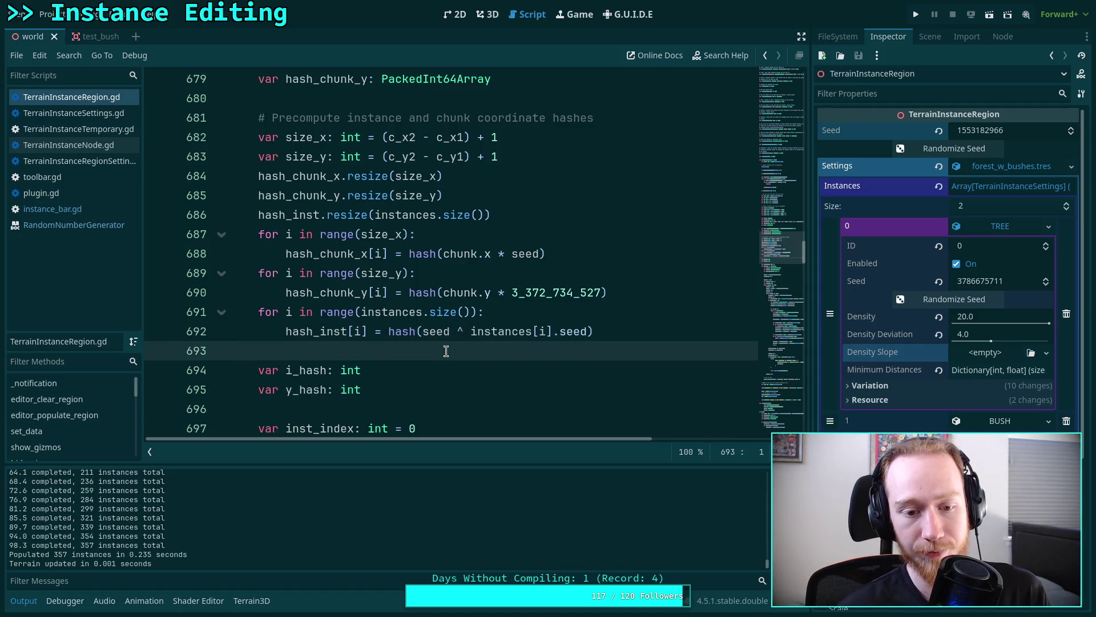
pyautogui.scroll(-1, 446, 350)
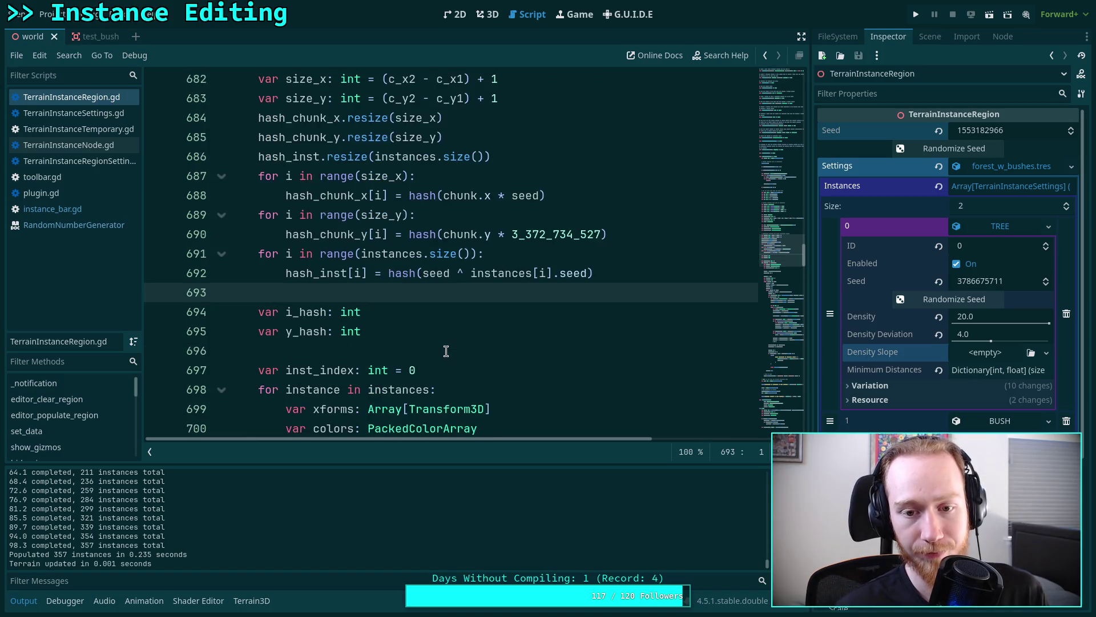
pyautogui.click(423, 274)
pyautogui.click(503, 328)
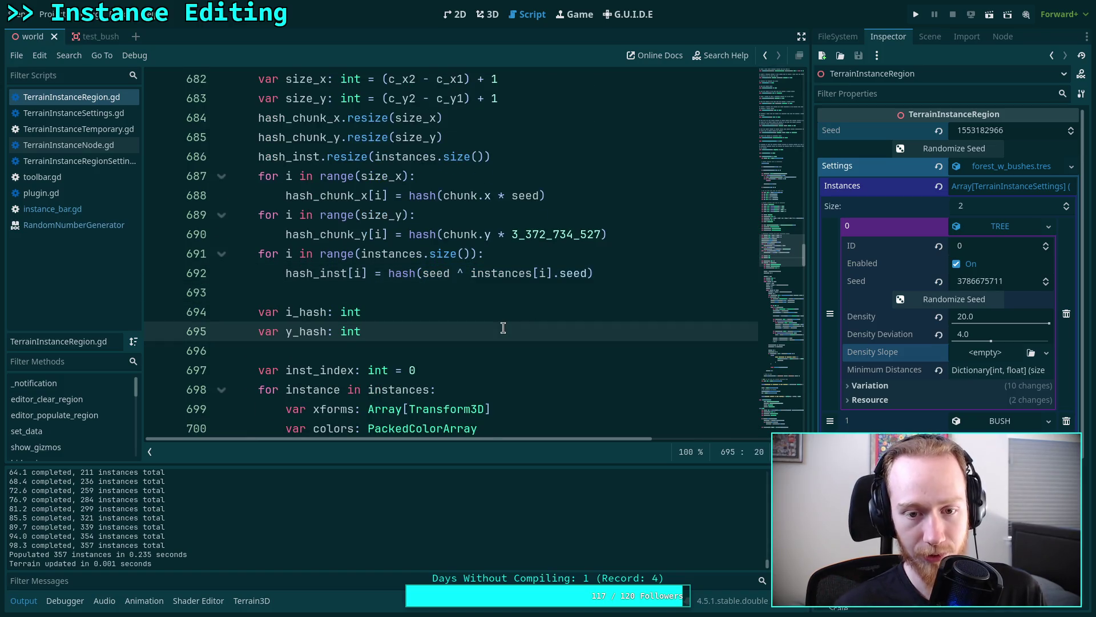
pyautogui.scroll(-7, 518, 356)
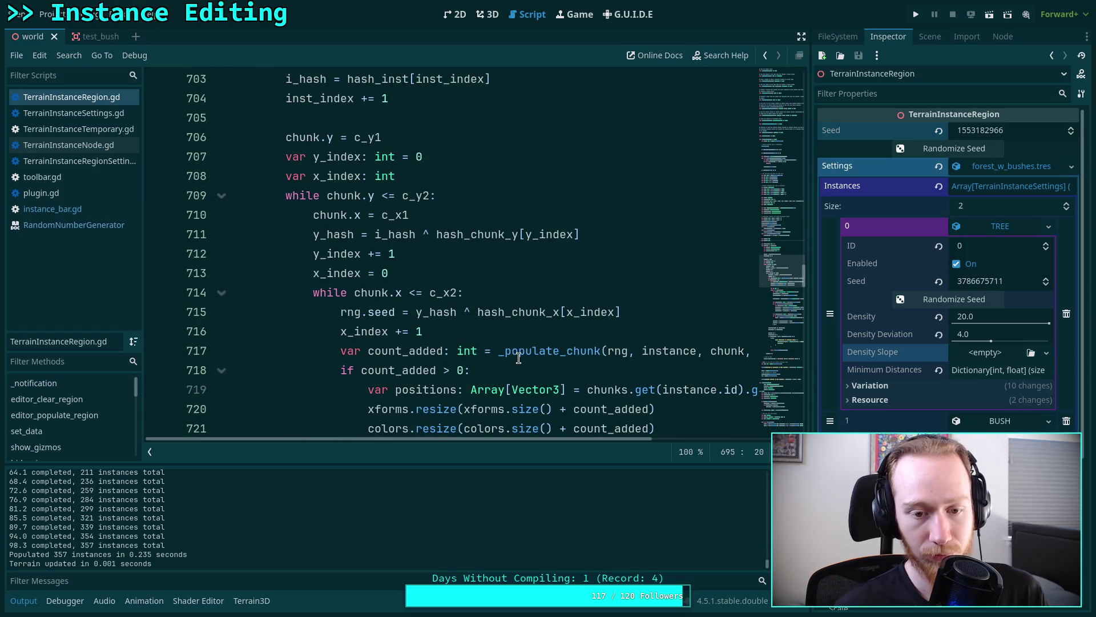
pyautogui.scroll(-4, 496, 346)
pyautogui.click(499, 16)
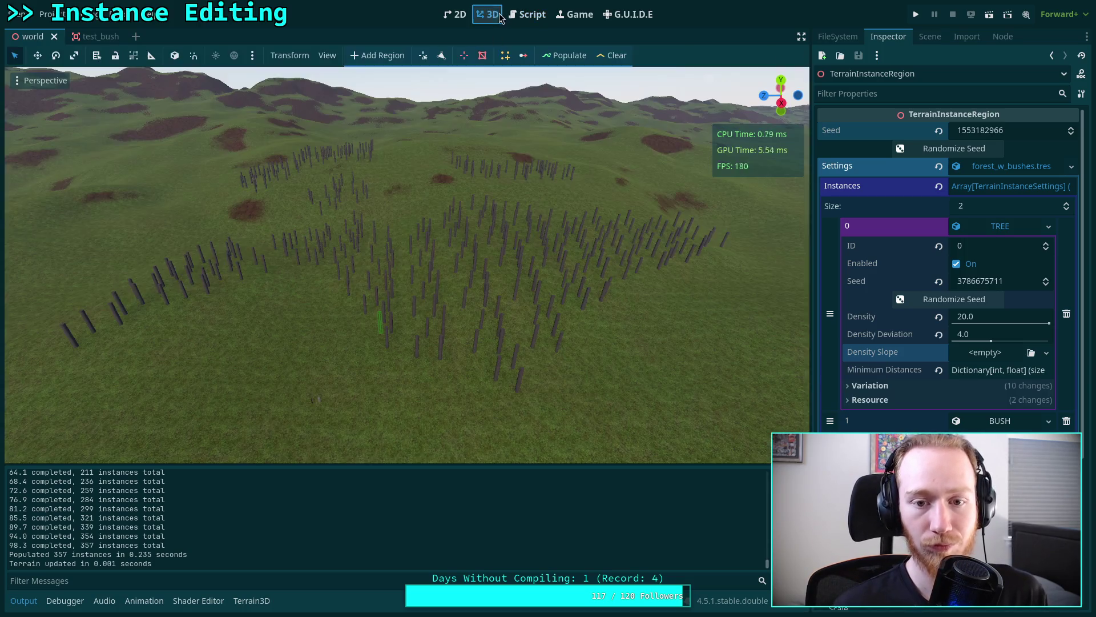
# - Clear and repopulate the tree instances several times
pyautogui.click(558, 57)
pyautogui.click(558, 60)
pyautogui.click(613, 57)
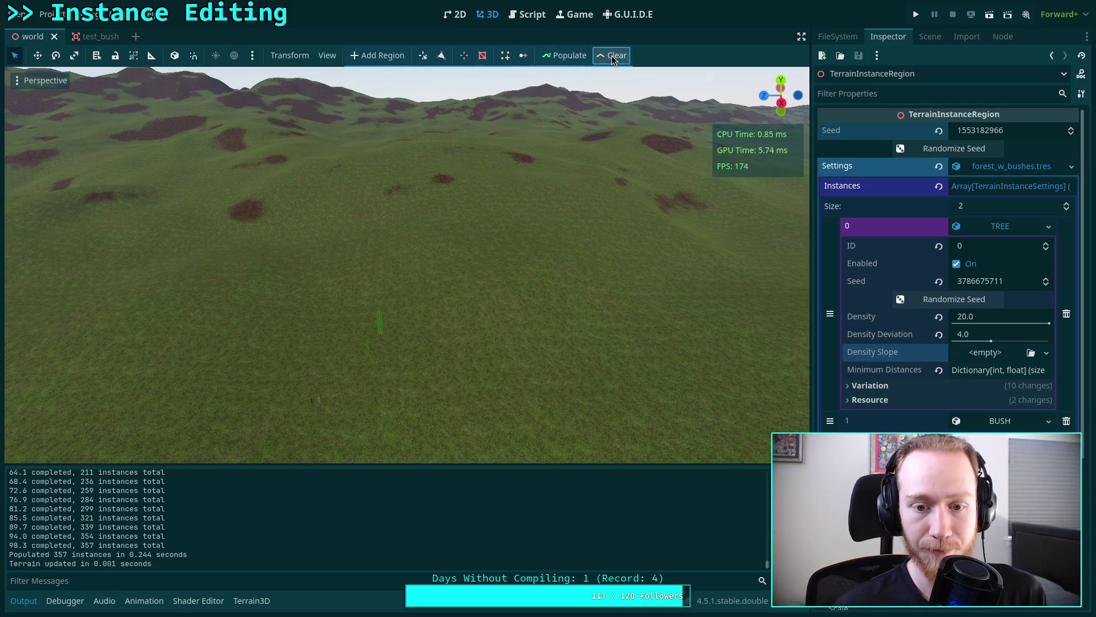
pyautogui.click(560, 55)
pyautogui.click(612, 55)
pyautogui.click(562, 55)
pyautogui.click(613, 55)
pyautogui.click(563, 55)
pyautogui.click(613, 55)
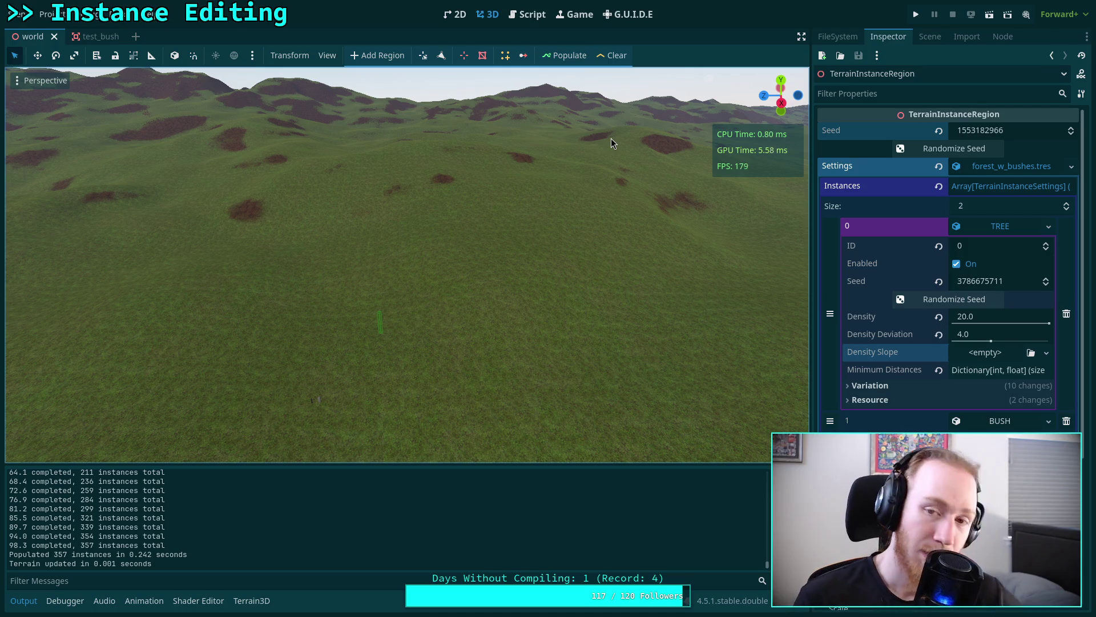
pyautogui.click(569, 56)
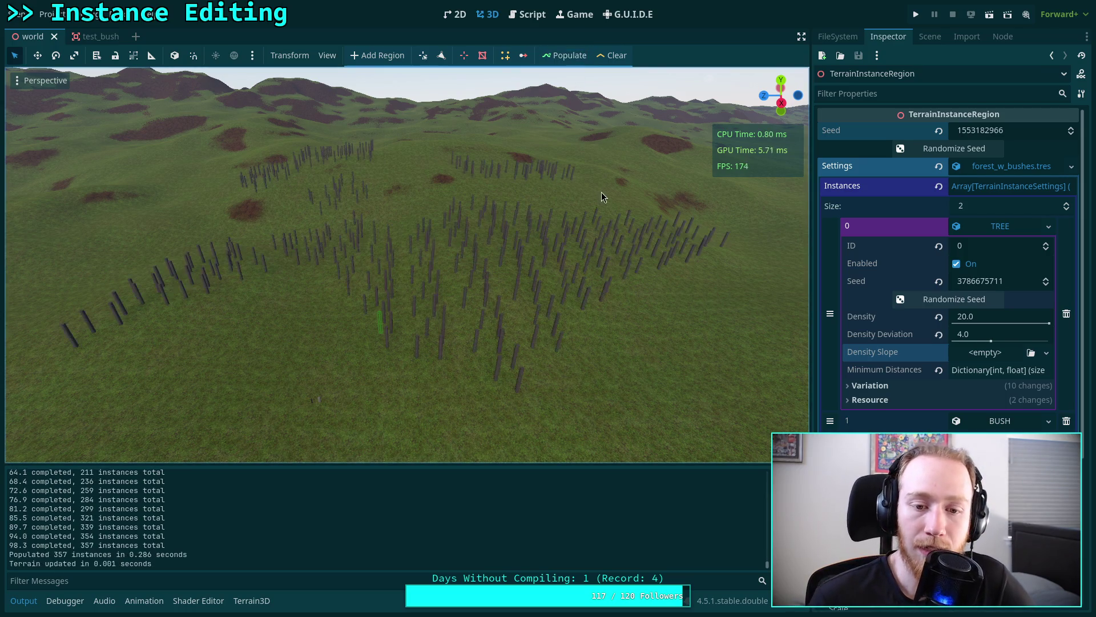
pyautogui.click(1071, 127)
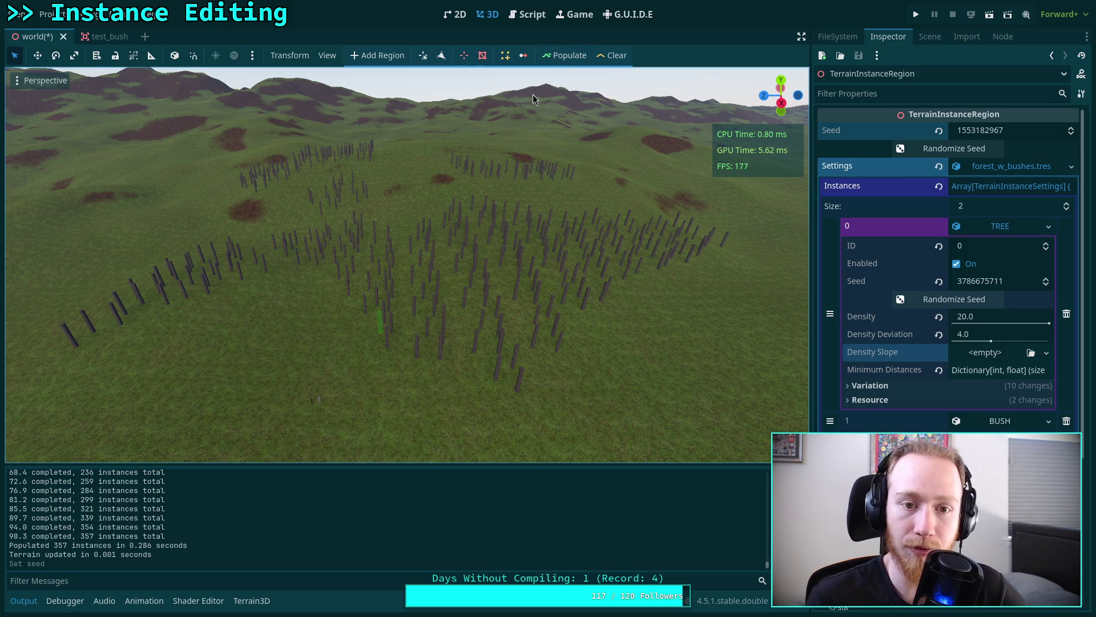
pyautogui.click(29, 86)
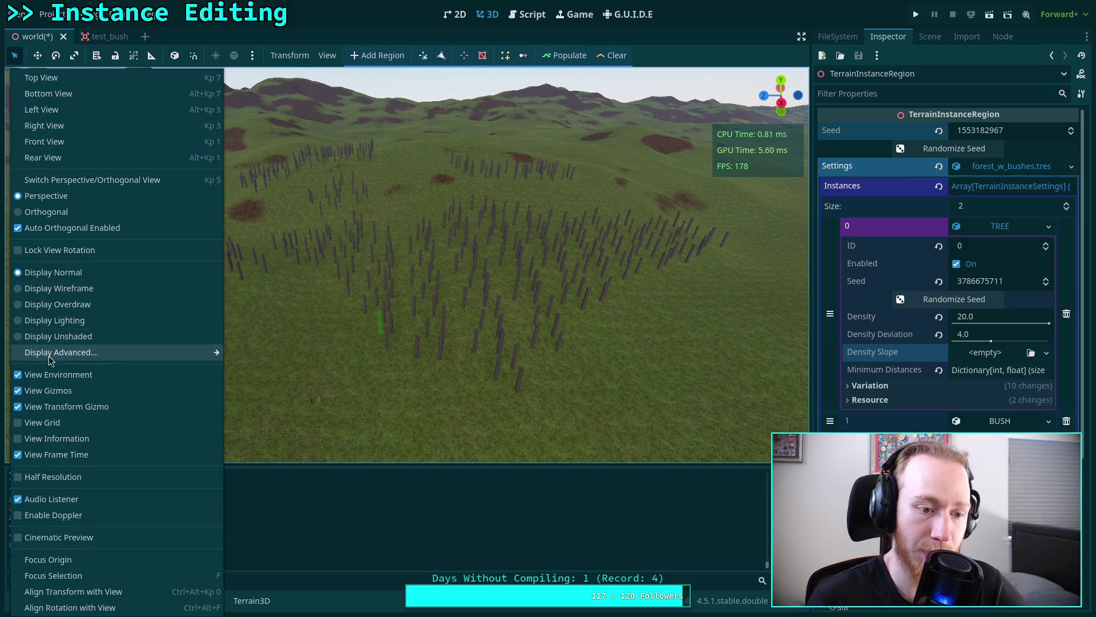
# - Switch the viewport to Display Overdraw and a top-down view of the region
pyautogui.click(103, 302)
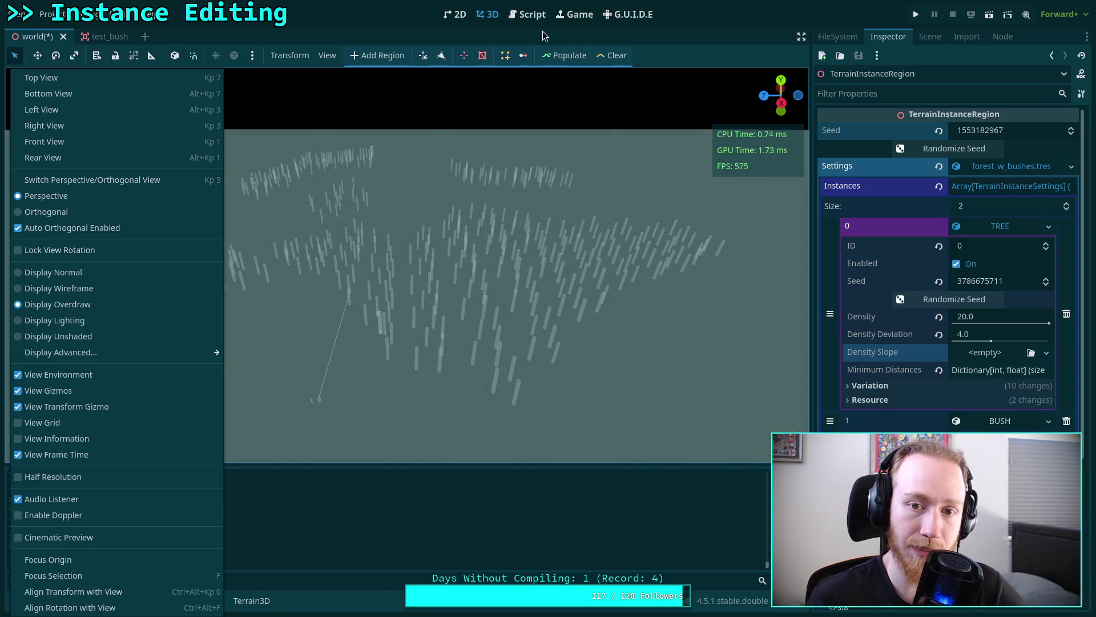
pyautogui.press('KP_7')
pyautogui.scroll(5, 432, 273)
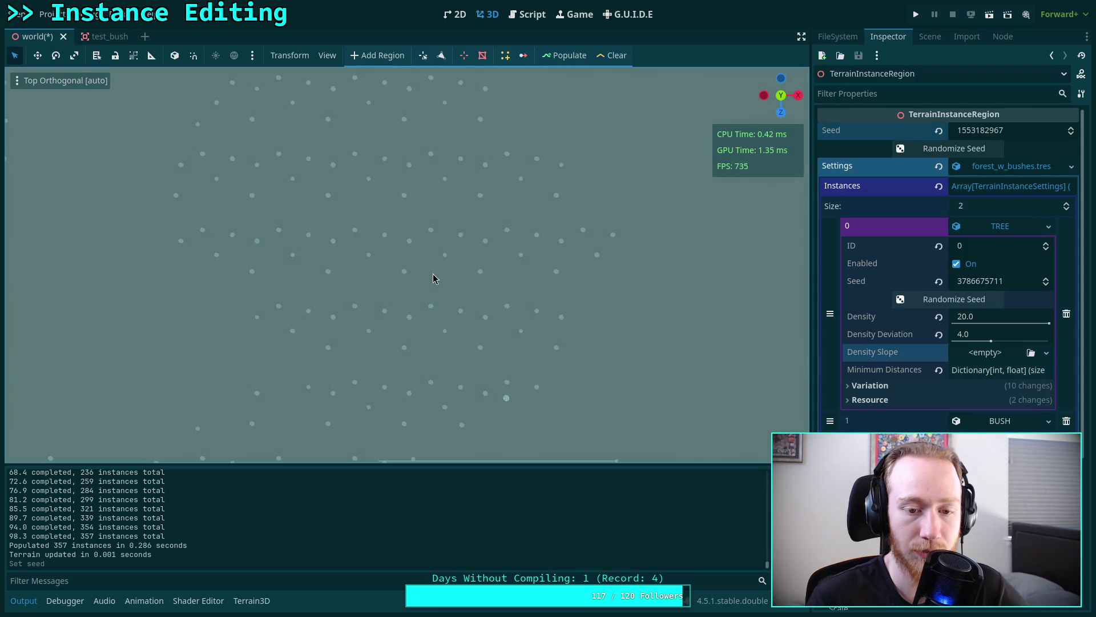
# - Save the scene and repopulate the region, now producing 420 tree instances
pyautogui.click(527, 14)
pyautogui.click(406, 213)
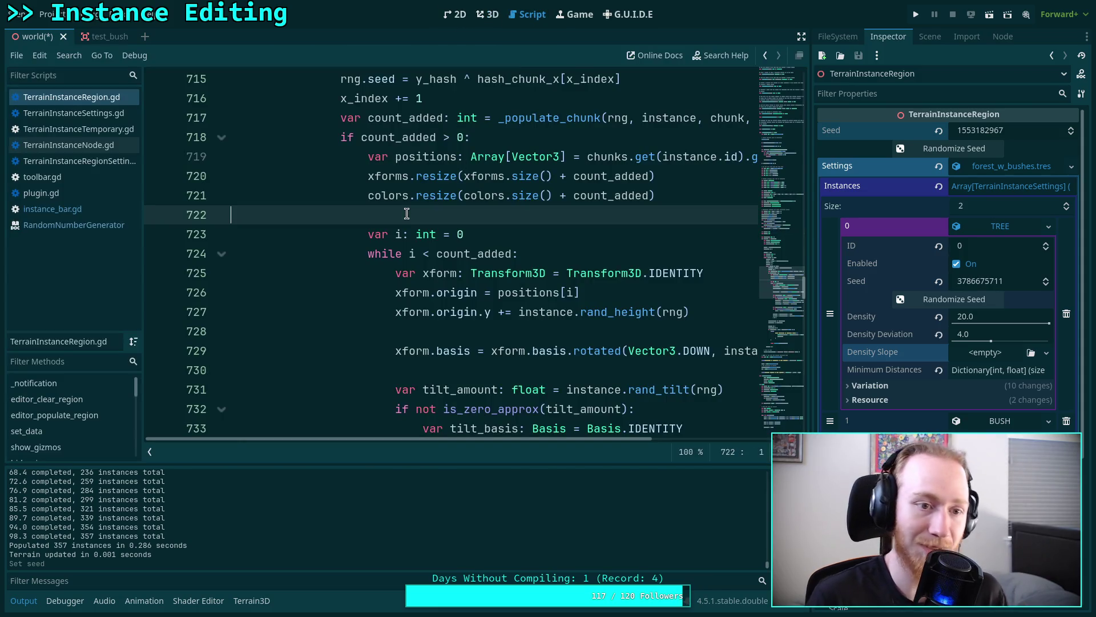
pyautogui.hotkey('ctrl', 's')
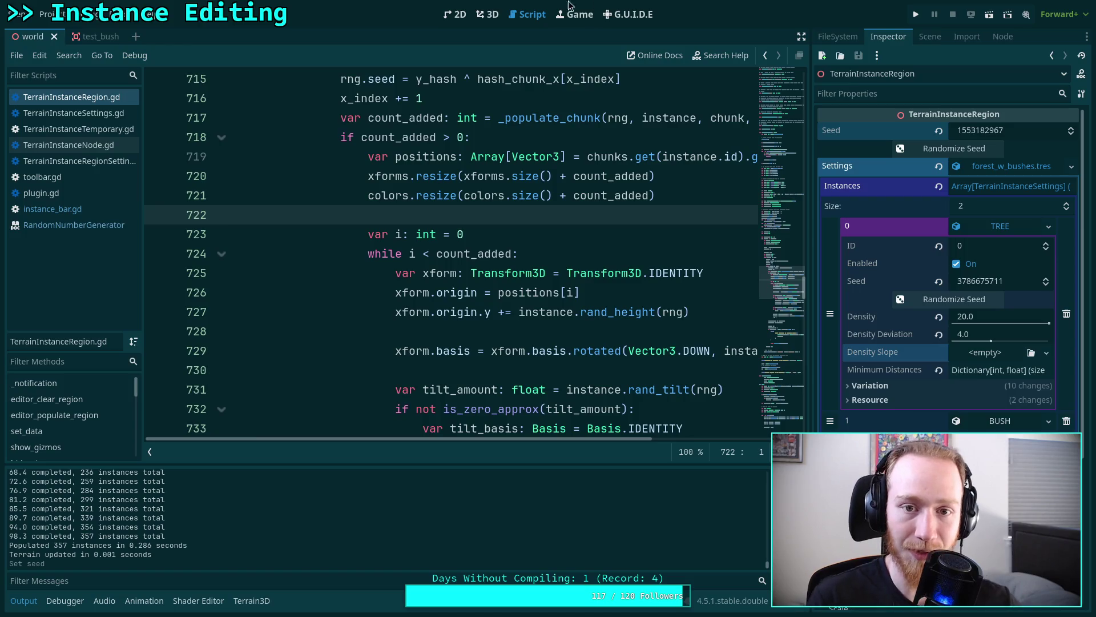
pyautogui.click(487, 14)
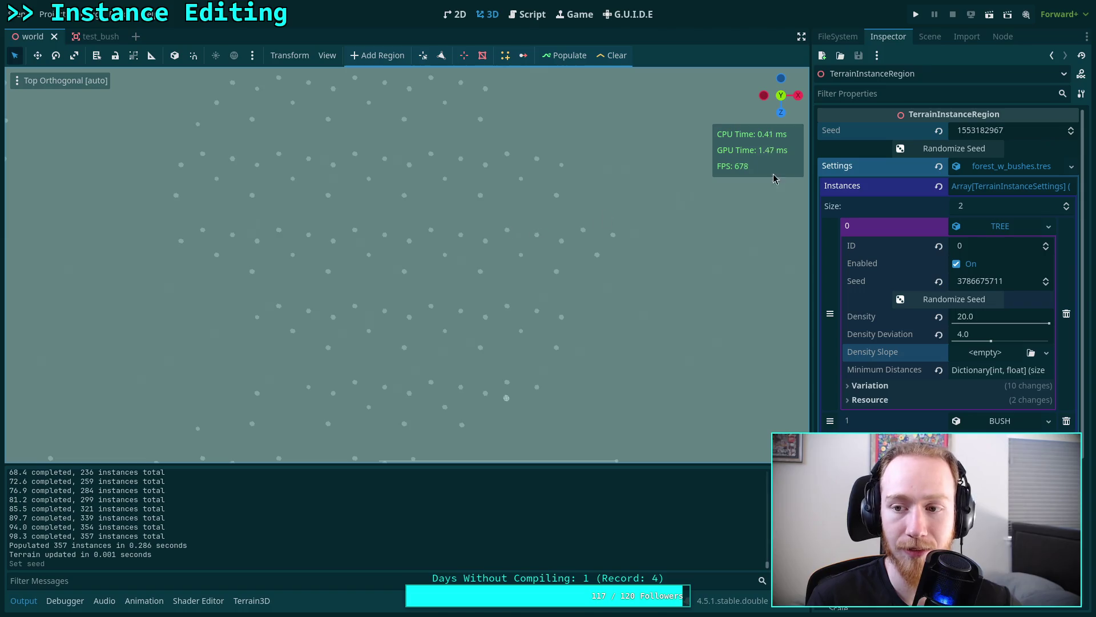
pyautogui.click(564, 56)
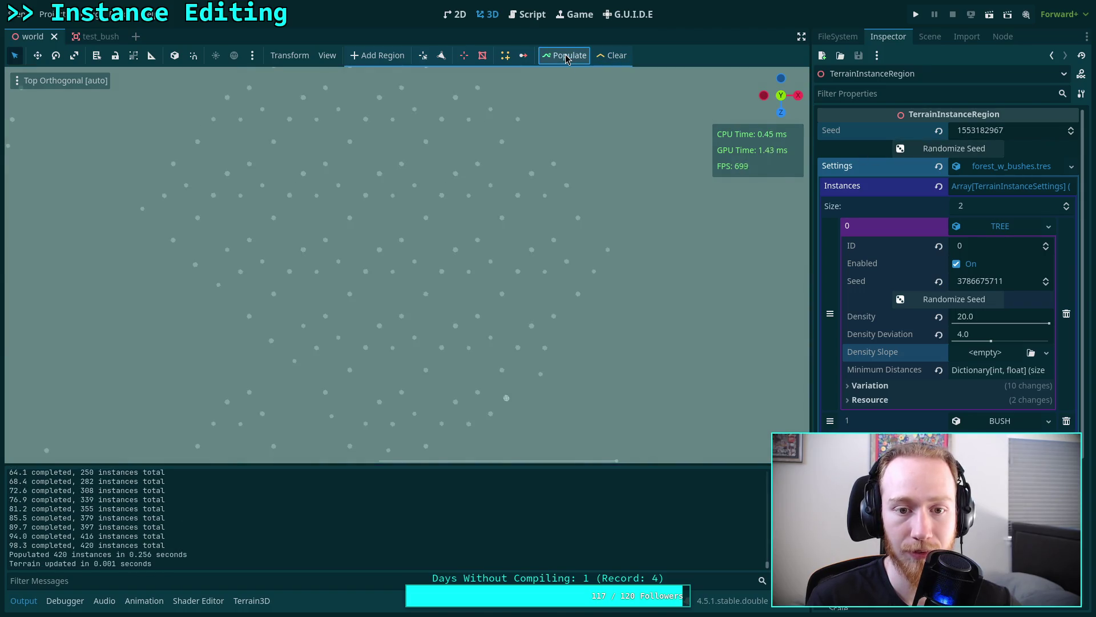
# - Highlight hash_chunk_x in the script, then zoom in on the instance layout in top view
pyautogui.click(531, 19)
pyautogui.scroll(10, 558, 227)
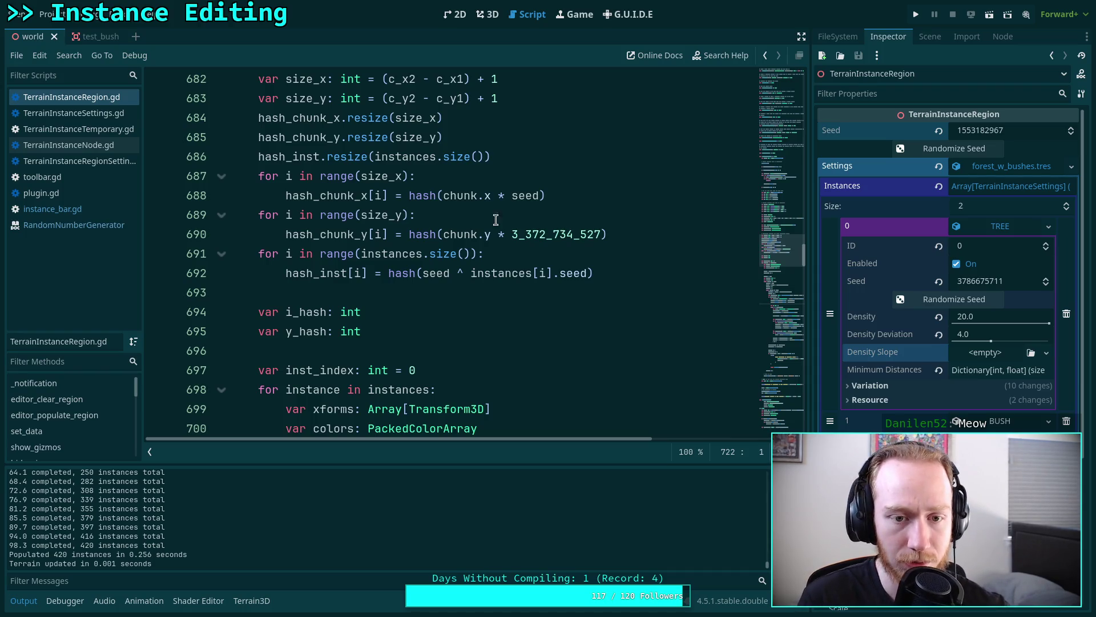
pyautogui.doubleClick(337, 200)
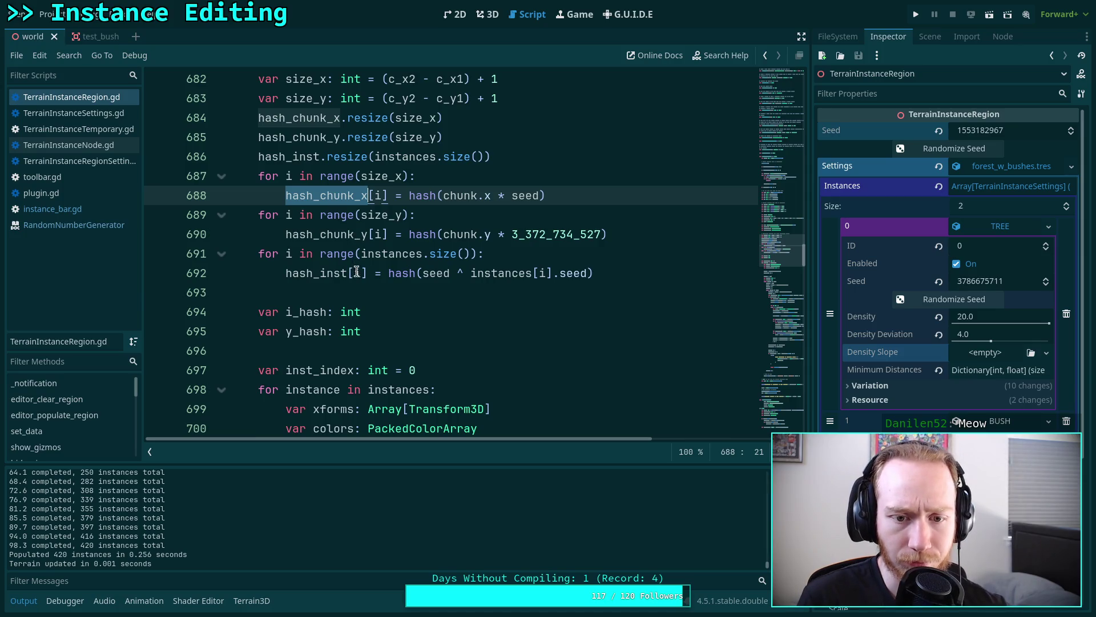
pyautogui.click(486, 15)
pyautogui.scroll(15, 409, 304)
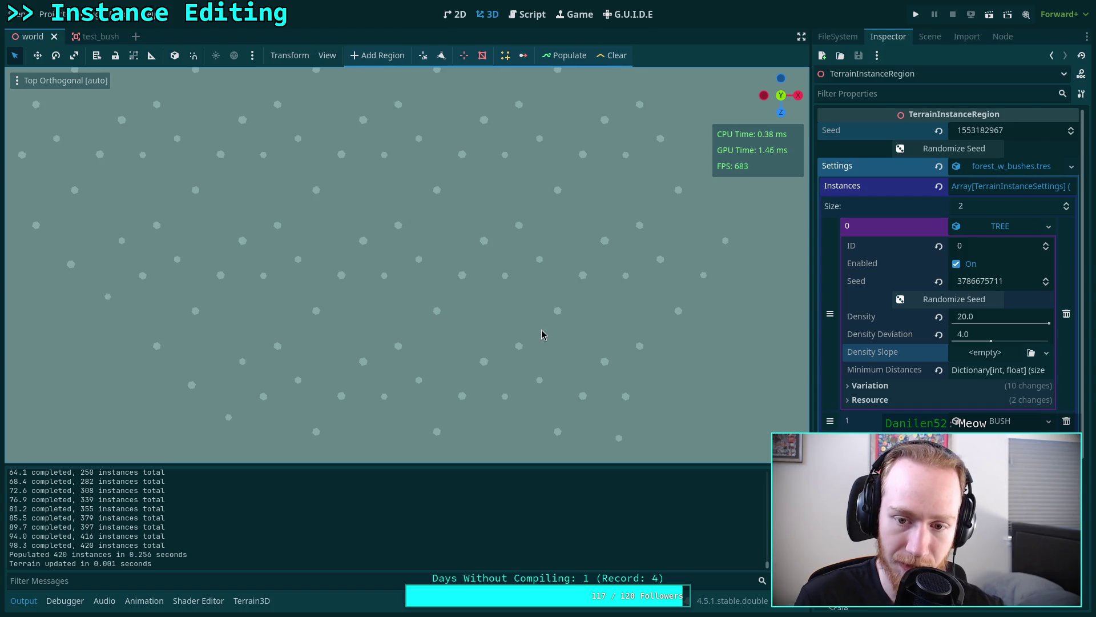
# - Back in the script, select chunk.x on line 688 of the hash loops
pyautogui.click(528, 14)
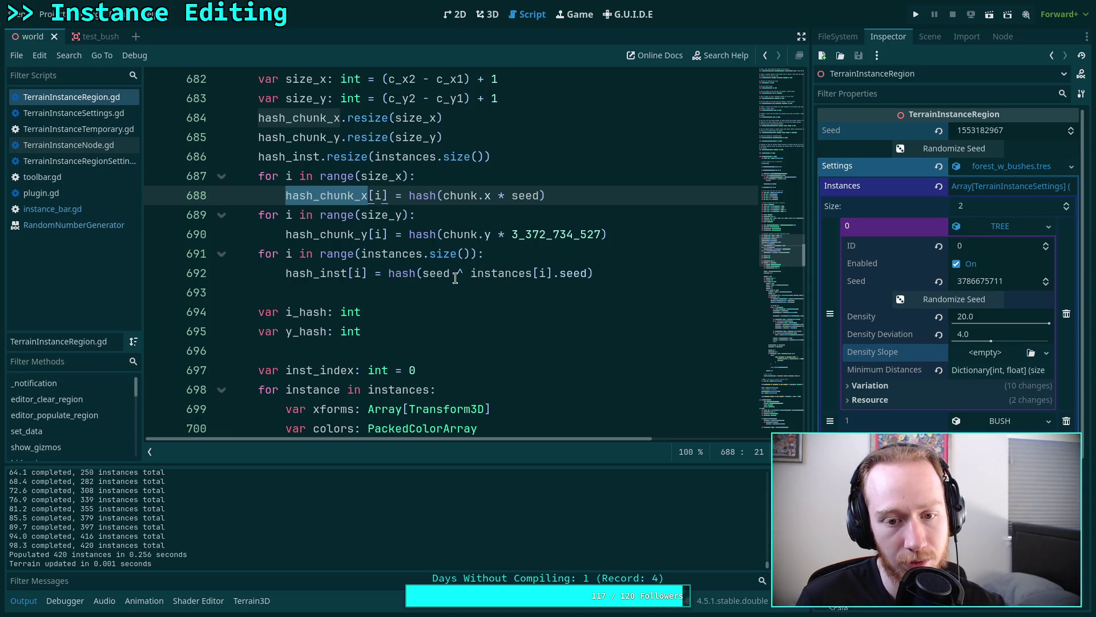
pyautogui.click(460, 235)
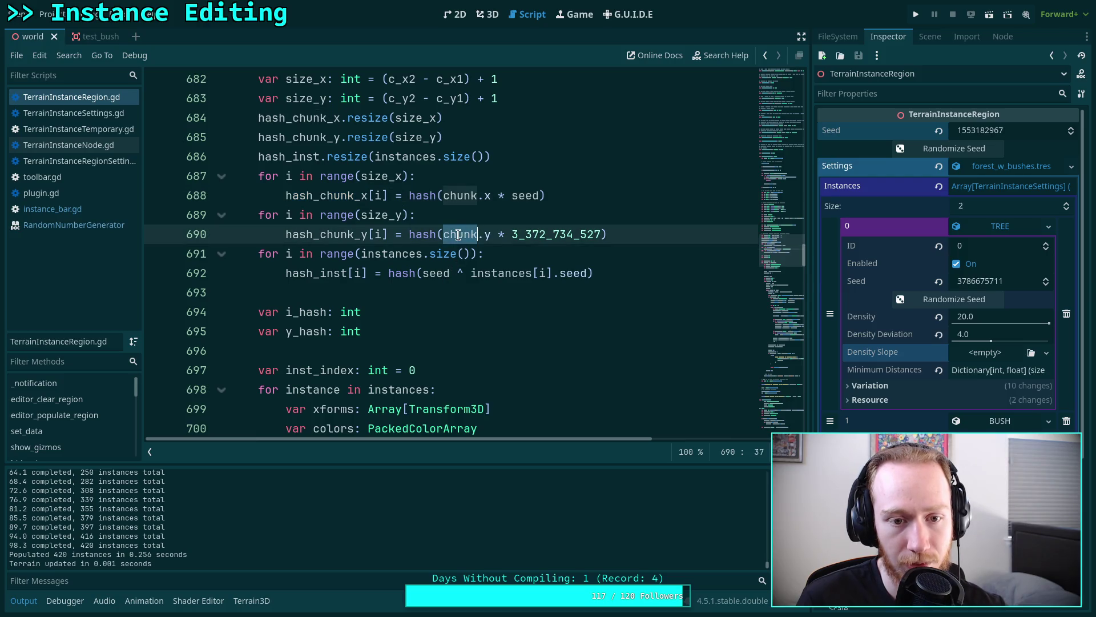
pyautogui.scroll(2, 460, 246)
pyautogui.moveTo(444, 311); pyautogui.dragTo(490, 303)
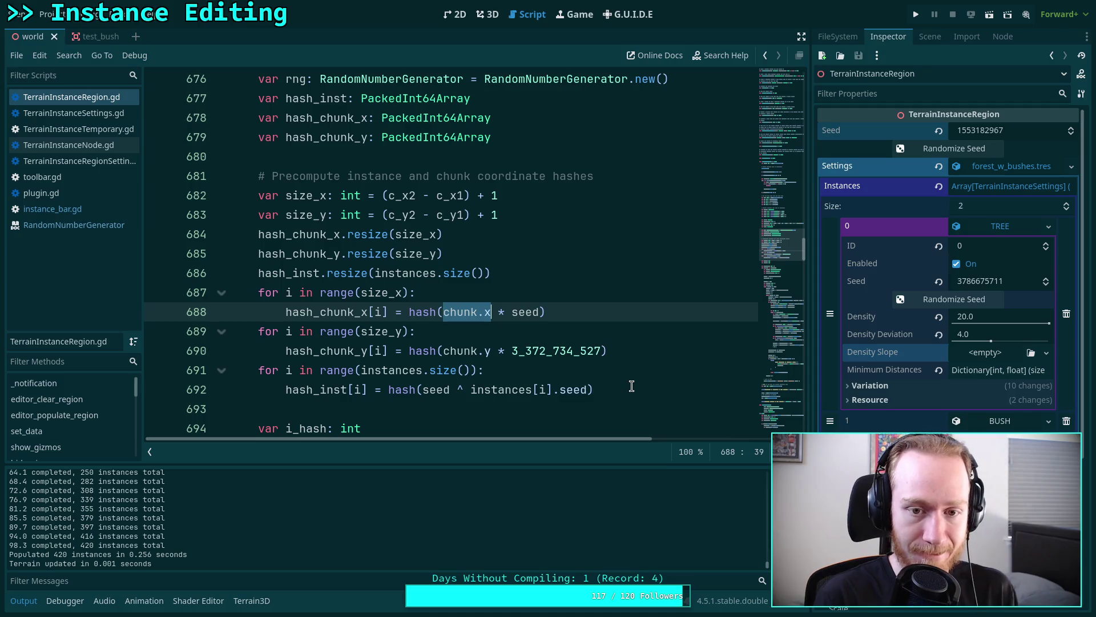
# - Replace chunk.x on line 688 with (c_x1 + i) and copy that expression
pyautogui.write('c_x2')
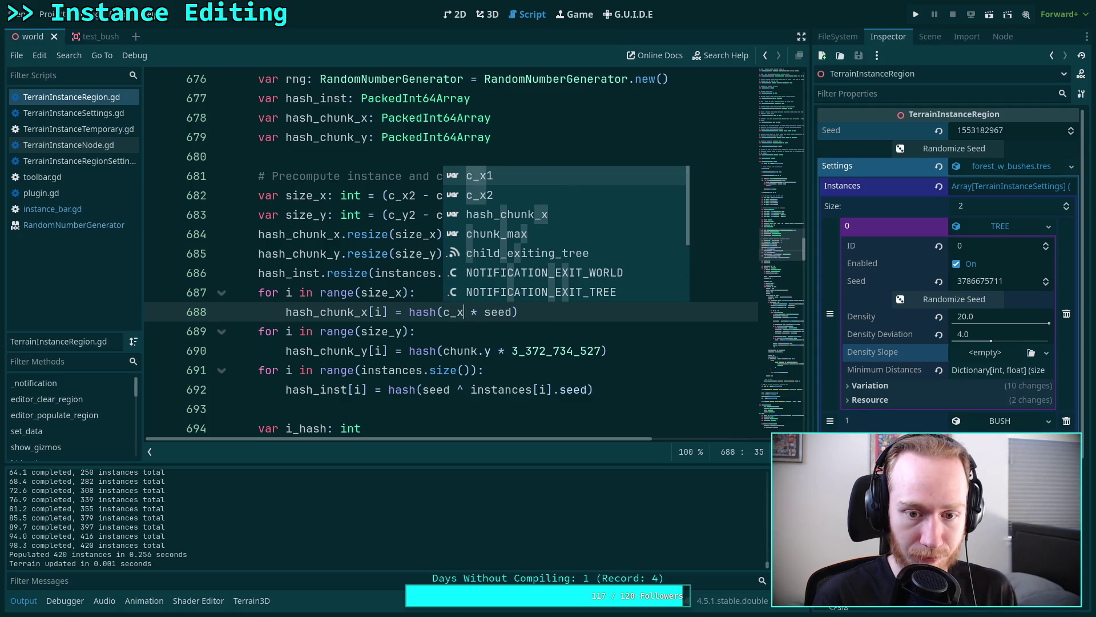
pyautogui.click(445, 321)
pyautogui.write('(')
pyautogui.click(485, 312)
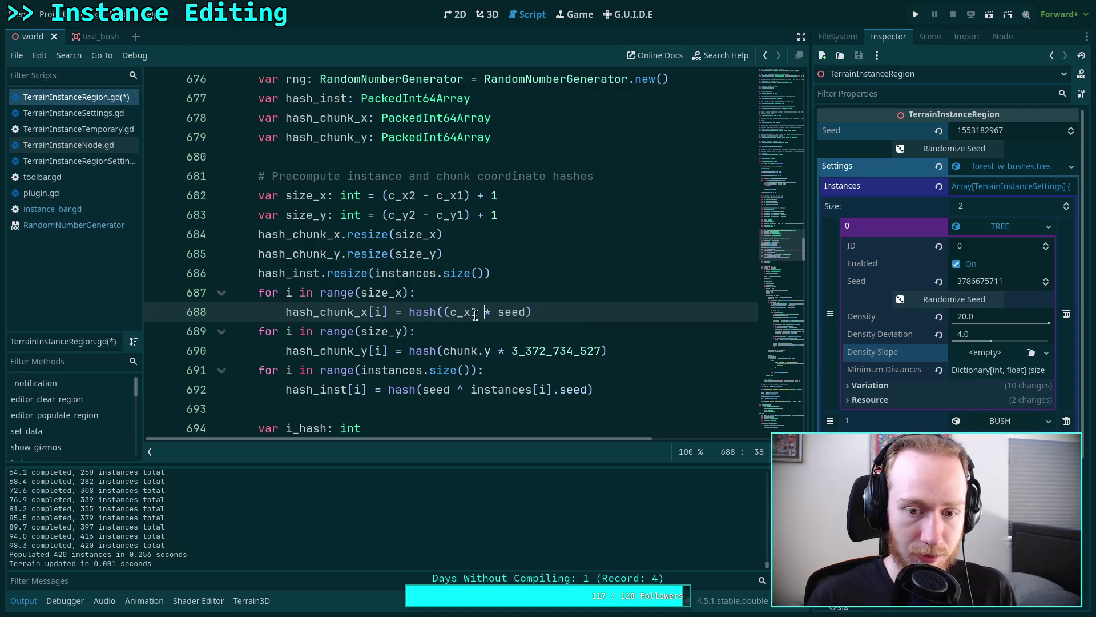
pyautogui.write('+ i)')
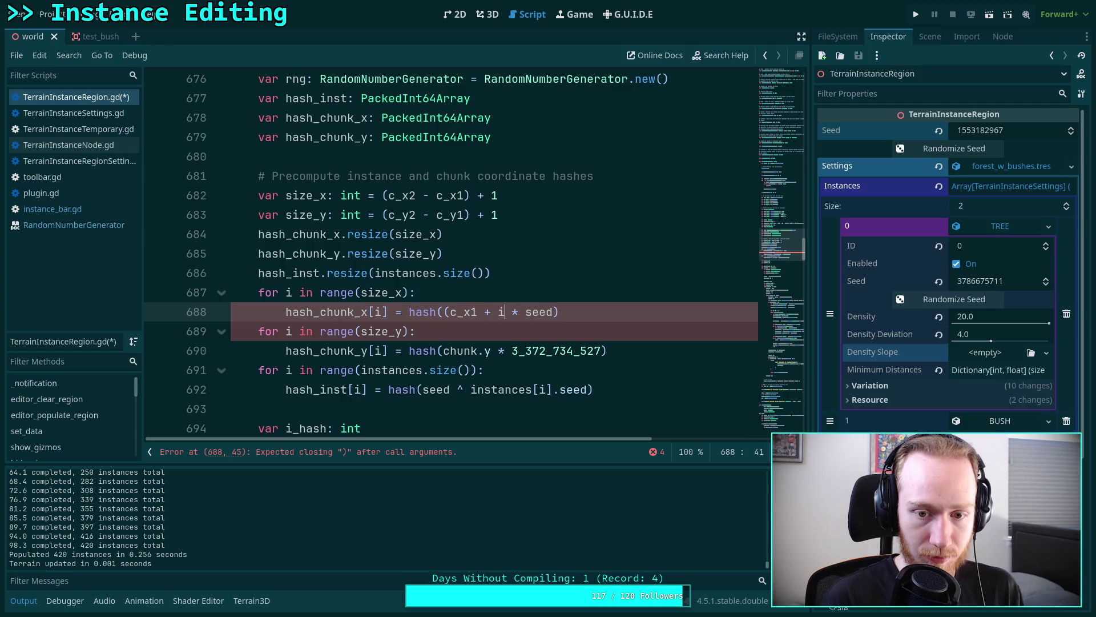
pyautogui.moveTo(445, 312); pyautogui.dragTo(513, 313)
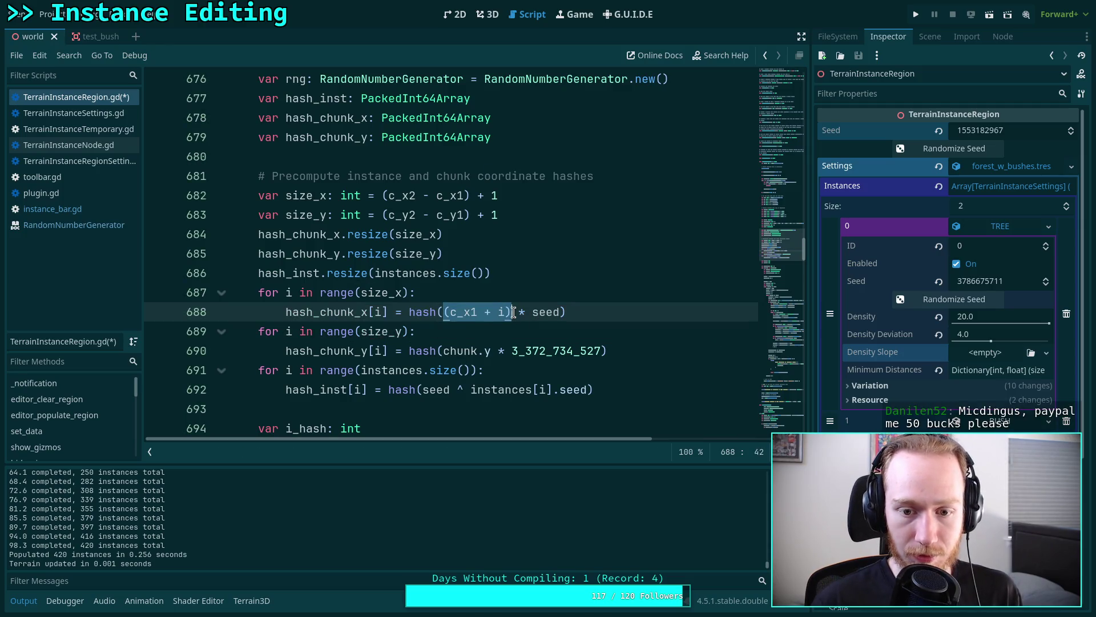
pyautogui.rightClick(488, 311)
pyautogui.click(502, 343)
# - Paste it over chunk.y on line 690, change it to (c_y1 + i), and save
pyautogui.moveTo(445, 351); pyautogui.dragTo(492, 351)
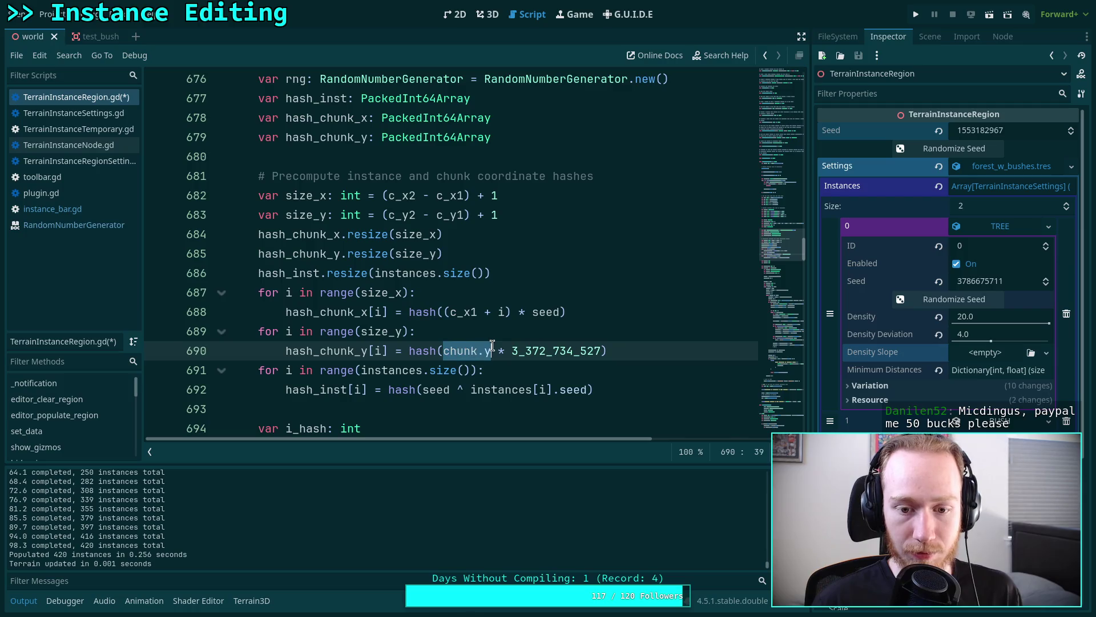
pyautogui.hotkey('ctrl', 'v')
pyautogui.click(477, 350)
pyautogui.press('BackSpace')
pyautogui.write('g')
pyautogui.press('BackSpace')
pyautogui.write('y')
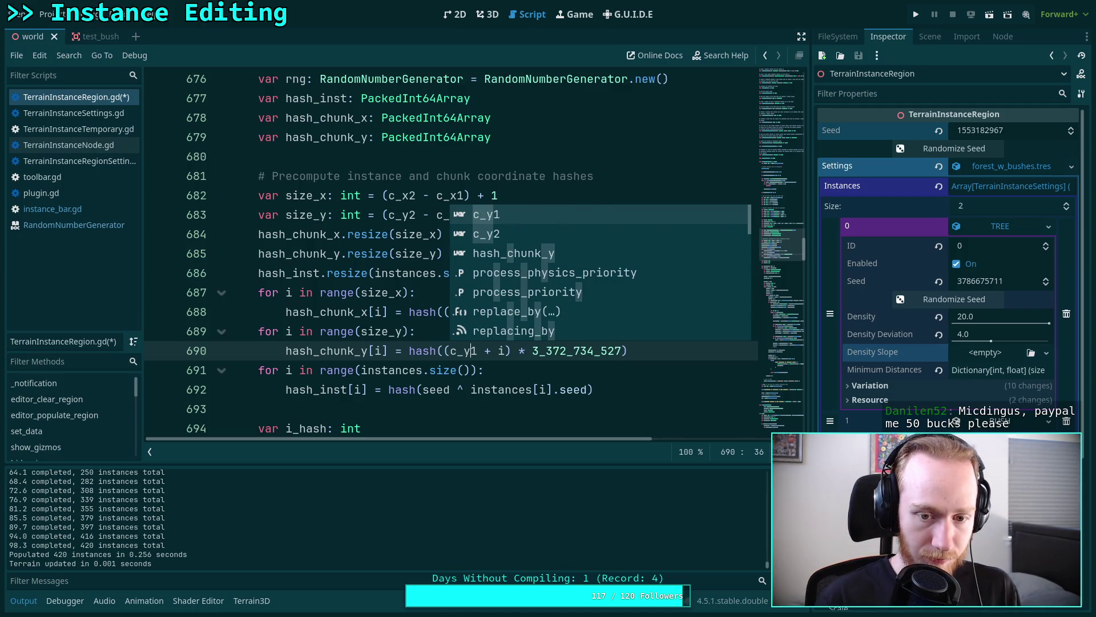
pyautogui.hotkey('ctrl', 's')
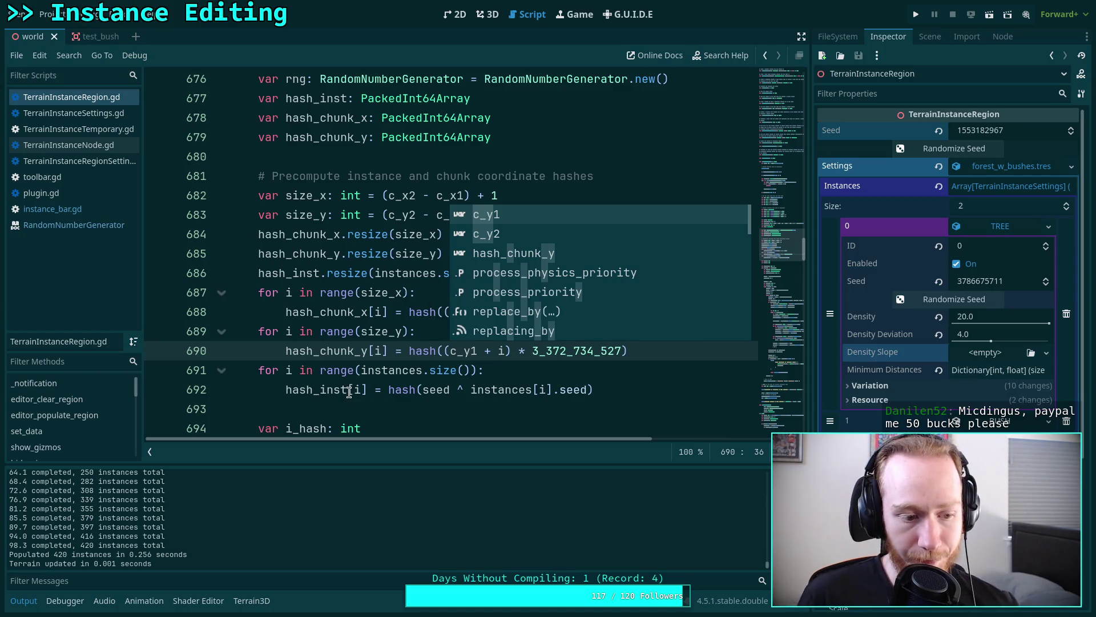
pyautogui.click(331, 389)
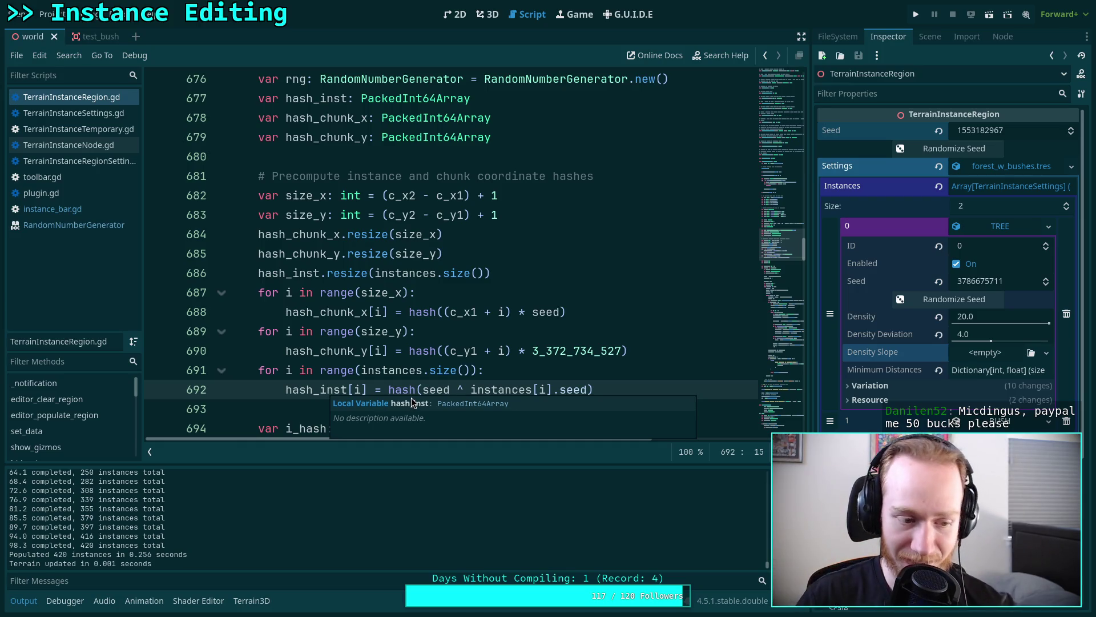
pyautogui.click(460, 339)
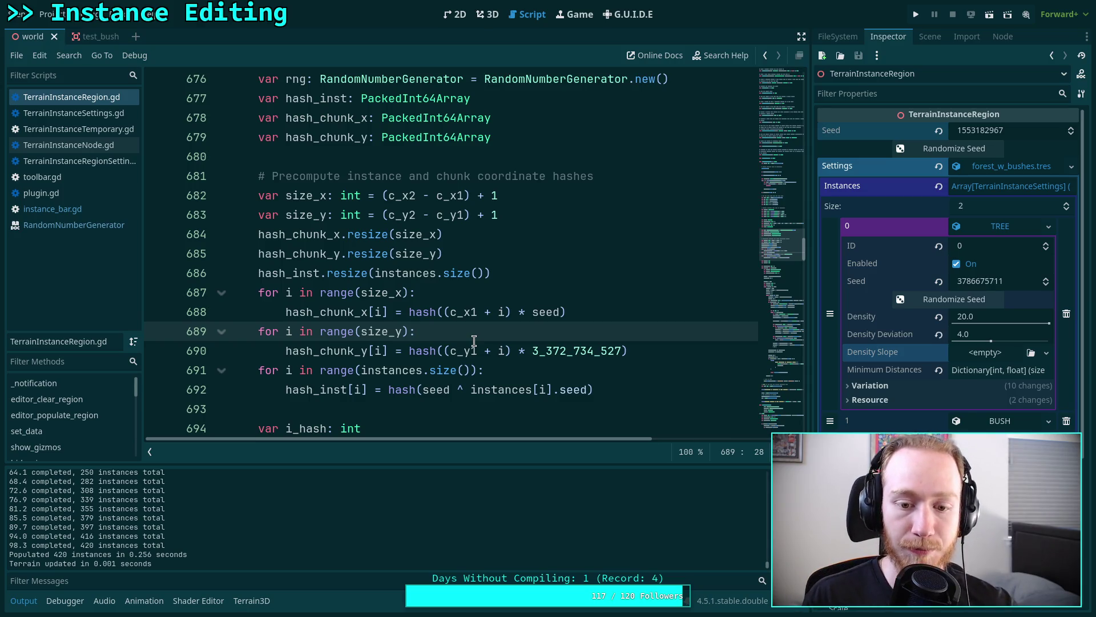
pyautogui.click(487, 15)
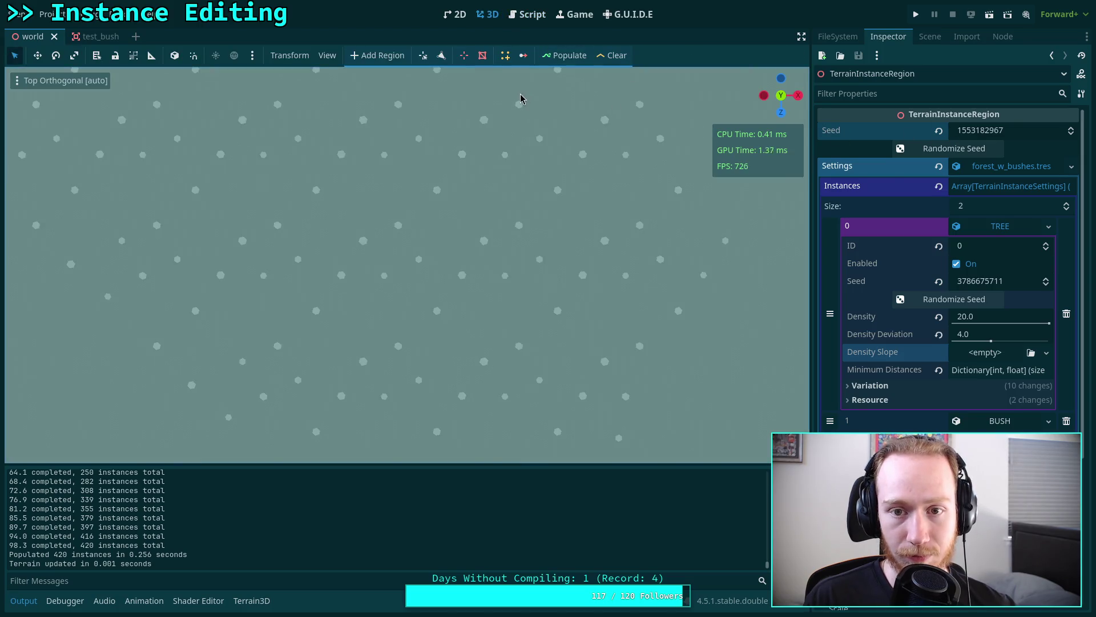
# - Repopulate the region's tree instances at the current seed, clear them, and populate again
pyautogui.click(562, 56)
pyautogui.scroll(-2, 433, 279)
pyautogui.scroll(-4, 433, 272)
pyautogui.moveTo(462, 282)
pyautogui.mouseDown()
pyautogui.moveTo(482, 203)
pyautogui.moveTo(526, 157)
pyautogui.moveTo(498, 224)
pyautogui.mouseUp()
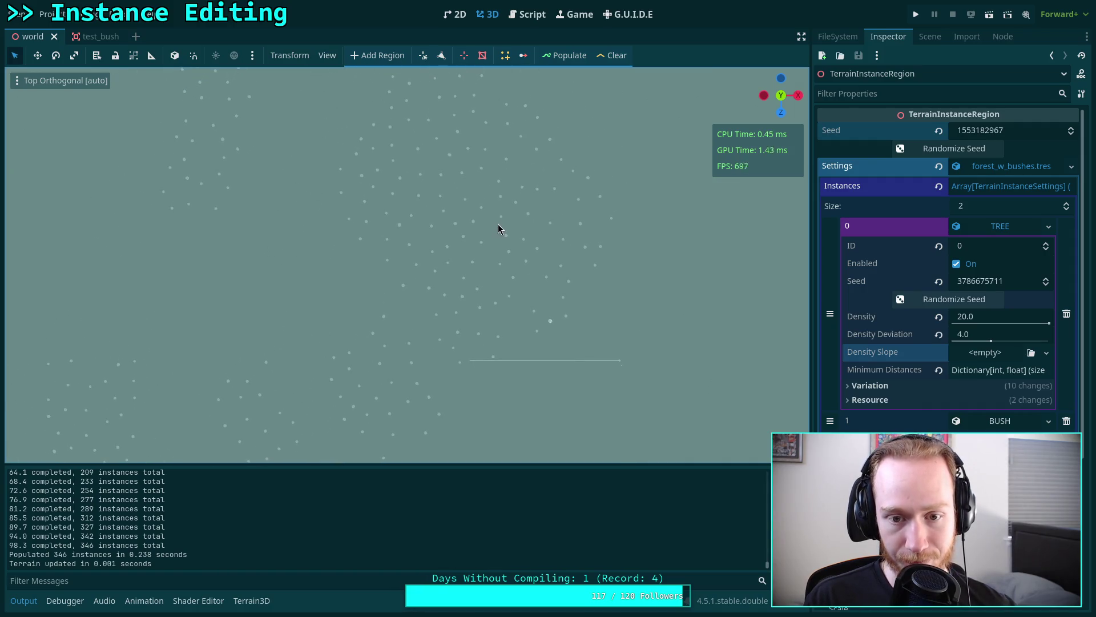
pyautogui.click(565, 57)
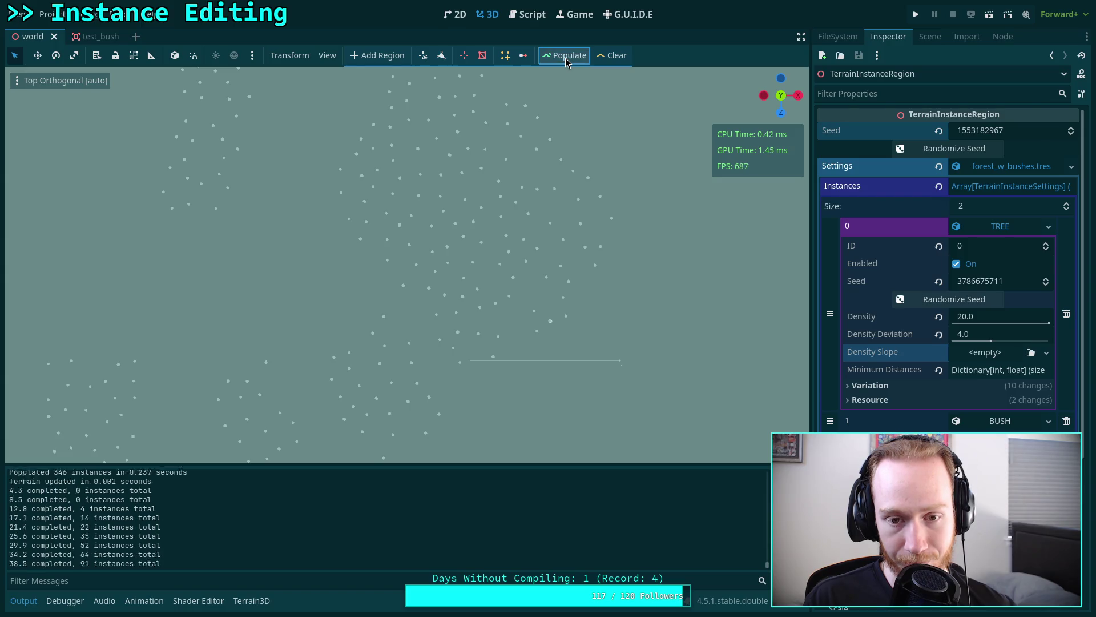
pyautogui.scroll(10, 508, 183)
pyautogui.click(578, 57)
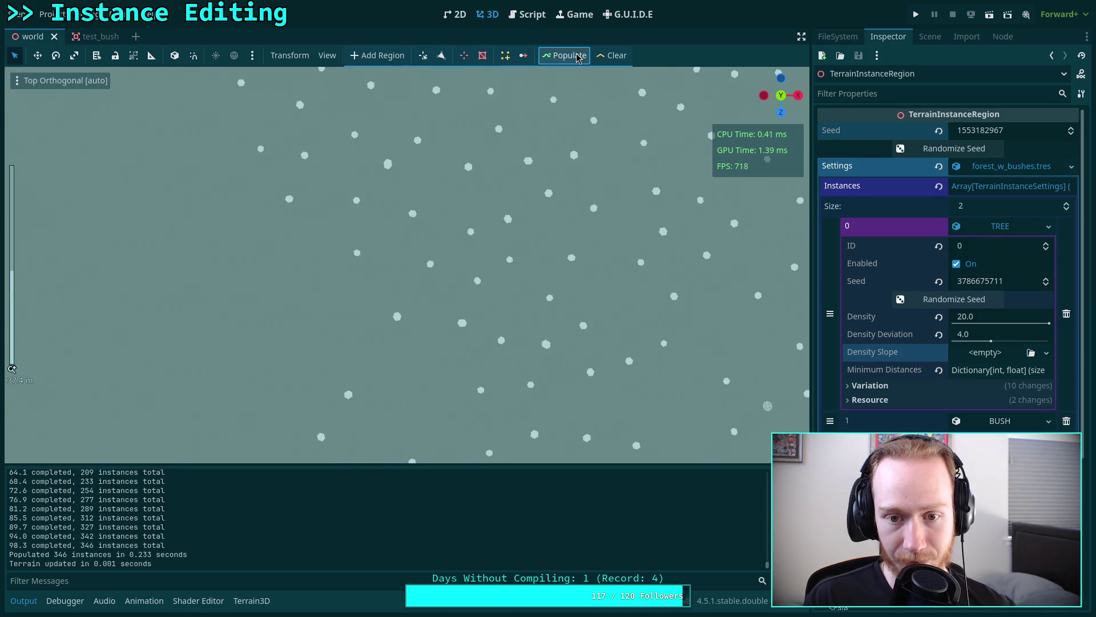
pyautogui.click(614, 55)
pyautogui.scroll(-8, 456, 206)
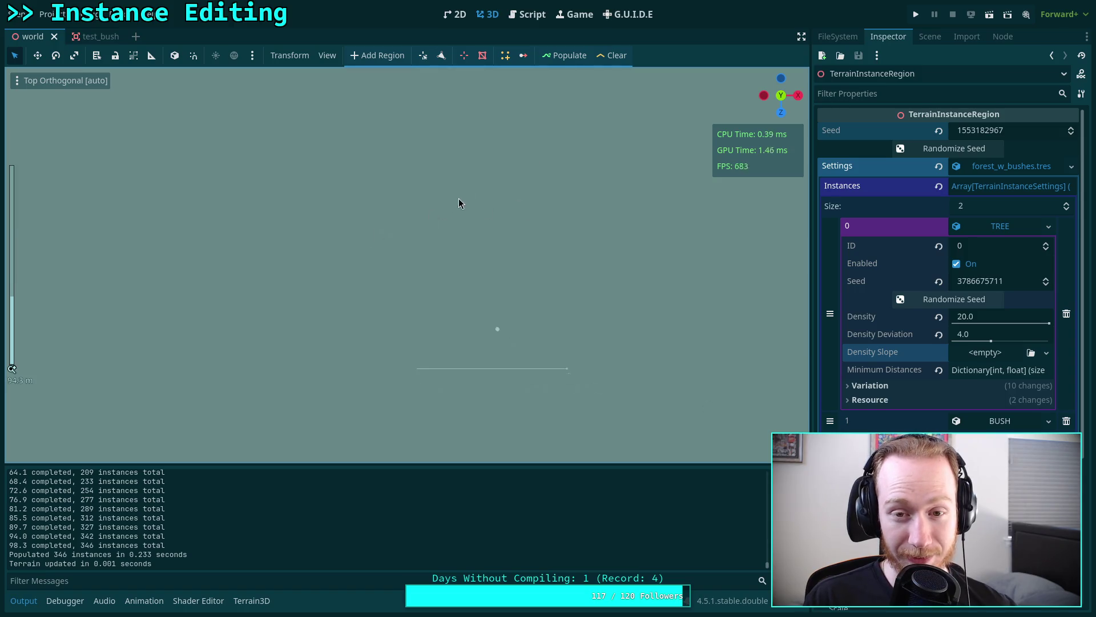
pyautogui.click(565, 56)
pyautogui.scroll(4, 471, 217)
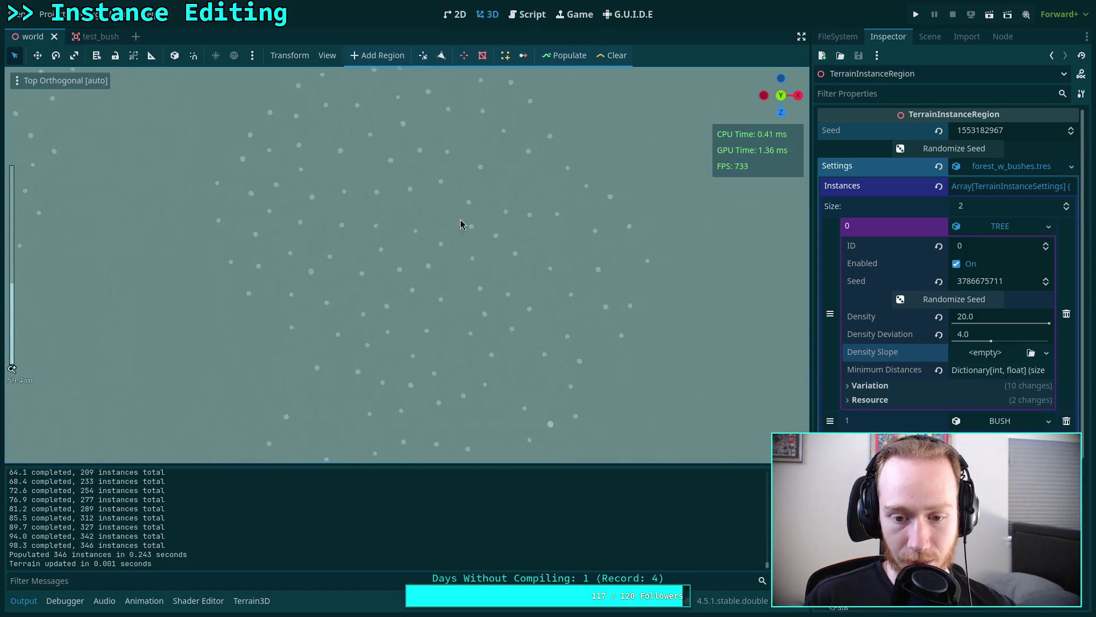
pyautogui.click(1071, 127)
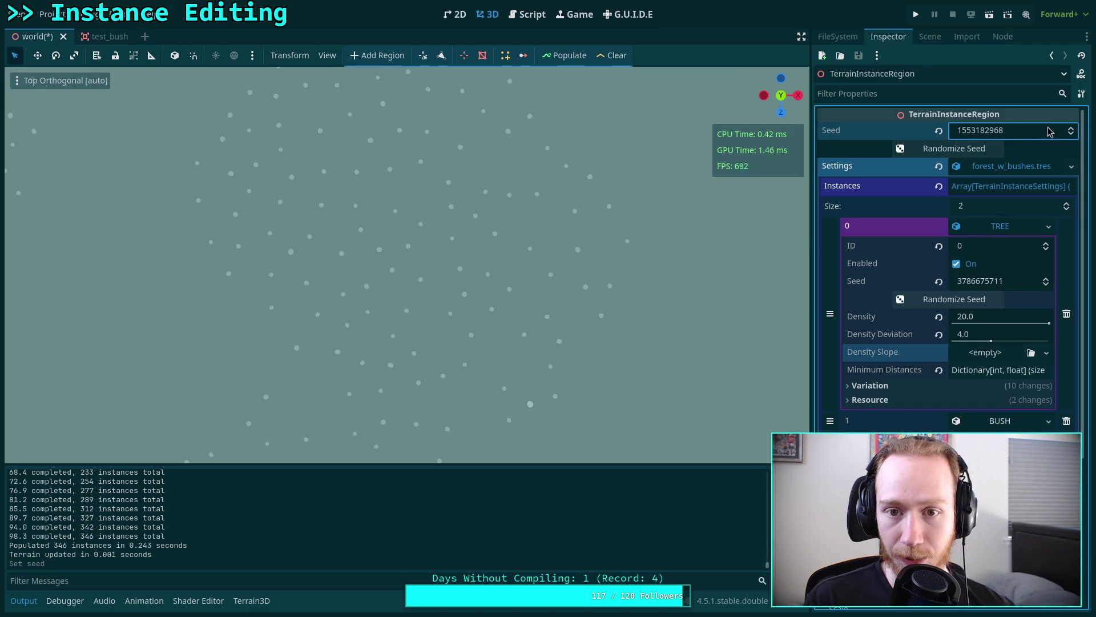
pyautogui.click(564, 58)
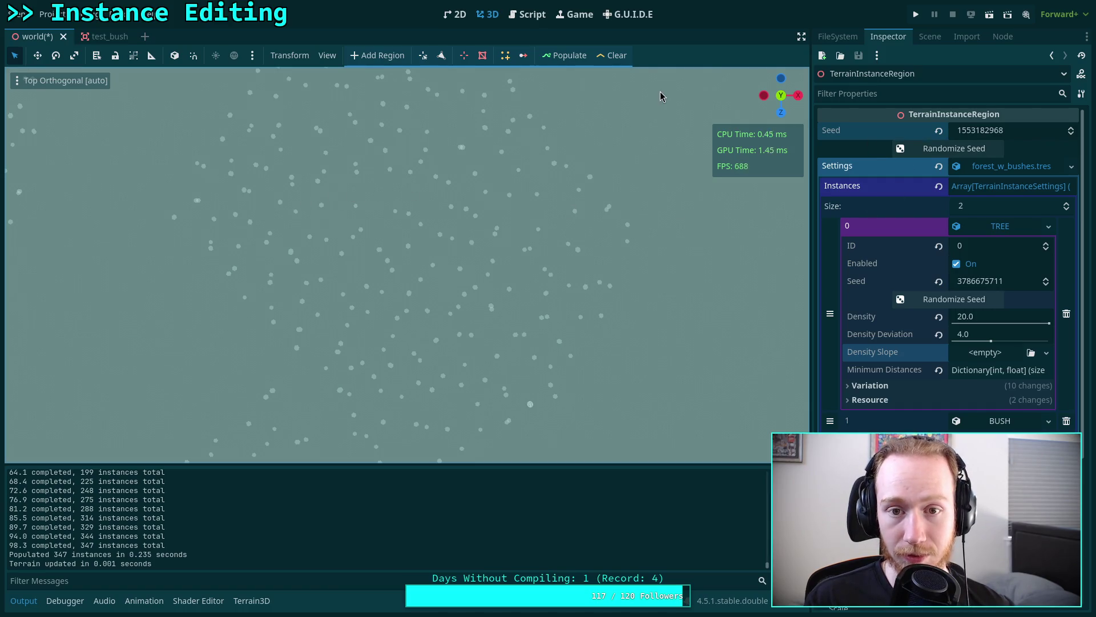
pyautogui.click(936, 151)
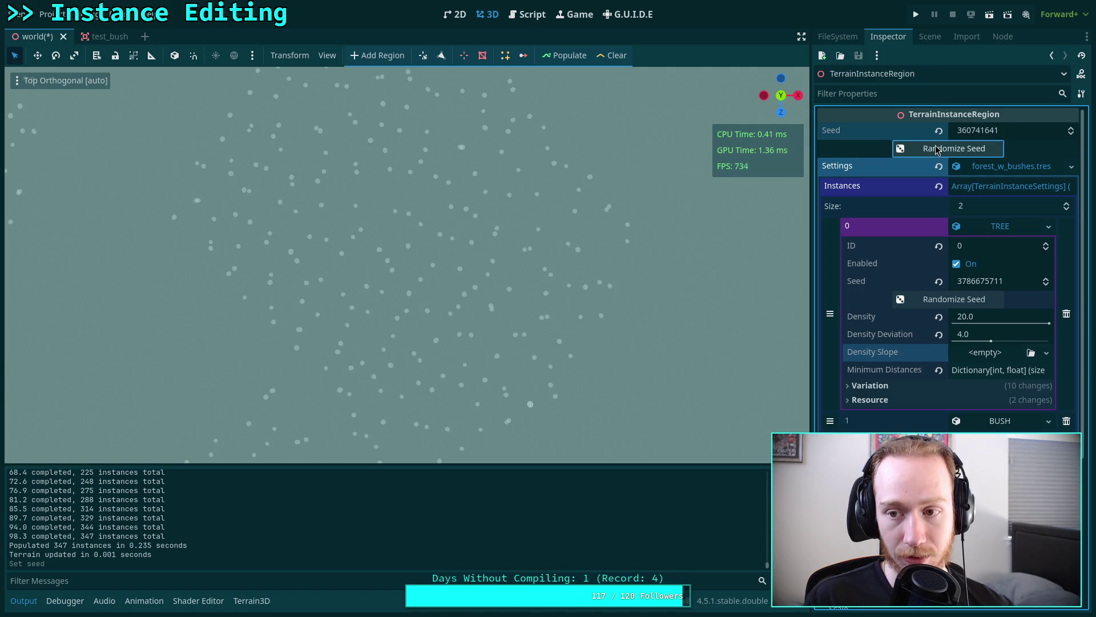
pyautogui.hotkey('ctrl', 'z')
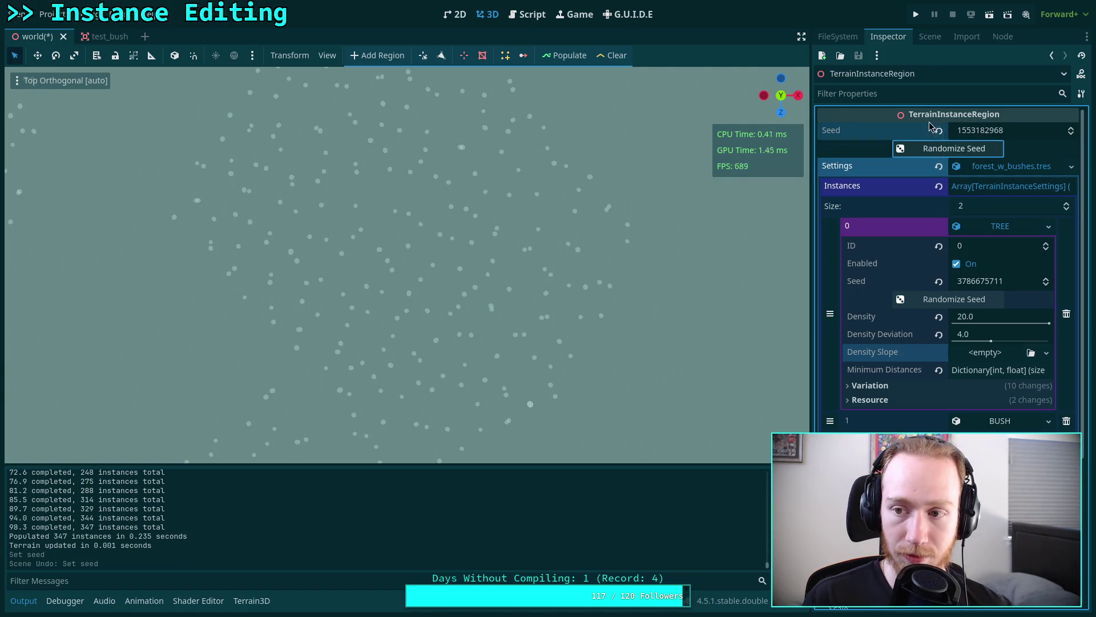
pyautogui.click(563, 56)
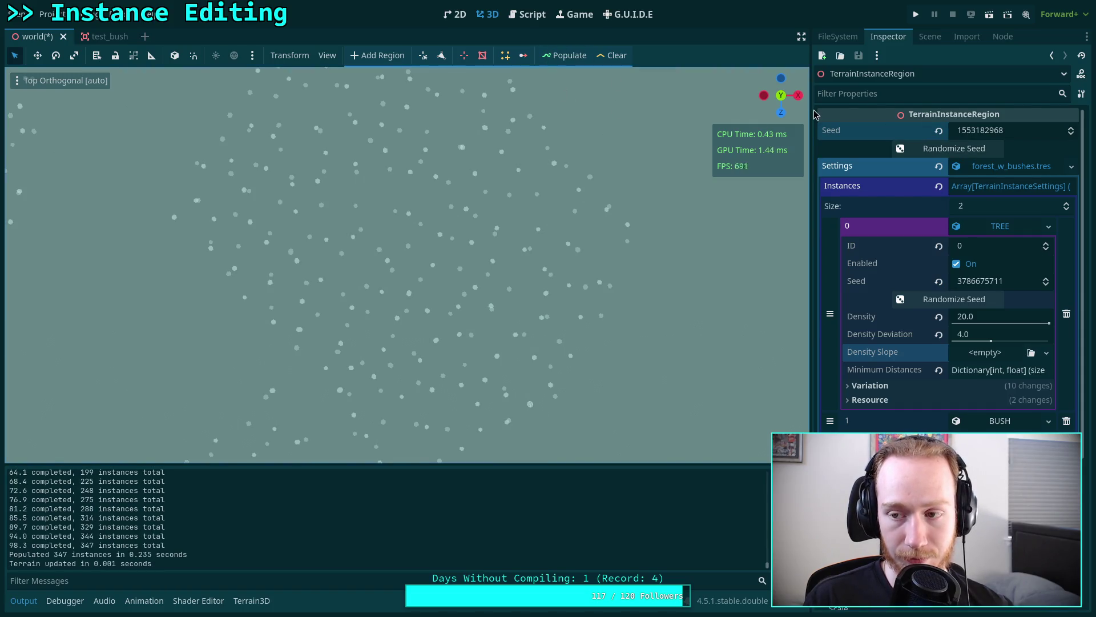
pyautogui.click(1071, 130)
pyautogui.click(563, 57)
pyautogui.click(1071, 128)
pyautogui.click(563, 57)
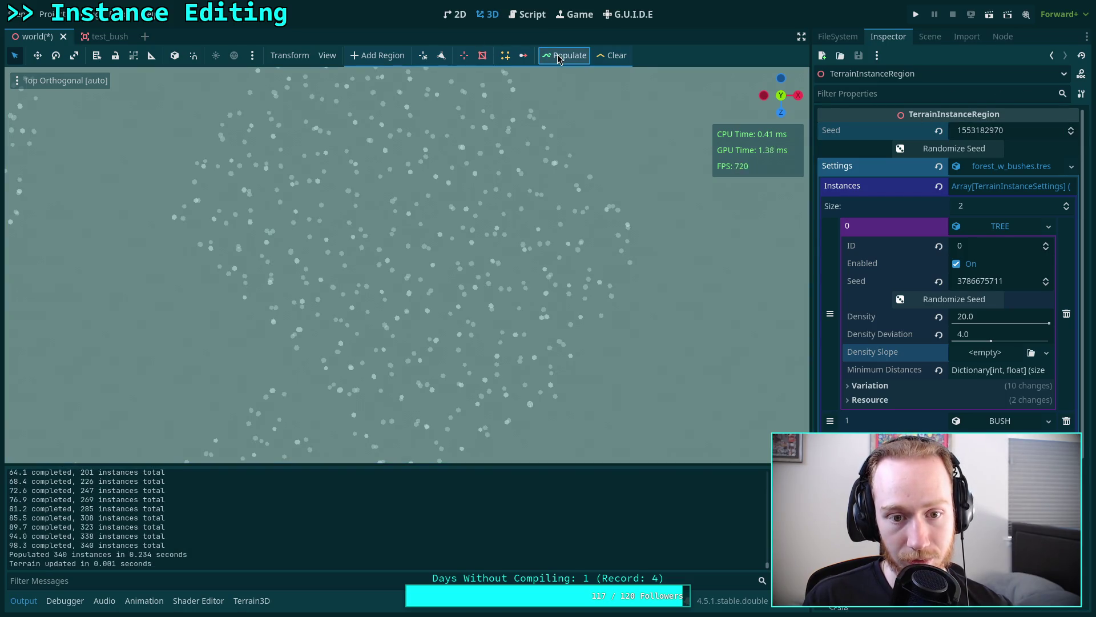
pyautogui.click(1071, 128)
pyautogui.click(553, 55)
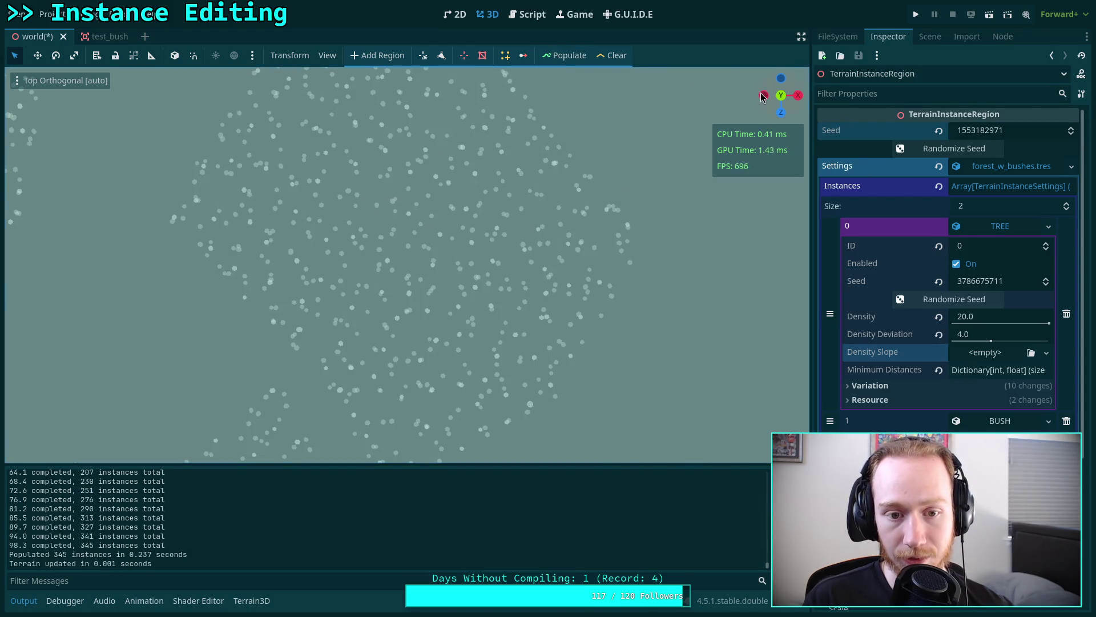
pyautogui.click(1071, 127)
pyautogui.click(566, 56)
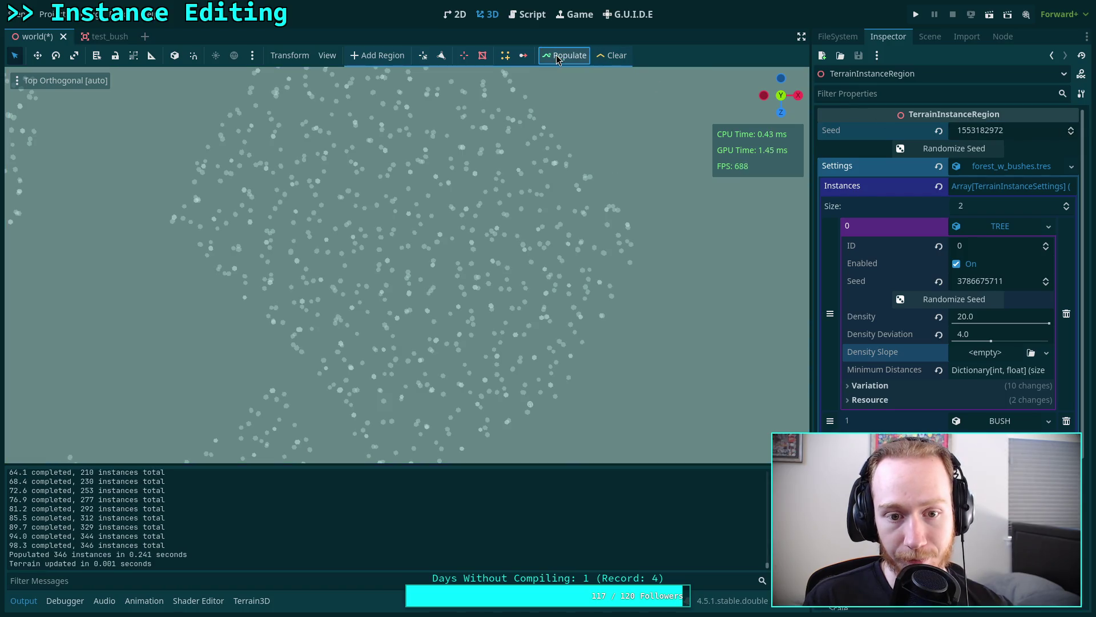
pyautogui.click(1071, 129)
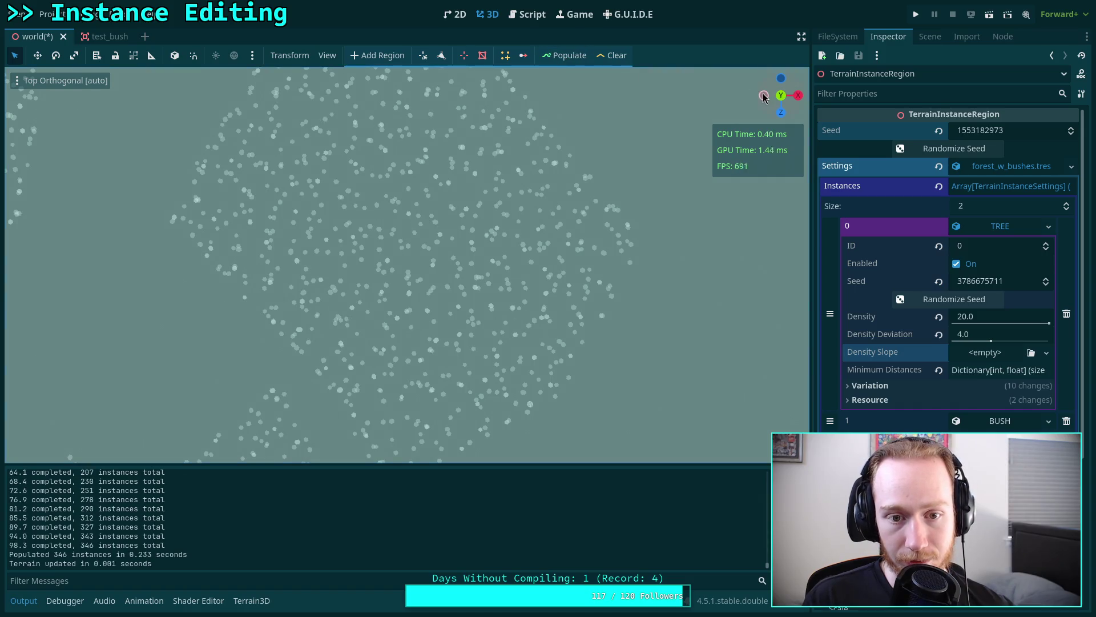
pyautogui.click(1071, 127)
pyautogui.click(564, 55)
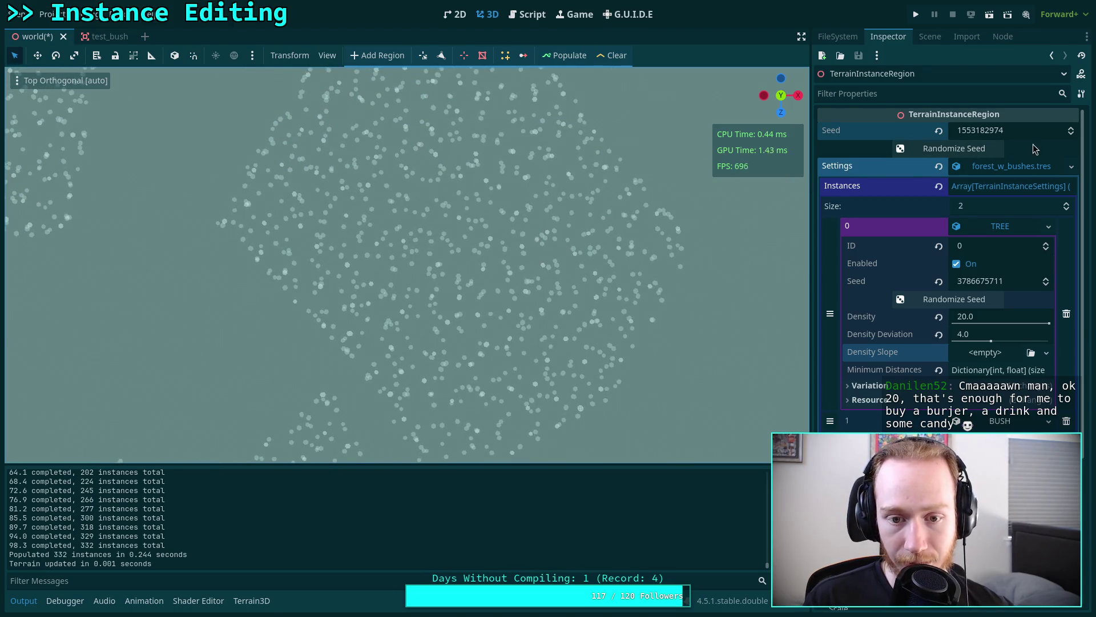
pyautogui.click(1071, 126)
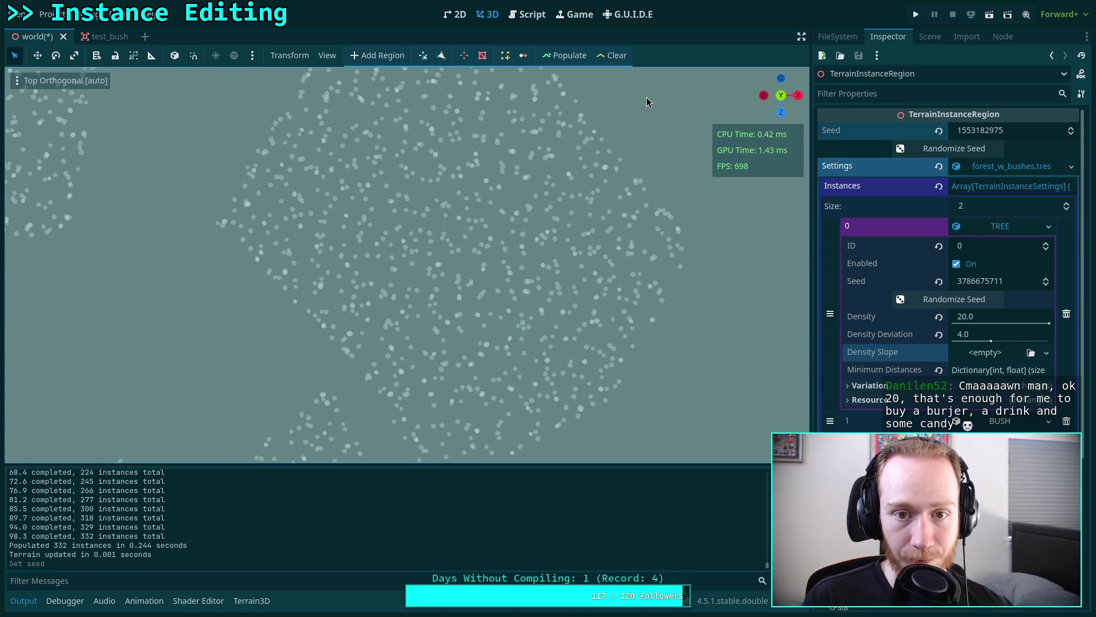
pyautogui.click(559, 53)
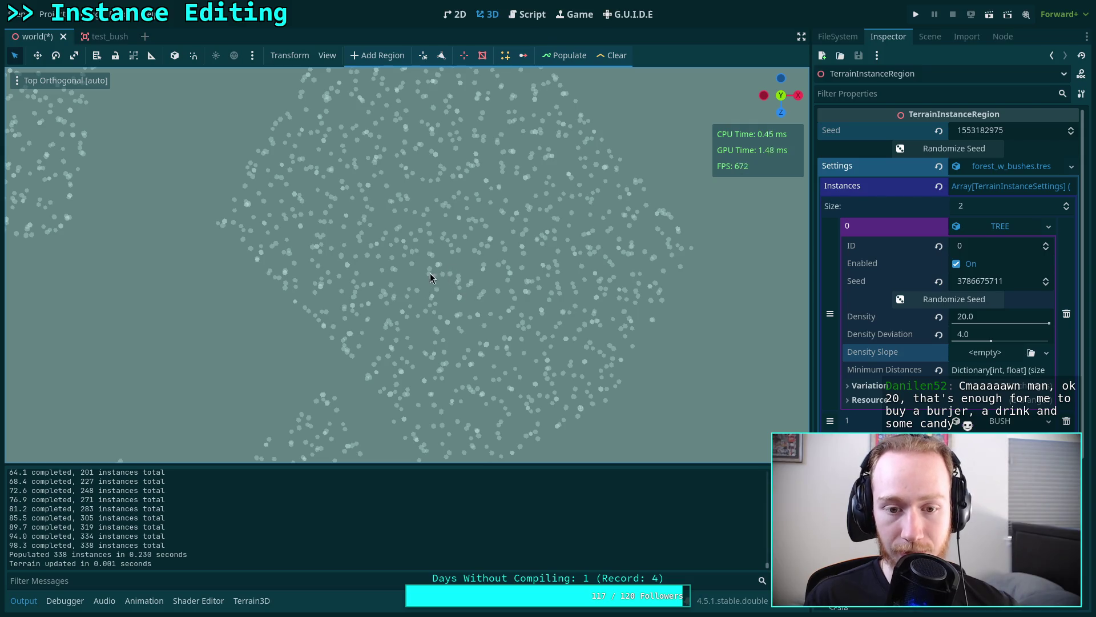
pyautogui.click(1071, 127)
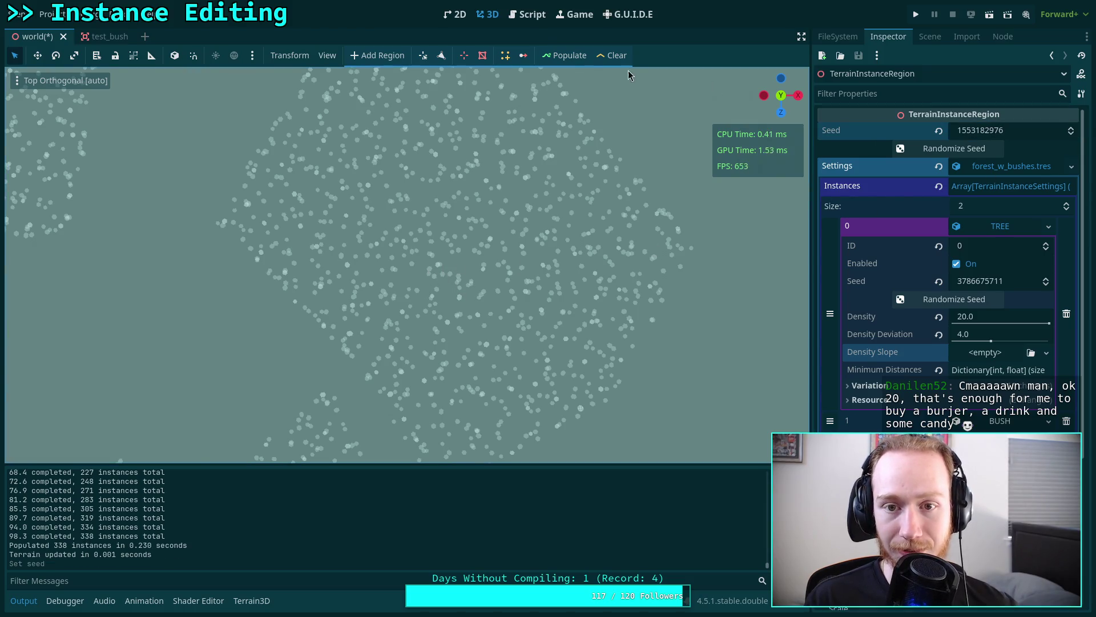
pyautogui.click(560, 60)
pyautogui.click(1071, 127)
pyautogui.click(557, 57)
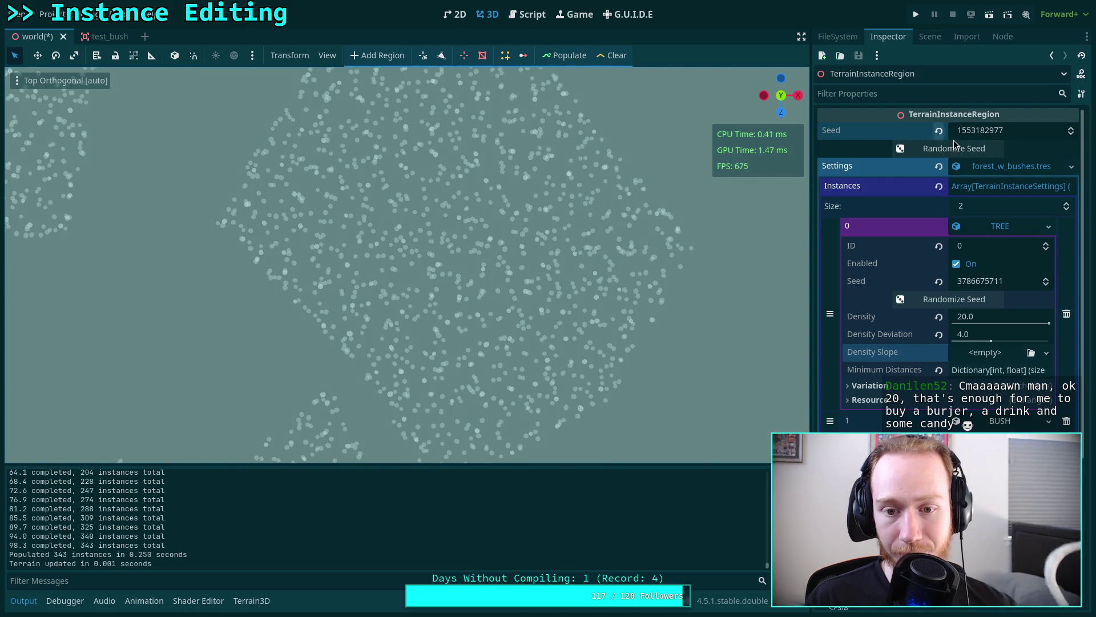
pyautogui.click(1071, 127)
pyautogui.click(561, 58)
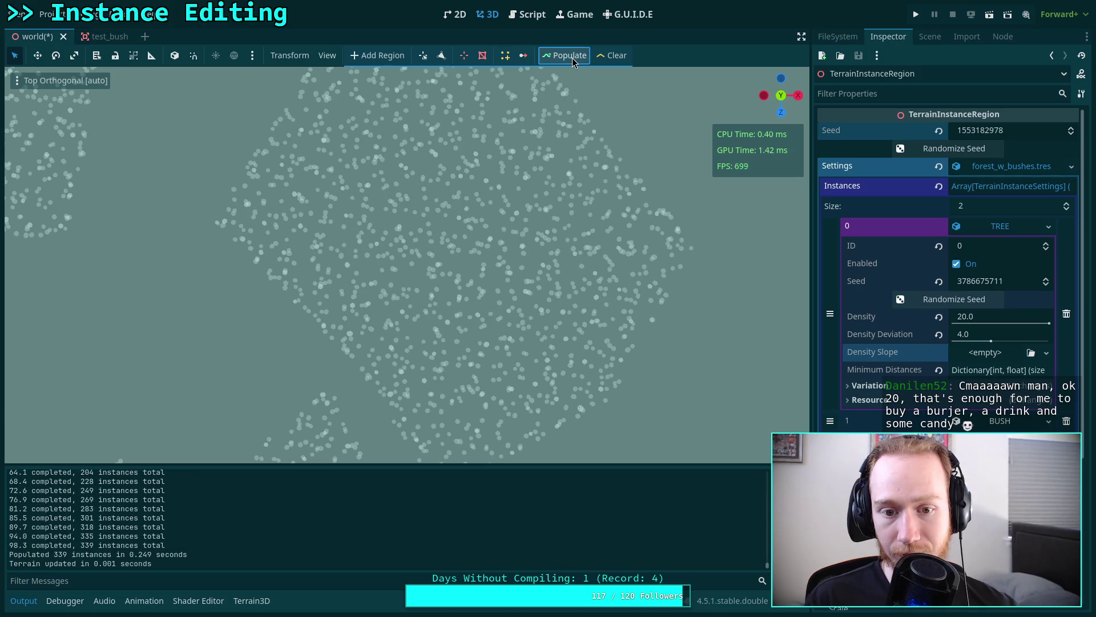
pyautogui.click(1071, 127)
pyautogui.click(562, 55)
pyautogui.moveTo(547, 278); pyautogui.dragTo(552, 227)
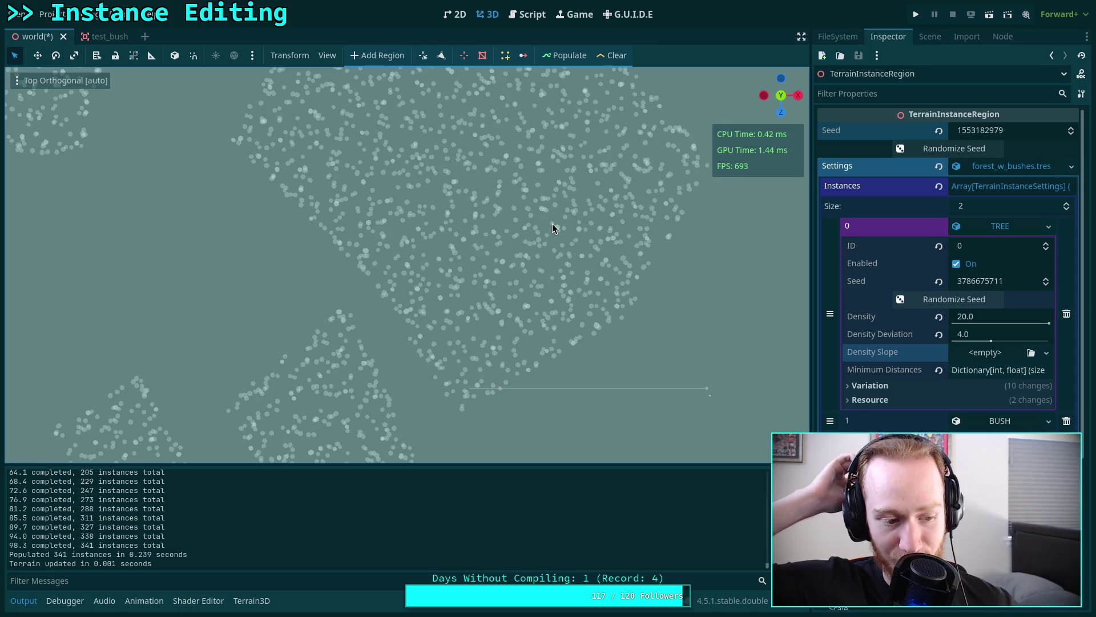
# - Inspect the tree patches in the Top Orthogonal view, then clear every populated instance
pyautogui.scroll(-5, 552, 229)
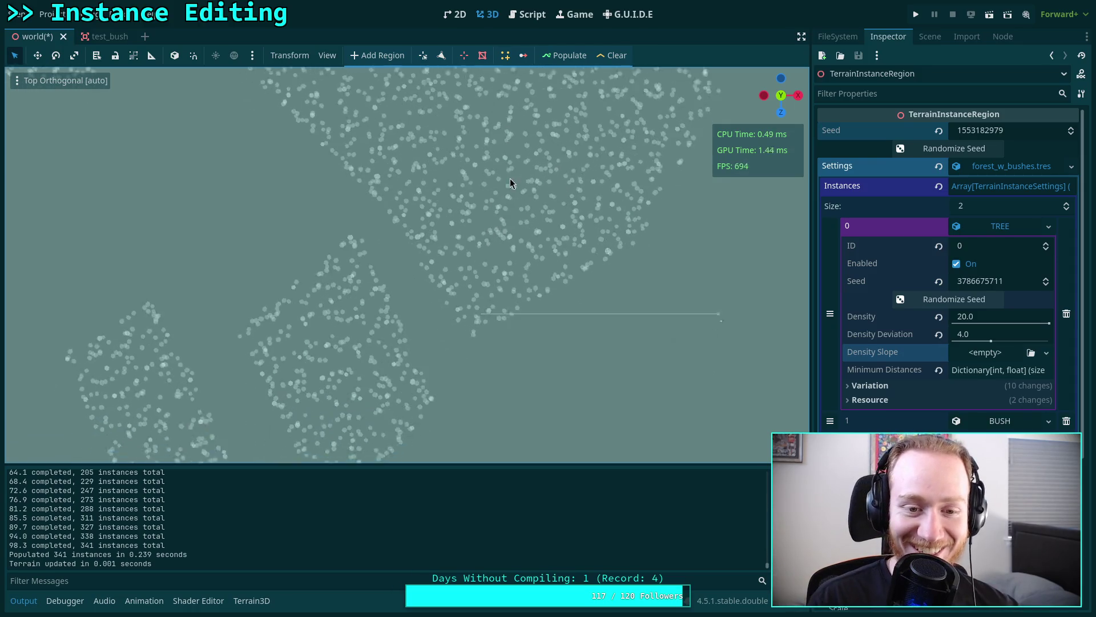
pyautogui.scroll(-5, 524, 267)
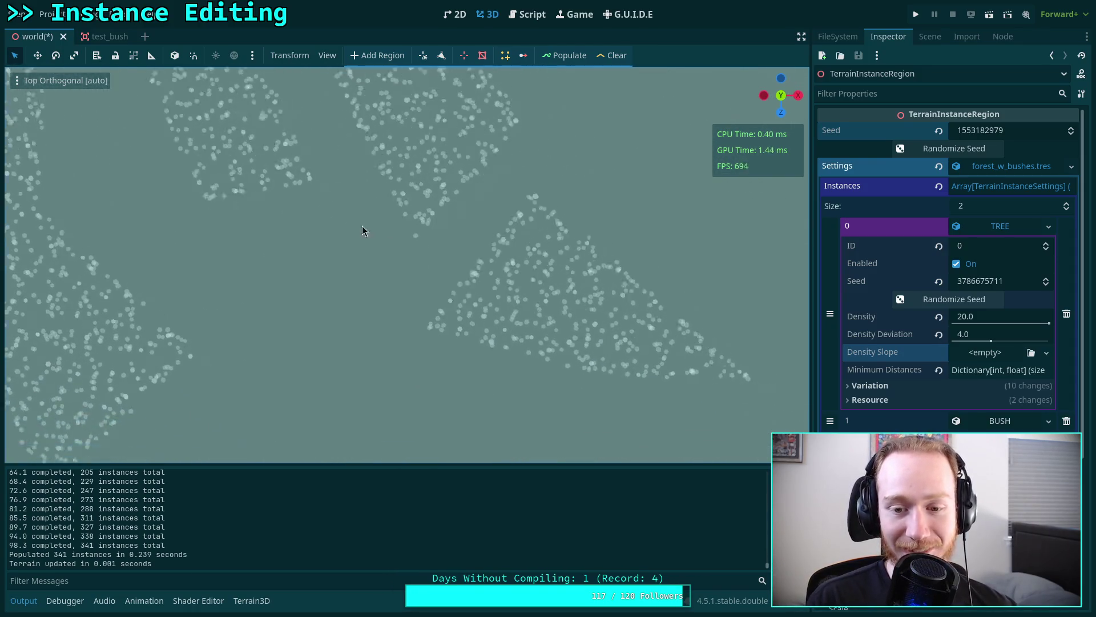
pyautogui.scroll(5, 471, 258)
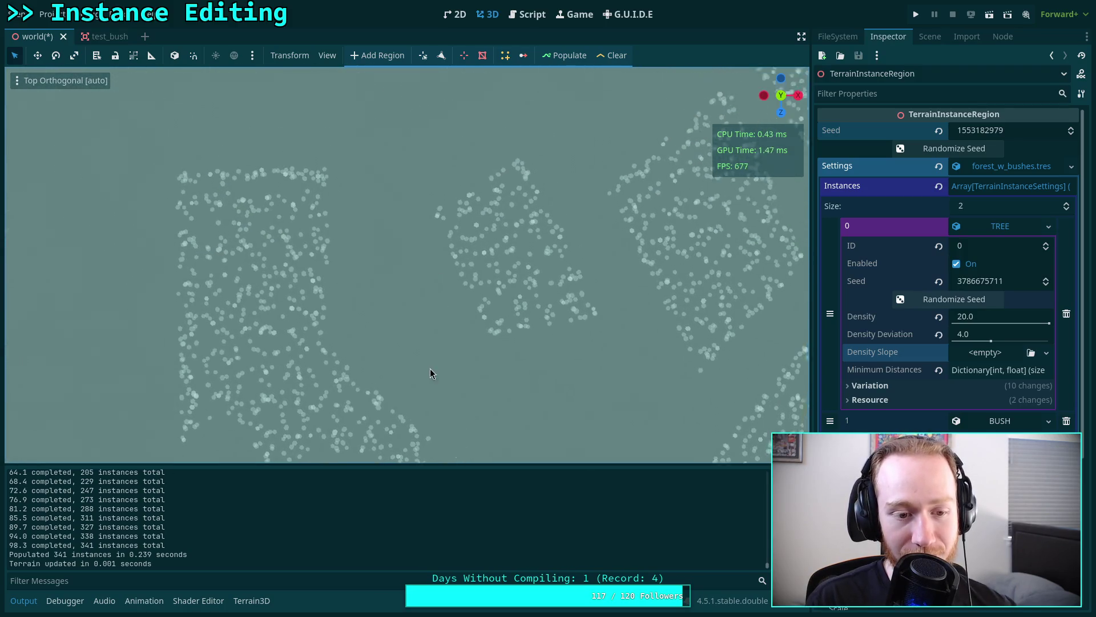
pyautogui.scroll(-5, 484, 402)
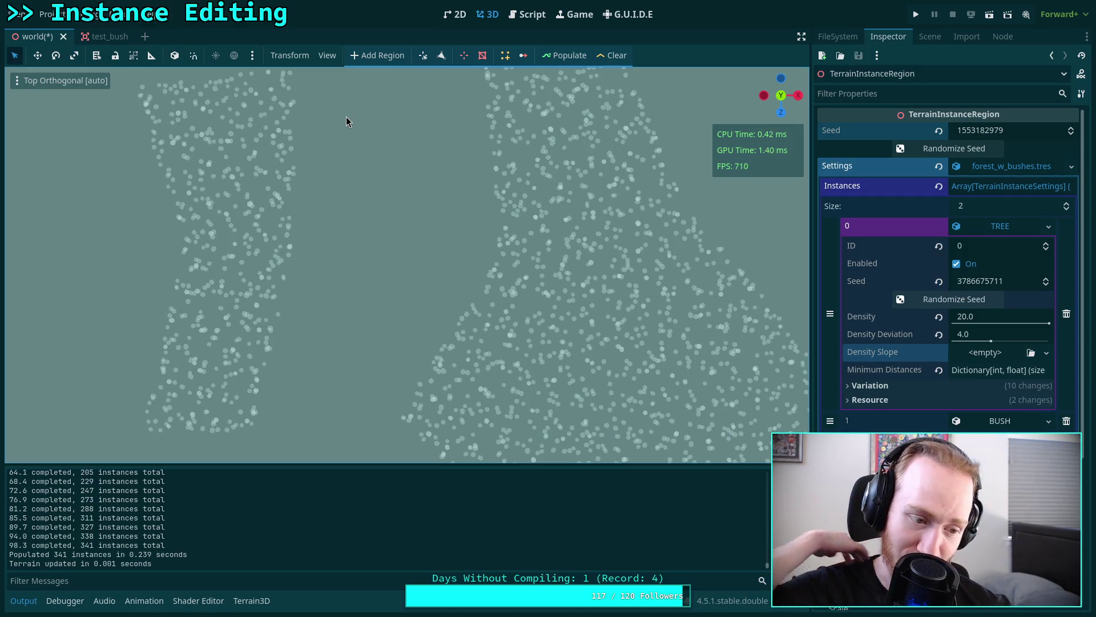
pyautogui.click(612, 55)
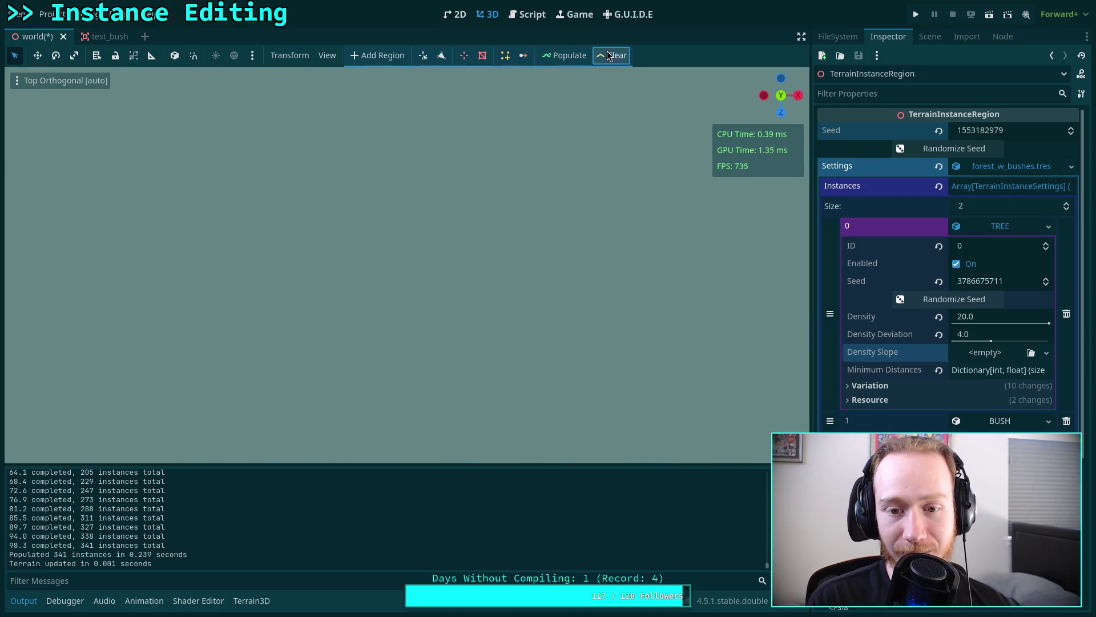
# - Populate the region, then randomize the region seed twice and regenerate the trees
pyautogui.click(565, 55)
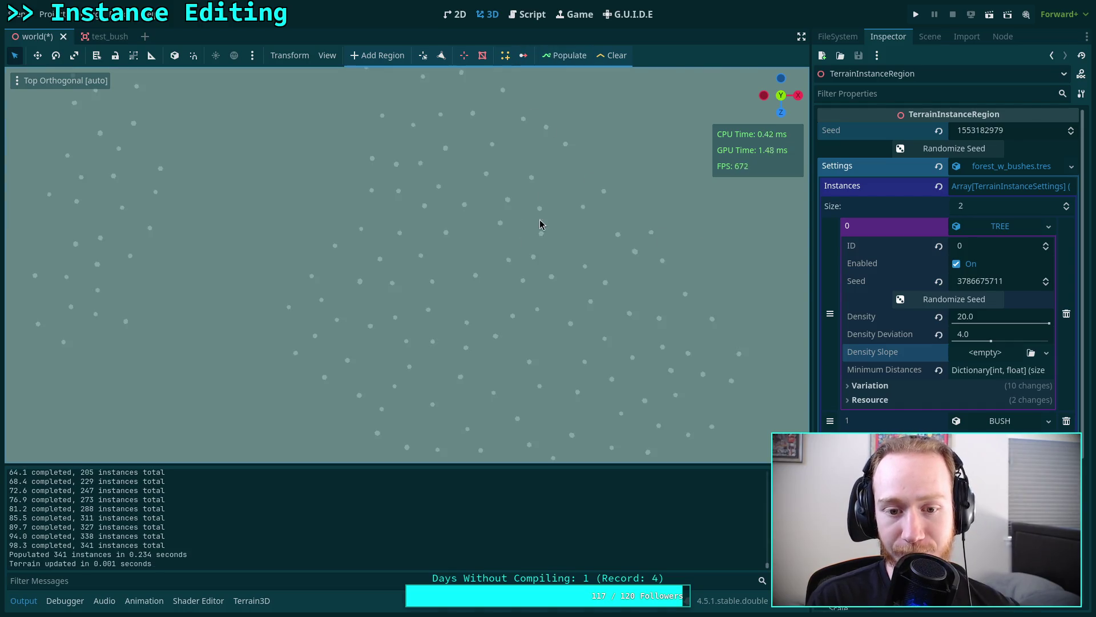
pyautogui.click(963, 153)
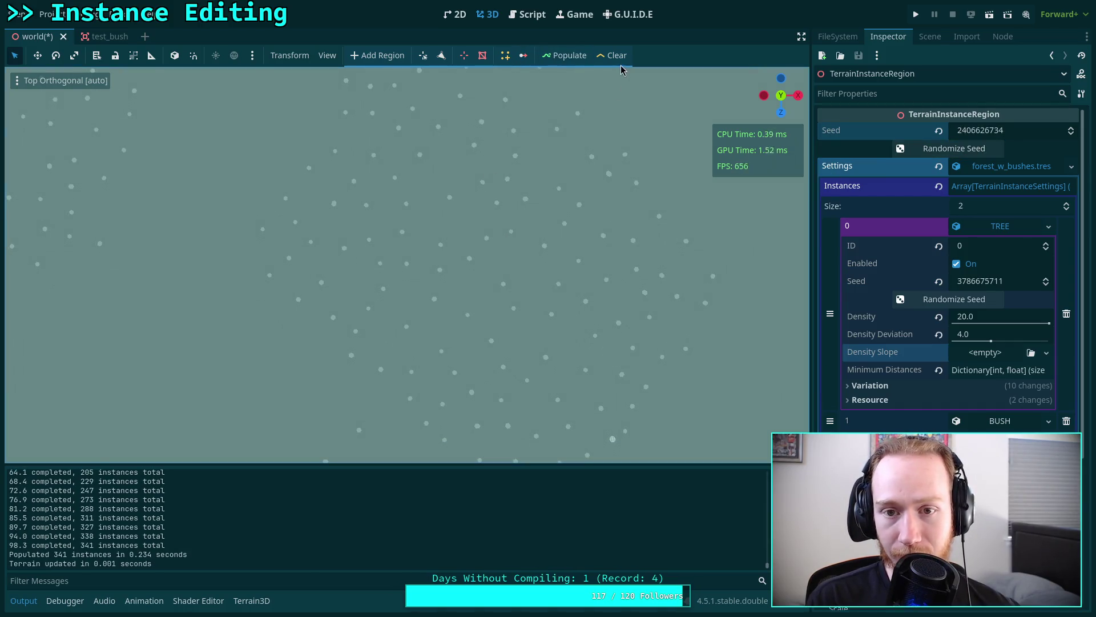
pyautogui.click(582, 57)
pyautogui.click(961, 150)
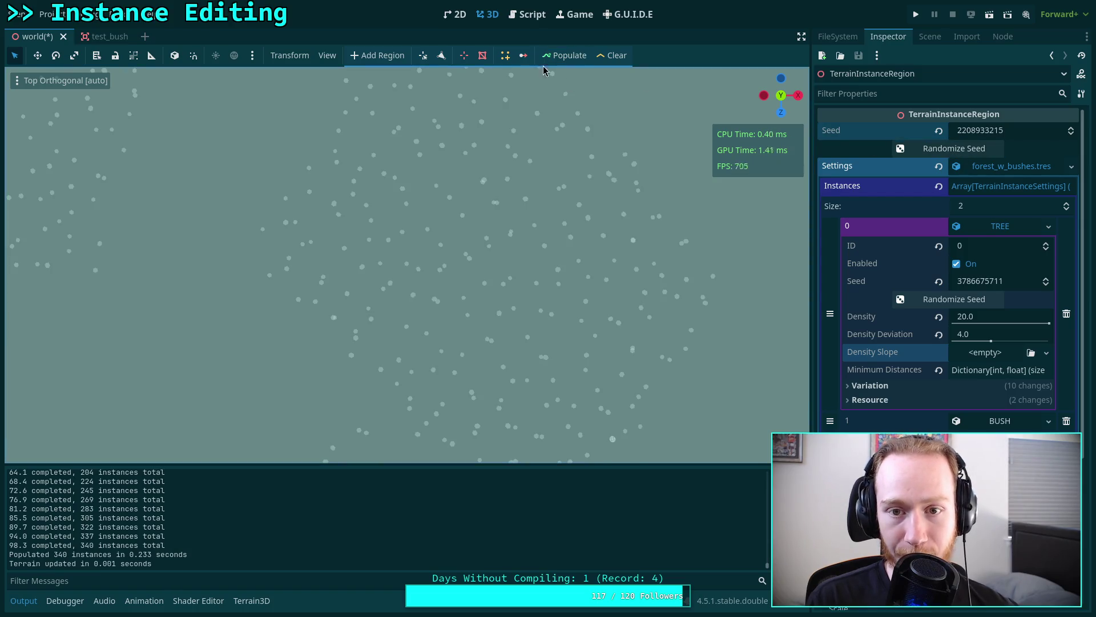
pyautogui.click(575, 57)
pyautogui.click(900, 150)
pyautogui.click(579, 58)
pyautogui.click(579, 57)
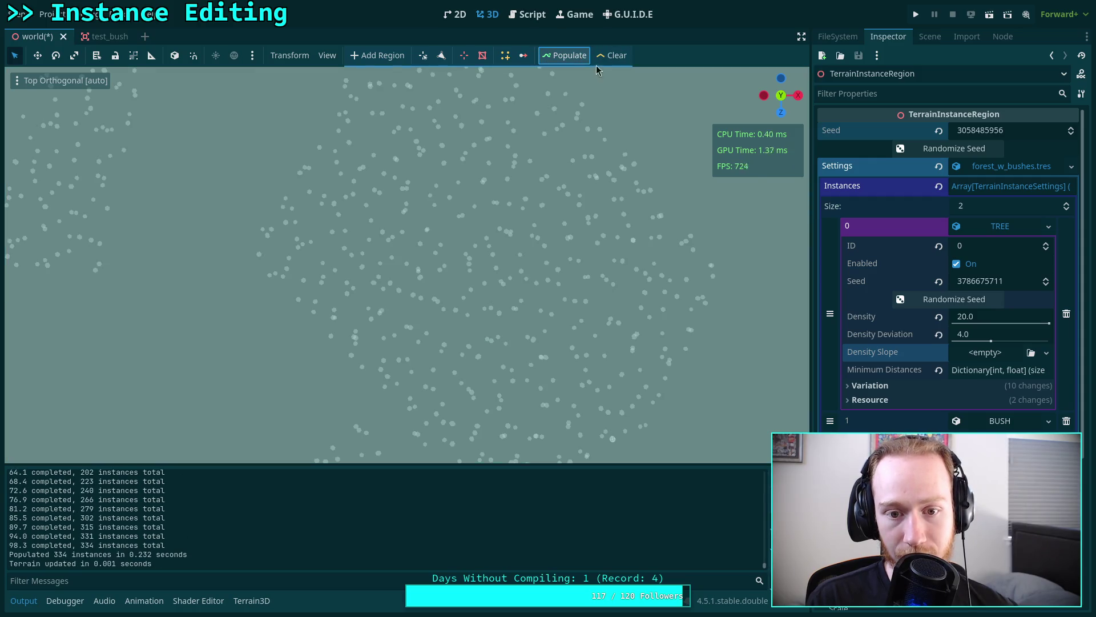
# - Reroll the region seed four more times, repopulating the scatter after each
pyautogui.click(959, 150)
pyautogui.click(564, 55)
pyautogui.click(950, 149)
pyautogui.click(563, 56)
pyautogui.click(951, 149)
pyautogui.click(559, 57)
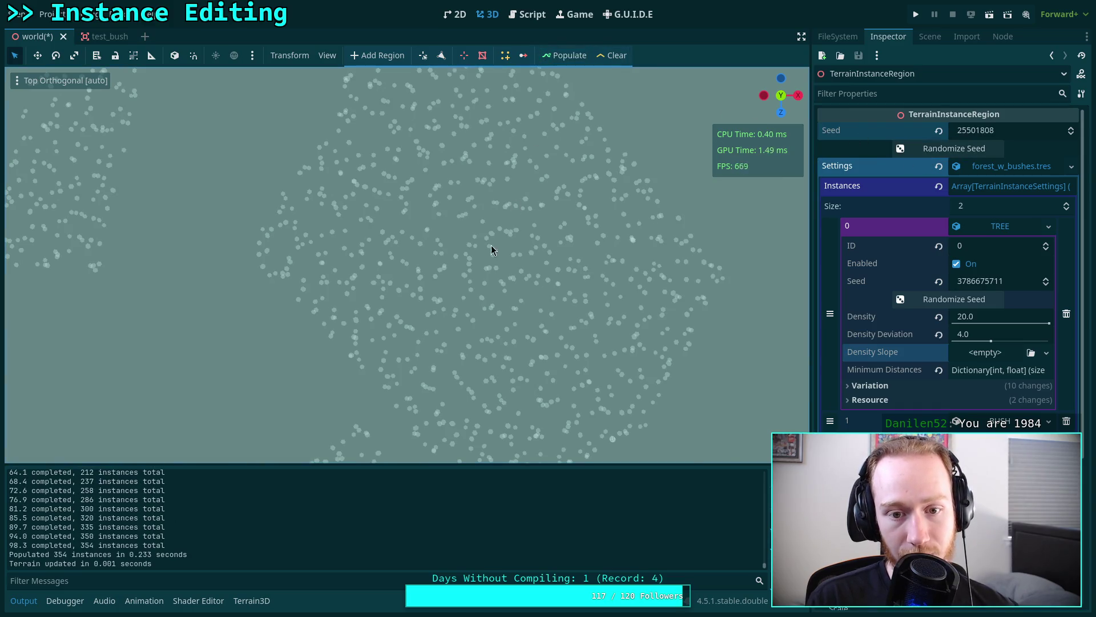
pyautogui.click(943, 150)
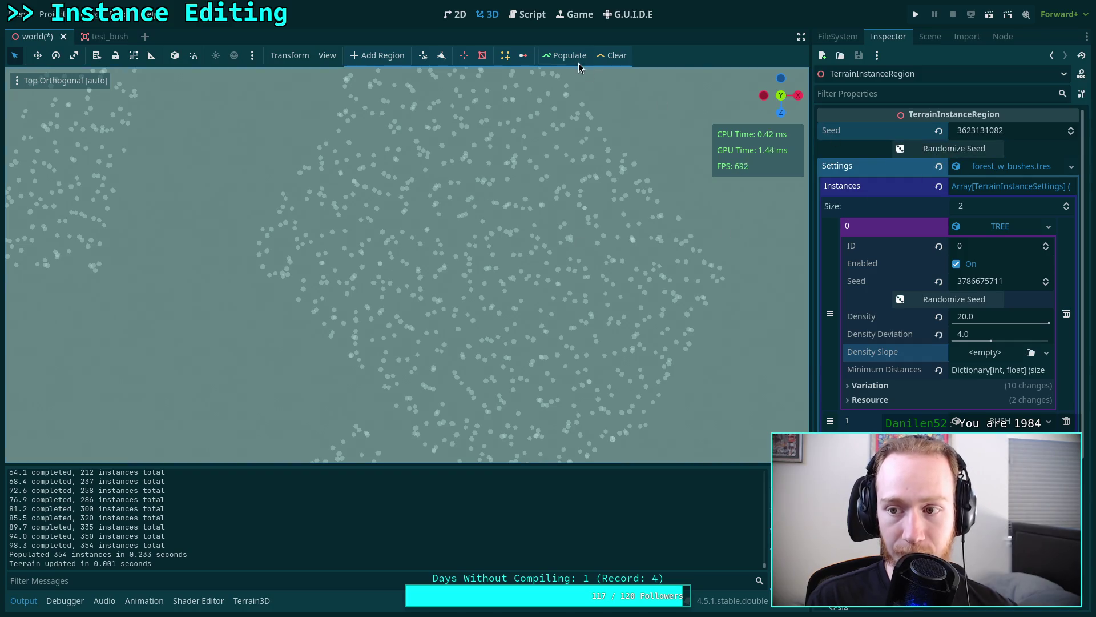
pyautogui.click(559, 56)
# - Give the region three further random seeds, regenerating the tree scatter each time
pyautogui.click(947, 151)
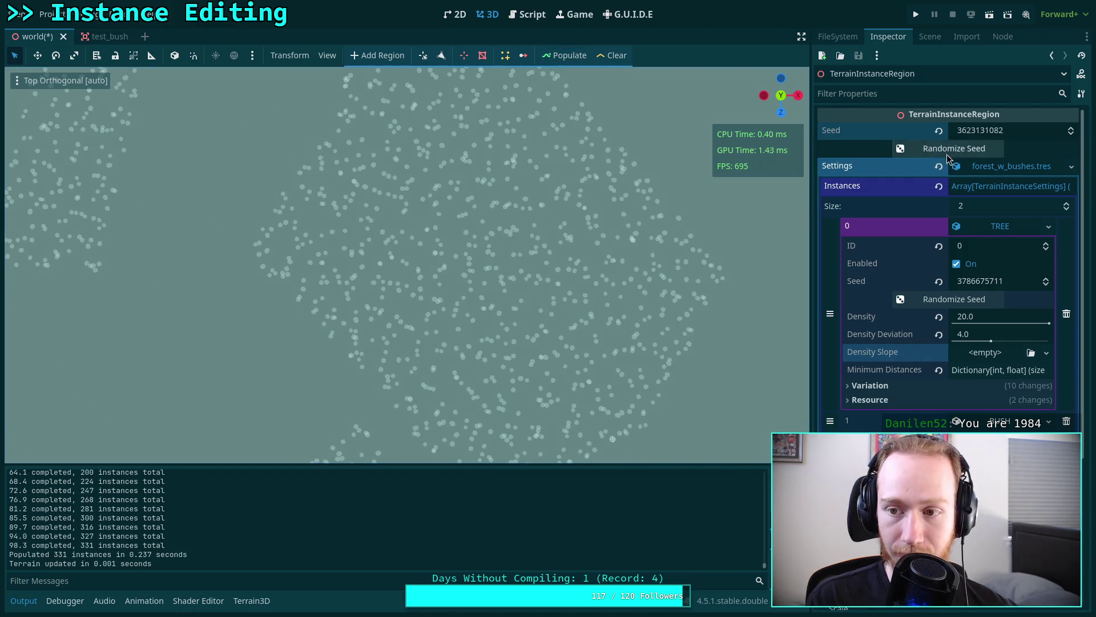
pyautogui.click(564, 50)
pyautogui.click(946, 150)
pyautogui.click(561, 55)
pyautogui.click(947, 151)
pyautogui.click(563, 56)
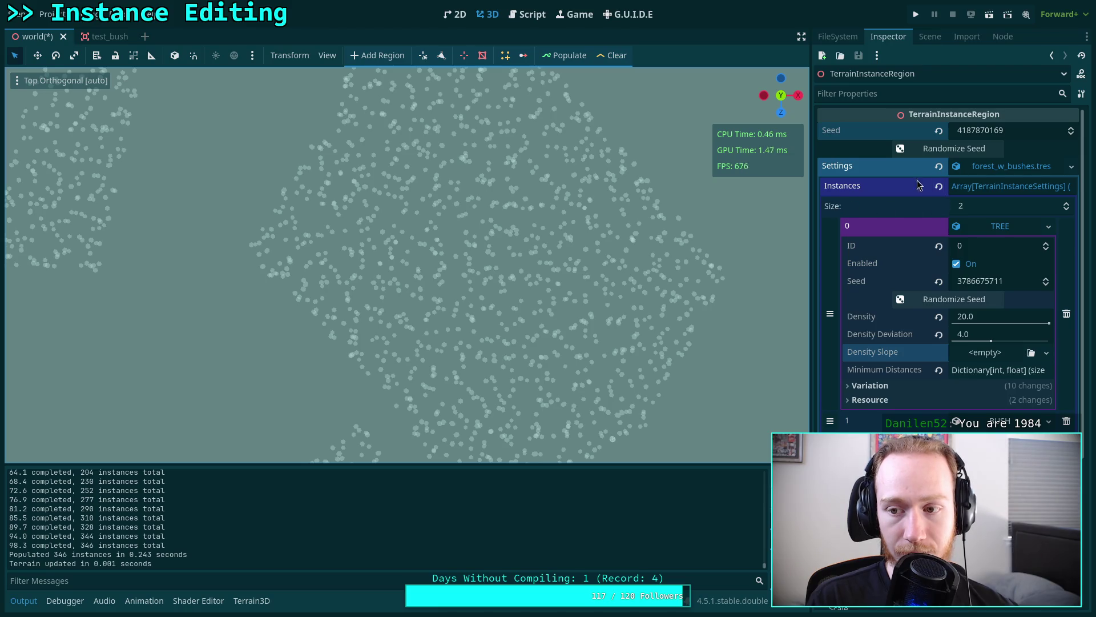
pyautogui.click(565, 55)
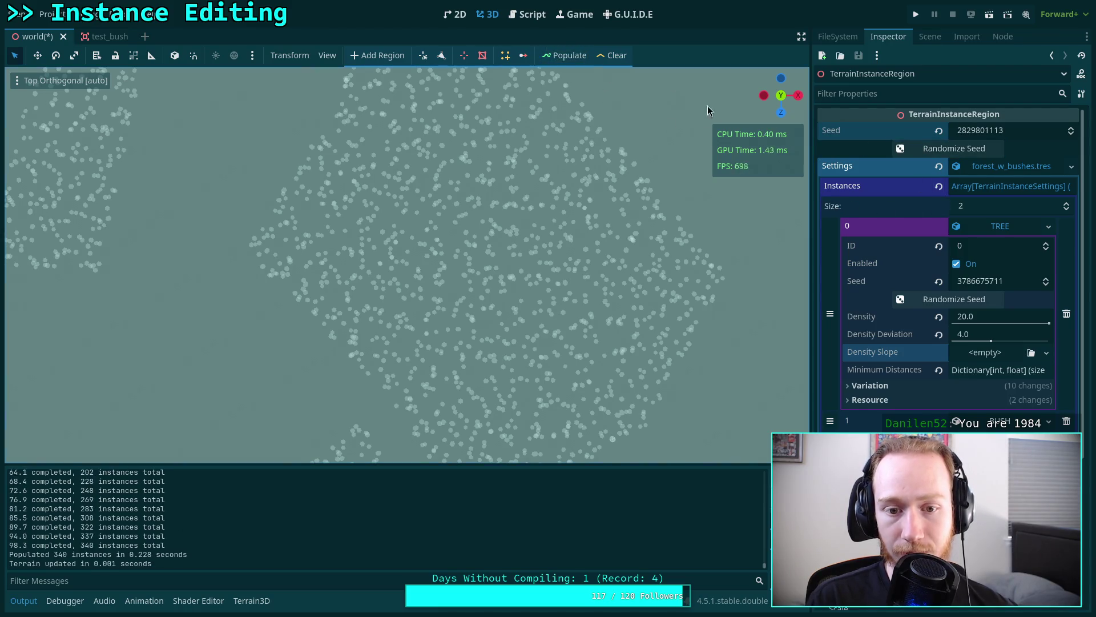
# - Randomize the TREE instance seed twice and repopulate, reaching 330 instances
pyautogui.click(969, 301)
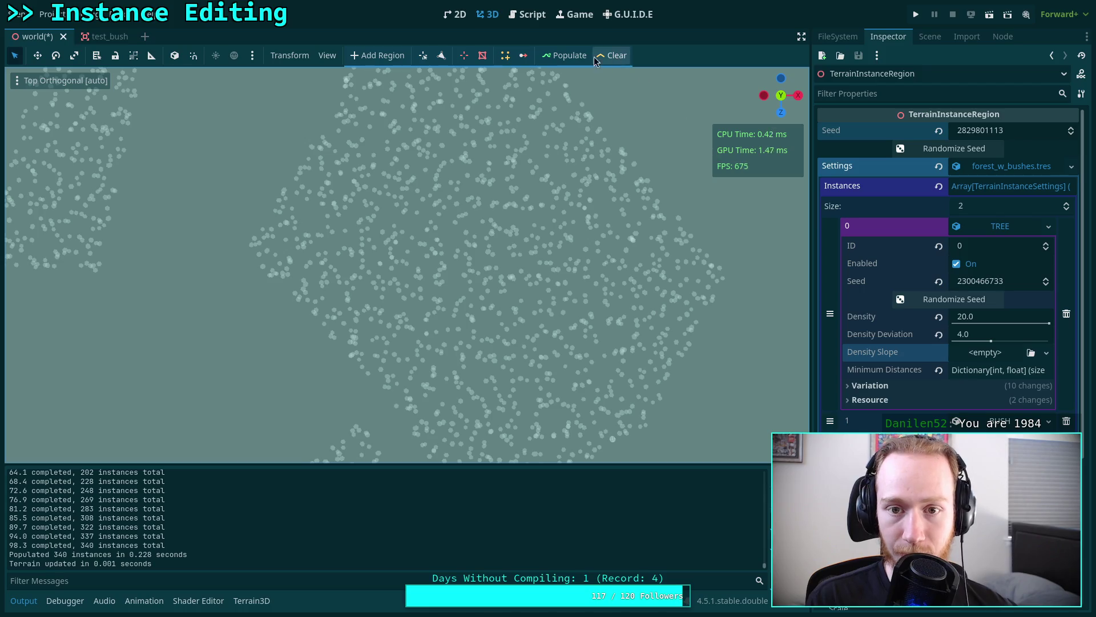
pyautogui.click(564, 55)
pyautogui.click(942, 300)
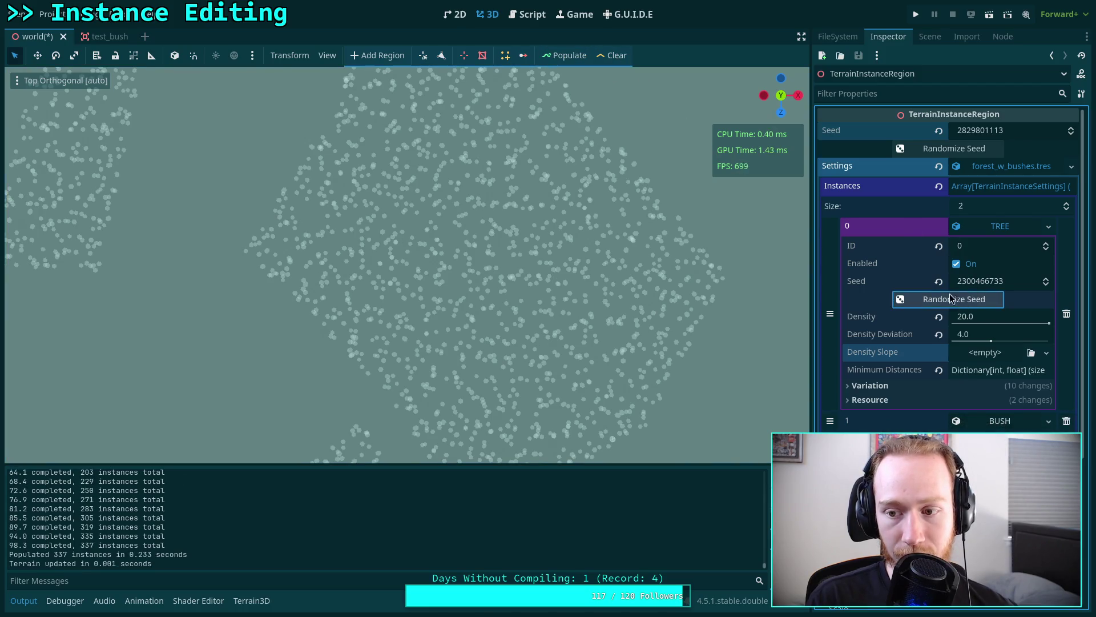
pyautogui.click(558, 56)
pyautogui.scroll(-5, 601, 410)
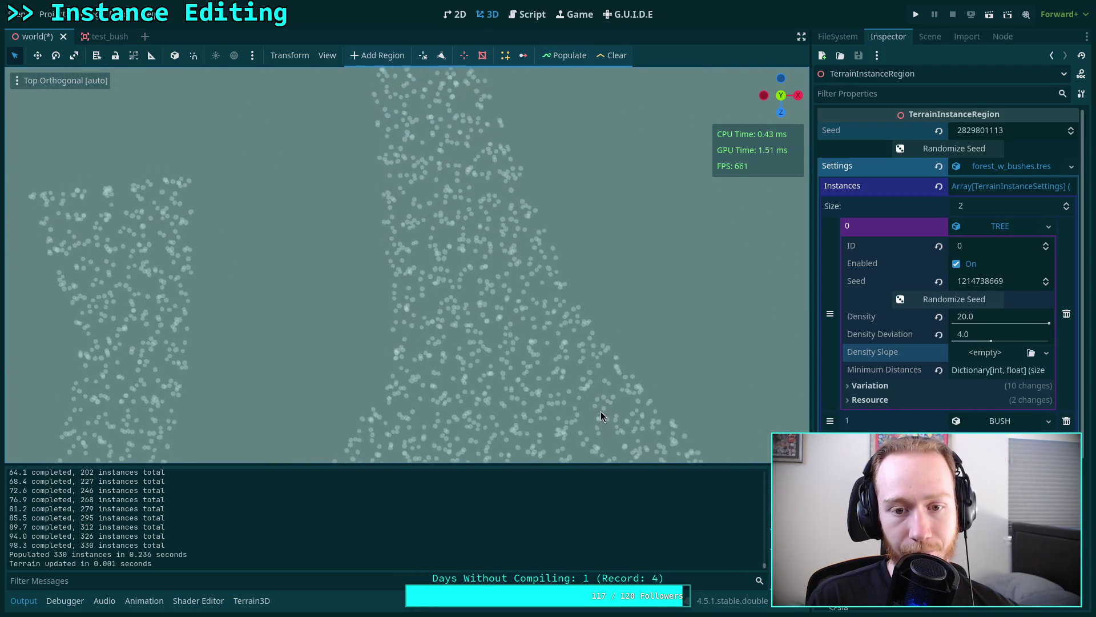
# - Survey the scatter, then reroll the region seed three times with a populate after each
pyautogui.scroll(-8, 543, 348)
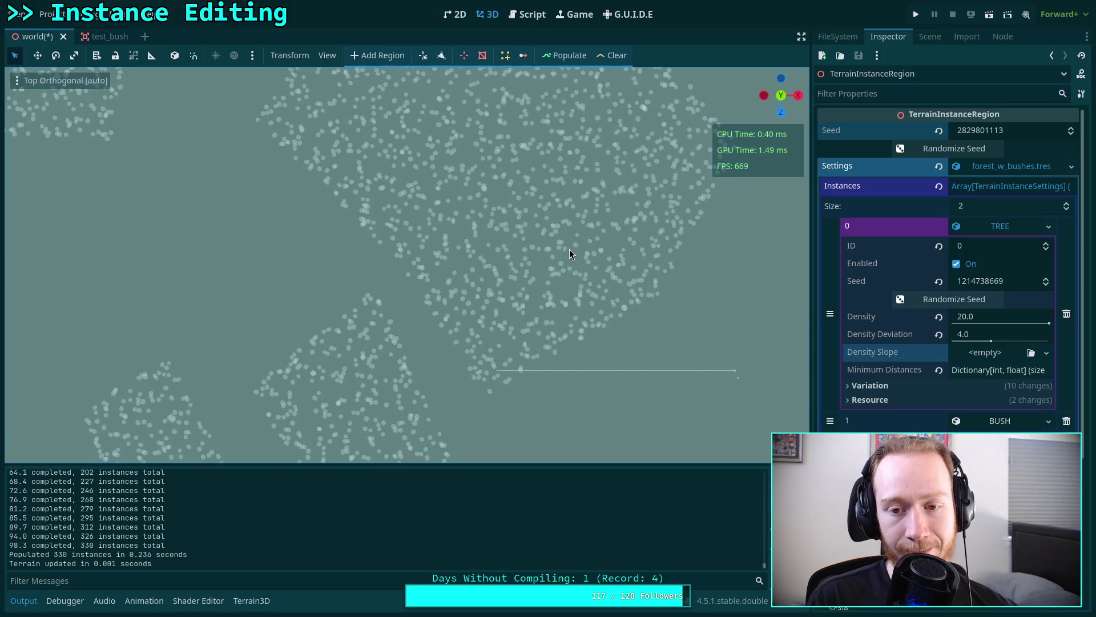
pyautogui.scroll(-8, 613, 119)
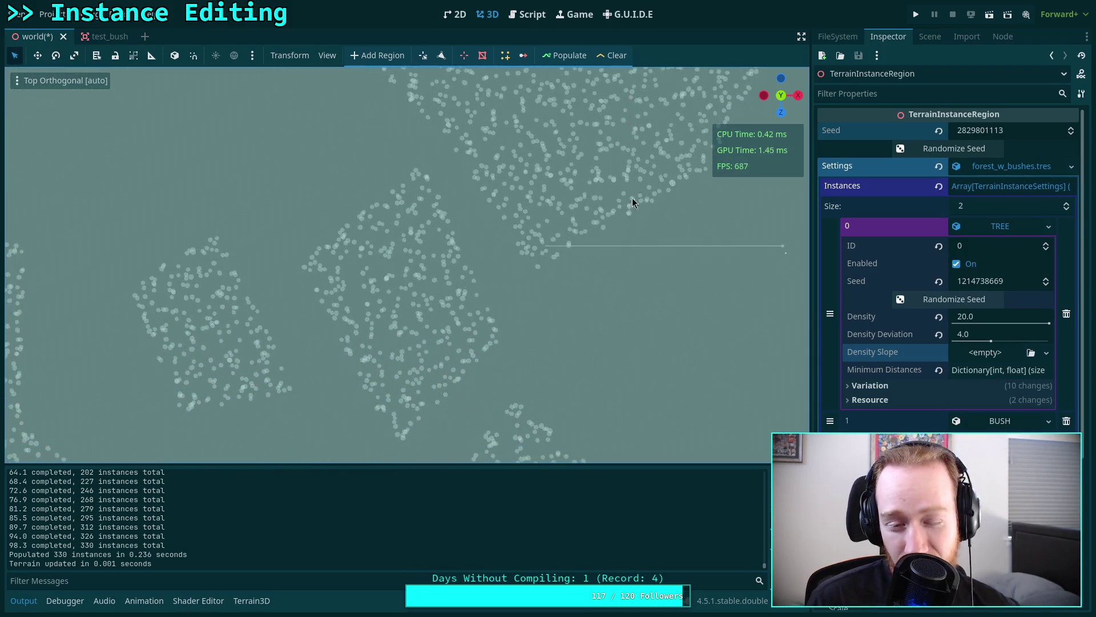
pyautogui.scroll(-10, 592, 240)
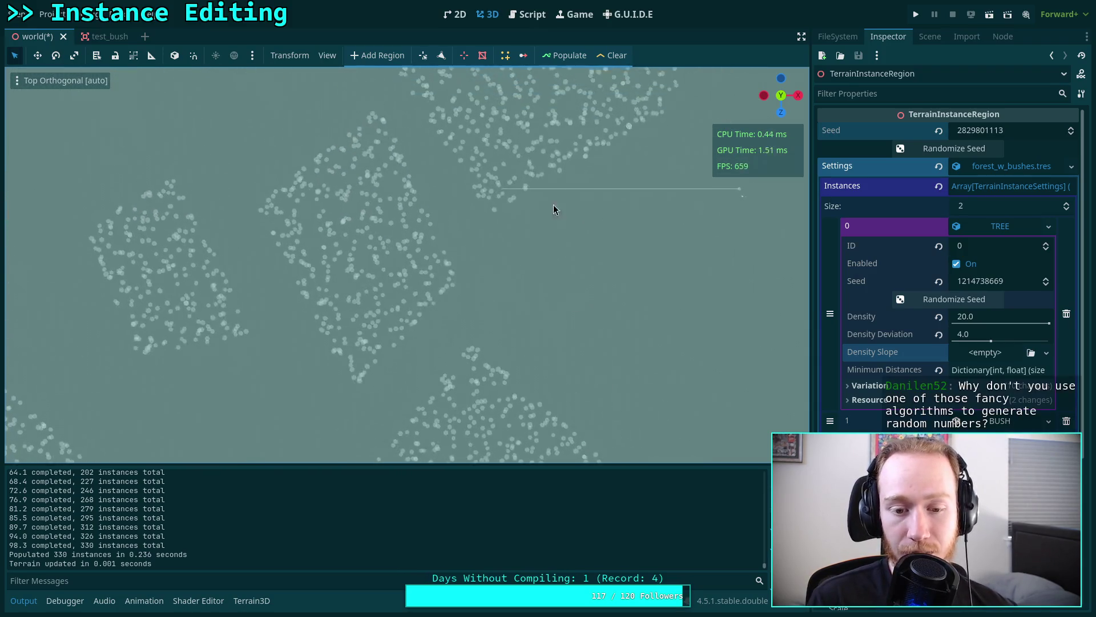
pyautogui.scroll(2, 485, 223)
pyautogui.click(954, 148)
pyautogui.click(561, 55)
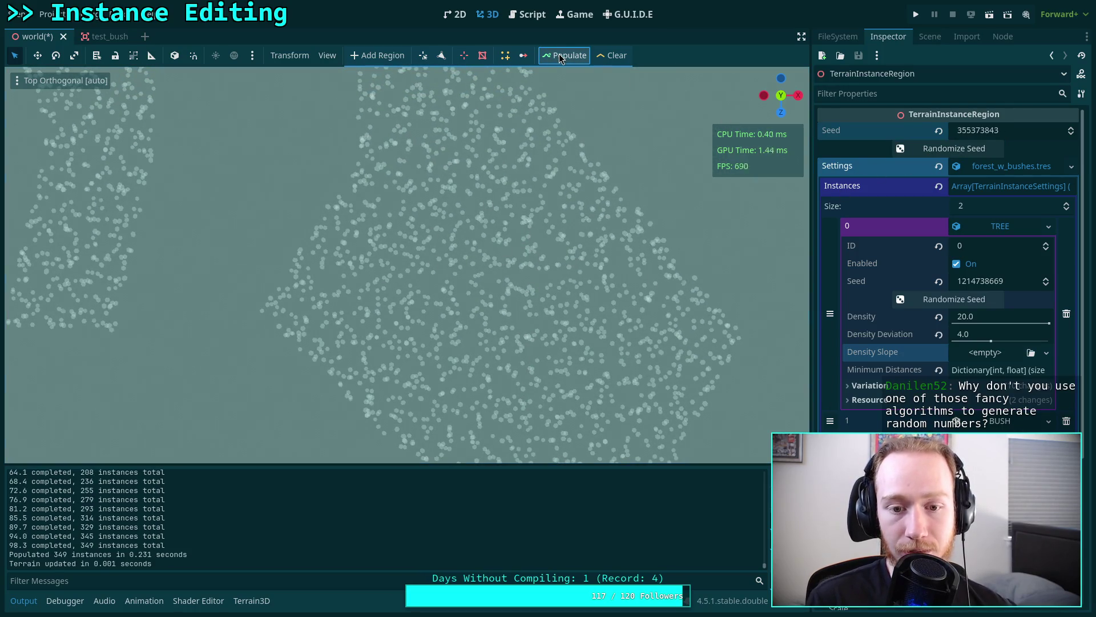
pyautogui.click(954, 148)
pyautogui.click(571, 57)
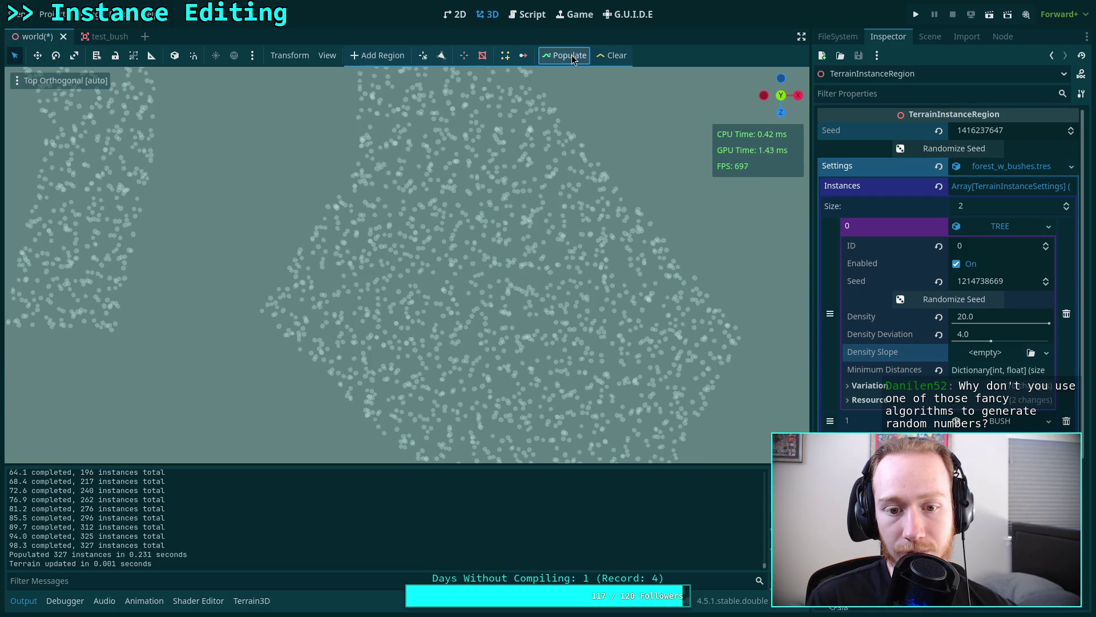
pyautogui.click(954, 148)
pyautogui.click(565, 56)
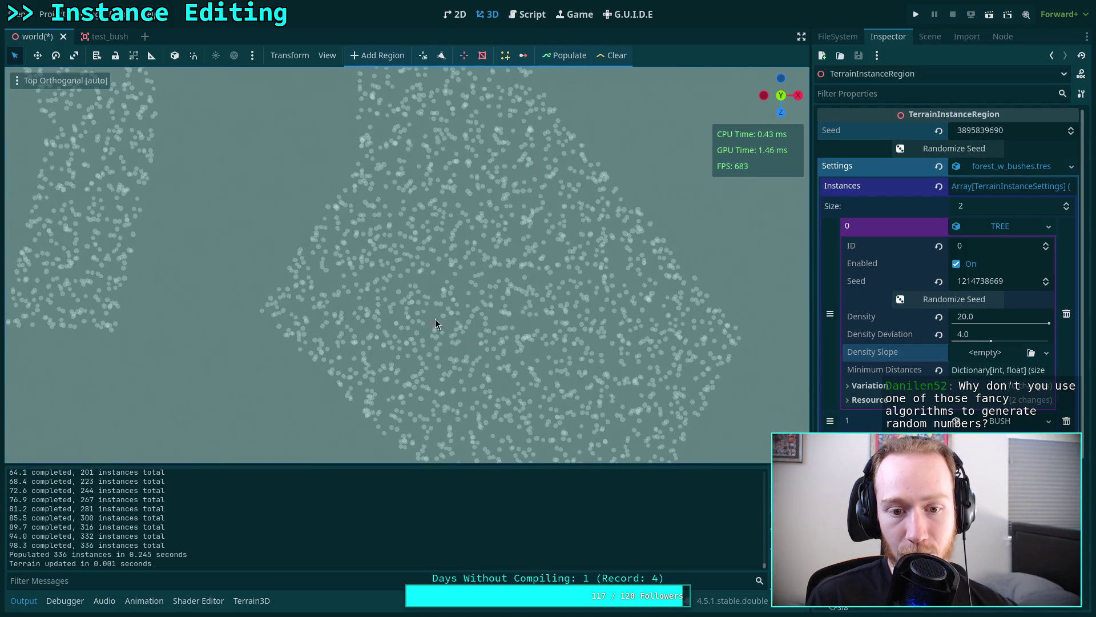
pyautogui.click(954, 299)
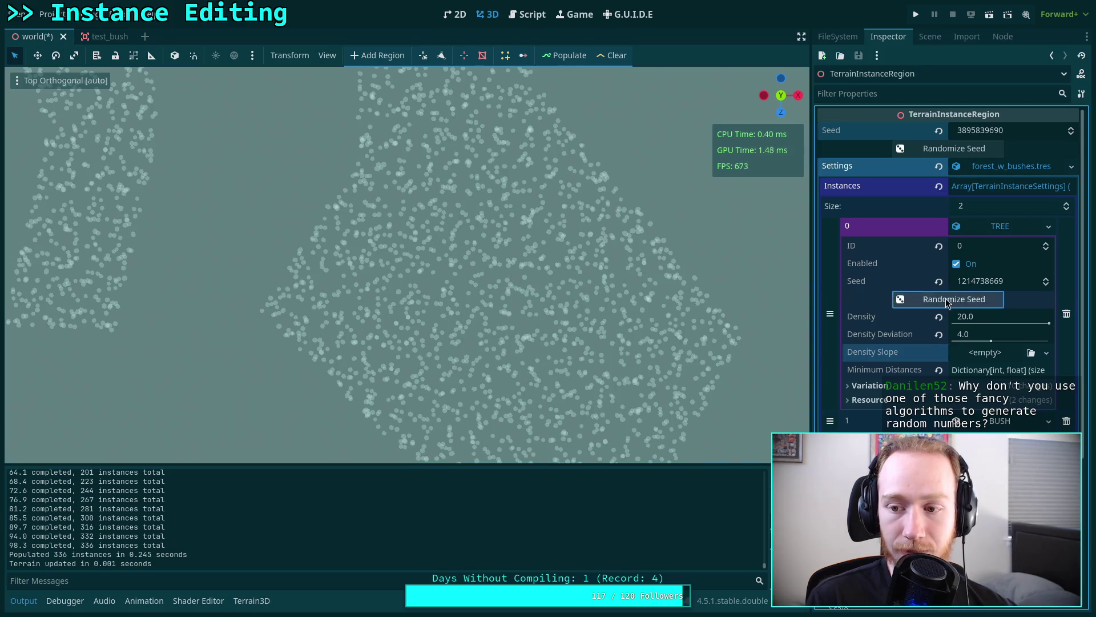
pyautogui.click(561, 60)
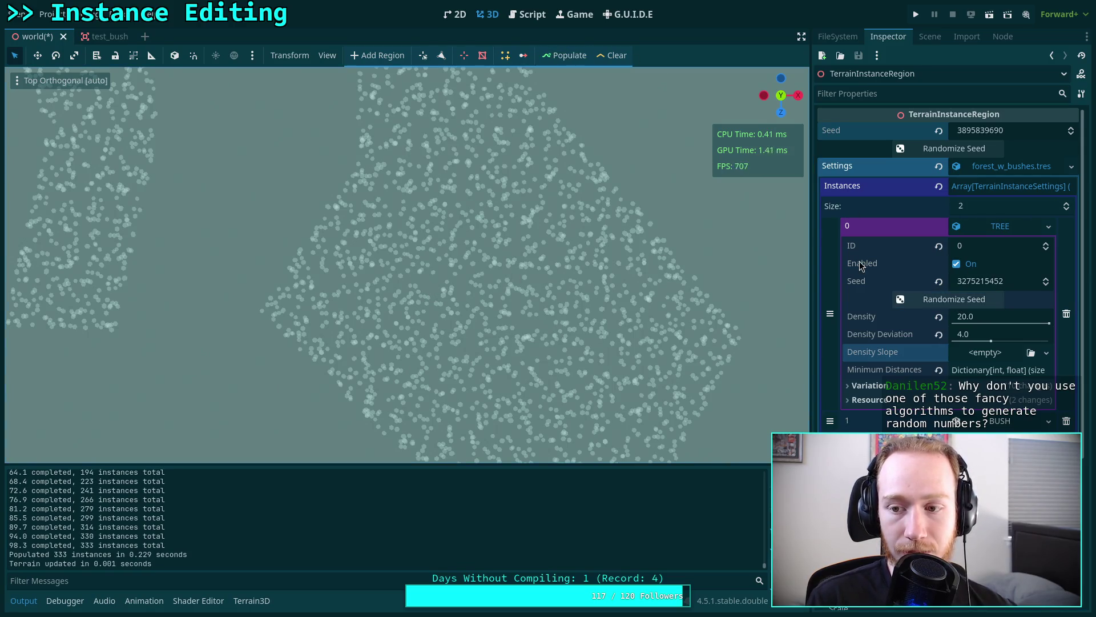
pyautogui.click(954, 148)
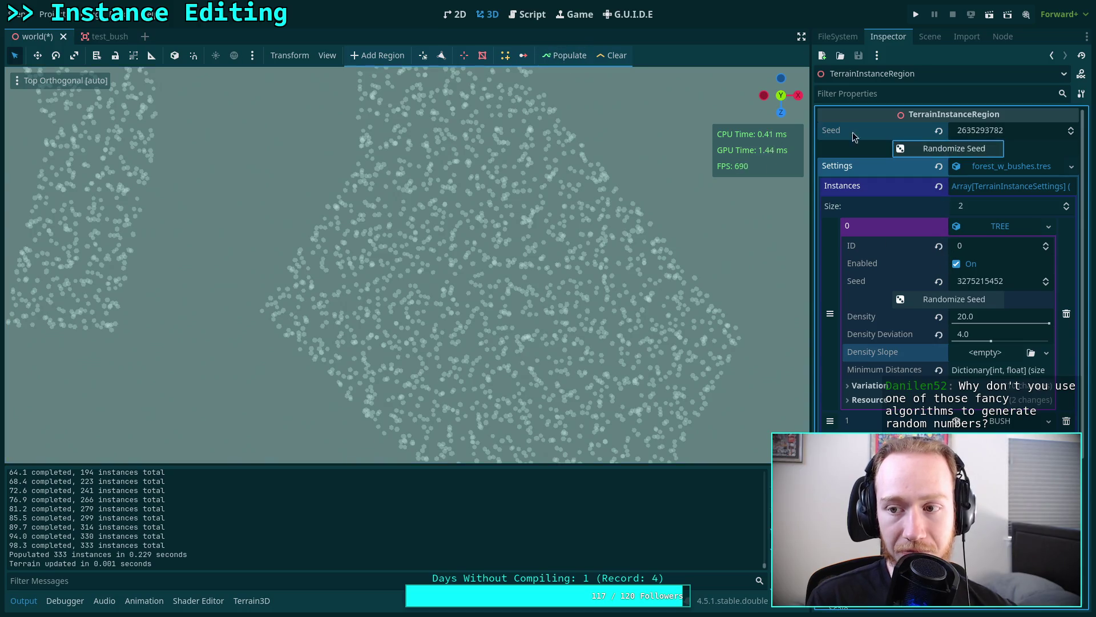
pyautogui.click(564, 56)
pyautogui.click(934, 149)
pyautogui.click(567, 58)
pyautogui.click(913, 151)
pyautogui.click(564, 55)
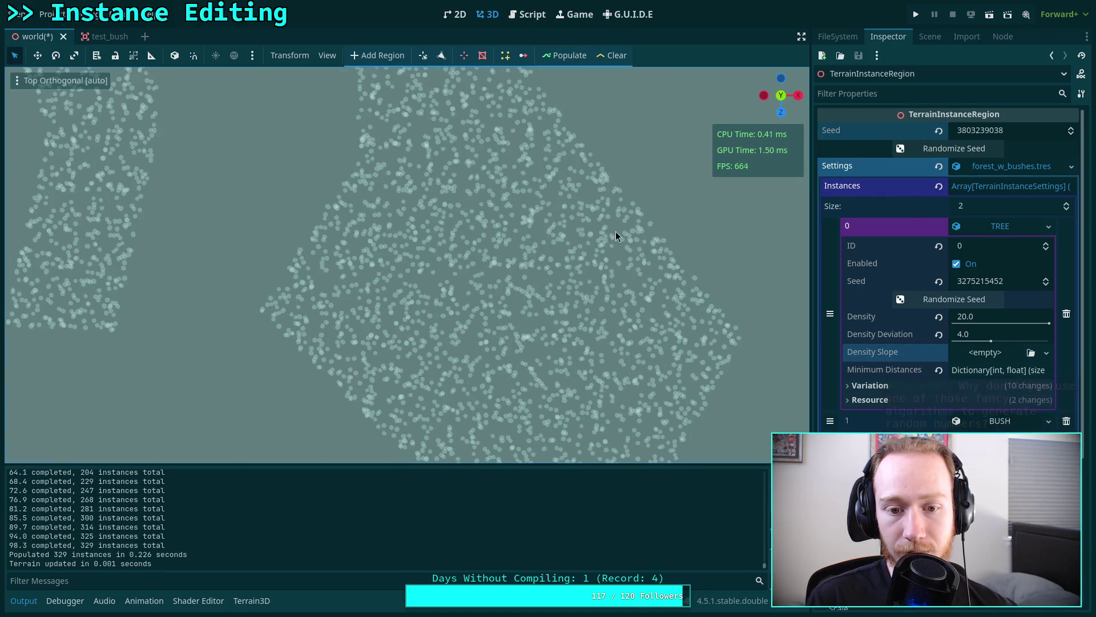
pyautogui.click(919, 300)
# - Regenerate with the new TREE seed, then reroll the TREE seed again and repopulate
pyautogui.click(553, 56)
pyautogui.scroll(-5, 628, 197)
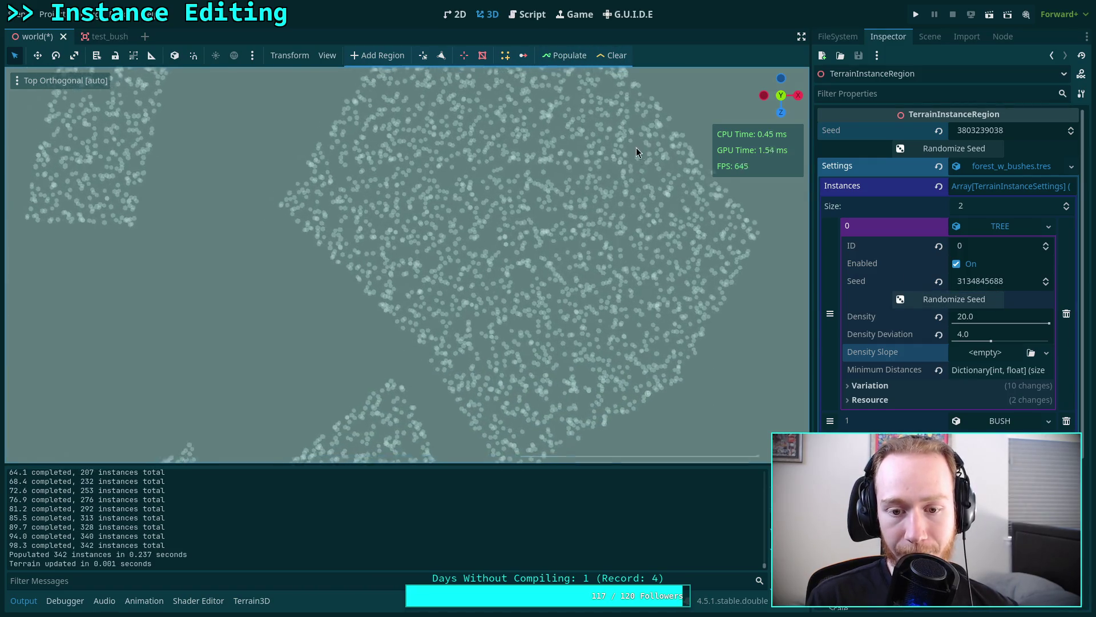
pyautogui.scroll(-5, 560, 205)
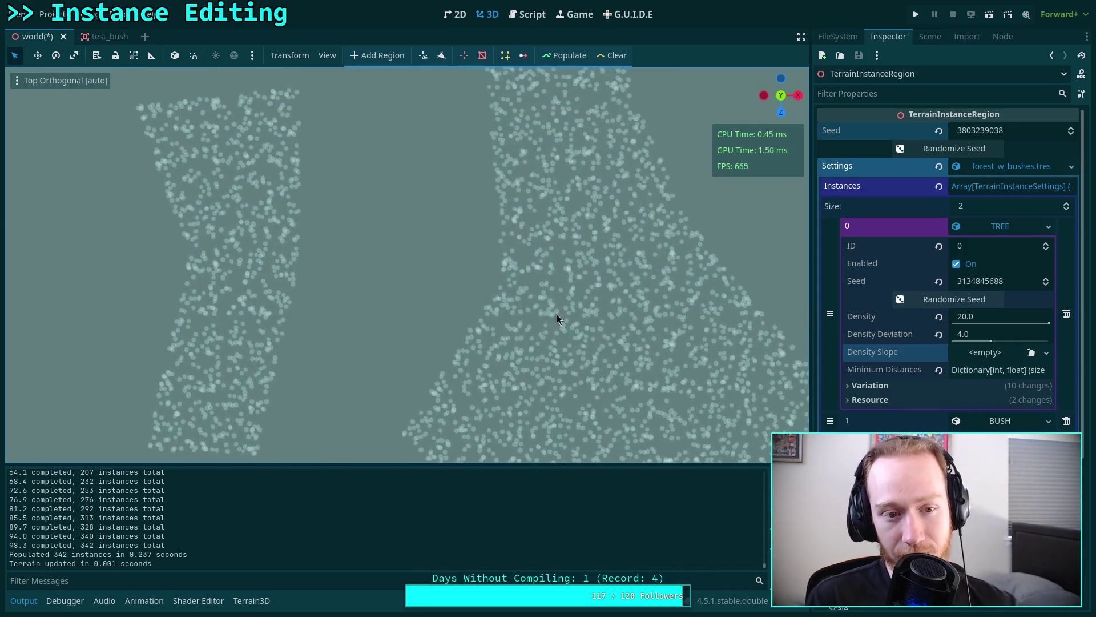
pyautogui.scroll(-5, 486, 265)
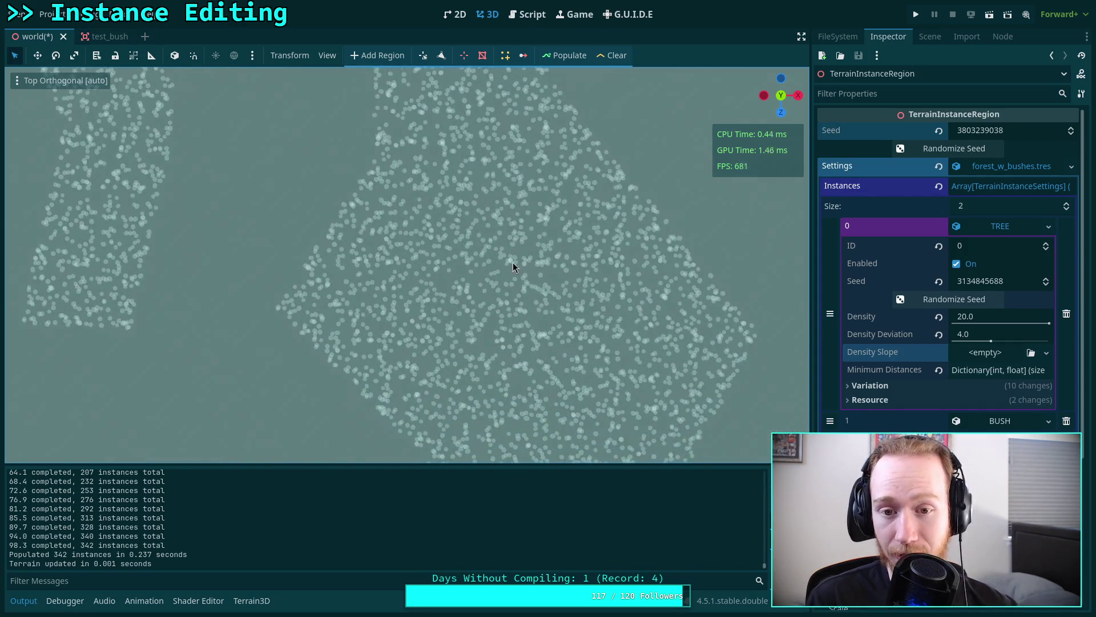
pyautogui.click(922, 300)
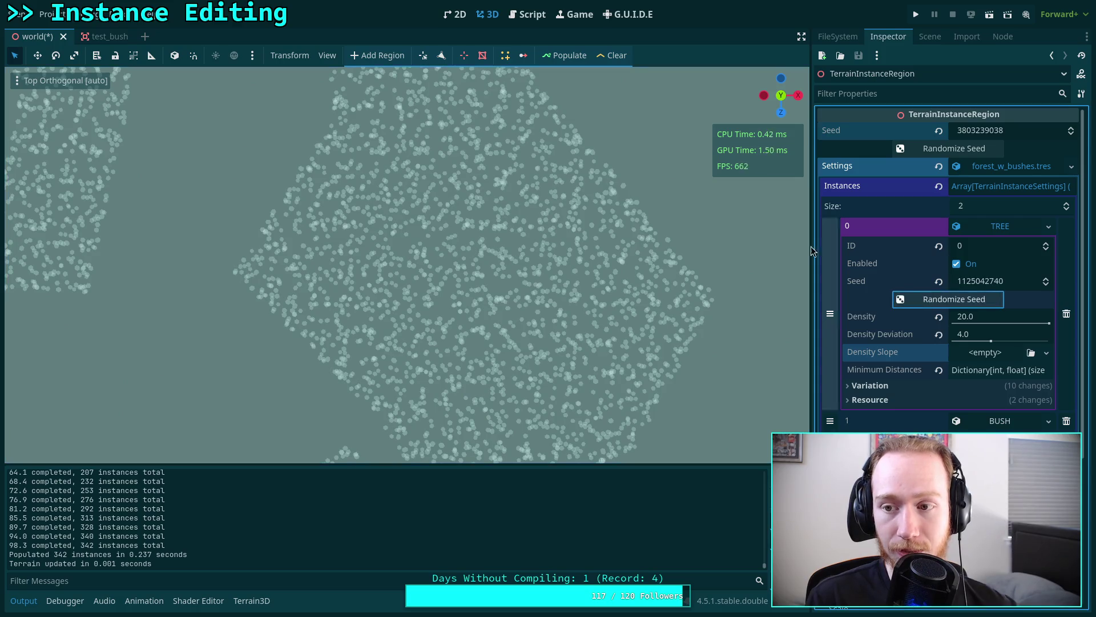
pyautogui.click(559, 57)
pyautogui.click(950, 149)
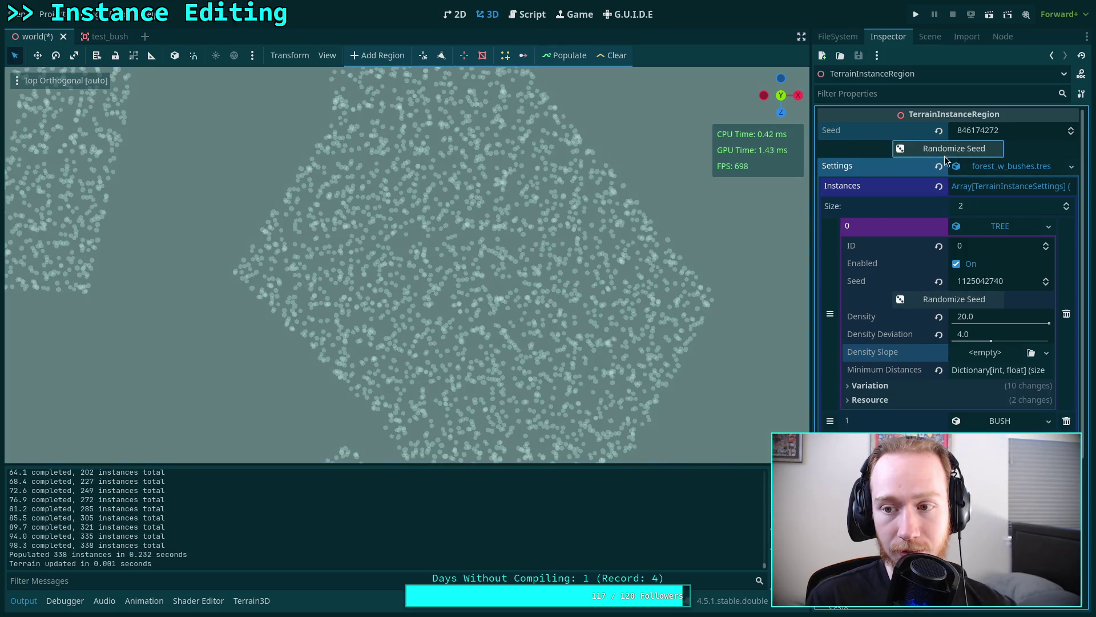
pyautogui.click(561, 57)
pyautogui.click(949, 148)
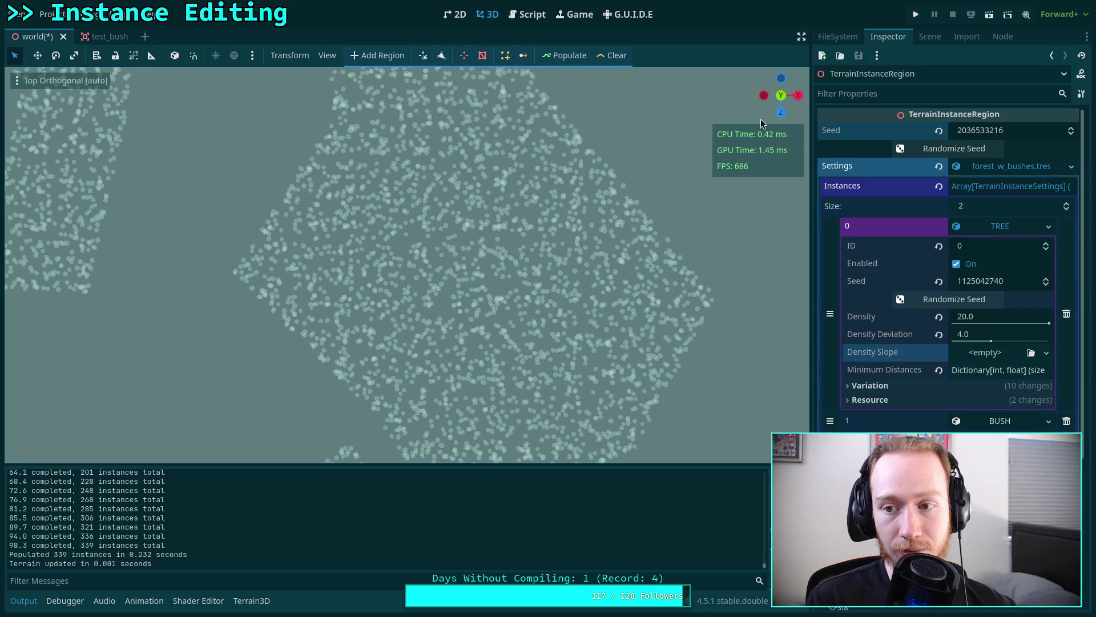
pyautogui.click(564, 57)
pyautogui.click(921, 300)
pyautogui.click(557, 57)
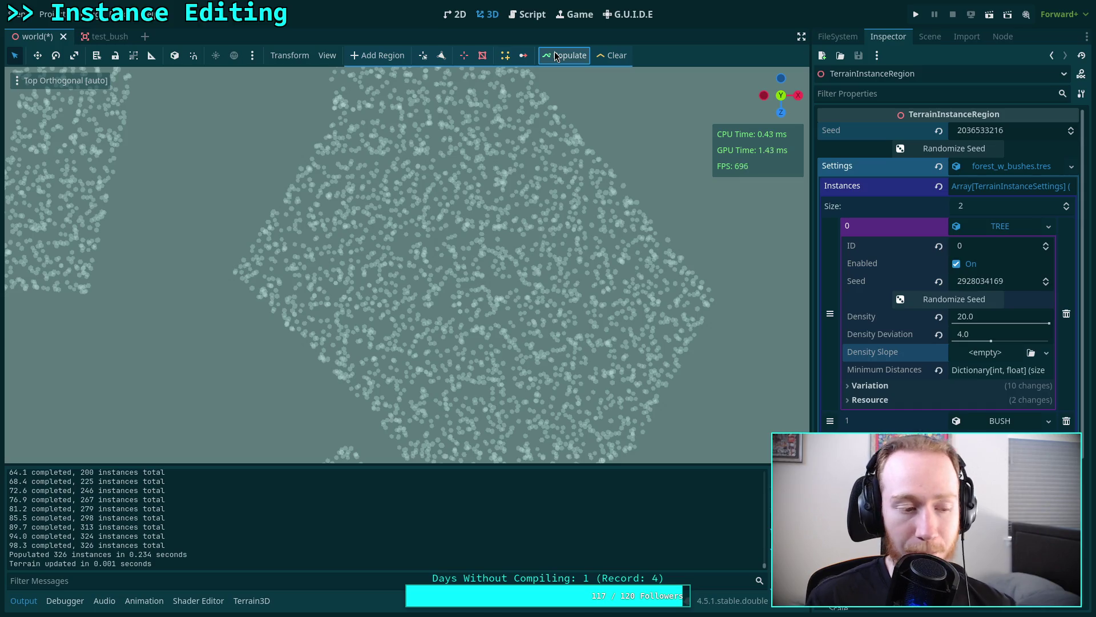
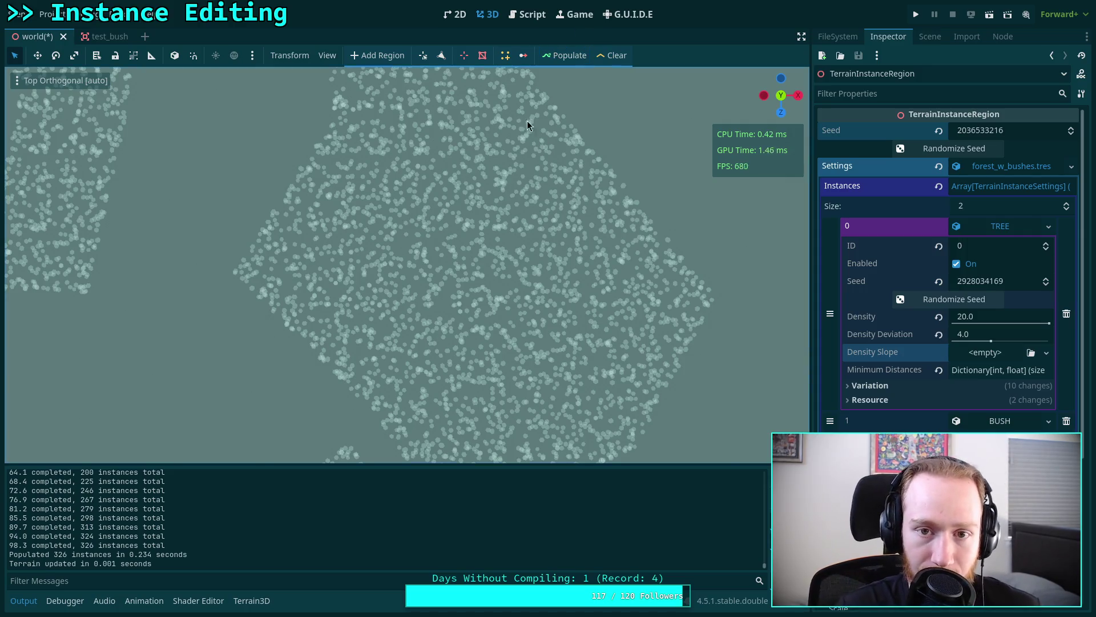
# - View the TerrainInstanceRegion.gd script, then return to the 3D scene view
pyautogui.click(527, 14)
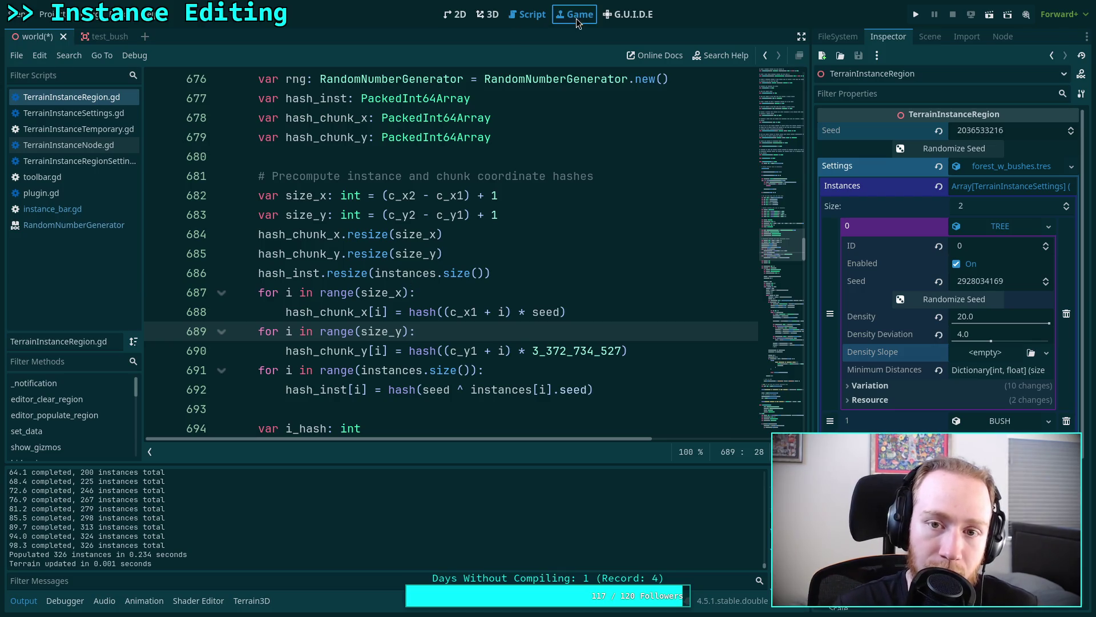
pyautogui.hotkey('ctrl', 'F4')
pyautogui.hotkey('ctrl', 'F2')
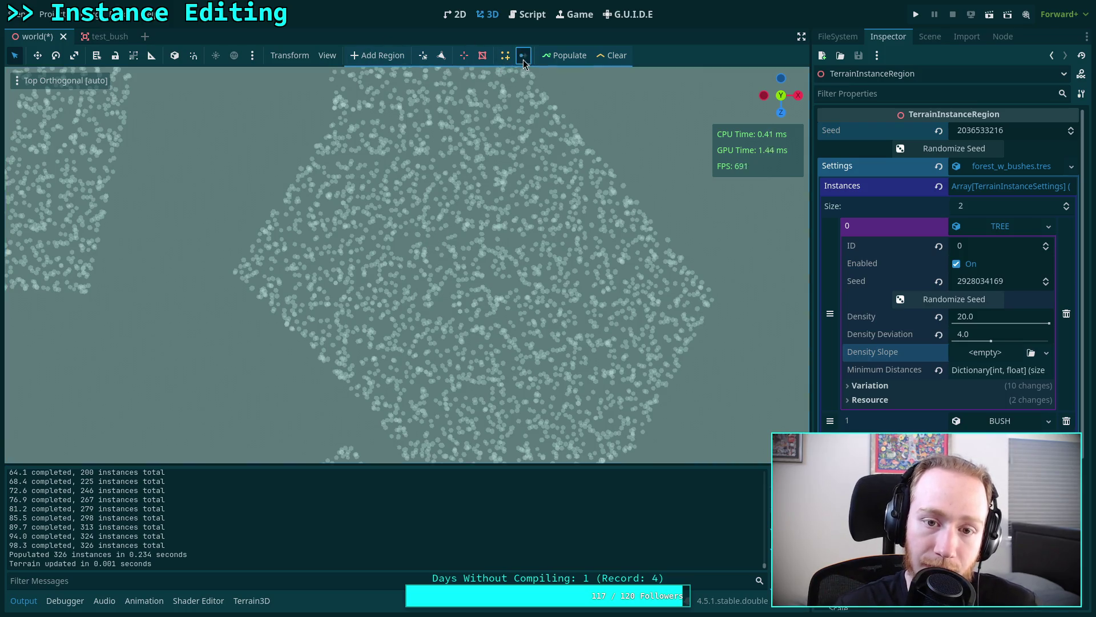
# - Select a tree instance, inspect its Transform, and save the world scene
pyautogui.click(433, 231)
pyautogui.click(891, 179)
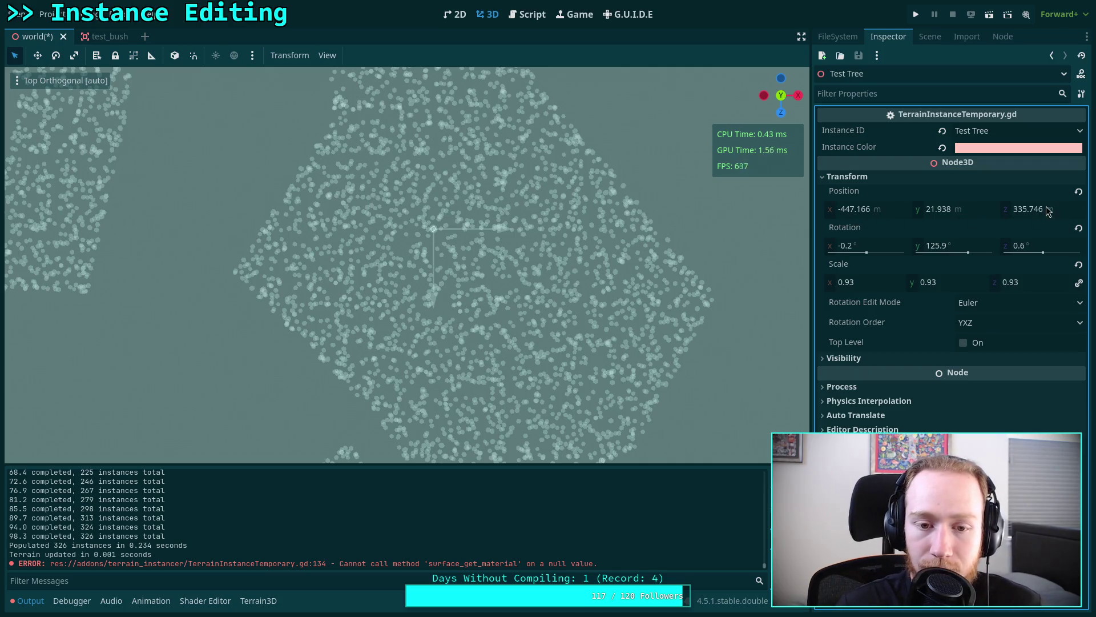
pyautogui.moveTo(997, 214)
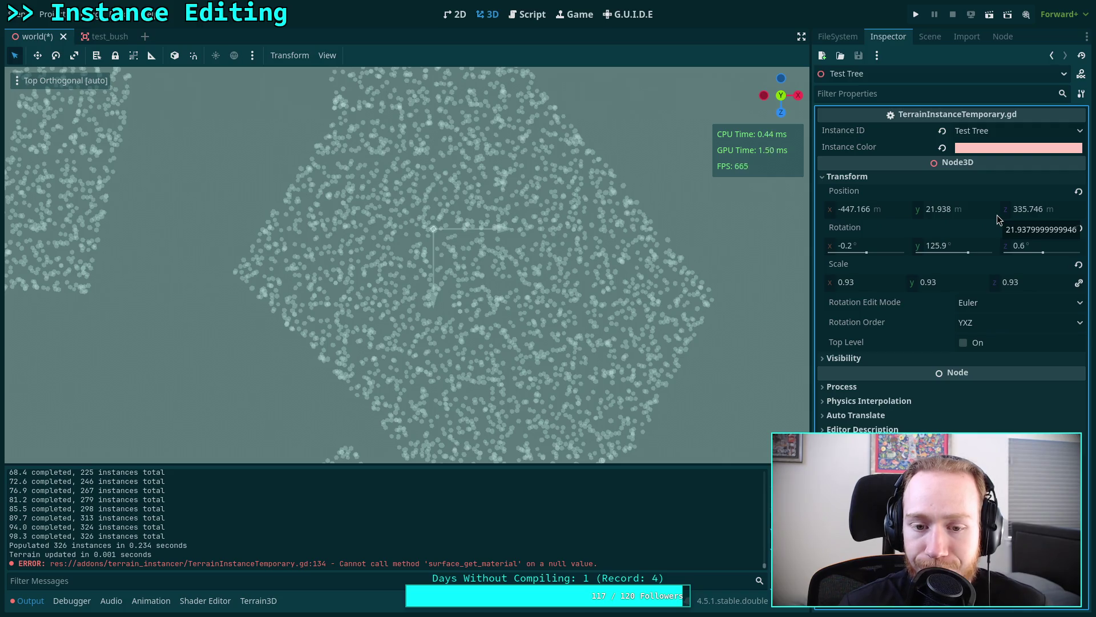
pyautogui.hotkey('ctrl', 's')
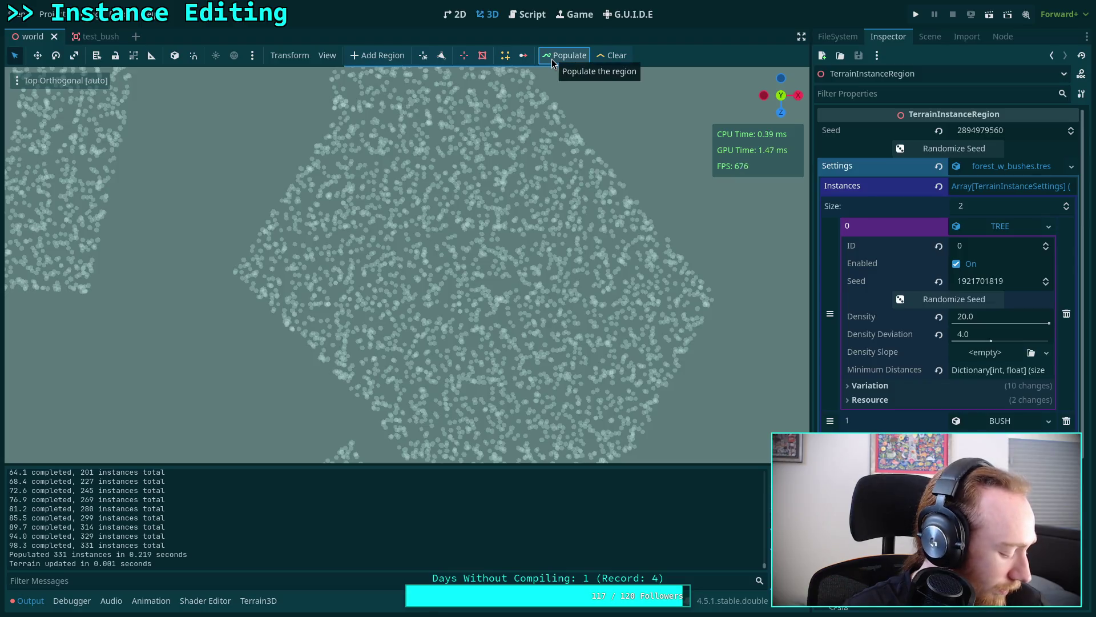
# - Randomize the region and TREE seeds and repopulate twice, reaching 344 instances
pyautogui.click(939, 147)
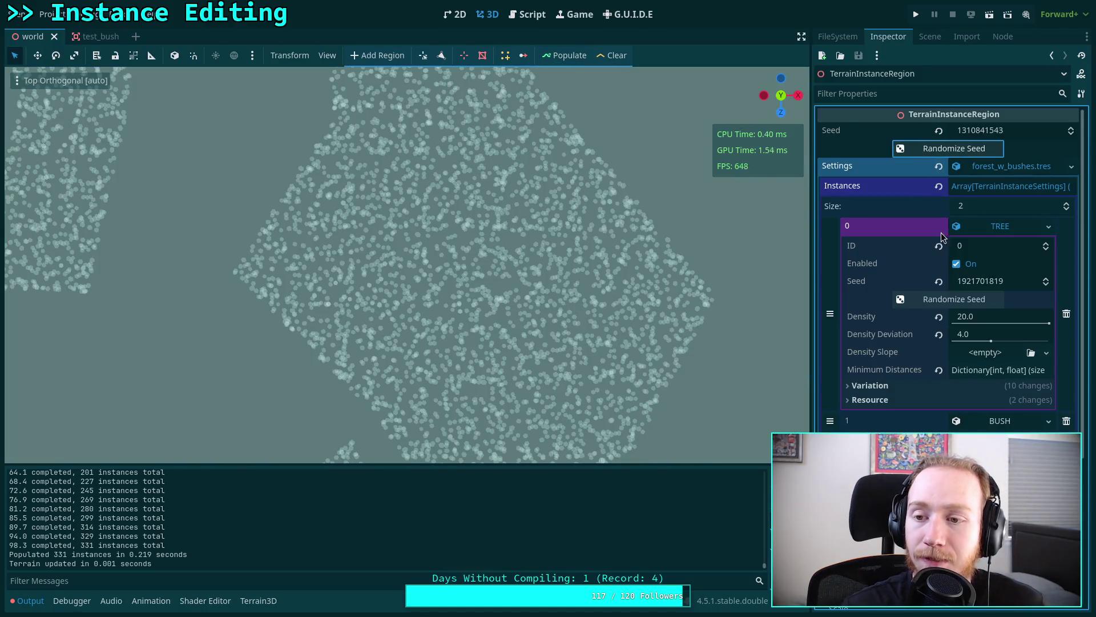
pyautogui.click(917, 298)
pyautogui.click(560, 57)
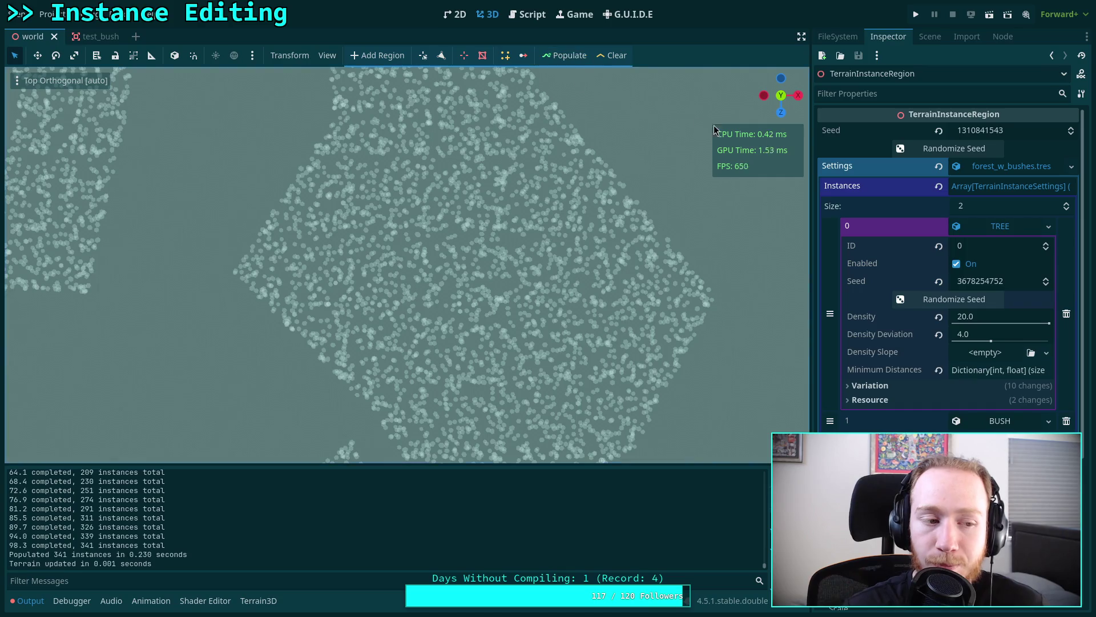
pyautogui.click(947, 149)
pyautogui.click(917, 303)
pyautogui.click(918, 302)
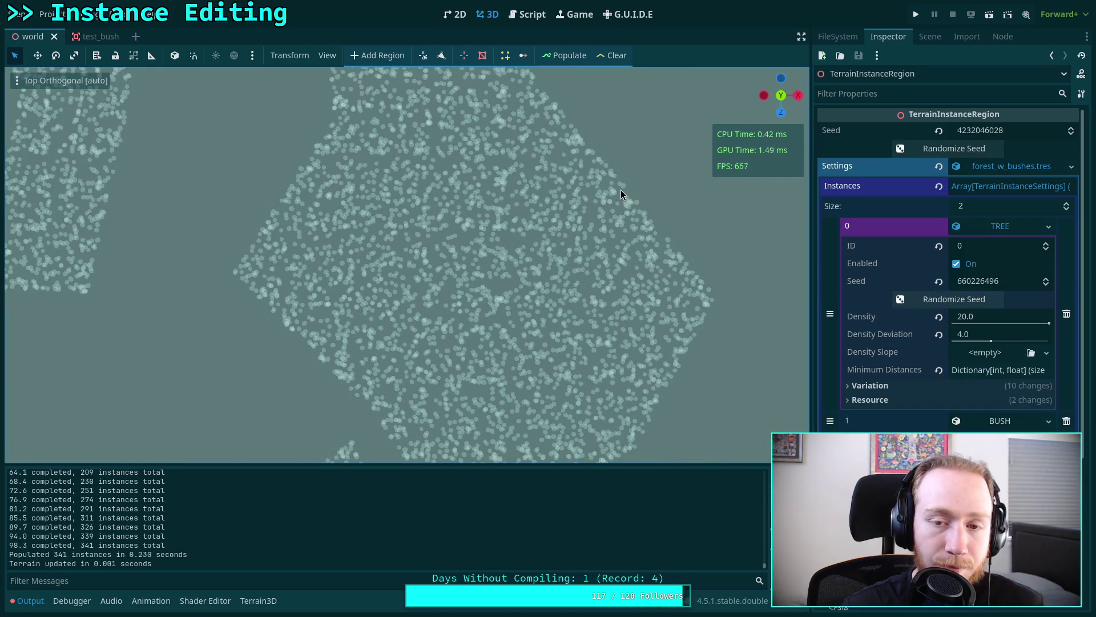
pyautogui.click(562, 55)
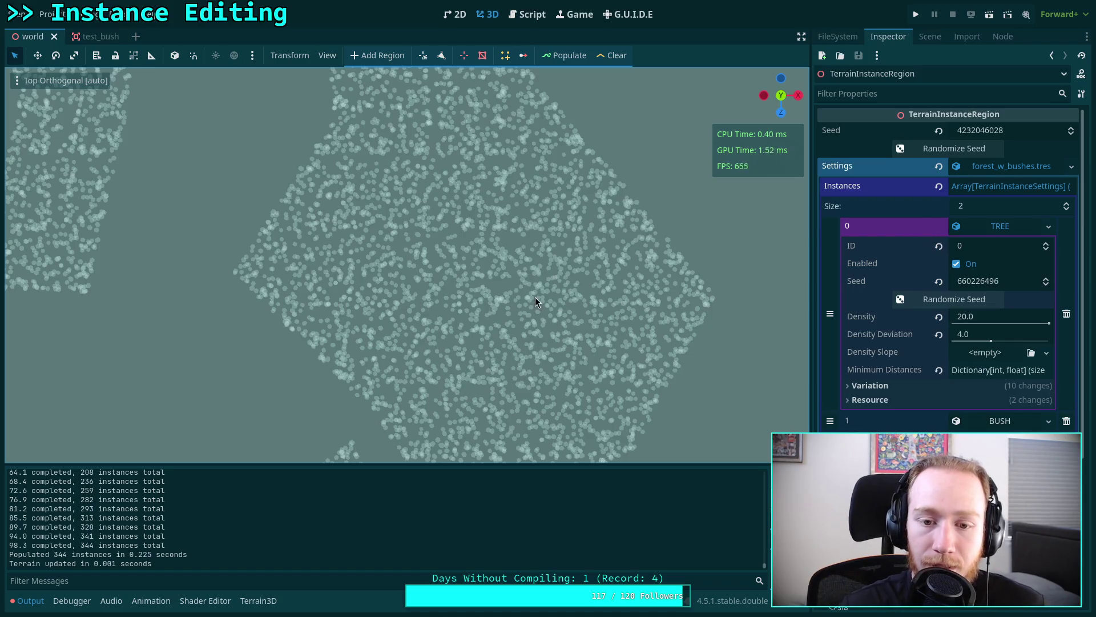
# - Zoom and pan the top orthogonal view to inspect the scatter across the instance regions
pyautogui.scroll(10, 492, 297)
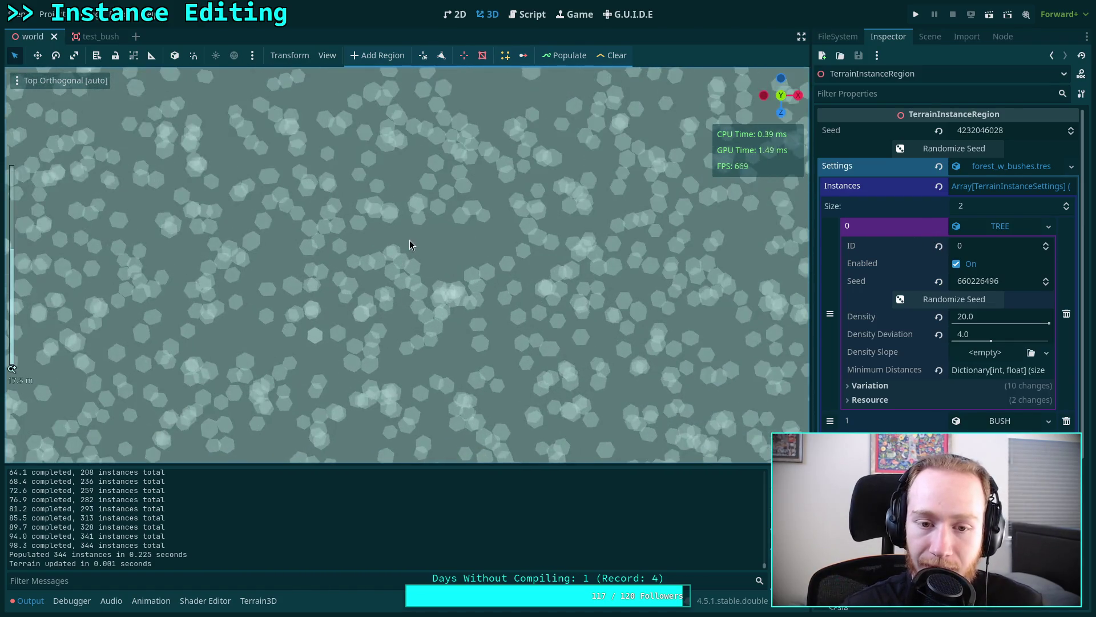
pyautogui.scroll(-15, 463, 263)
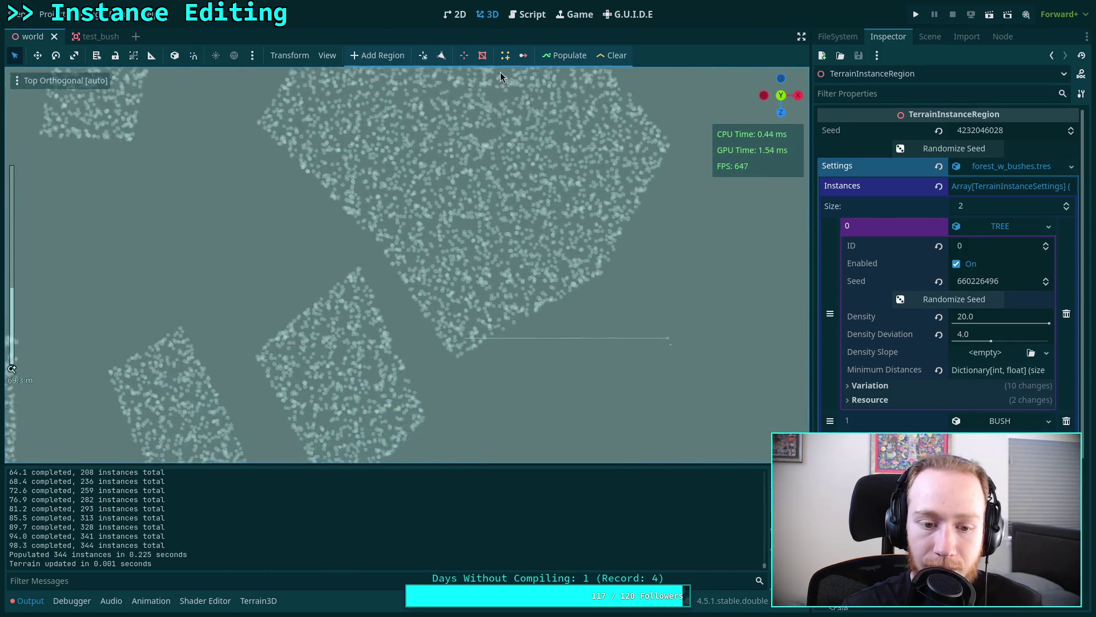
pyautogui.moveTo(502, 70)
pyautogui.mouseDown()
pyautogui.moveTo(453, 203)
pyautogui.moveTo(595, 83)
pyautogui.moveTo(533, 184)
pyautogui.moveTo(524, 173)
pyautogui.mouseUp()
pyautogui.scroll(5, 523, 172)
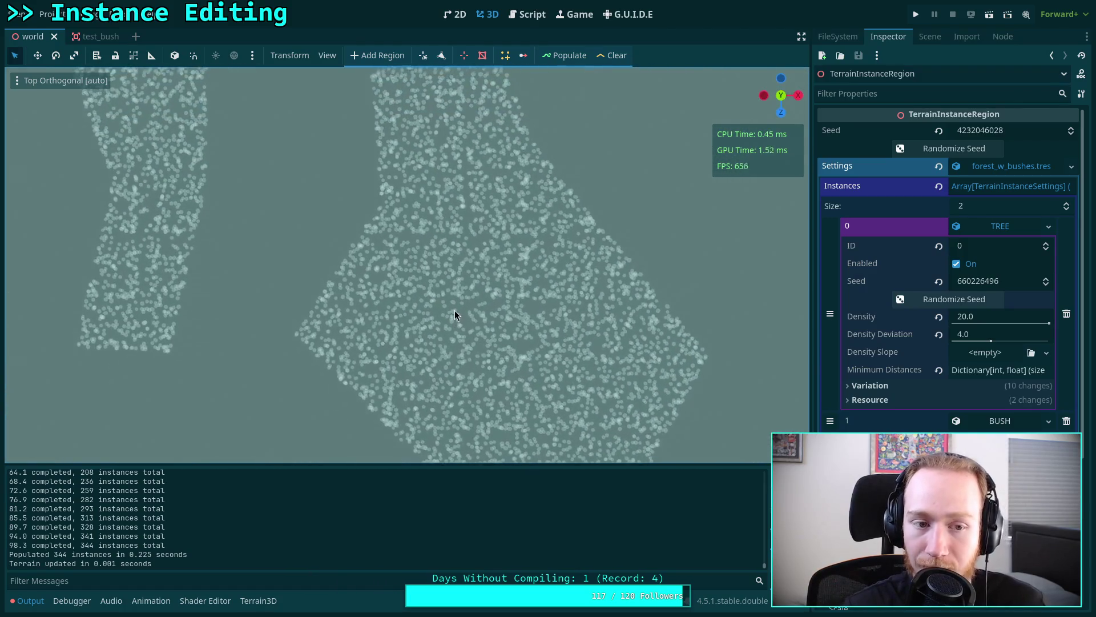
pyautogui.moveTo(448, 381)
pyautogui.mouseDown()
pyautogui.moveTo(444, 213)
pyautogui.moveTo(421, 241)
pyautogui.moveTo(409, 430)
pyautogui.mouseUp()
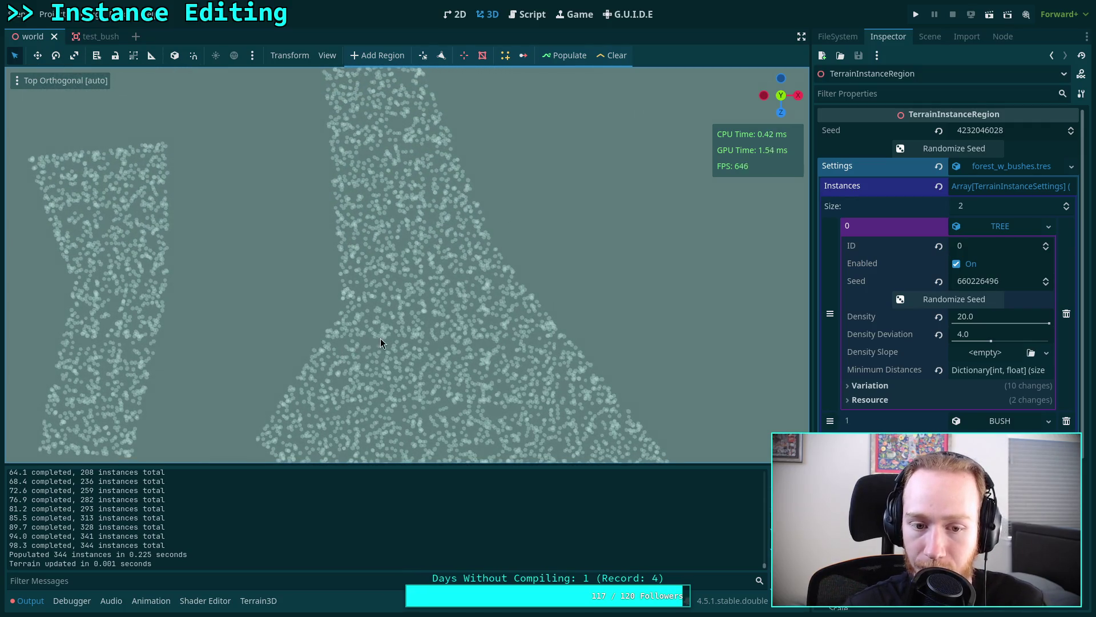
pyautogui.moveTo(543, 346)
pyautogui.mouseDown()
pyautogui.moveTo(502, 276)
pyautogui.moveTo(180, 258)
pyautogui.mouseUp()
pyautogui.moveTo(342, 248)
pyautogui.mouseDown()
pyautogui.moveTo(381, 166)
pyautogui.moveTo(399, 284)
pyautogui.moveTo(478, 138)
pyautogui.moveTo(539, 125)
pyautogui.moveTo(507, 149)
pyautogui.moveTo(31, 244)
pyautogui.moveTo(90, 261)
pyautogui.moveTo(88, 382)
pyautogui.moveTo(249, 187)
pyautogui.moveTo(320, 146)
pyautogui.mouseUp()
pyautogui.moveTo(314, 155)
pyautogui.mouseDown()
pyautogui.moveTo(320, 230)
pyautogui.moveTo(393, 272)
pyautogui.mouseUp()
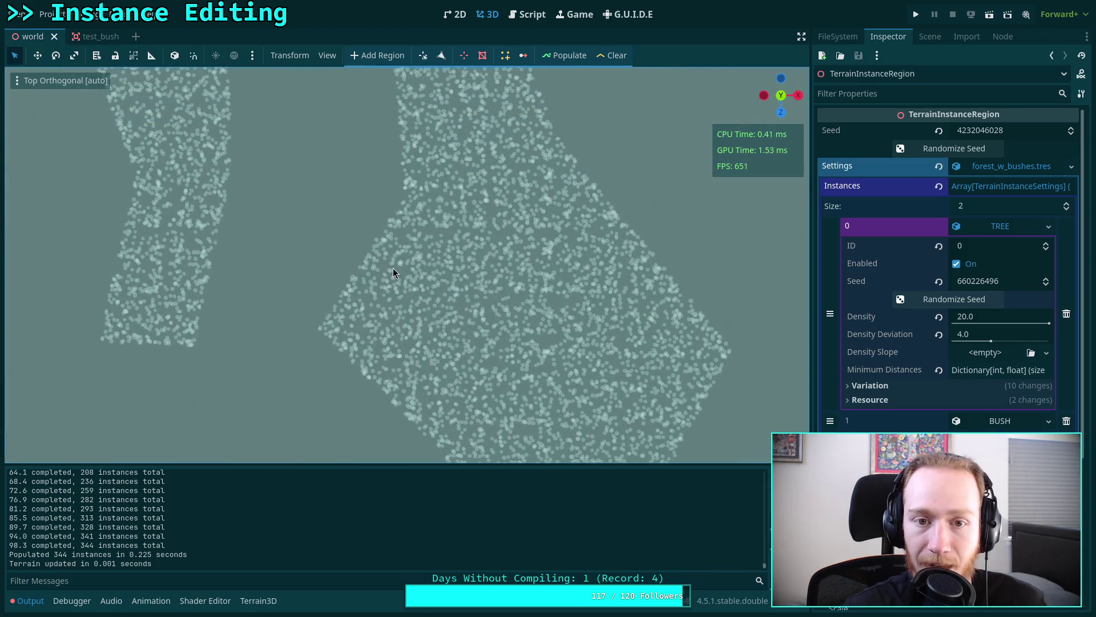
# - Randomize the region and TREE seeds and repopulate the region
pyautogui.click(925, 148)
pyautogui.click(914, 300)
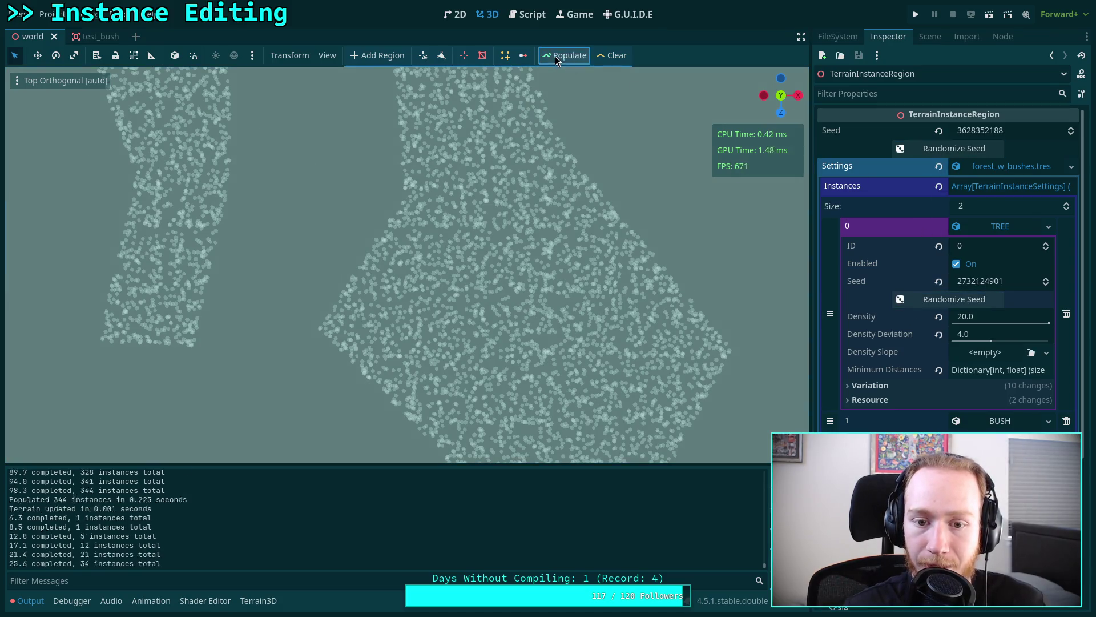
pyautogui.moveTo(619, 237); pyautogui.dragTo(605, 193)
pyautogui.click(922, 150)
pyautogui.click(936, 299)
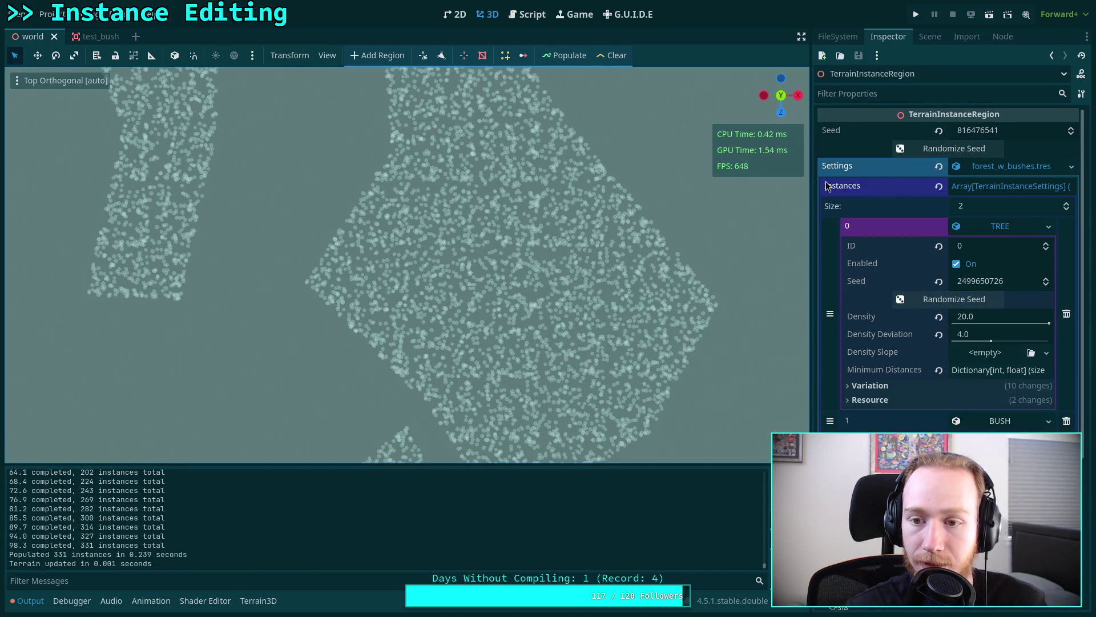
pyautogui.click(953, 148)
pyautogui.click(953, 299)
pyautogui.click(566, 55)
# - Keep rerolling both seeds and repopulating to compare successive scatters
pyautogui.click(954, 299)
pyautogui.click(953, 148)
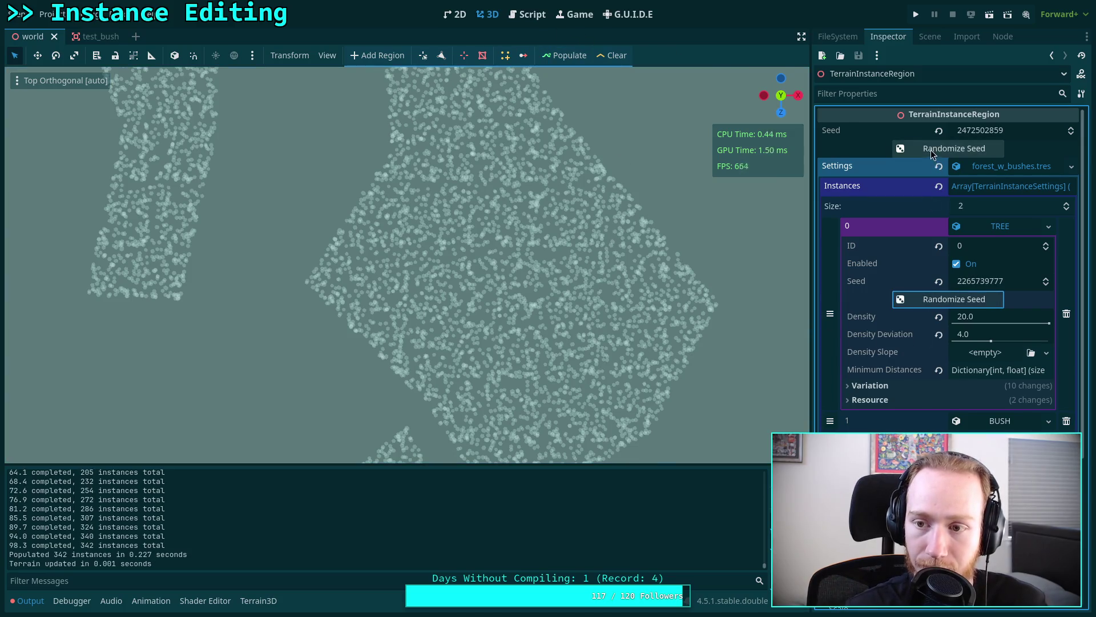
pyautogui.click(563, 56)
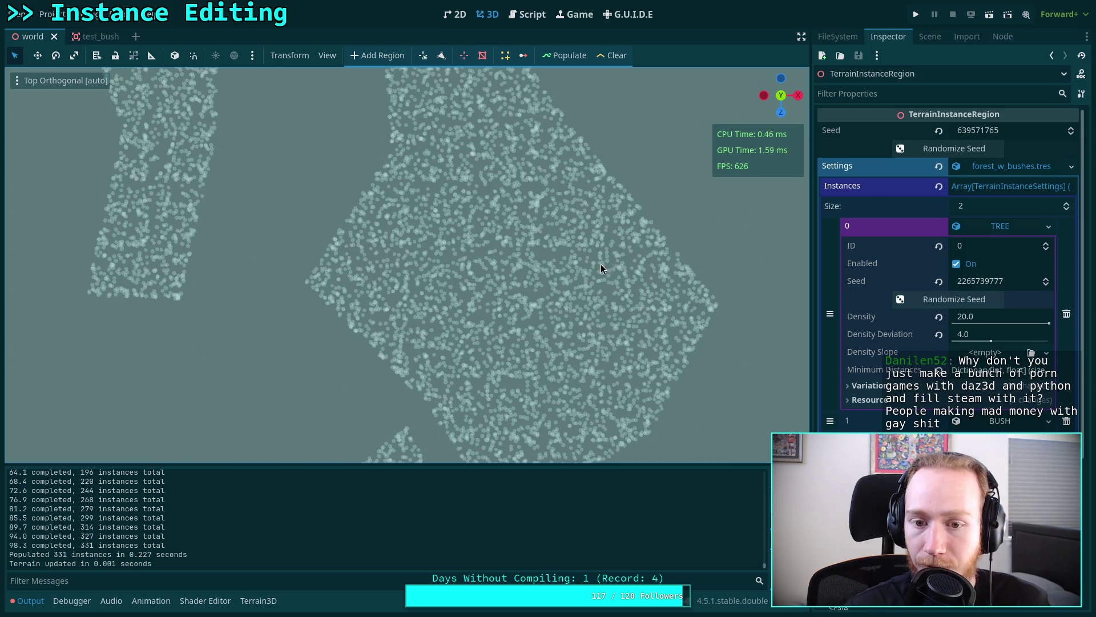
pyautogui.click(954, 299)
pyautogui.click(953, 148)
pyautogui.click(558, 56)
pyautogui.click(954, 299)
pyautogui.click(953, 148)
pyautogui.click(563, 55)
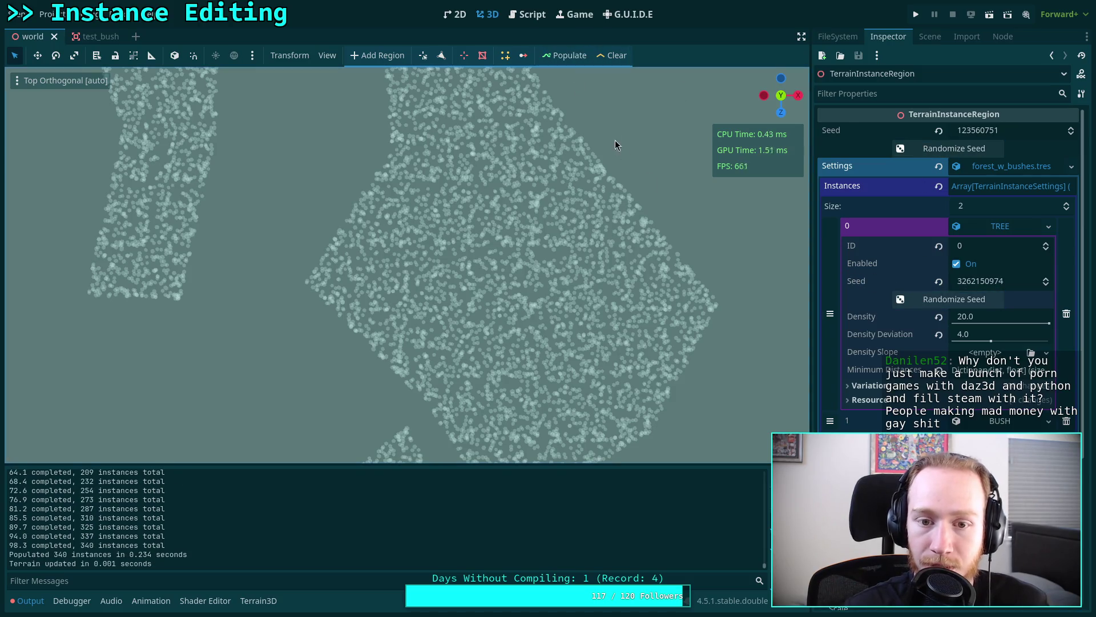
pyautogui.click(953, 300)
pyautogui.click(953, 149)
pyautogui.click(565, 57)
pyautogui.click(953, 300)
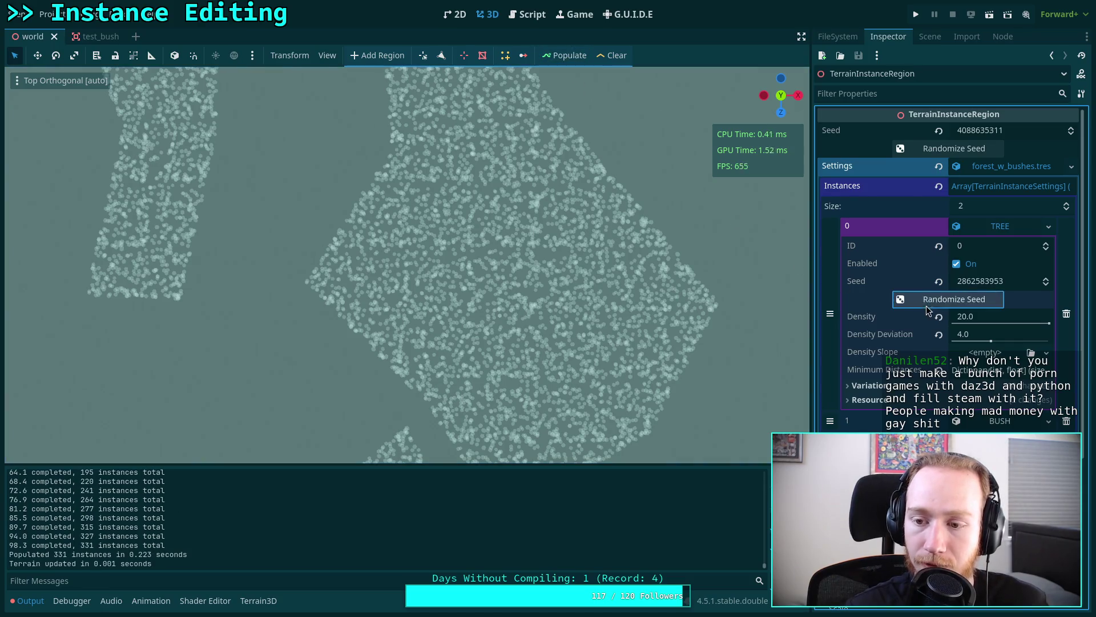
pyautogui.click(920, 151)
pyautogui.click(557, 58)
pyautogui.click(905, 298)
pyautogui.click(922, 150)
pyautogui.click(557, 57)
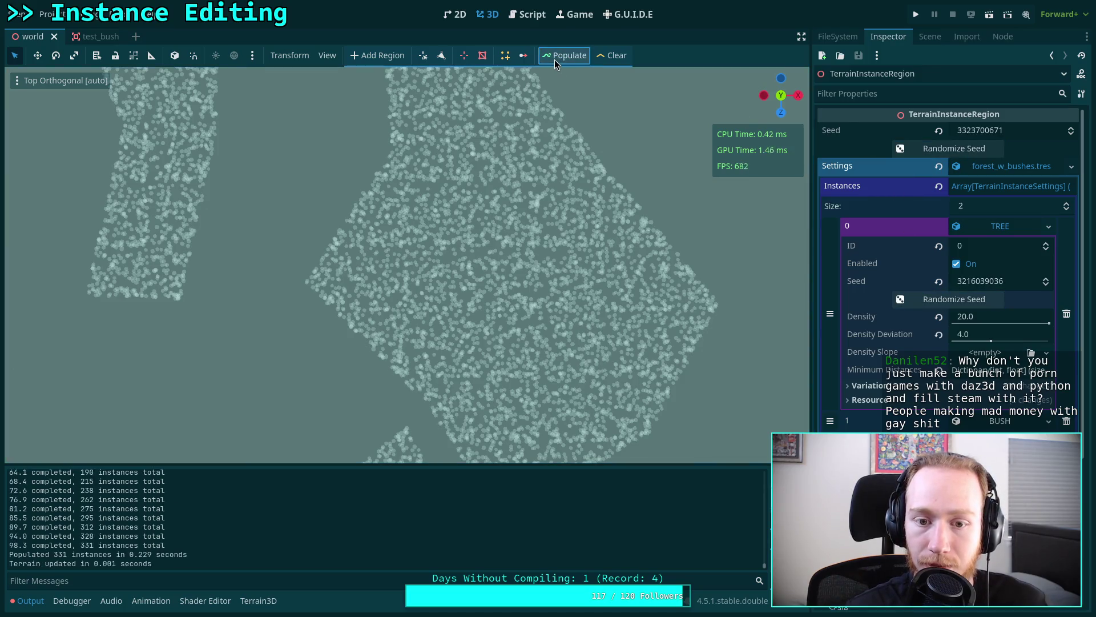
# - Continue alternating seed rerolls with Populate runs to test more seed combinations
pyautogui.click(913, 299)
pyautogui.click(923, 152)
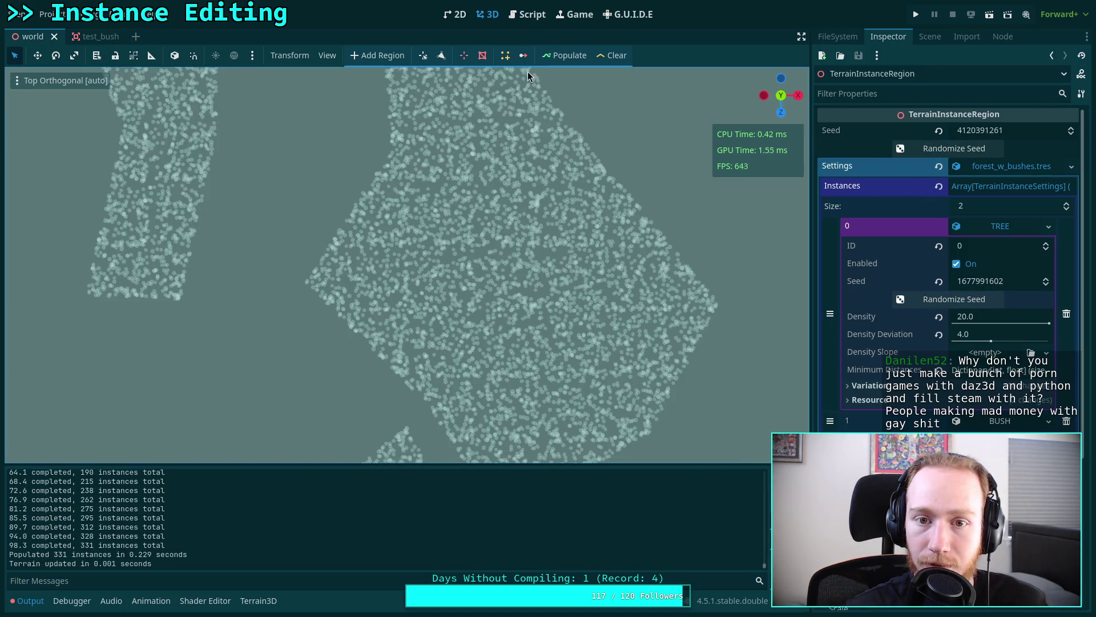
pyautogui.click(560, 58)
pyautogui.click(902, 298)
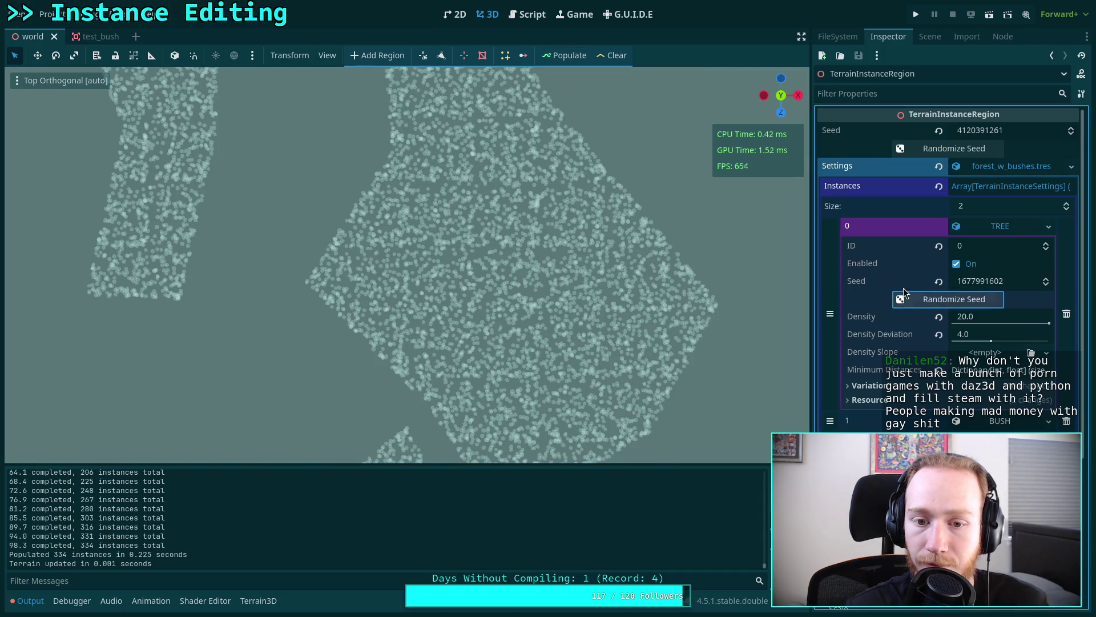
pyautogui.click(916, 149)
pyautogui.click(562, 55)
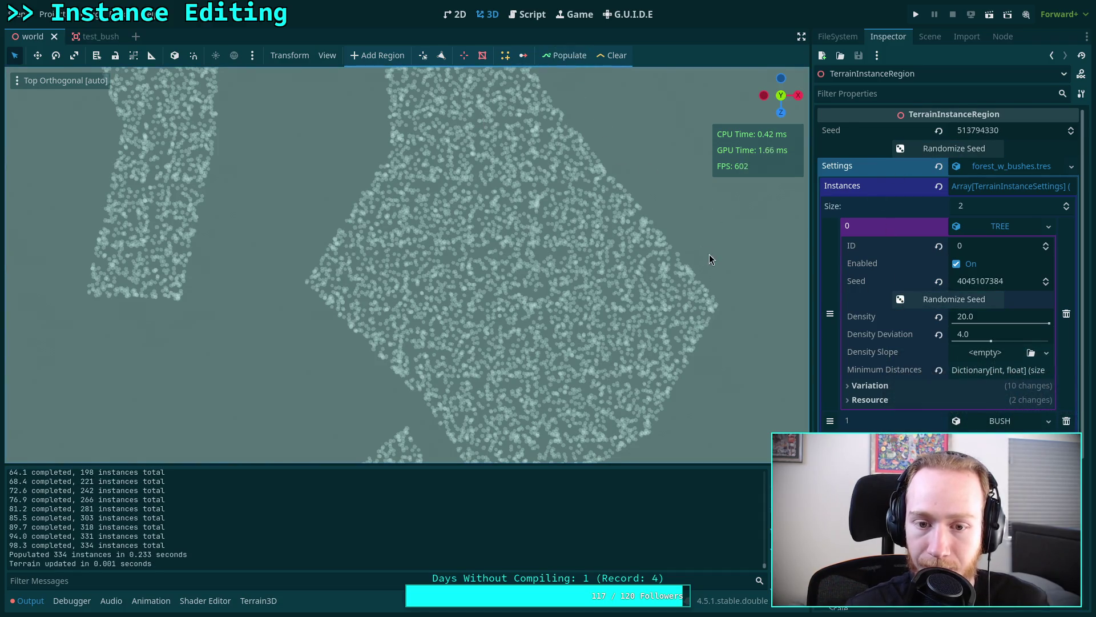
pyautogui.click(932, 299)
pyautogui.click(923, 153)
pyautogui.click(558, 52)
pyautogui.click(914, 299)
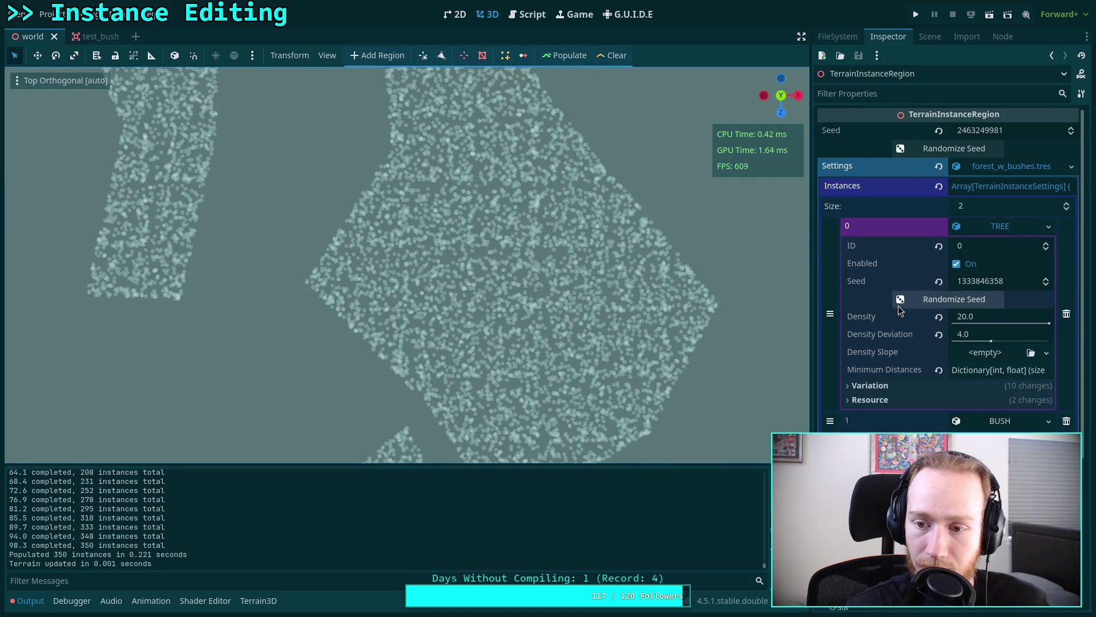
pyautogui.click(925, 149)
pyautogui.click(564, 55)
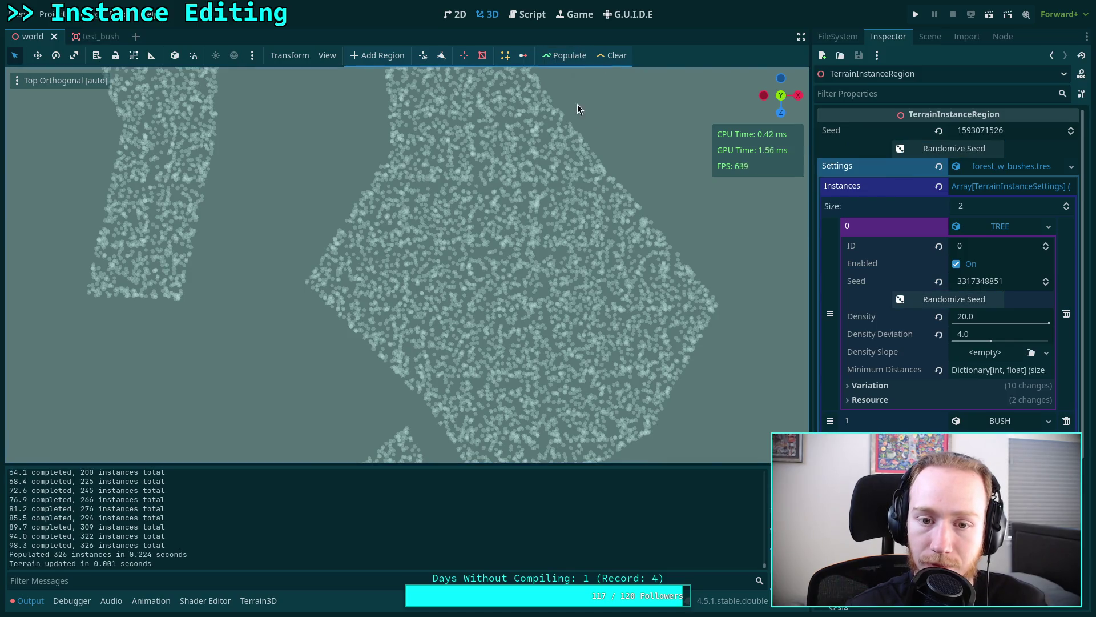
pyautogui.click(928, 297)
pyautogui.click(916, 149)
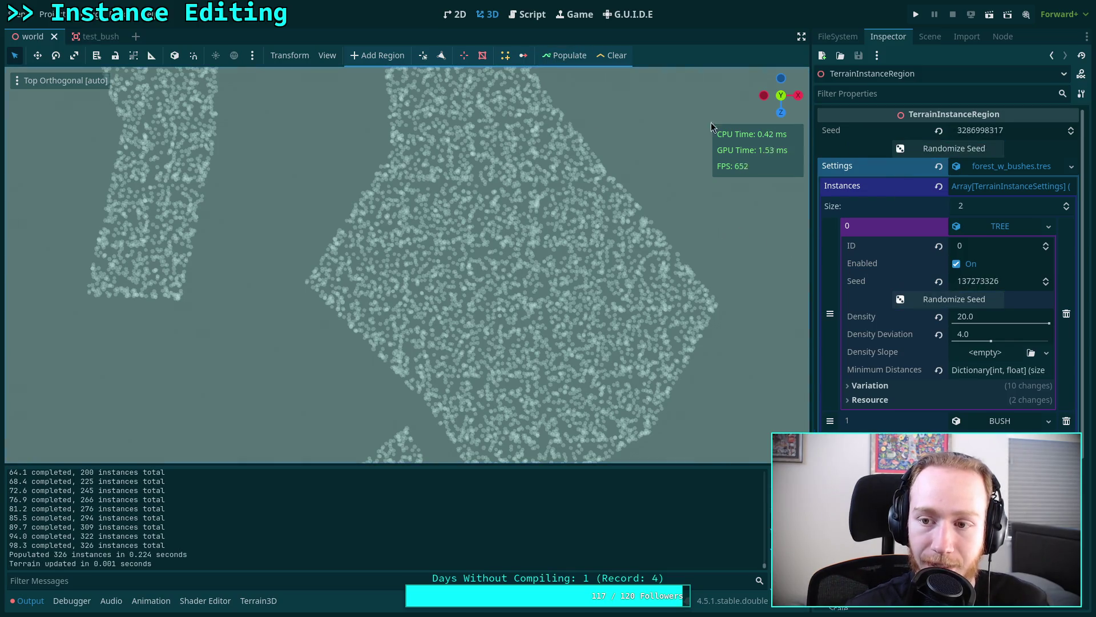
pyautogui.click(563, 56)
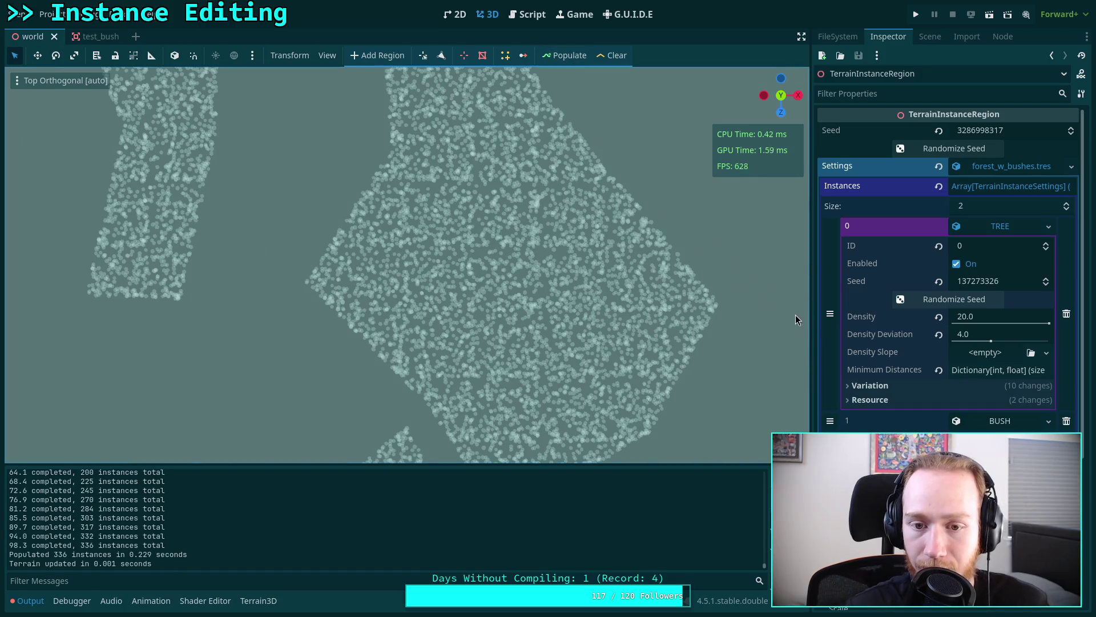
# - Reroll the seeds a final few times, ending at region seed 608356197 with 340 instances
pyautogui.moveTo(882, 359)
pyautogui.click(927, 299)
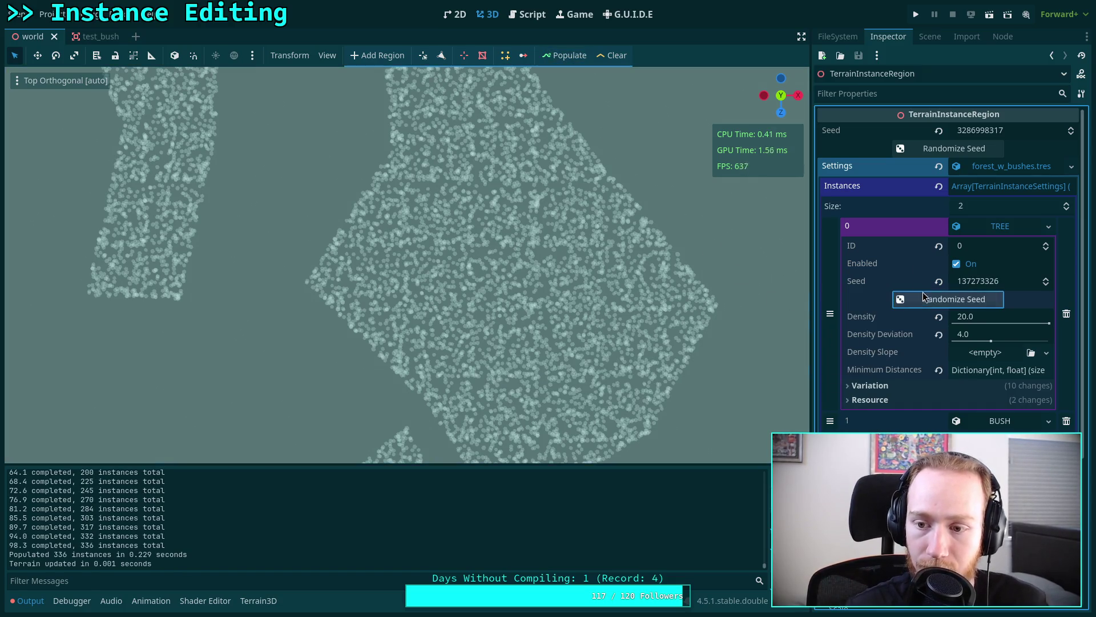
pyautogui.click(925, 149)
pyautogui.click(566, 56)
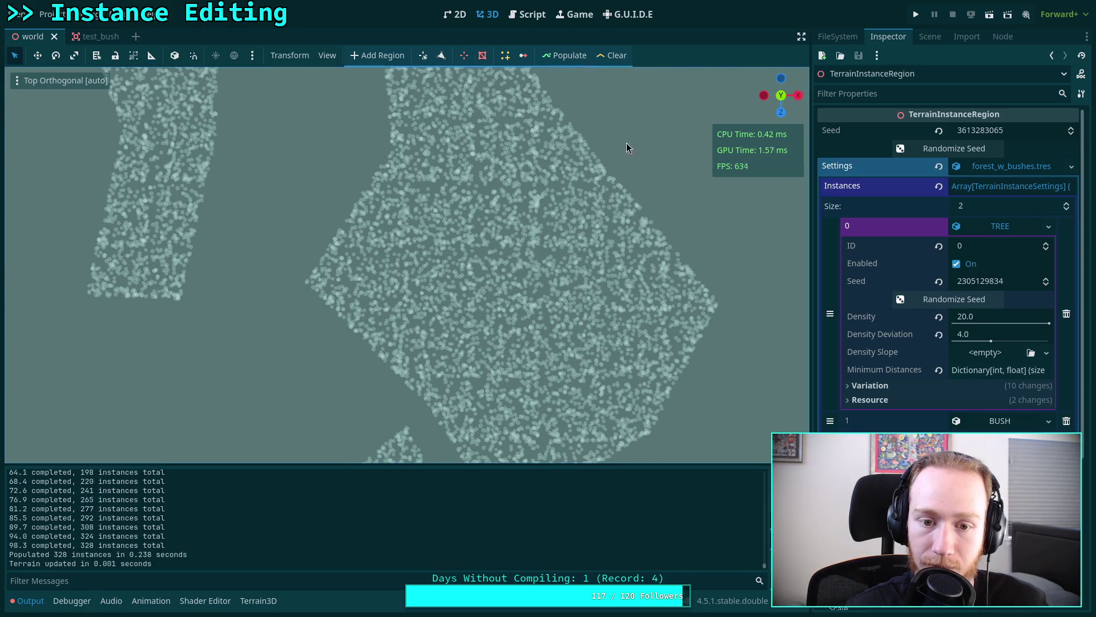
pyautogui.click(928, 298)
pyautogui.click(923, 150)
pyautogui.click(555, 57)
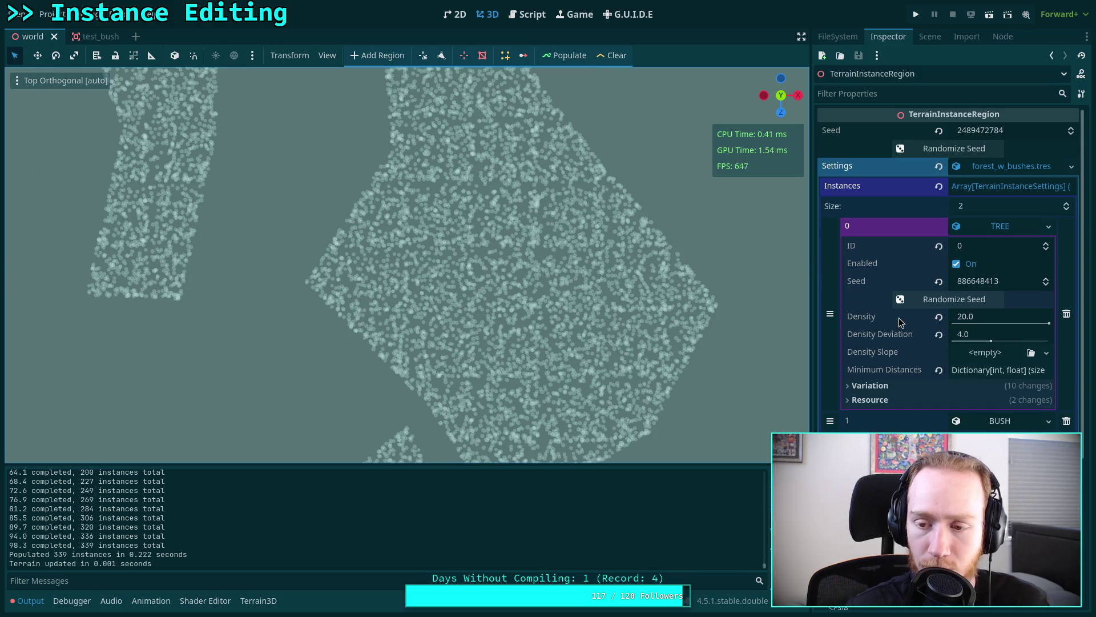
pyautogui.click(914, 298)
pyautogui.click(902, 152)
pyautogui.click(554, 59)
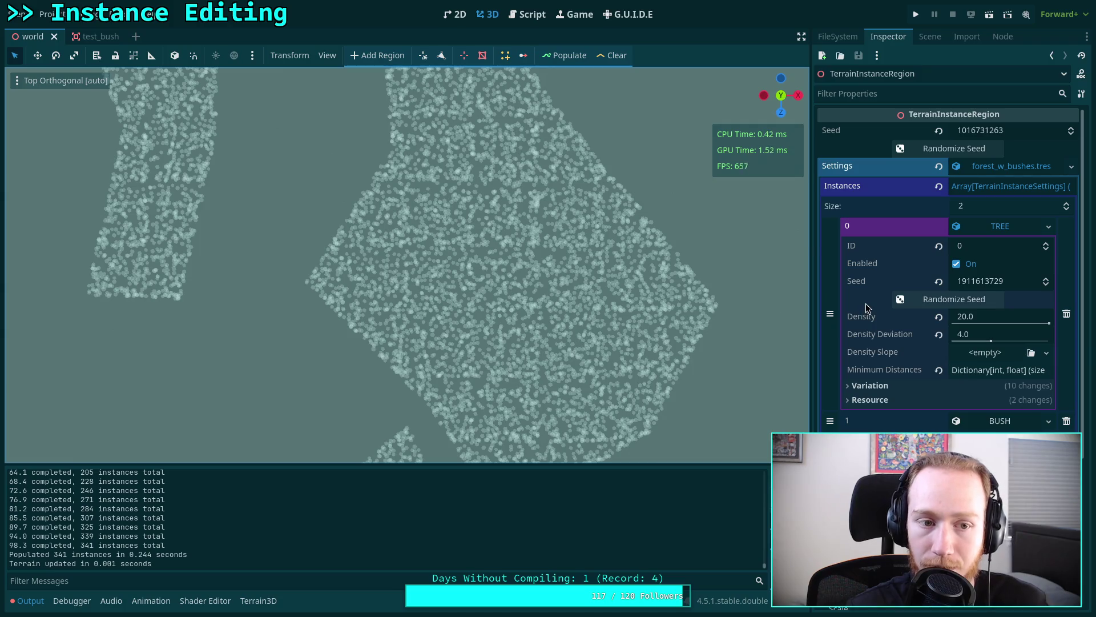
pyautogui.click(913, 300)
pyautogui.click(902, 150)
pyautogui.click(559, 56)
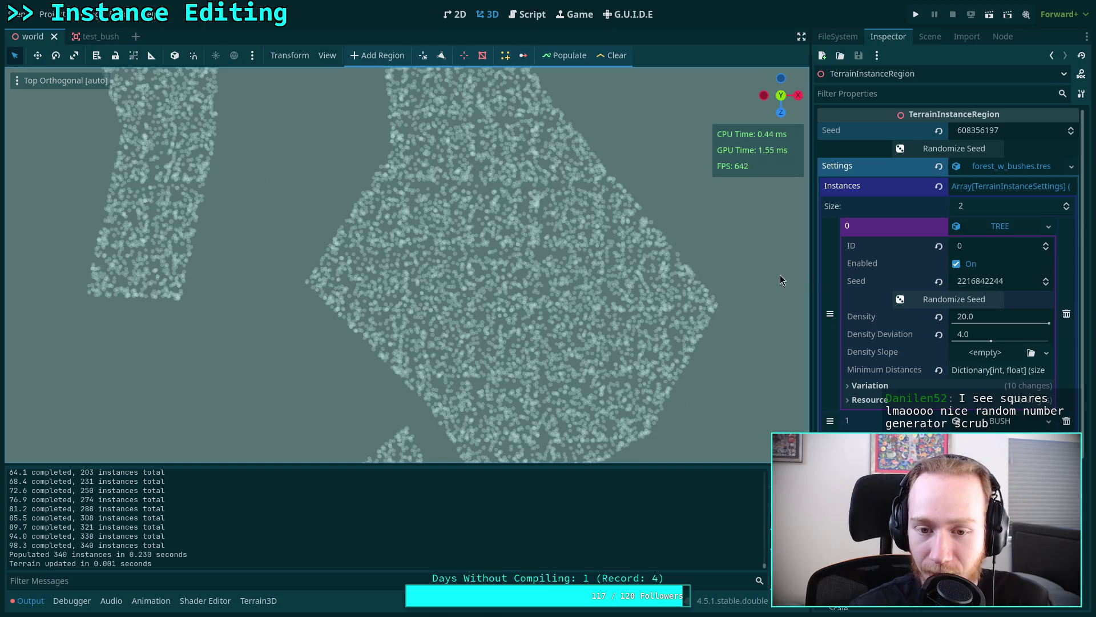
# - Re-randomize the region and TREE seeds and repopulate twice
pyautogui.click(915, 301)
pyautogui.click(899, 151)
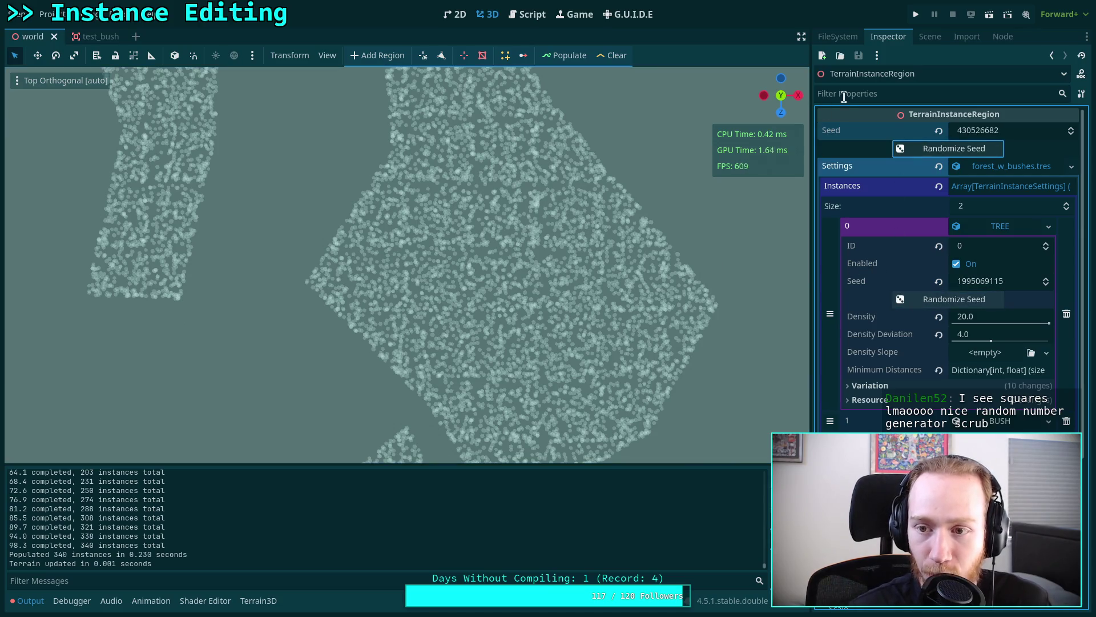
pyautogui.click(560, 56)
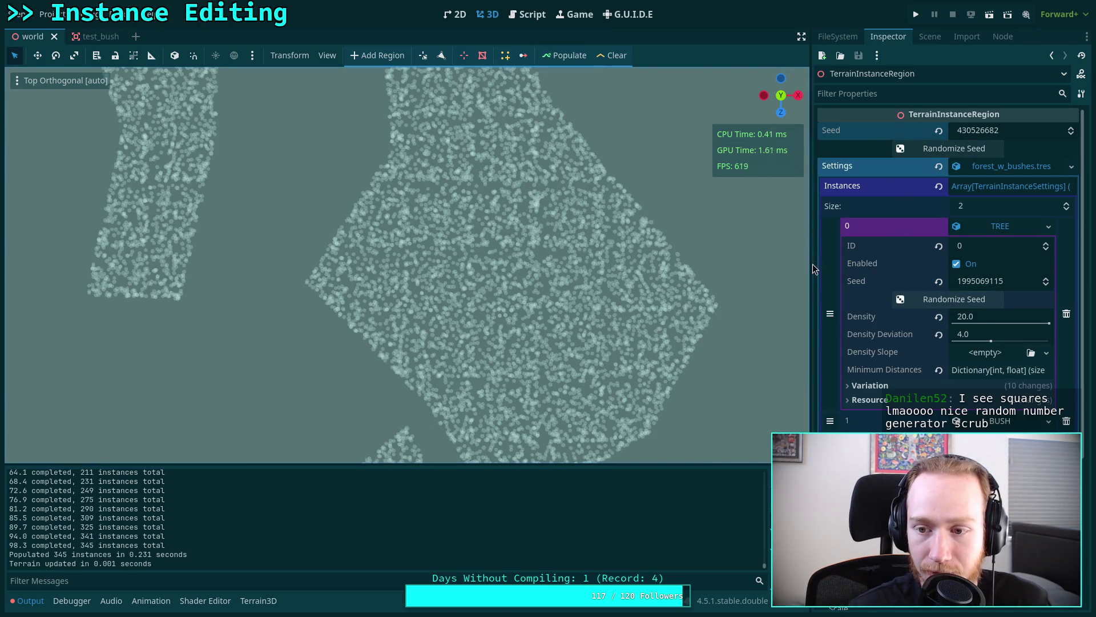
pyautogui.click(919, 300)
pyautogui.click(903, 148)
pyautogui.click(564, 55)
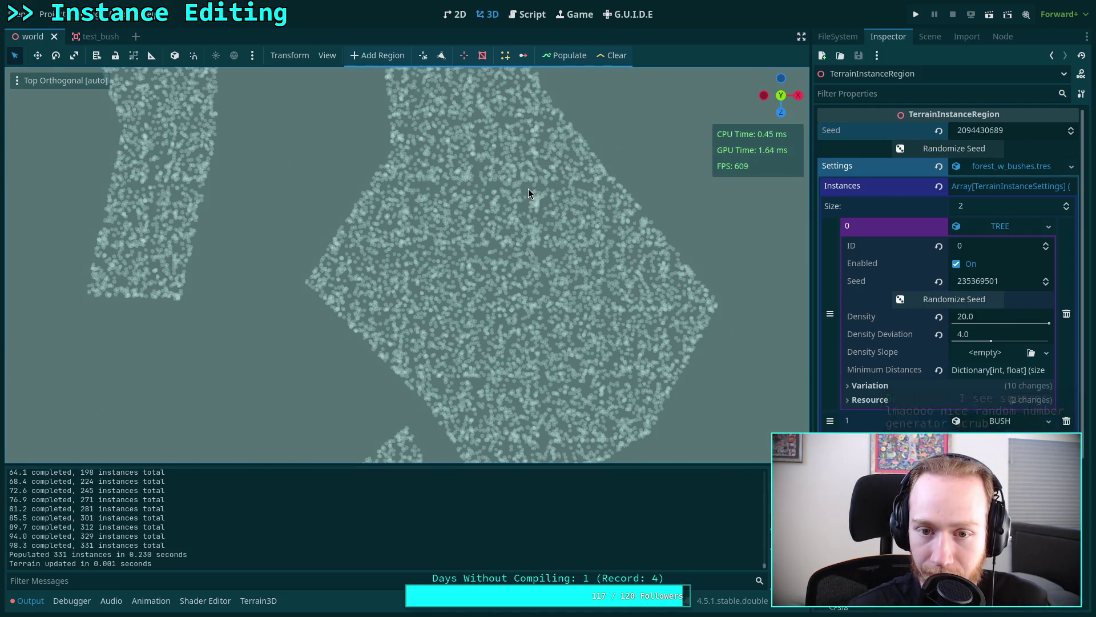
# - Pan the Top Orthogonal view across the scatter and recentre on the main patch
pyautogui.moveTo(614, 189)
pyautogui.mouseDown()
pyautogui.moveTo(584, 259)
pyautogui.moveTo(618, 275)
pyautogui.mouseUp()
pyautogui.moveTo(475, 257)
pyautogui.mouseDown()
pyautogui.moveTo(467, 139)
pyautogui.moveTo(478, 182)
pyautogui.mouseUp()
pyautogui.moveTo(481, 347)
pyautogui.mouseDown()
pyautogui.moveTo(472, 321)
pyautogui.moveTo(494, 280)
pyautogui.mouseUp()
pyautogui.moveTo(591, 292); pyautogui.dragTo(352, 293)
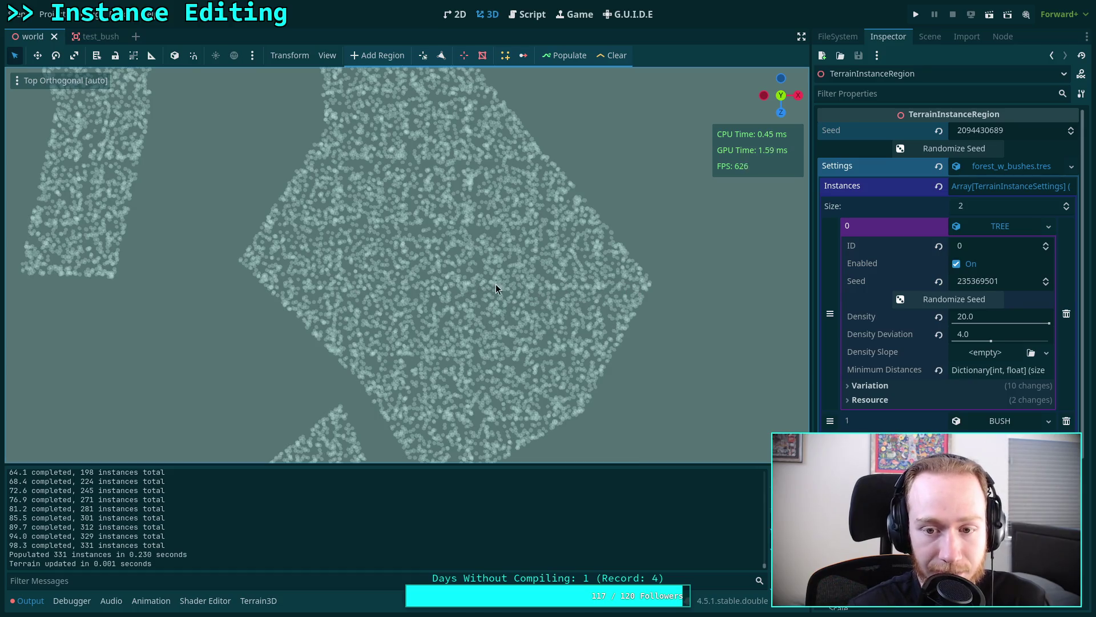
pyautogui.moveTo(491, 292); pyautogui.dragTo(440, 356)
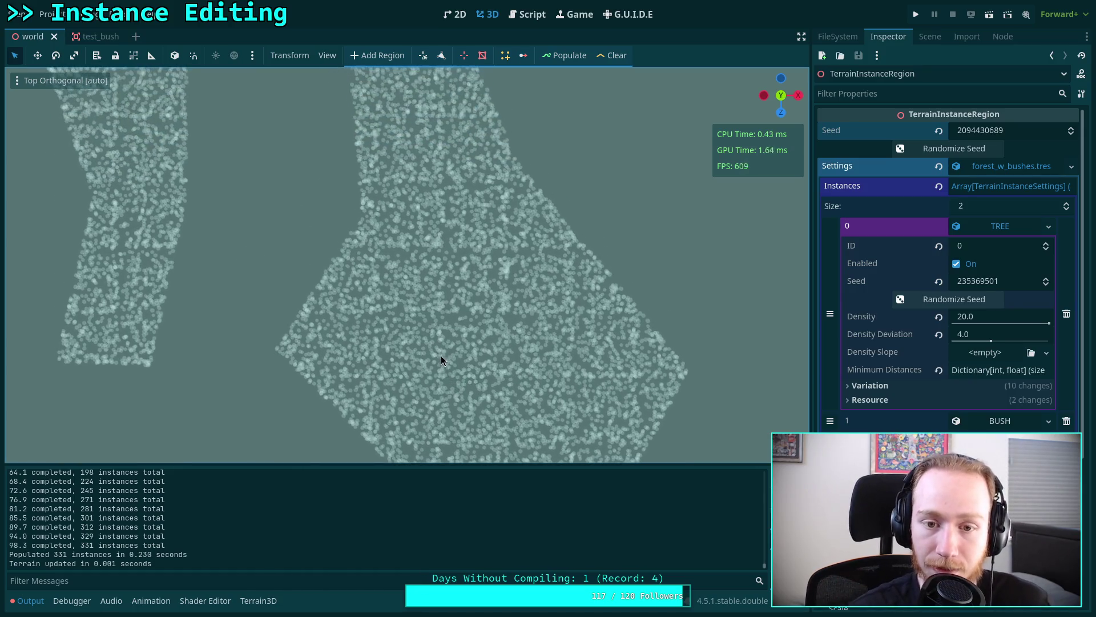
# - Repopulate under several more region and TREE seed combinations
pyautogui.click(562, 57)
pyautogui.click(899, 147)
pyautogui.click(913, 300)
pyautogui.click(567, 57)
pyautogui.click(905, 148)
pyautogui.click(903, 297)
pyautogui.click(565, 55)
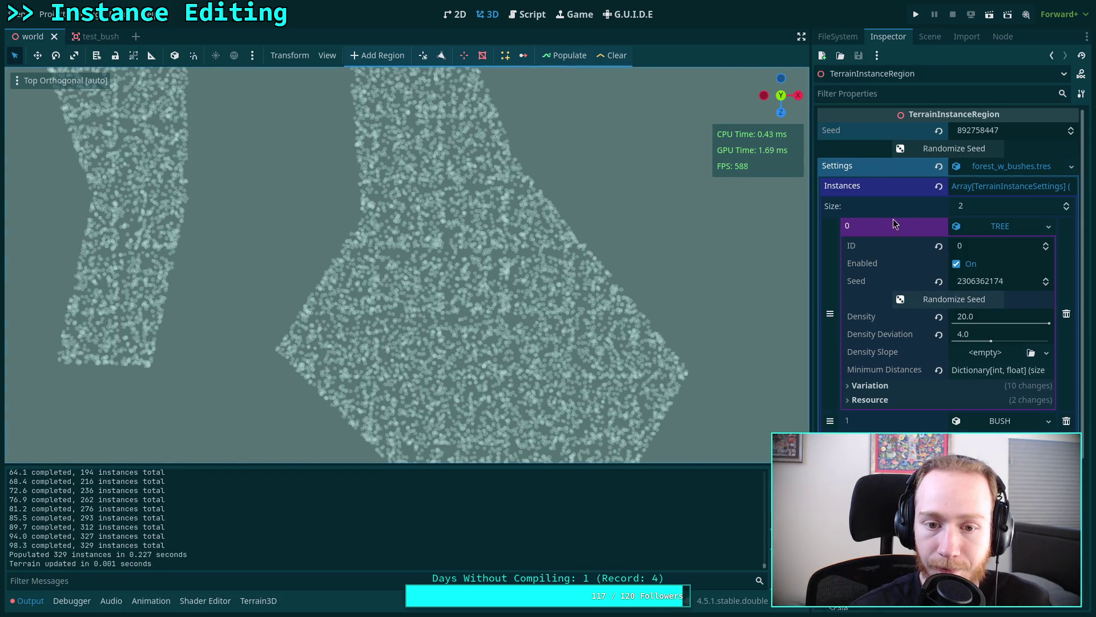
pyautogui.click(914, 148)
pyautogui.click(903, 296)
pyautogui.click(566, 55)
# - Reroll both seeds a few more times, ending at region seed 170655318 with 331 instances
pyautogui.click(914, 299)
pyautogui.click(914, 149)
pyautogui.click(565, 56)
pyautogui.click(920, 150)
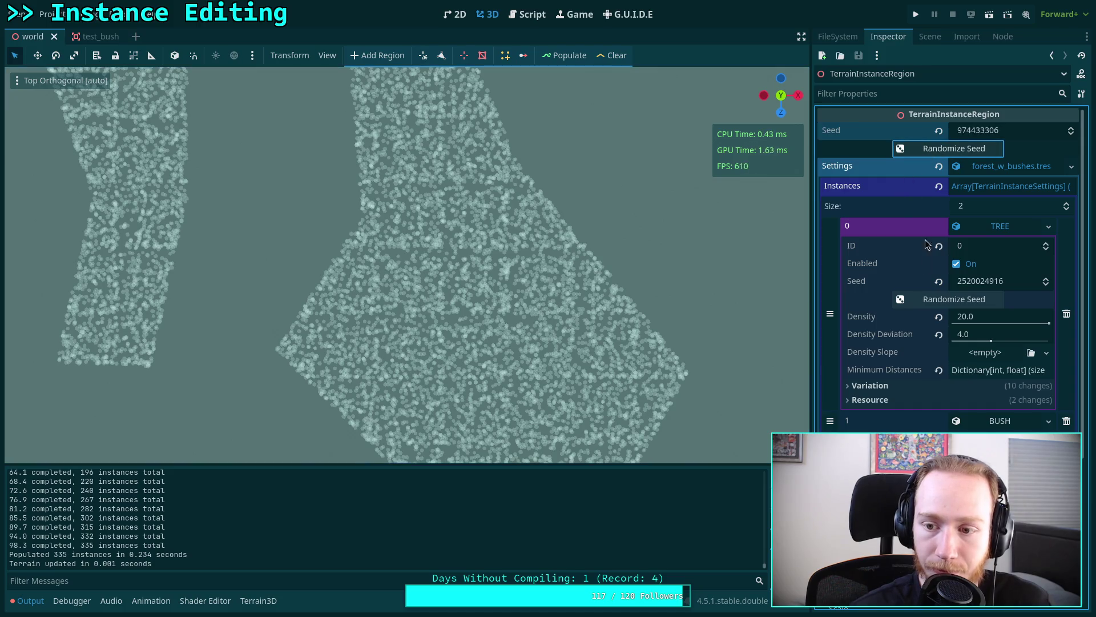
pyautogui.click(912, 297)
pyautogui.click(564, 56)
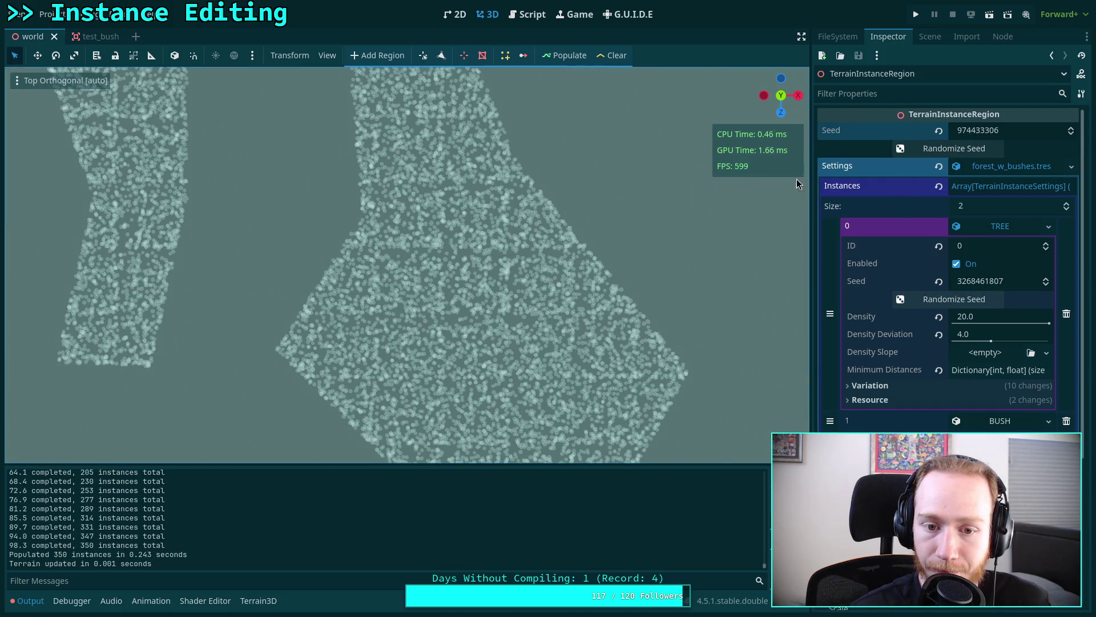
pyautogui.click(948, 149)
pyautogui.click(948, 299)
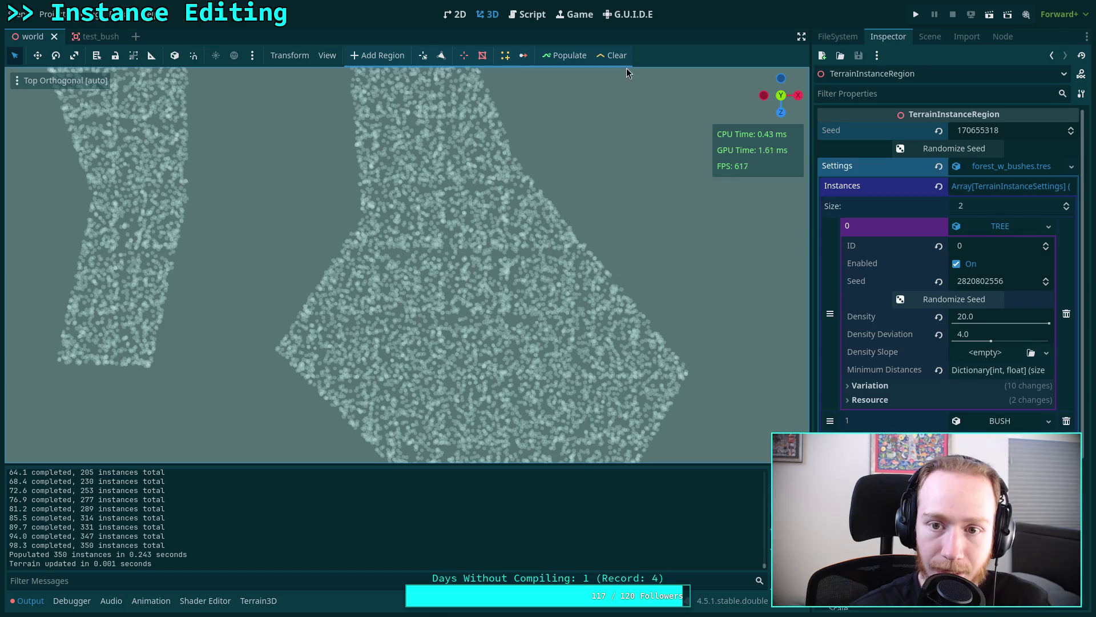
pyautogui.click(564, 55)
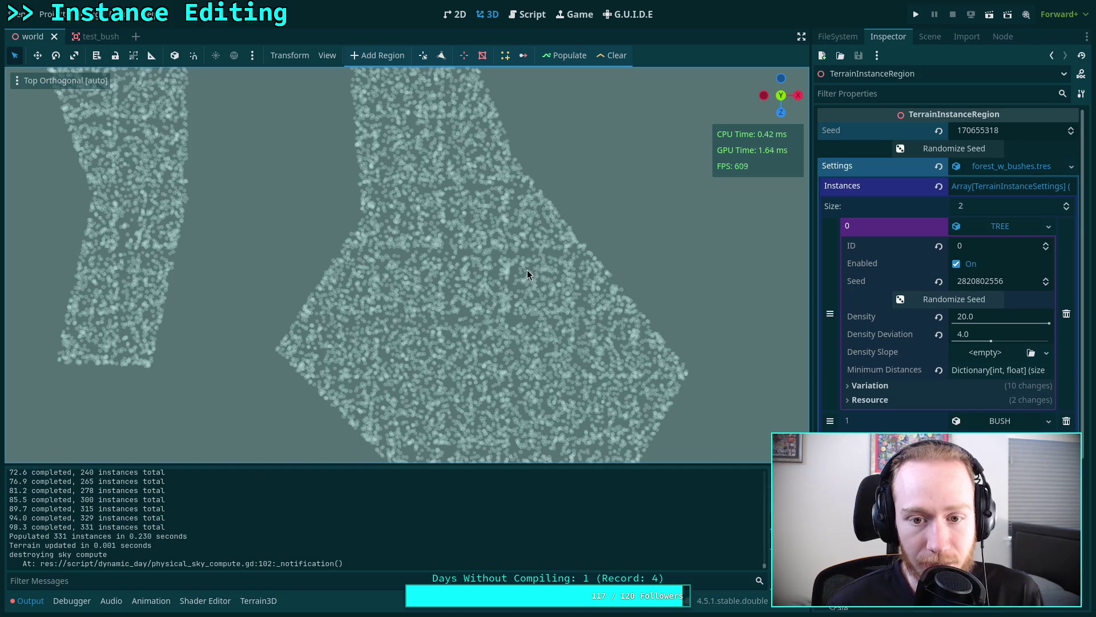
# - Zoom in, pan, and zoom out to view the tree scatter close up and from afar
pyautogui.scroll(5, 529, 271)
pyautogui.moveTo(432, 217)
pyautogui.mouseDown()
pyautogui.moveTo(419, 266)
pyautogui.moveTo(389, 269)
pyautogui.mouseUp()
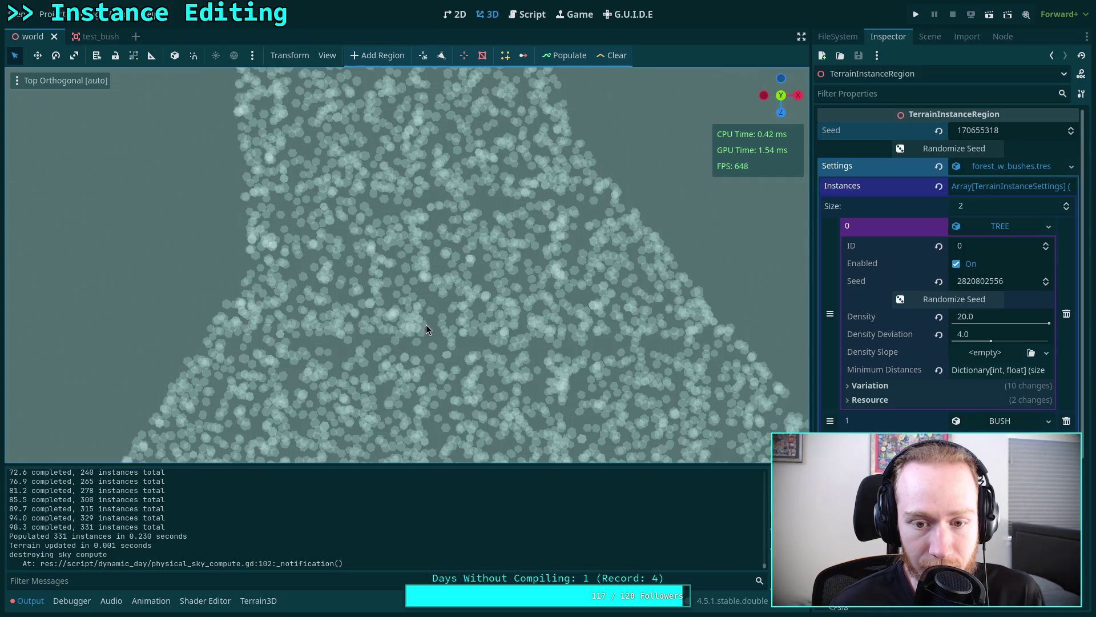
pyautogui.scroll(-10, 427, 329)
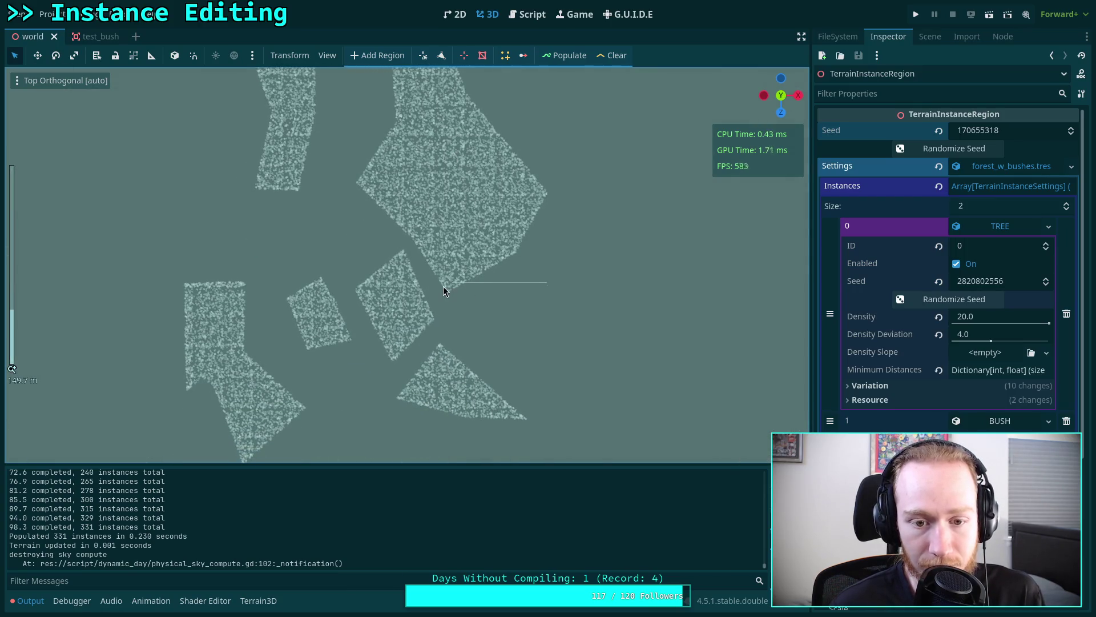
pyautogui.scroll(-5, 444, 290)
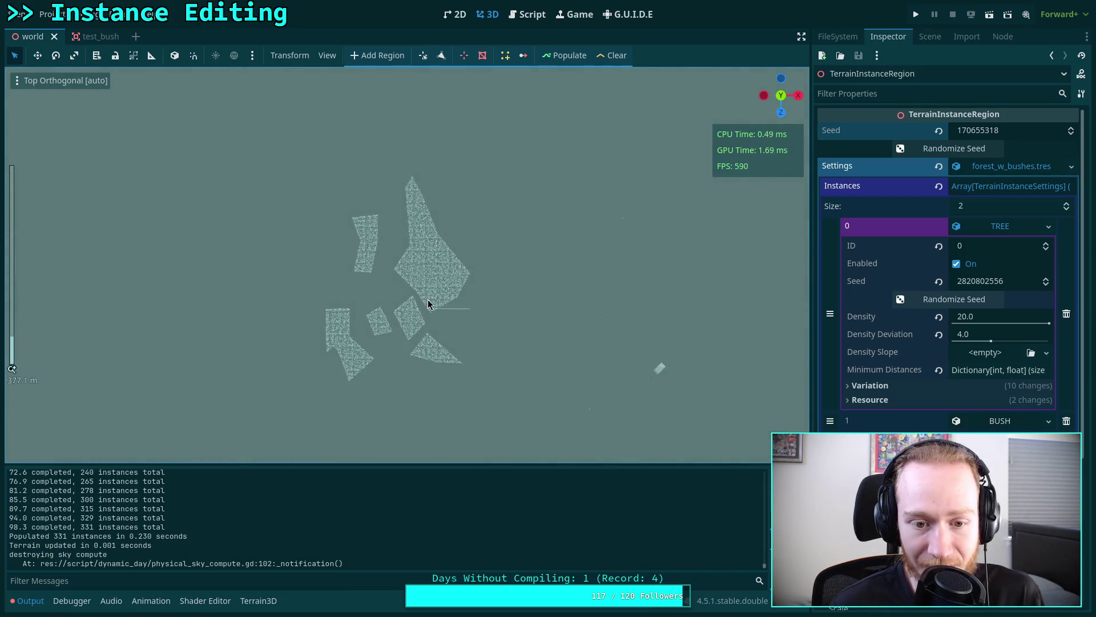
pyautogui.scroll(-3, 429, 298)
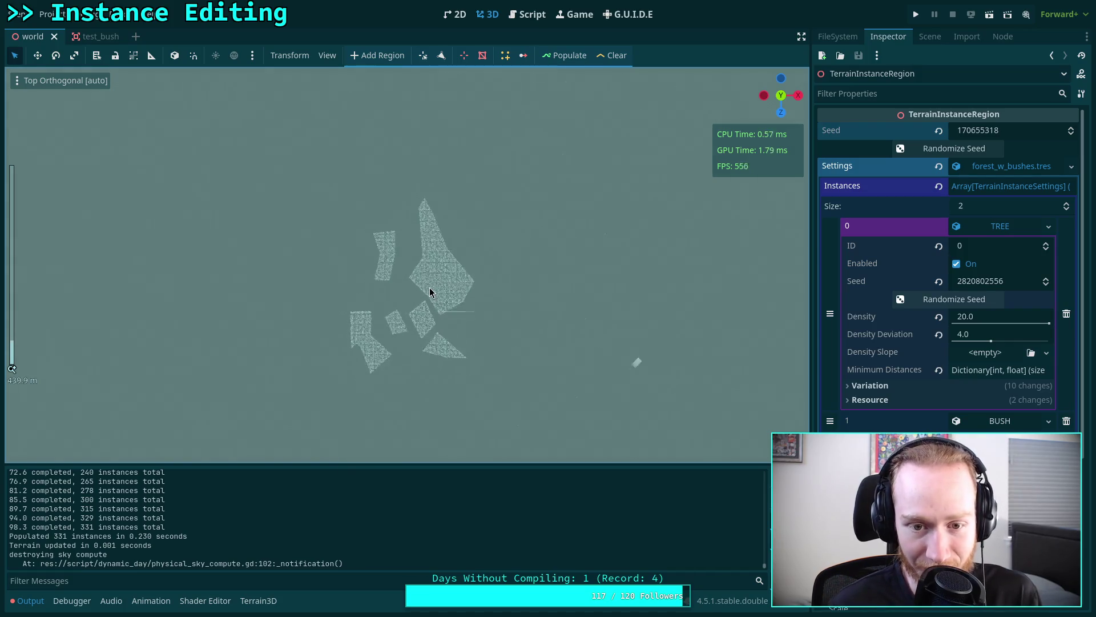
pyautogui.scroll(10, 429, 293)
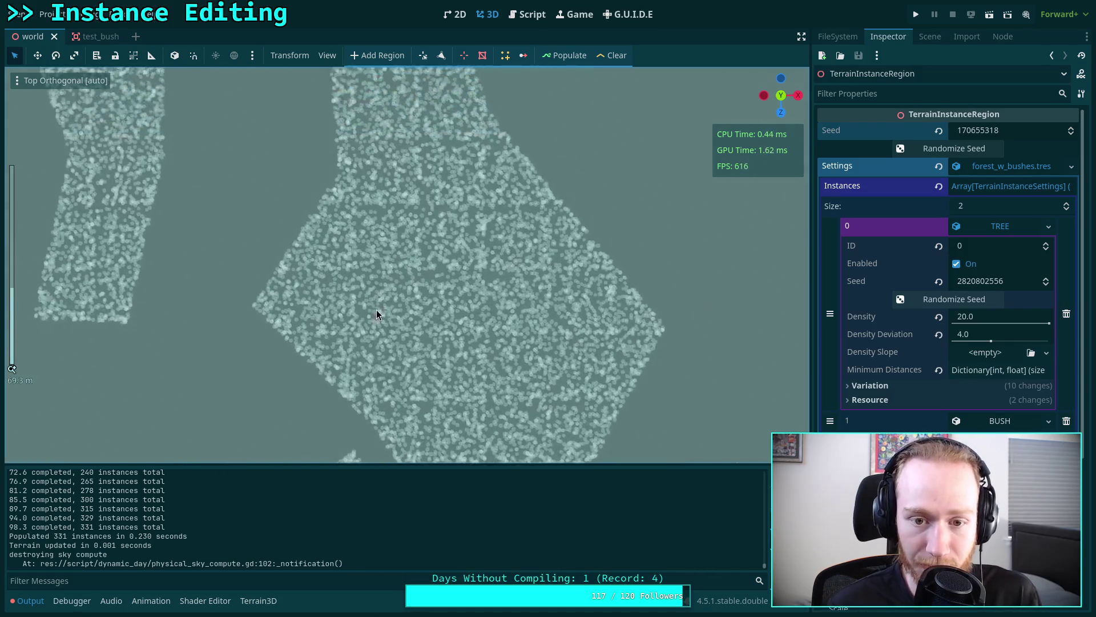
pyautogui.scroll(3, 382, 310)
# - Enable individual instance editing and select one scattered tree
pyautogui.click(523, 56)
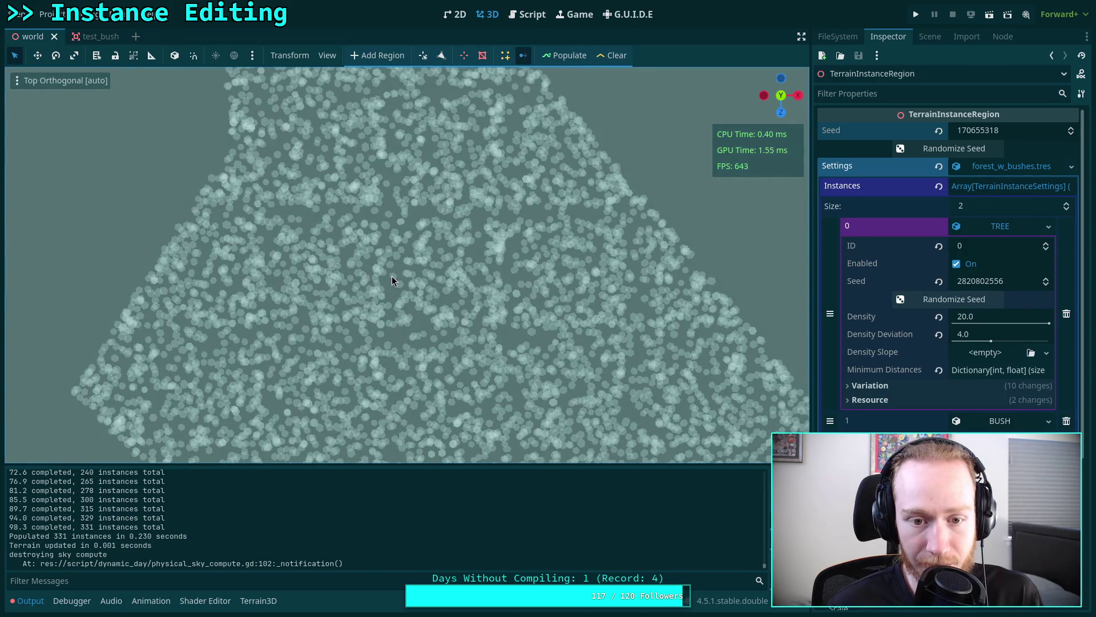
pyautogui.click(398, 276)
pyautogui.scroll(1, 406, 273)
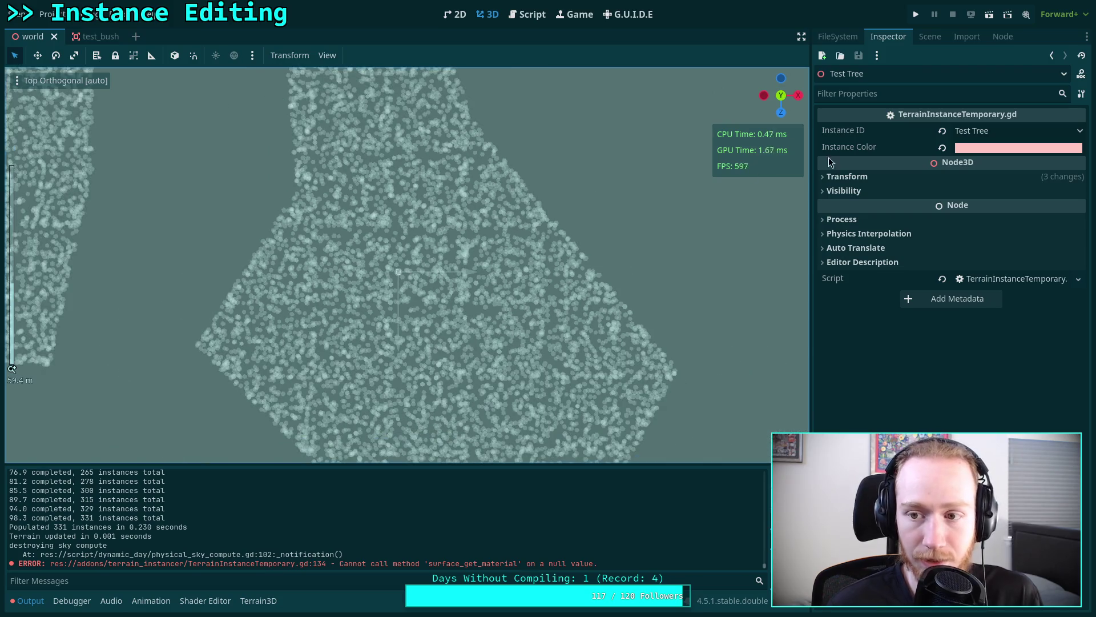
# - Show the tree's Transform and toggle the viewport between Normal and Overdraw display
pyautogui.click(891, 177)
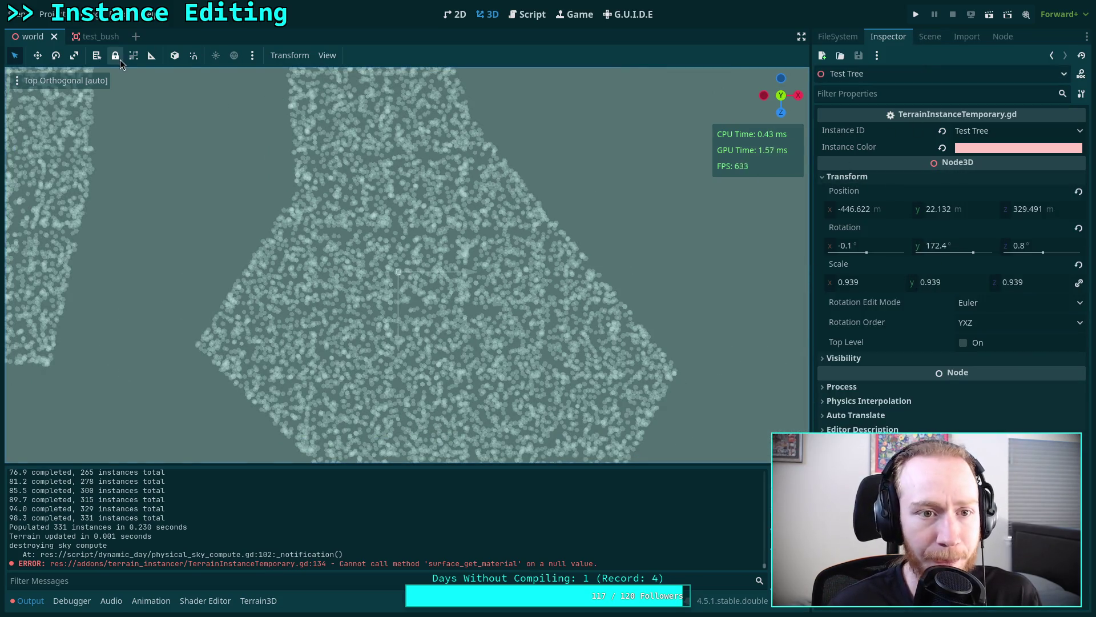
pyautogui.click(18, 84)
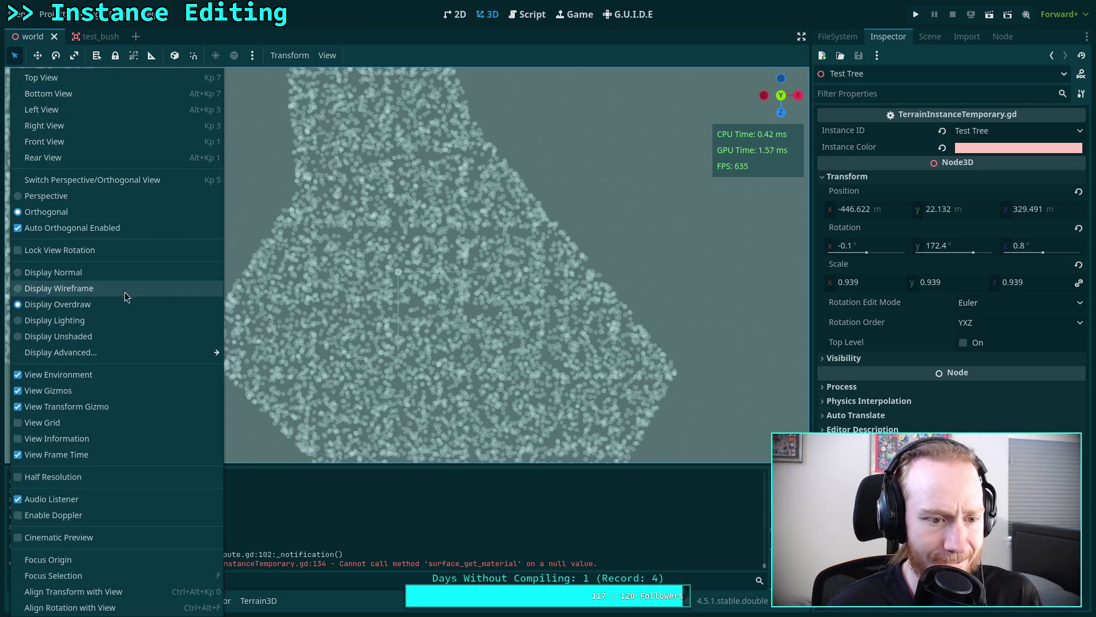
pyautogui.click(32, 276)
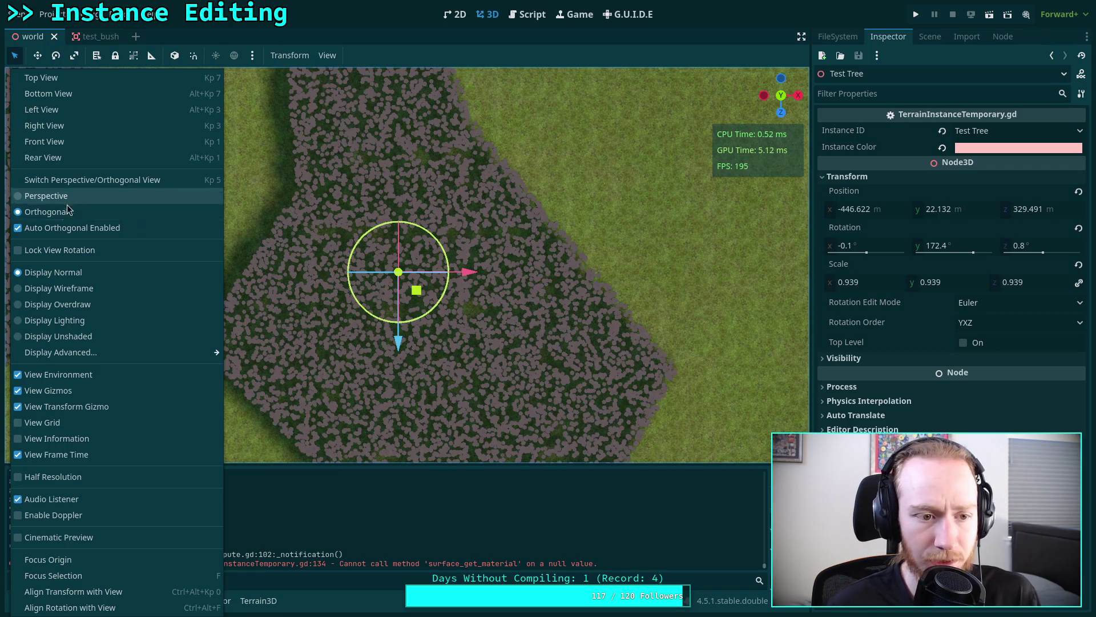
pyautogui.click(17, 304)
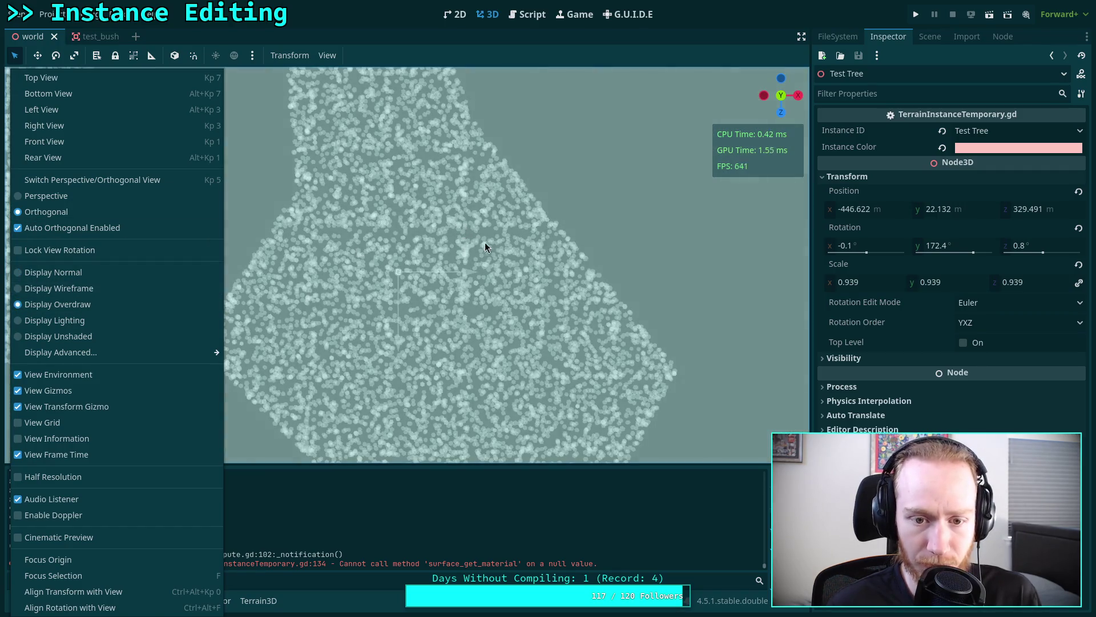
pyautogui.click(402, 346)
# - Move the Test Tree about 8 m along Z and to x −446.982 m, then view TerrainInstanceRegion.gd
pyautogui.moveTo(398, 336)
pyautogui.mouseDown()
pyautogui.moveTo(399, 306)
pyautogui.moveTo(388, 378)
pyautogui.moveTo(380, 301)
pyautogui.mouseUp()
pyautogui.moveTo(470, 234)
pyautogui.mouseDown()
pyautogui.moveTo(547, 232)
pyautogui.moveTo(465, 234)
pyautogui.mouseUp()
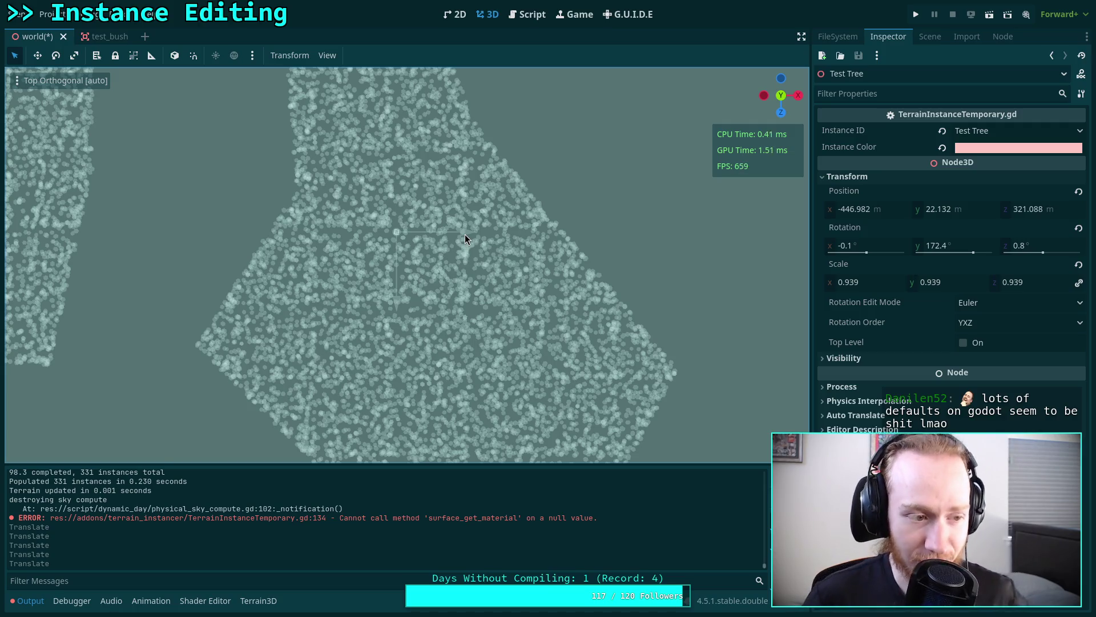
pyautogui.click(527, 15)
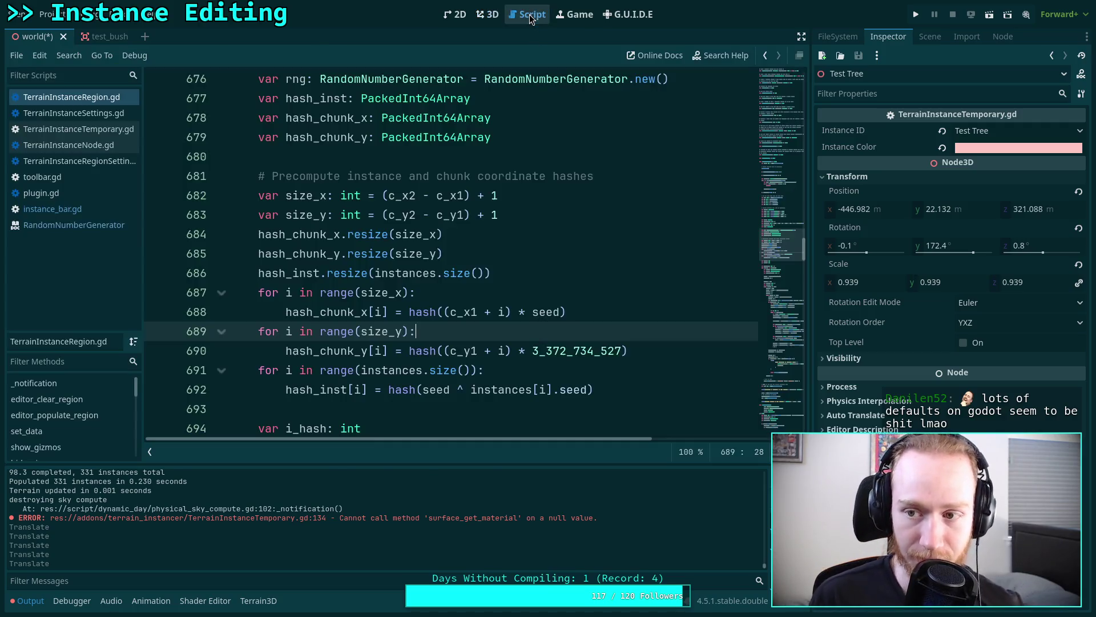
# - Scroll TerrainInstanceRegion.gd to the per-chunk scatter loop and place the cursor on line 801
pyautogui.scroll(-10, 506, 243)
pyautogui.click(772, 400)
pyautogui.scroll(-5, 772, 399)
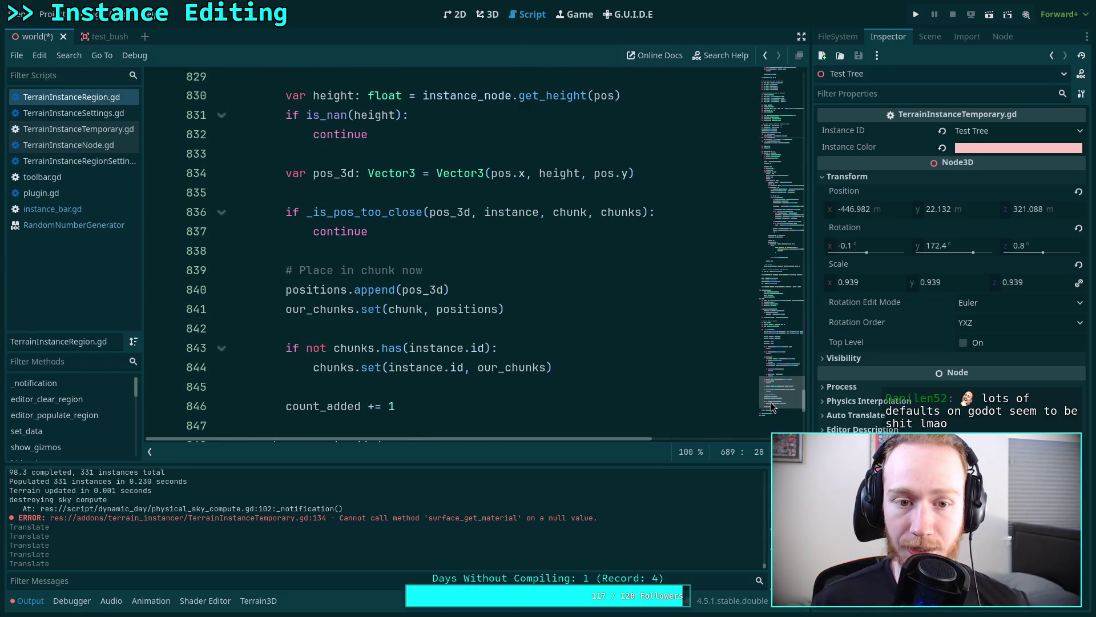
pyautogui.scroll(7, 560, 313)
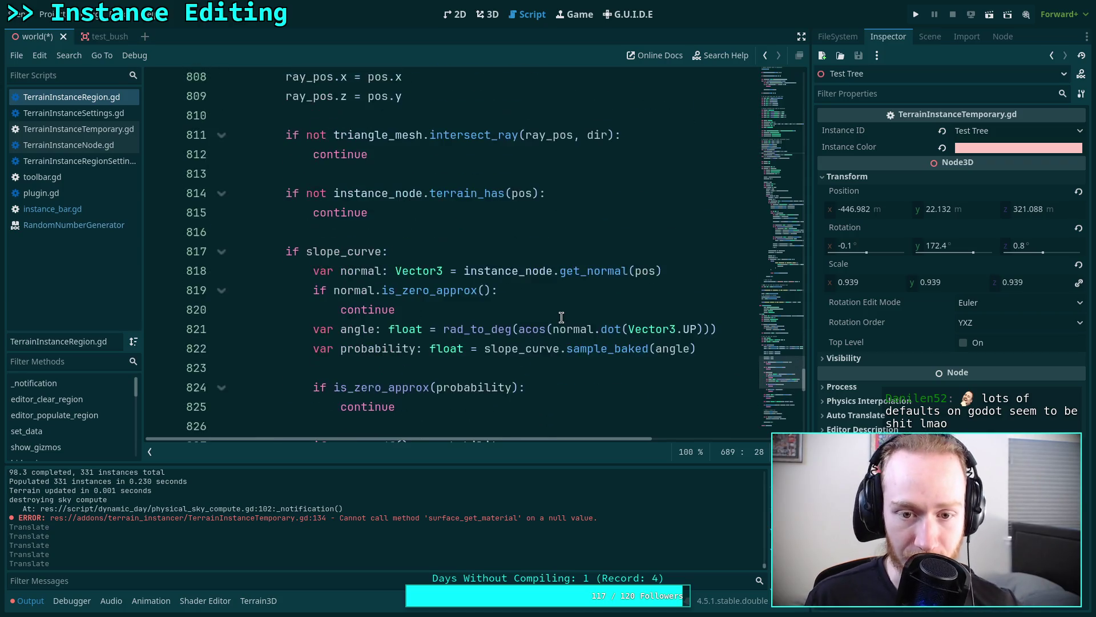
pyautogui.scroll(5, 562, 333)
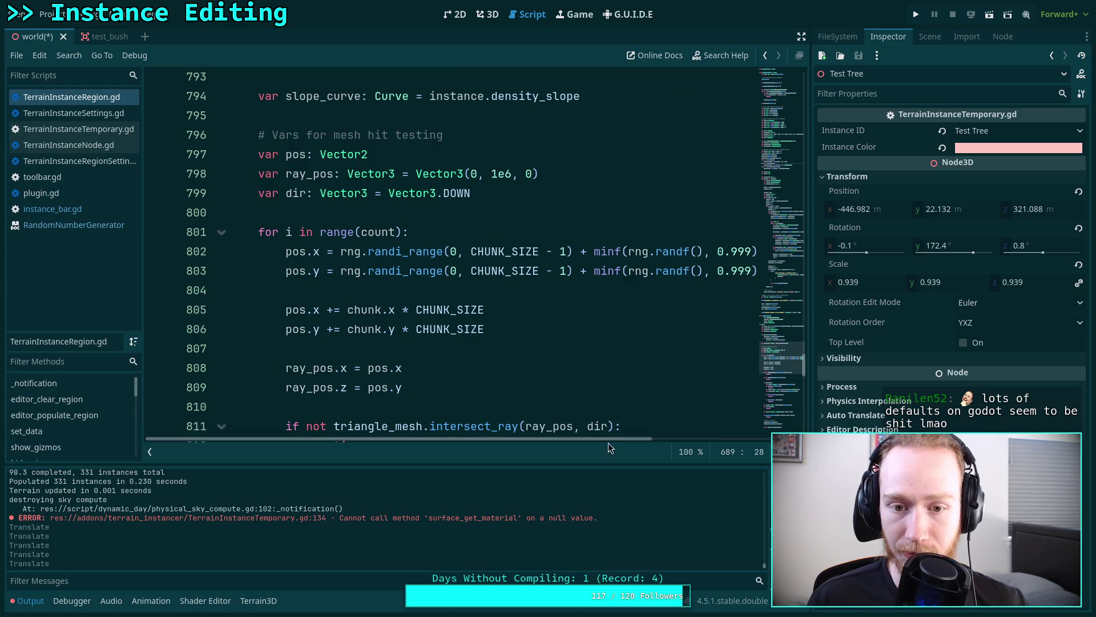
pyautogui.moveTo(601, 440); pyautogui.dragTo(619, 439)
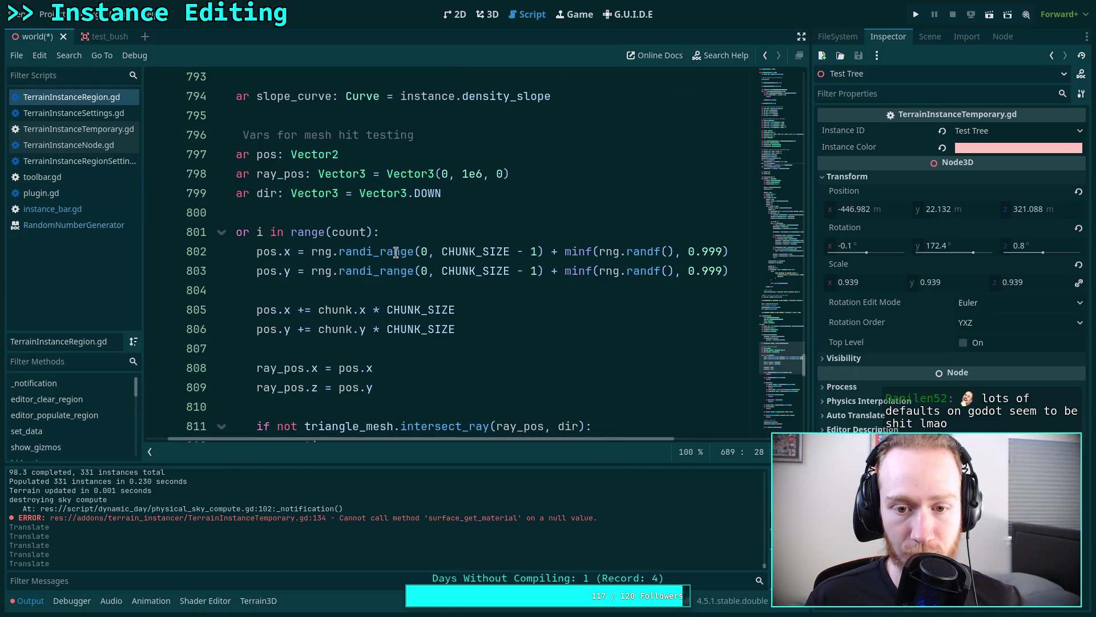
pyautogui.moveTo(396, 253)
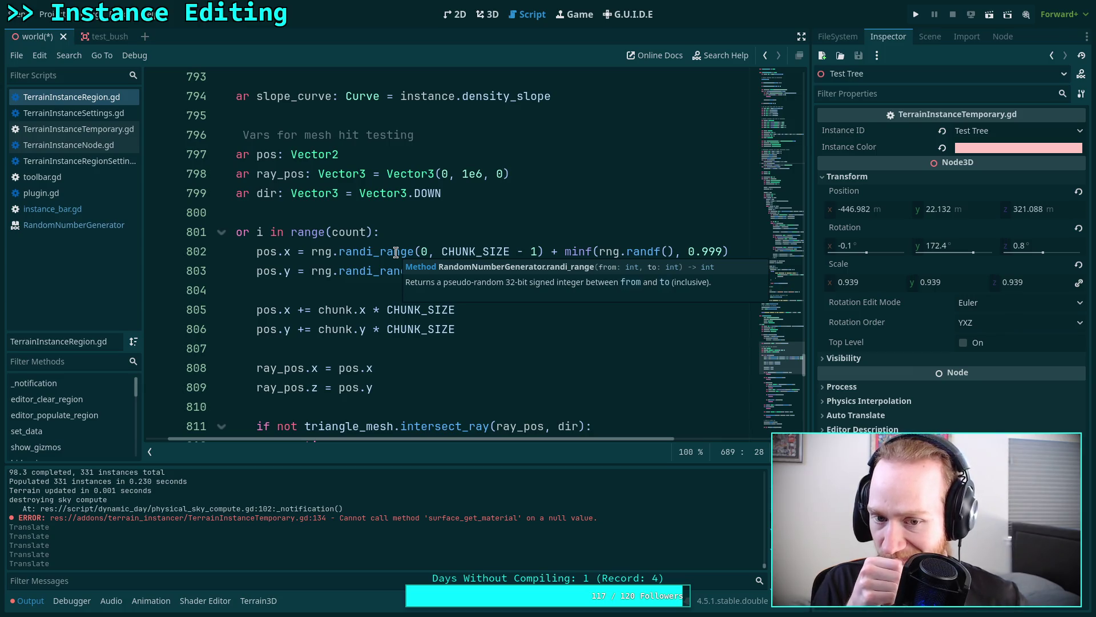
pyautogui.click(440, 231)
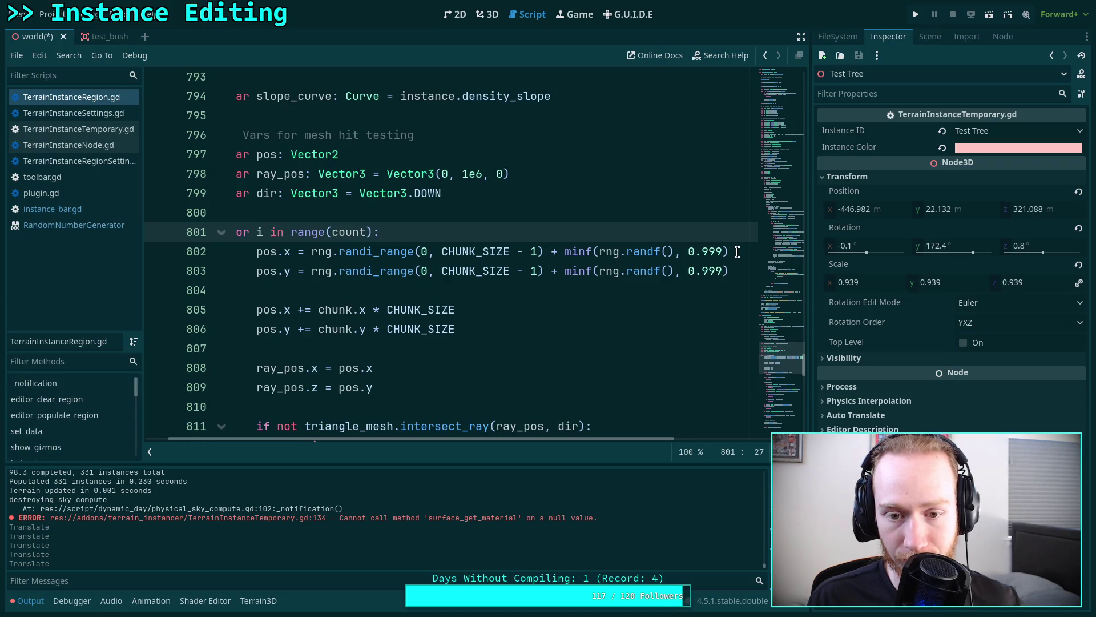
# - Replace line 802's random expression with rng.randf_range(0, CHUNK_SIZE)
pyautogui.moveTo(738, 252); pyautogui.dragTo(338, 251)
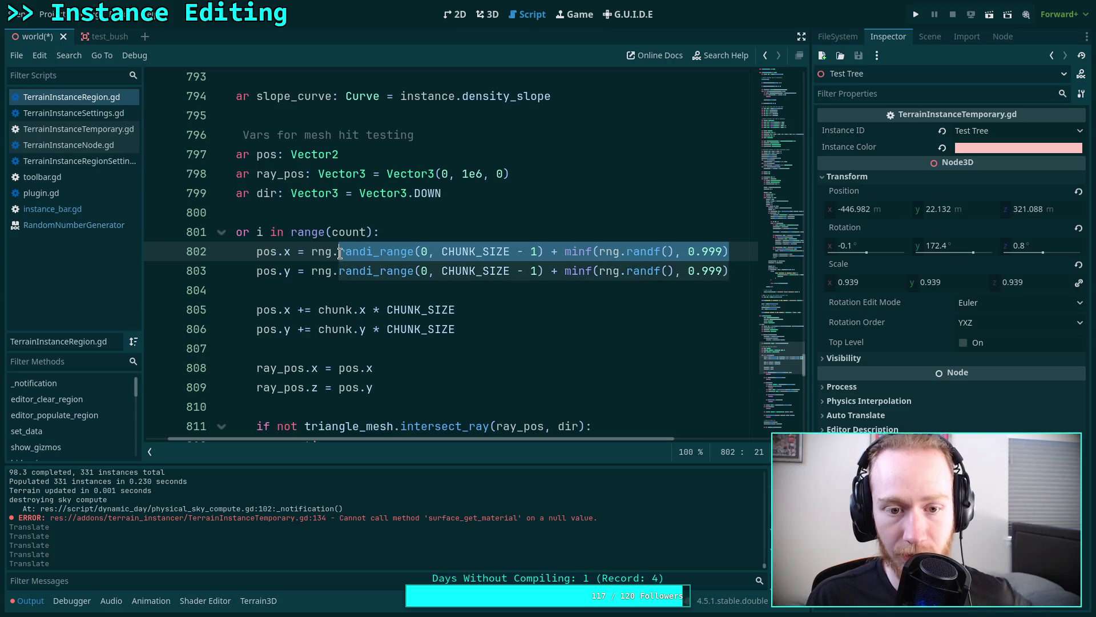
pyautogui.write('ran')
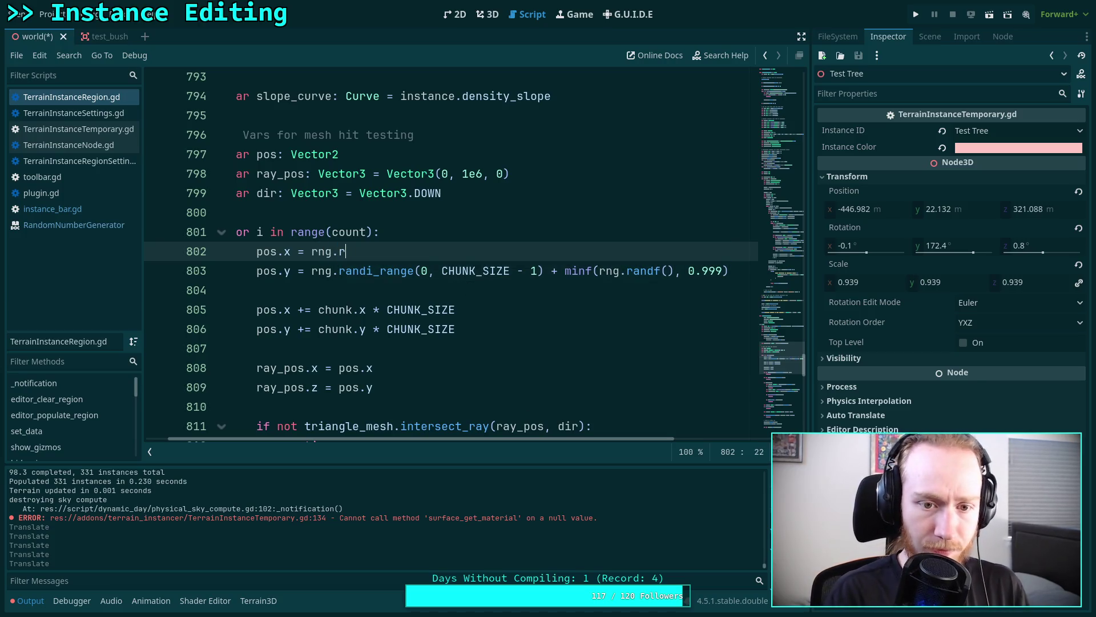
pyautogui.press('Return')
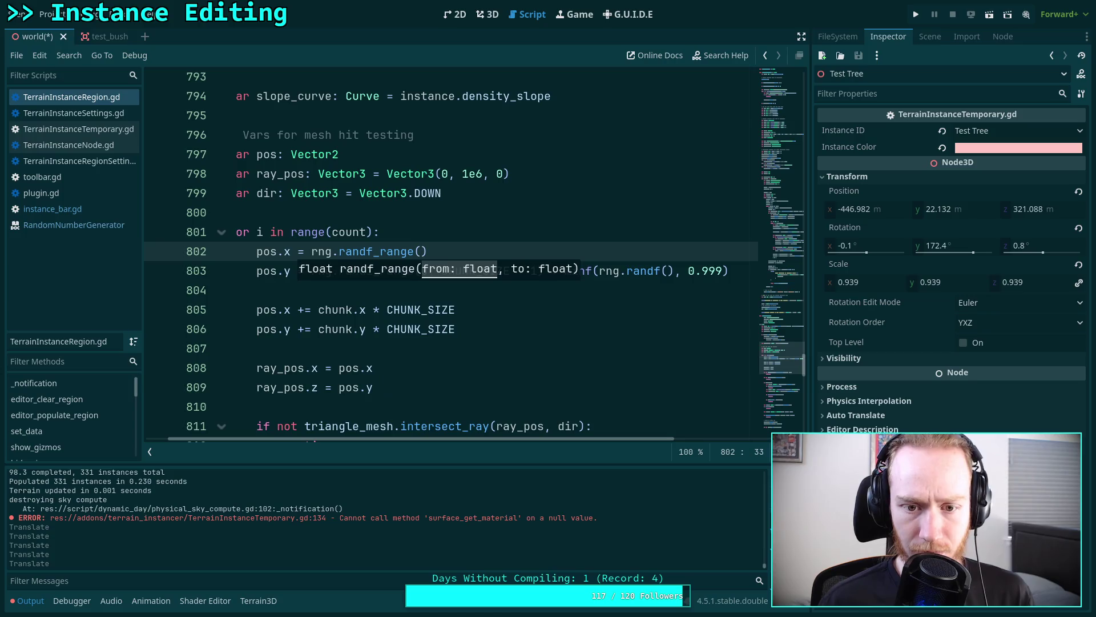
pyautogui.write('0, ')
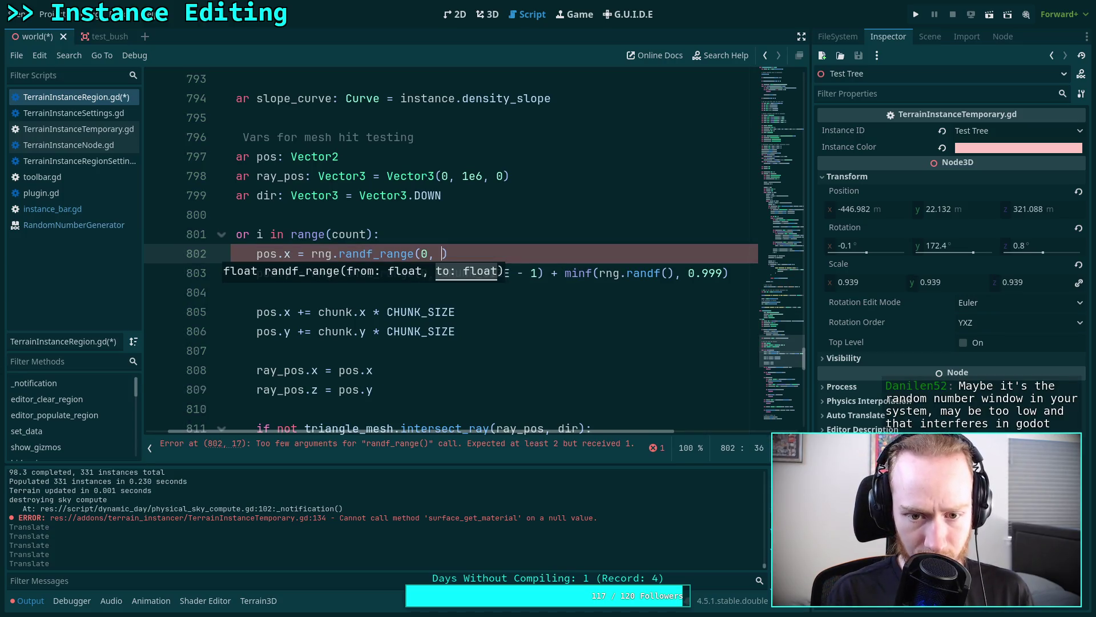
pyautogui.write('CHUNK_SIZE)')
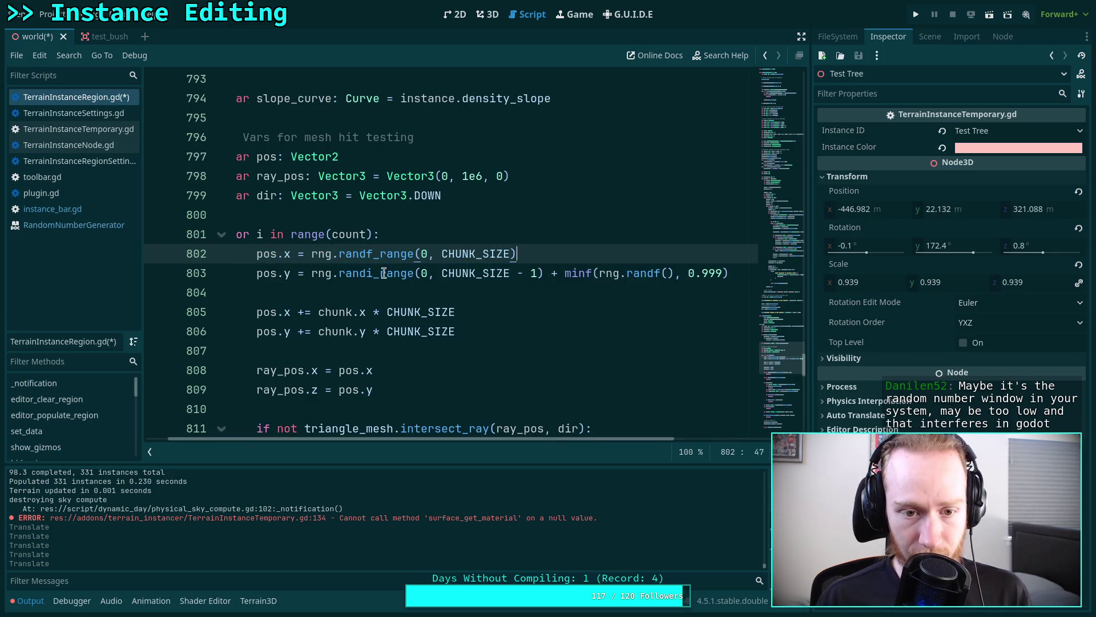
# - Wrap line 802 in minf(..., float(CHUNK_SIZE) - 0.0001), using float(CHUNK_SIZE) as the range maximum
pyautogui.click(309, 253)
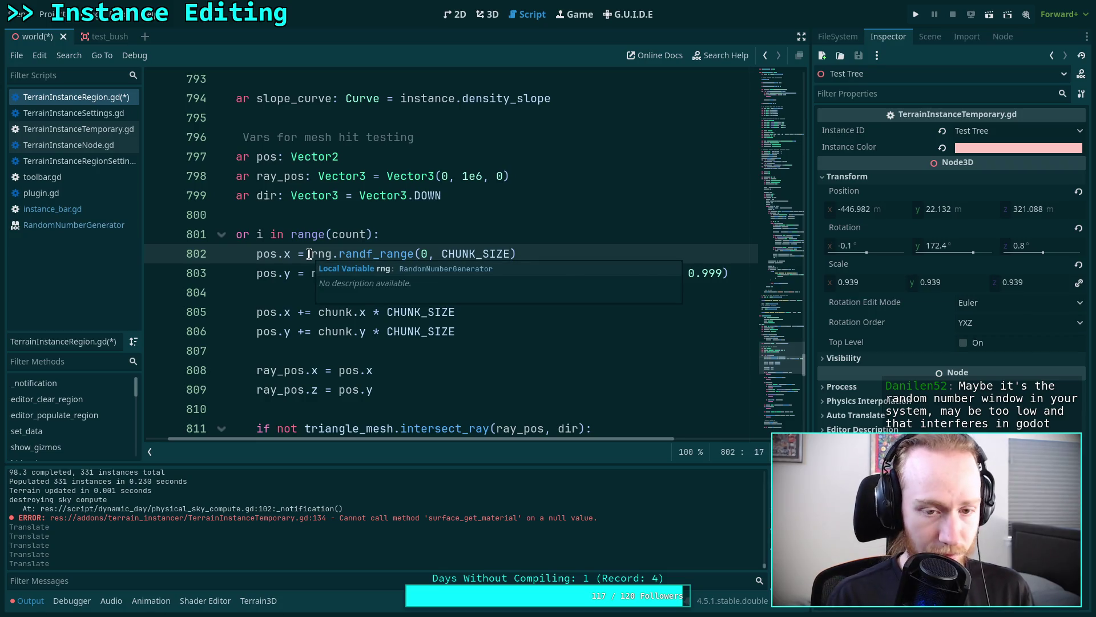
pyautogui.write('minf(')
pyautogui.click(581, 246)
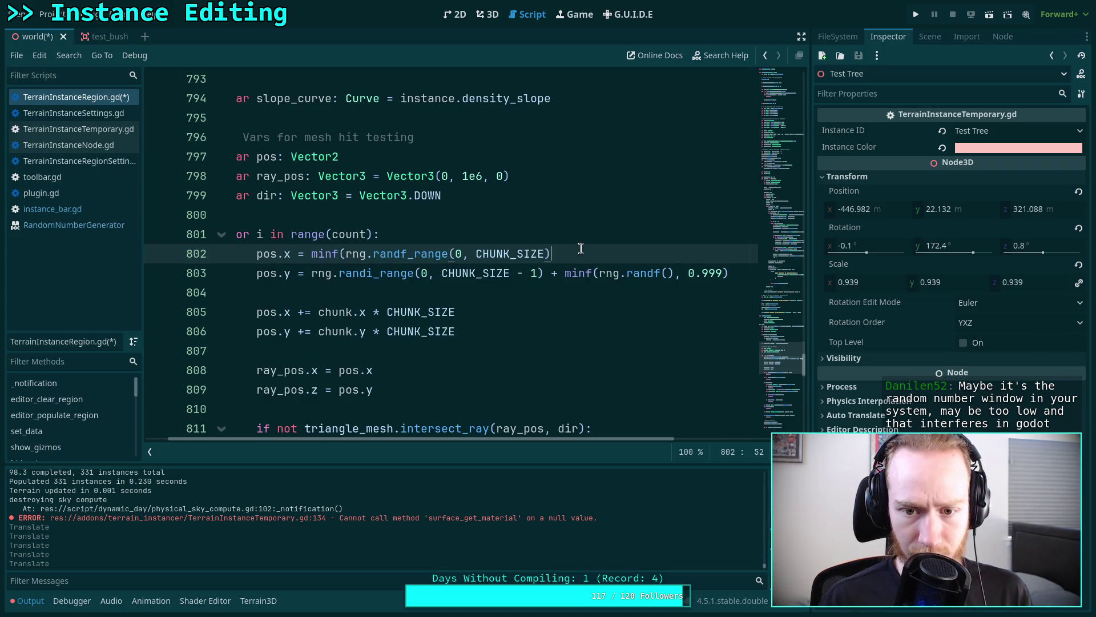
pyautogui.write(', CH')
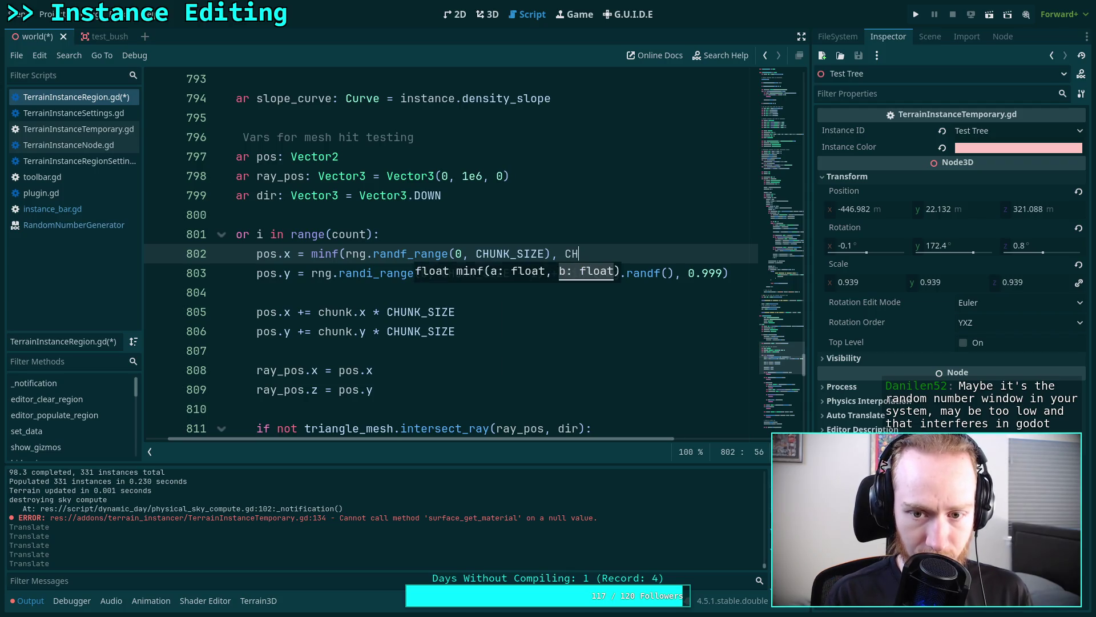
pyautogui.press('Return')
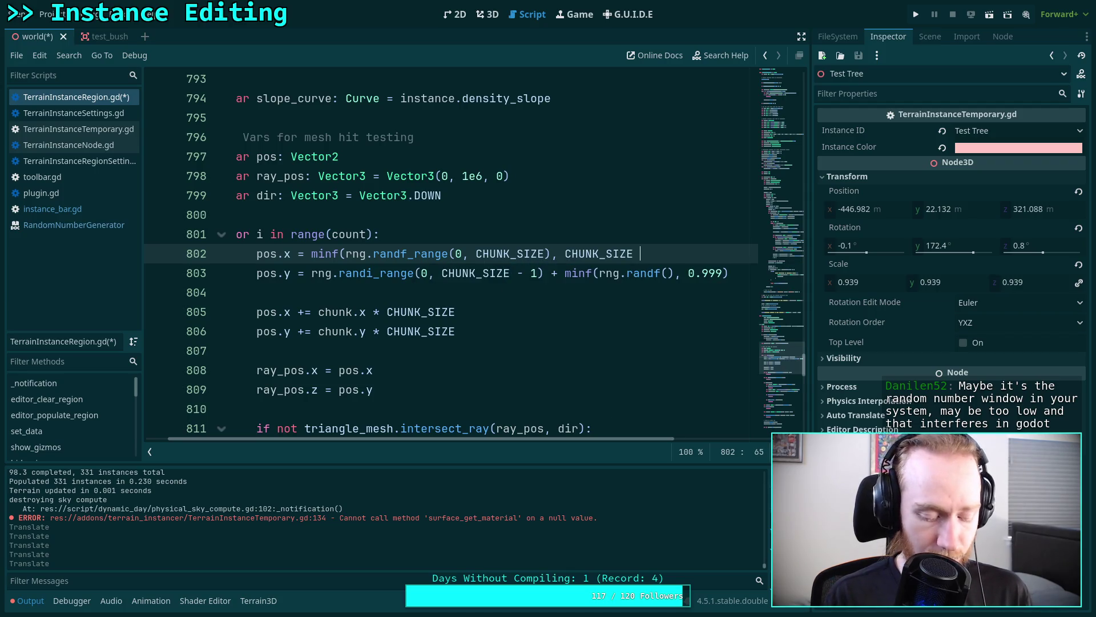
pyautogui.press('BackSpace')
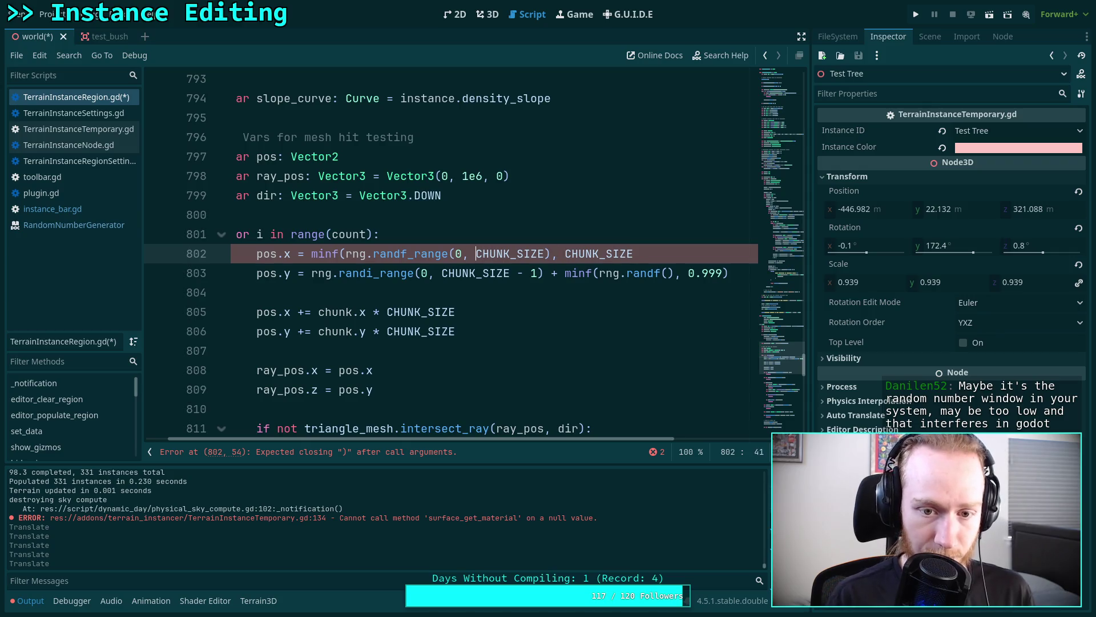
pyautogui.write('float(')
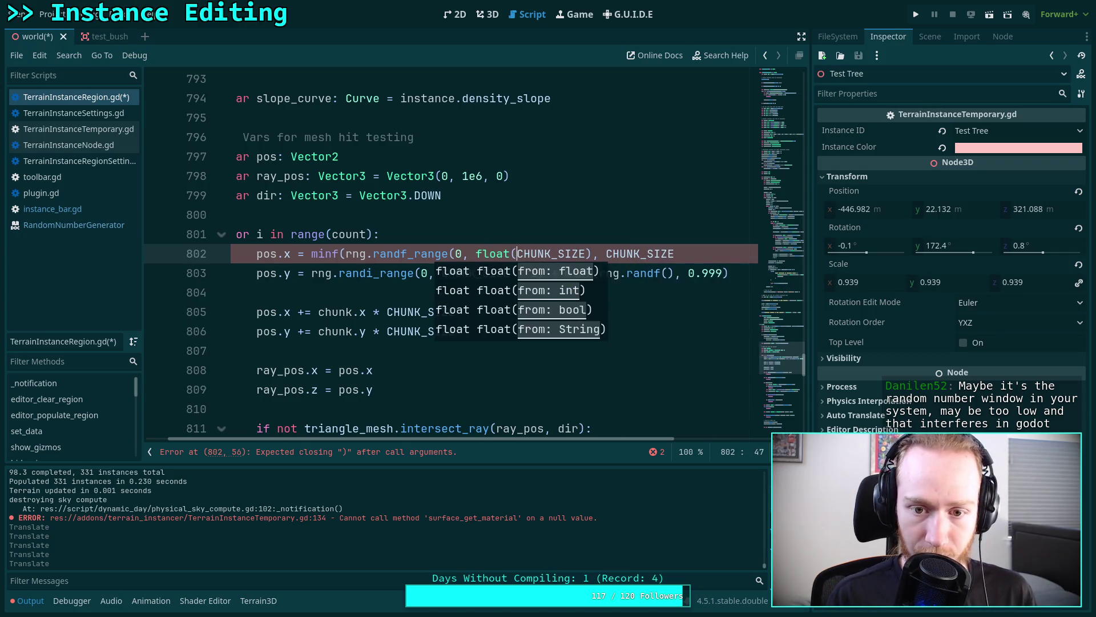
pyautogui.write(')')
pyautogui.press('Right')
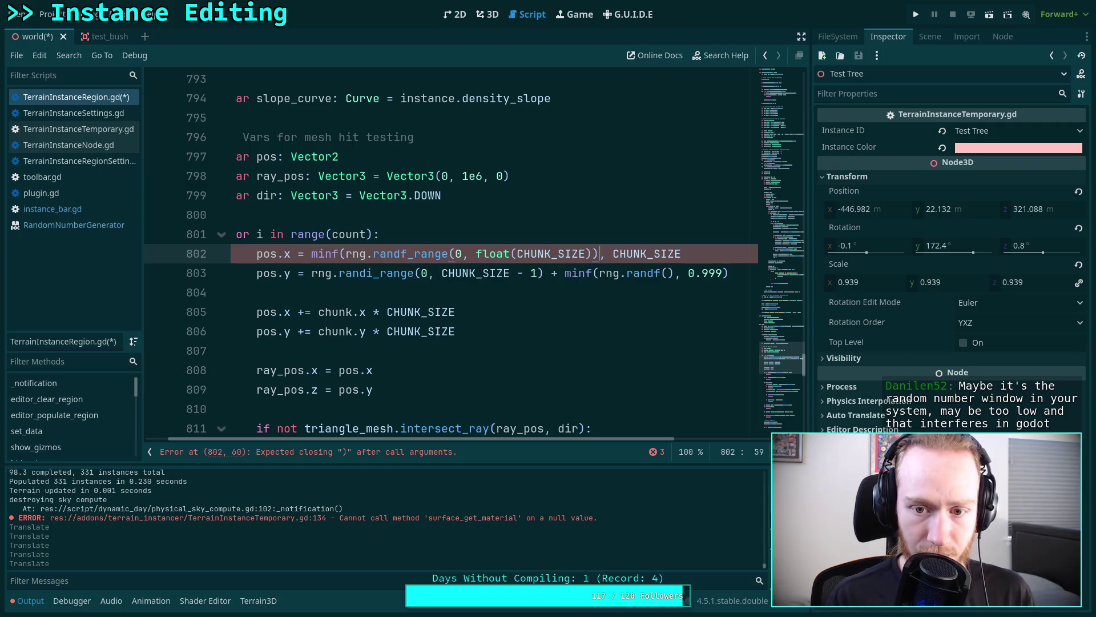
pyautogui.write('float(')
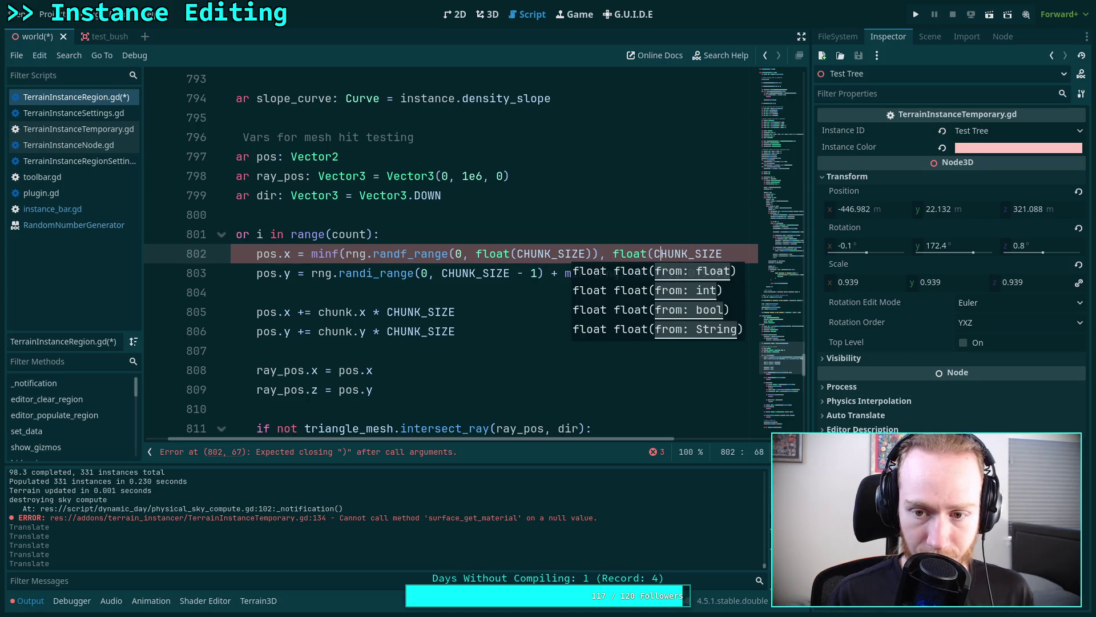
pyautogui.press('BackSpace')
pyautogui.write(')')
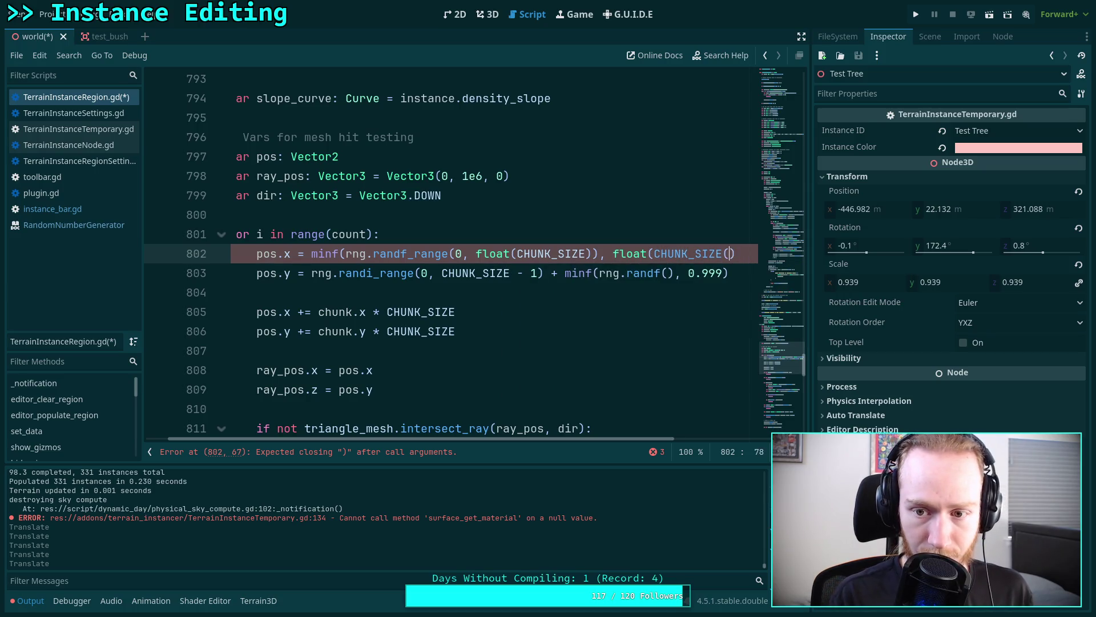
pyautogui.write('- 0')
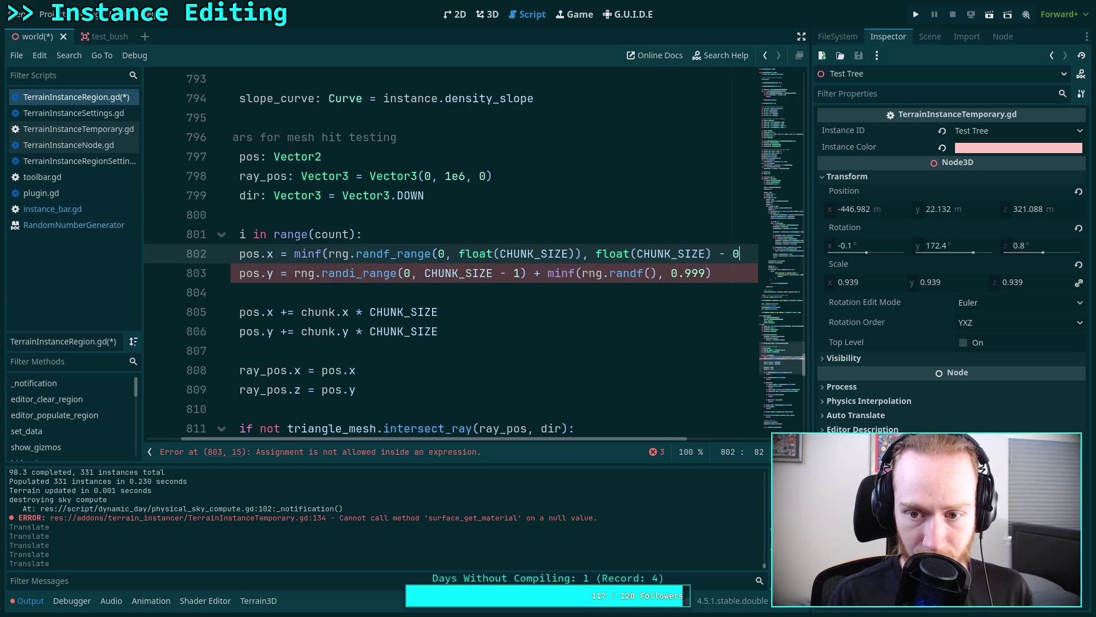
pyautogui.write('.0001')
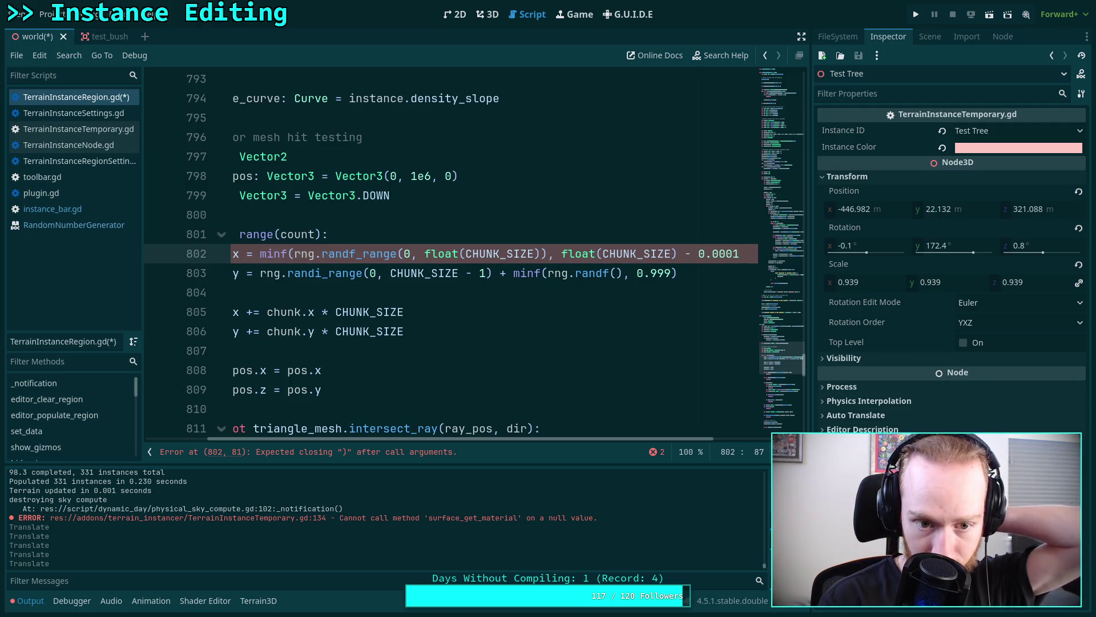
pyautogui.write(')')
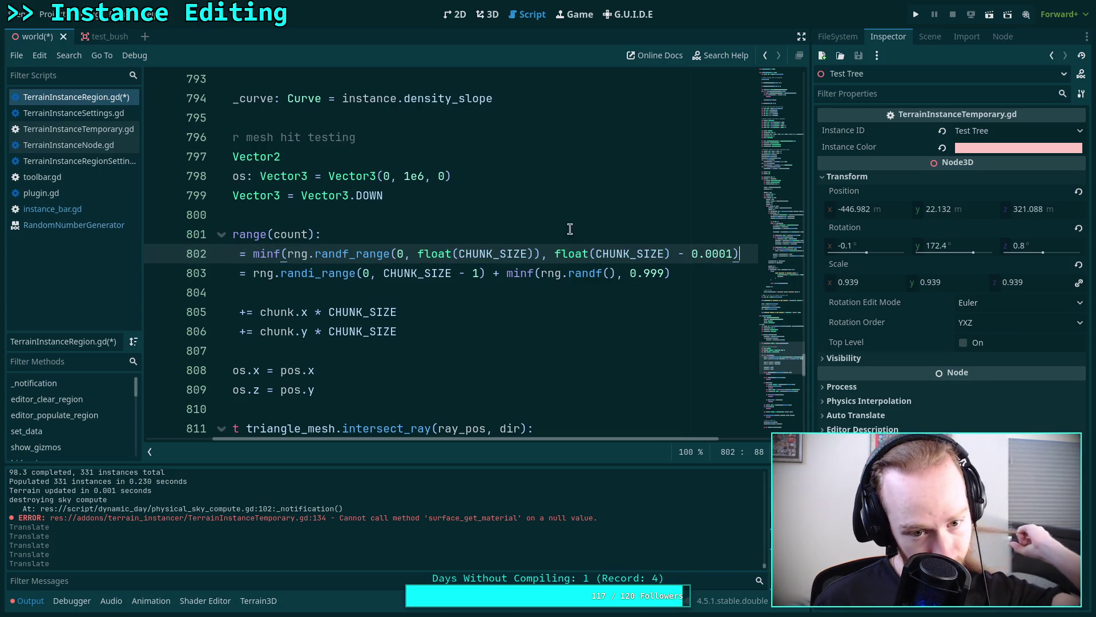
# - Copy the new line 802 expression over line 803's pos.y expression and save the script
pyautogui.hscroll(-2, 543, 439)
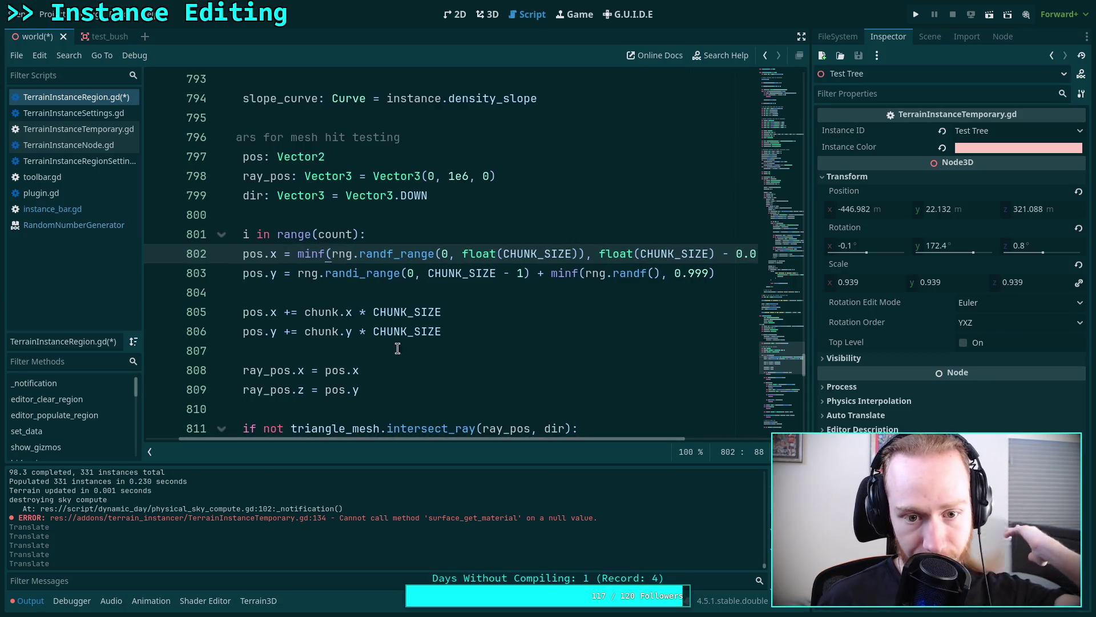
pyautogui.doubleClick(298, 260)
pyautogui.rightClick(314, 255)
pyautogui.click(328, 317)
pyautogui.moveTo(298, 275); pyautogui.dragTo(403, 270)
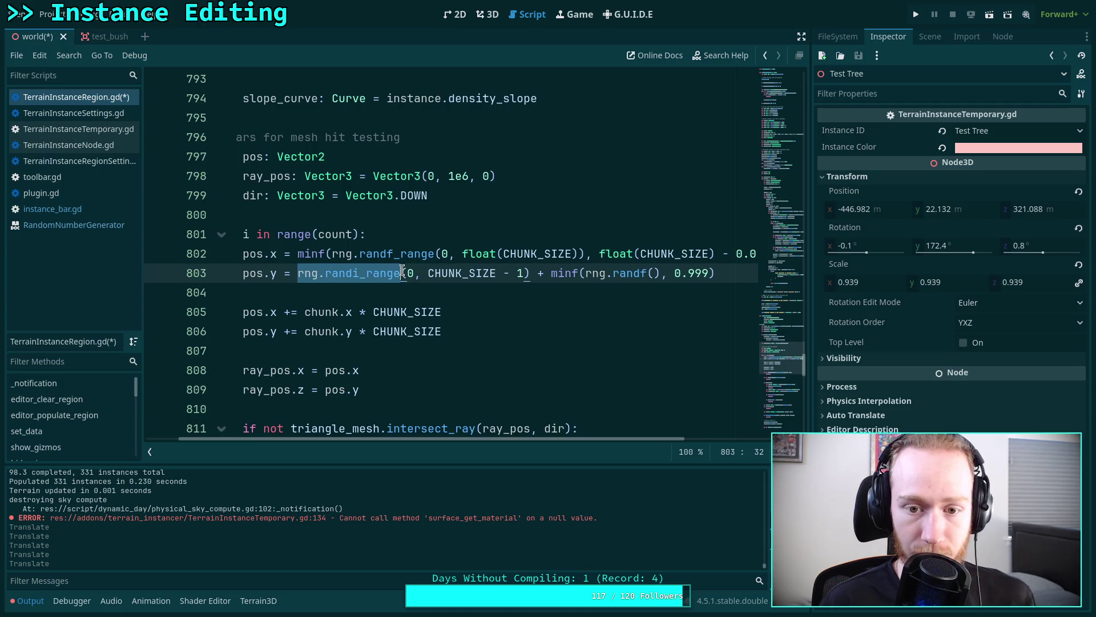
pyautogui.moveTo(300, 255)
pyautogui.mouseDown()
pyautogui.moveTo(754, 255)
pyautogui.moveTo(737, 255)
pyautogui.mouseUp()
pyautogui.rightClick(646, 255)
pyautogui.click(657, 314)
pyautogui.moveTo(664, 273); pyautogui.dragTo(247, 275)
pyautogui.hotkey('ctrl', 'v')
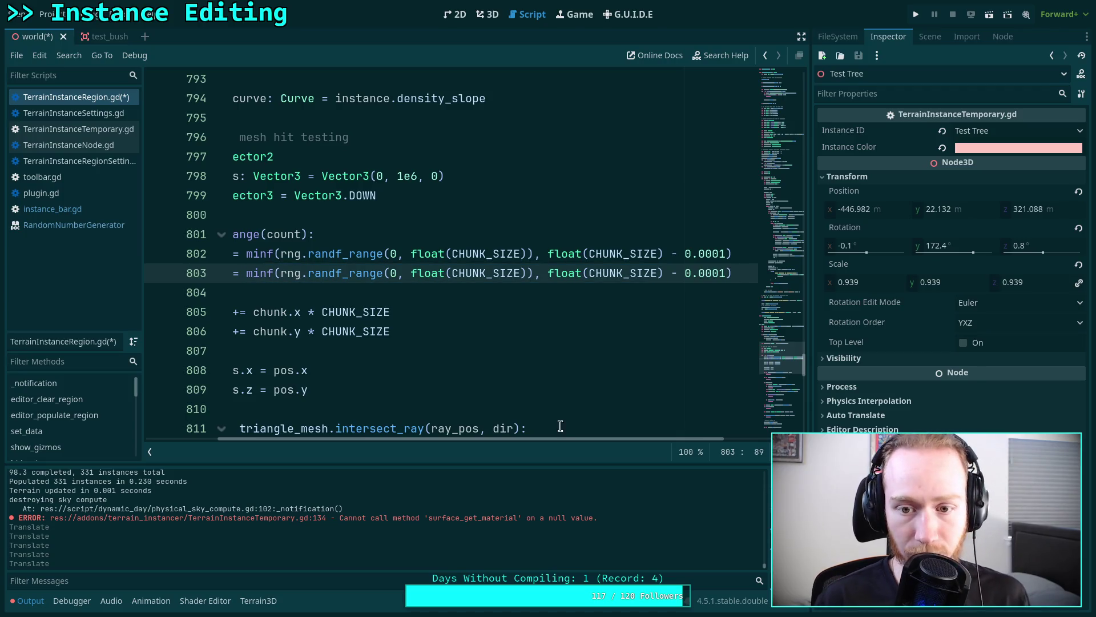
pyautogui.moveTo(576, 441); pyautogui.dragTo(469, 437)
pyautogui.click(518, 334)
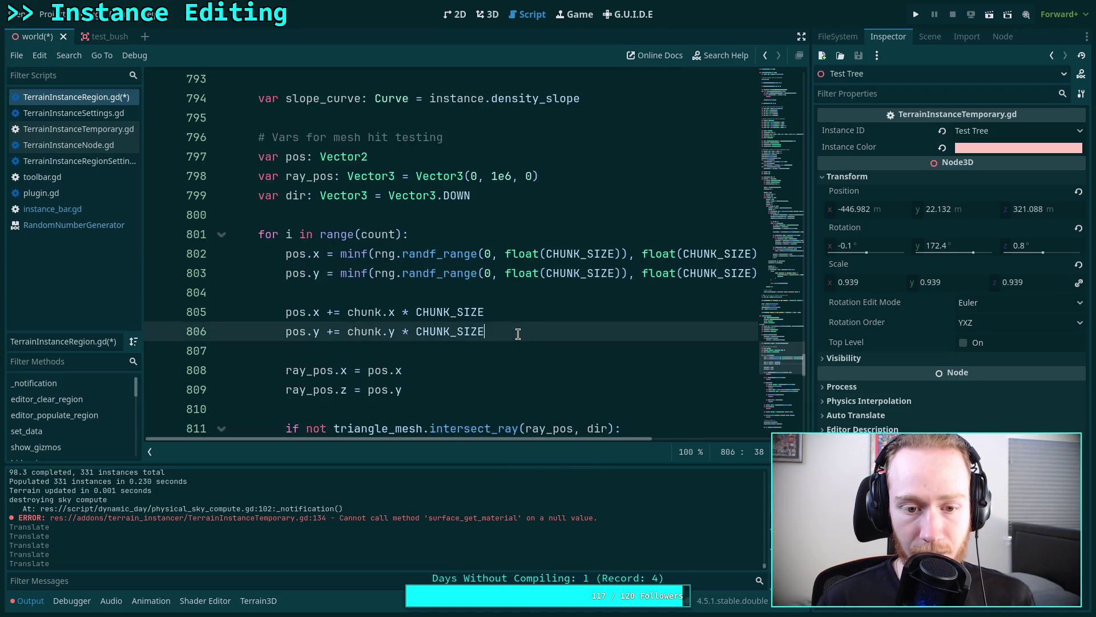
pyautogui.hotkey('ctrl', 's')
# - Toggle between the region script and the top-down 3D view to compare the tree scatter, then show the scene tree
pyautogui.click(484, 350)
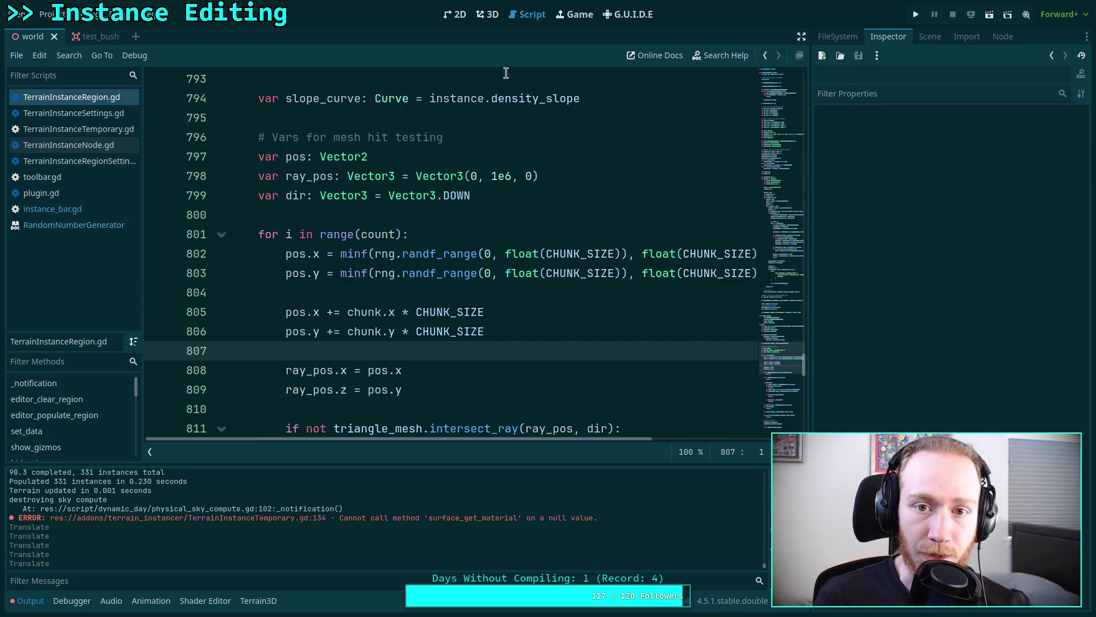
pyautogui.click(489, 14)
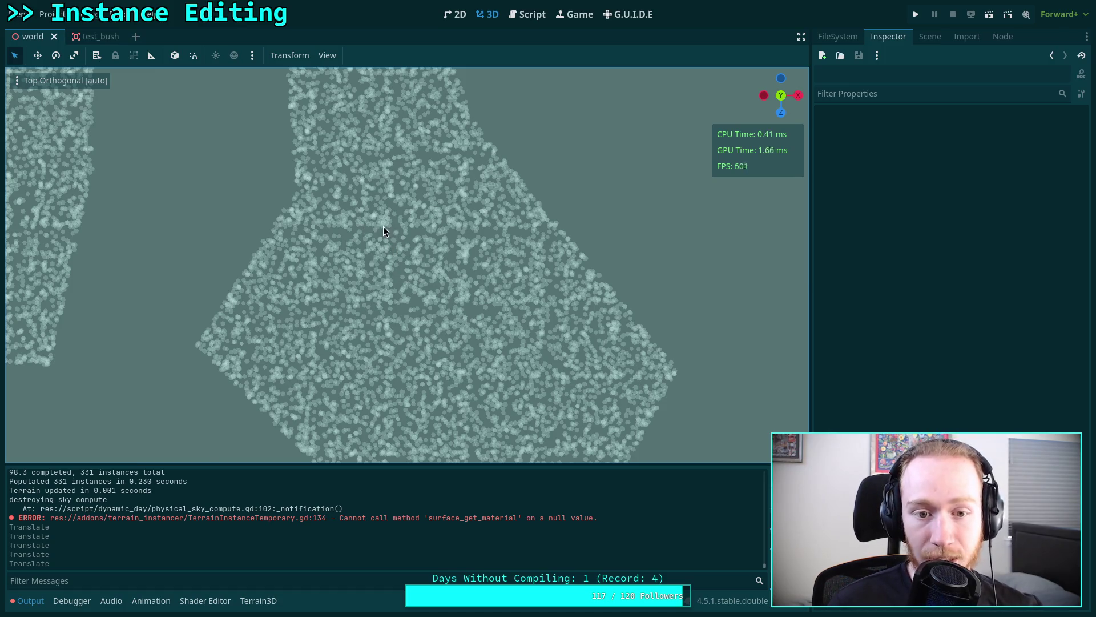
pyautogui.click(520, 16)
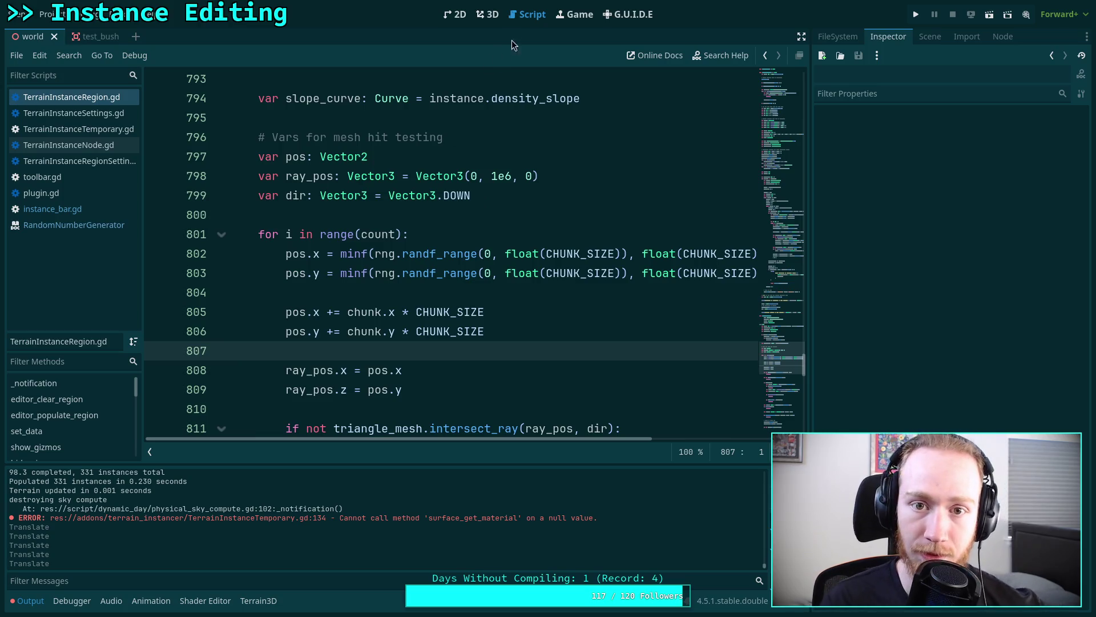
pyautogui.click(487, 14)
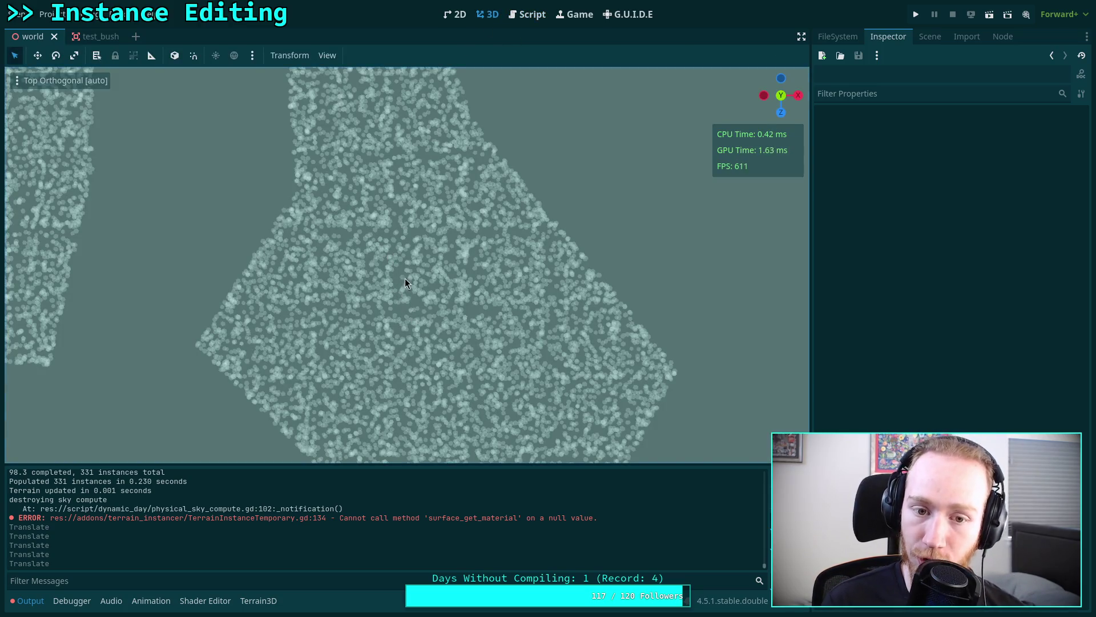
pyautogui.click(516, 9)
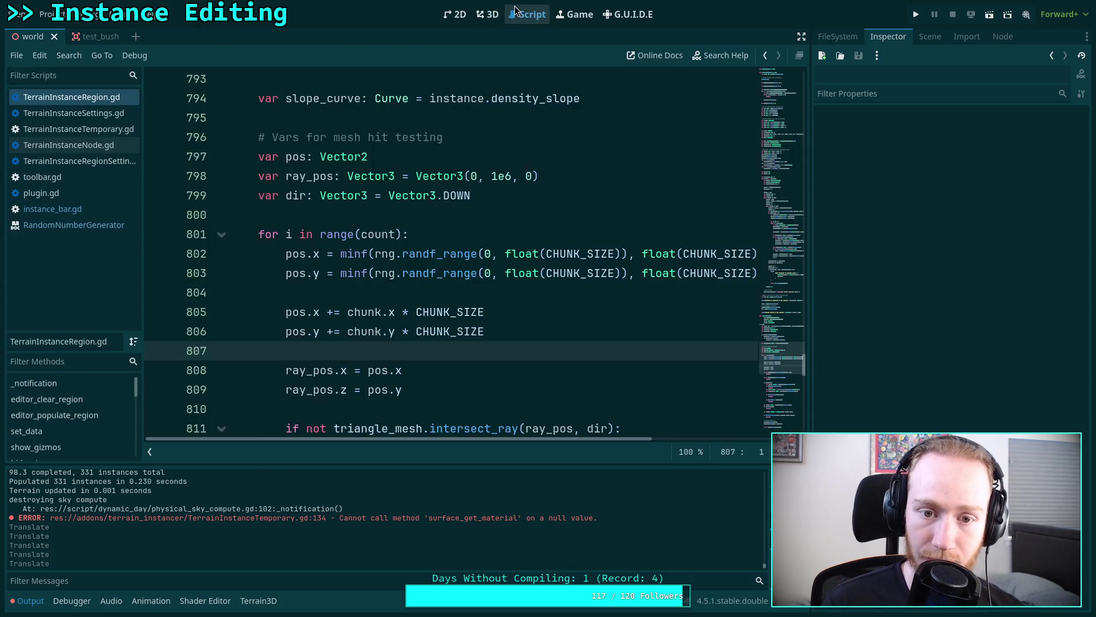
pyautogui.click(486, 16)
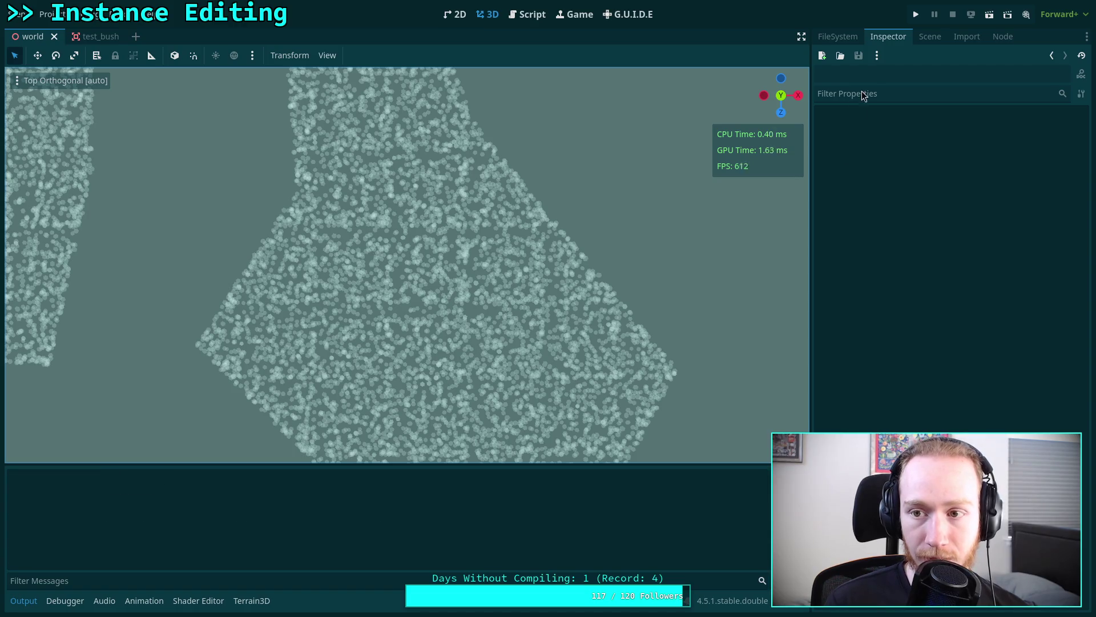
pyautogui.click(930, 36)
# - Select TerrainInstanceRegion, clear its scattered instances, and expand the TREE instance settings in the Inspector
pyautogui.click(916, 326)
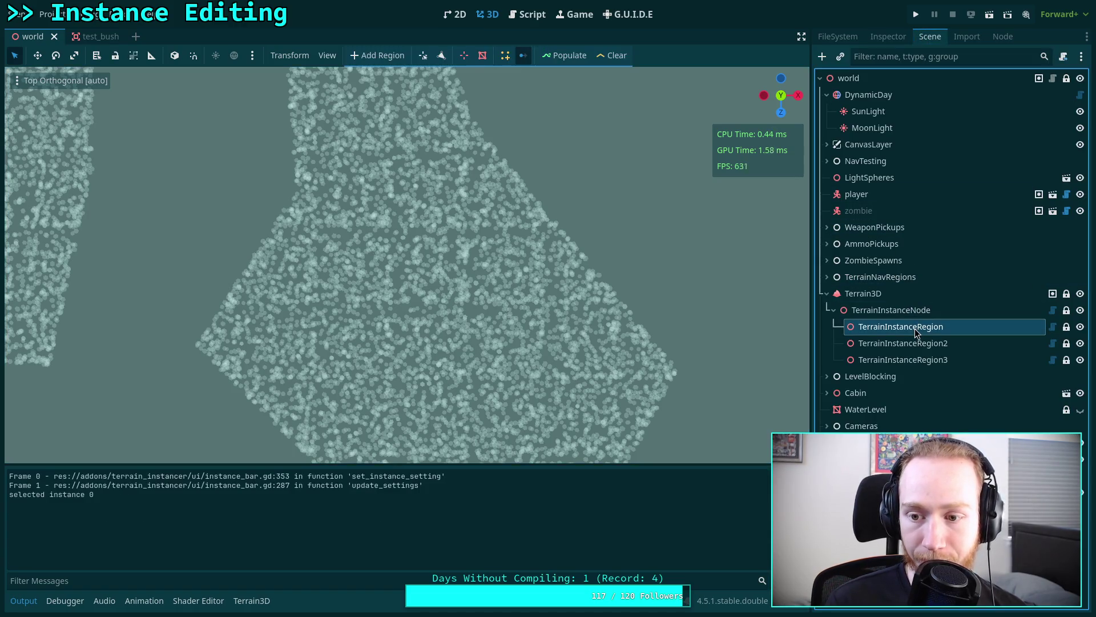
pyautogui.click(610, 56)
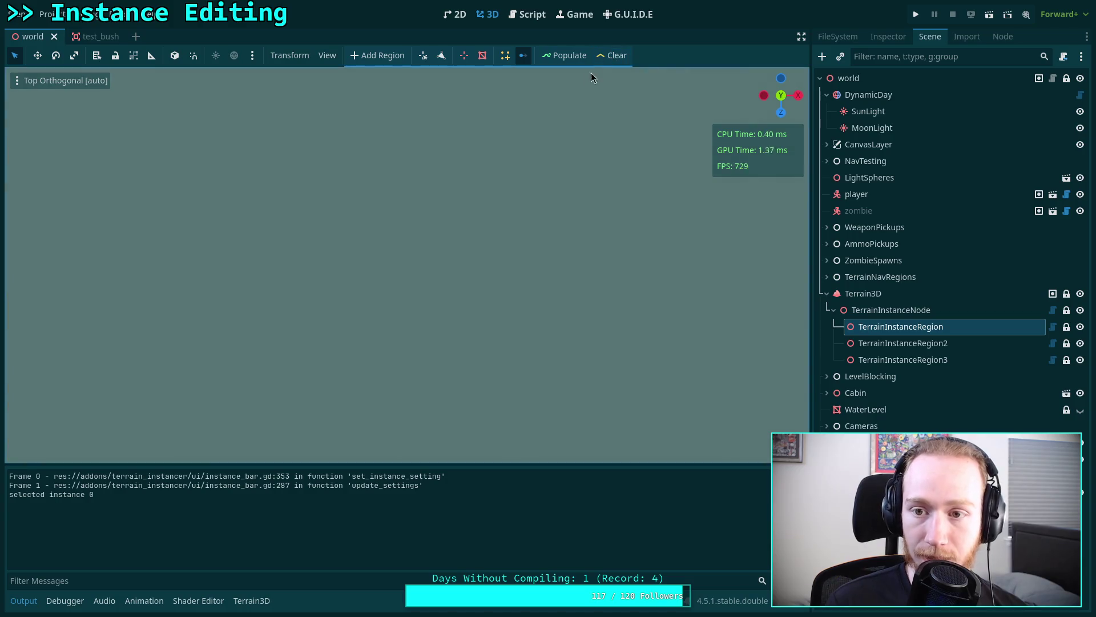
pyautogui.click(888, 36)
pyautogui.click(999, 227)
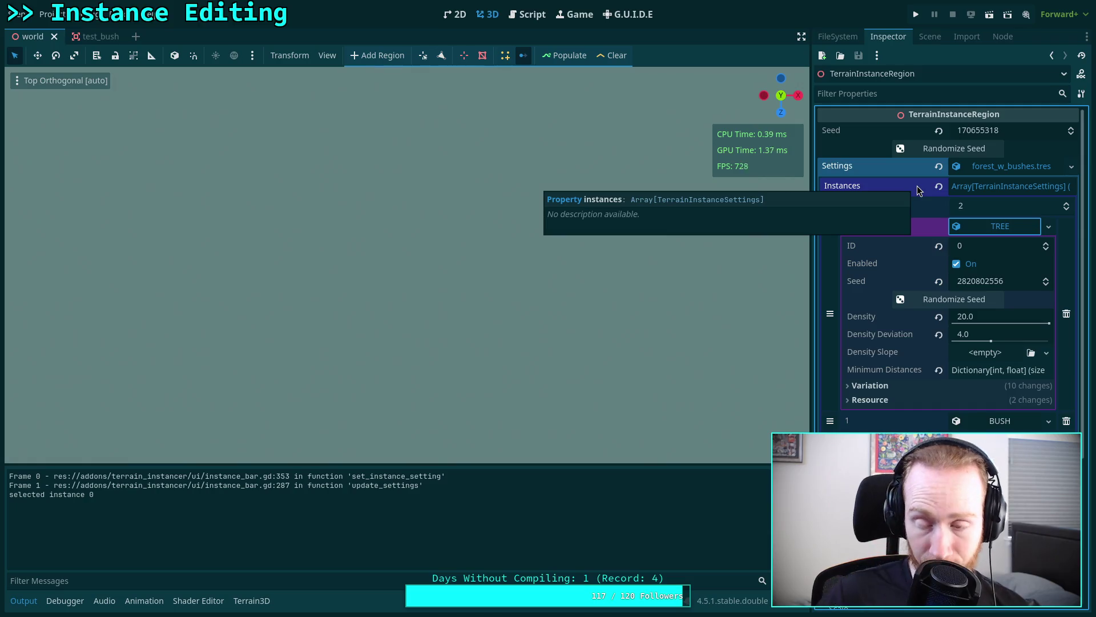
# - Randomize the region and TREE seeds and repopulate, repeated seven times
pyautogui.click(920, 150)
pyautogui.click(942, 304)
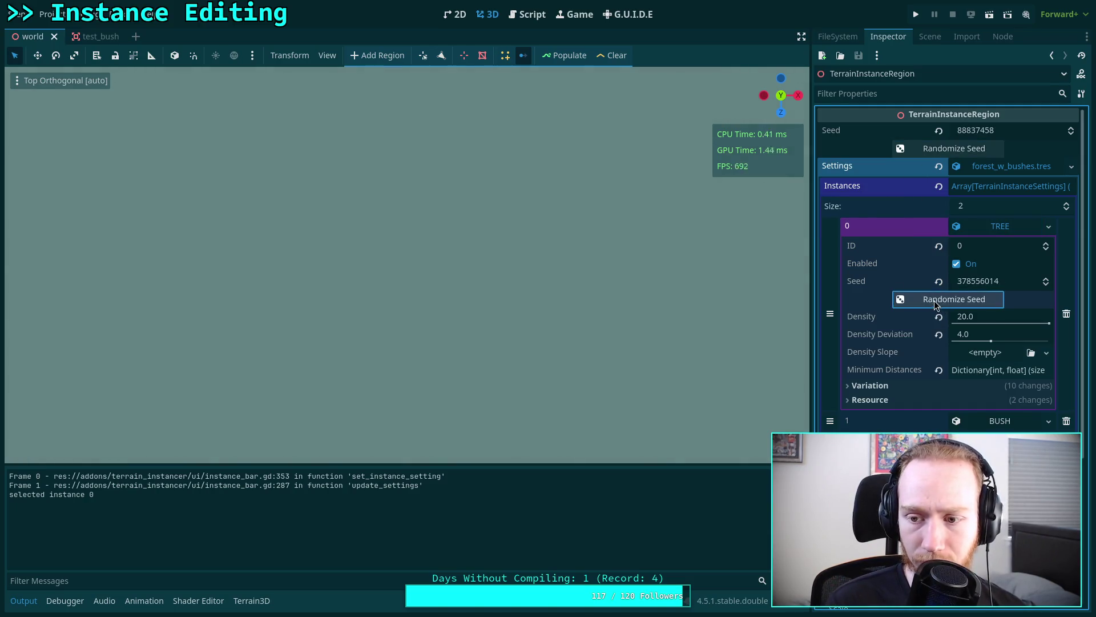
pyautogui.click(564, 55)
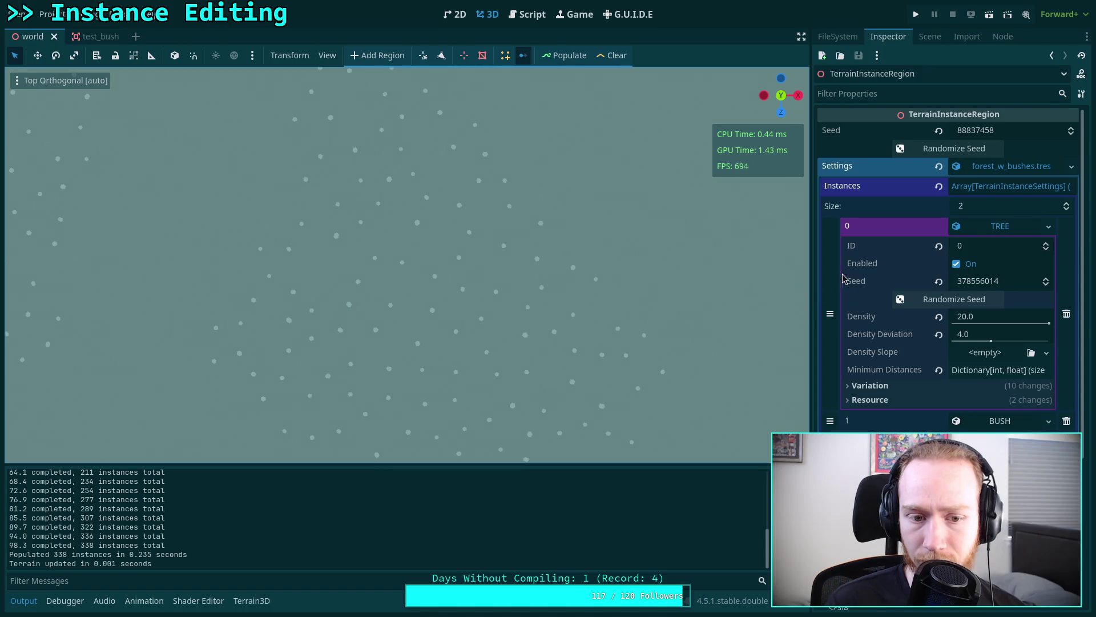
pyautogui.click(942, 148)
pyautogui.click(942, 299)
pyautogui.click(564, 55)
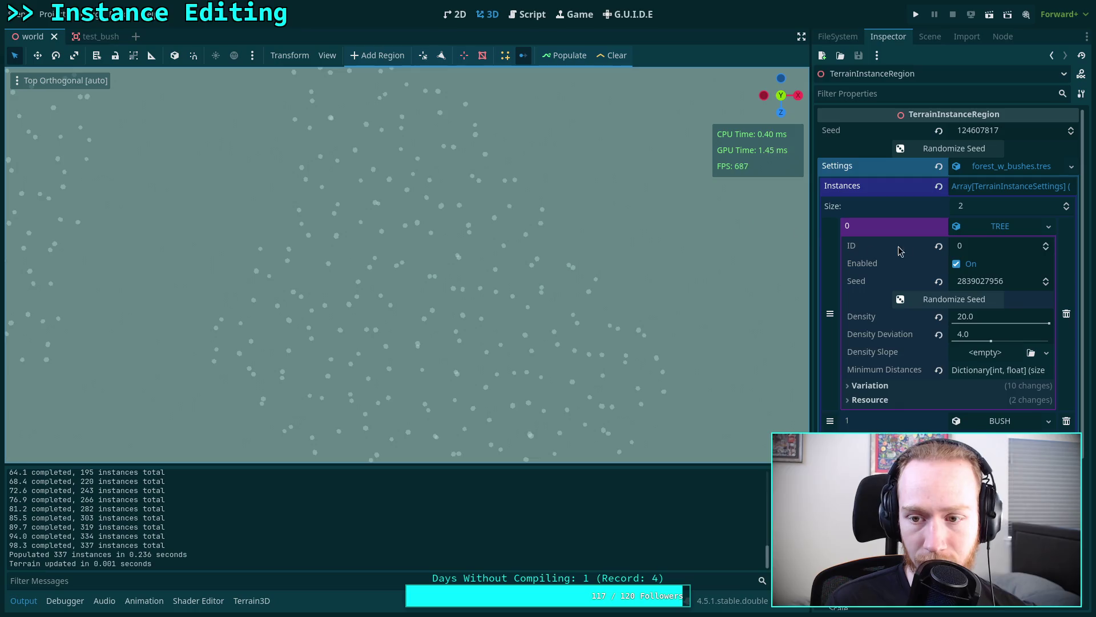
pyautogui.click(942, 149)
pyautogui.click(942, 299)
pyautogui.click(549, 51)
pyautogui.click(937, 148)
pyautogui.click(915, 299)
pyautogui.click(564, 56)
pyautogui.click(942, 149)
pyautogui.click(942, 299)
pyautogui.click(549, 55)
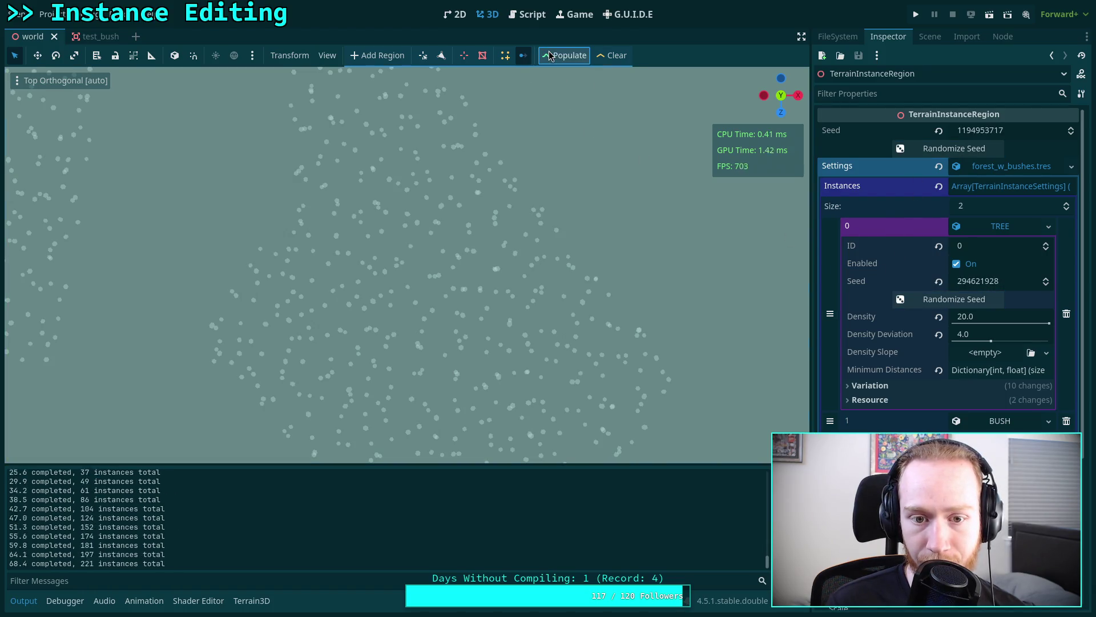
pyautogui.click(919, 149)
pyautogui.click(939, 299)
pyautogui.click(566, 55)
pyautogui.click(942, 148)
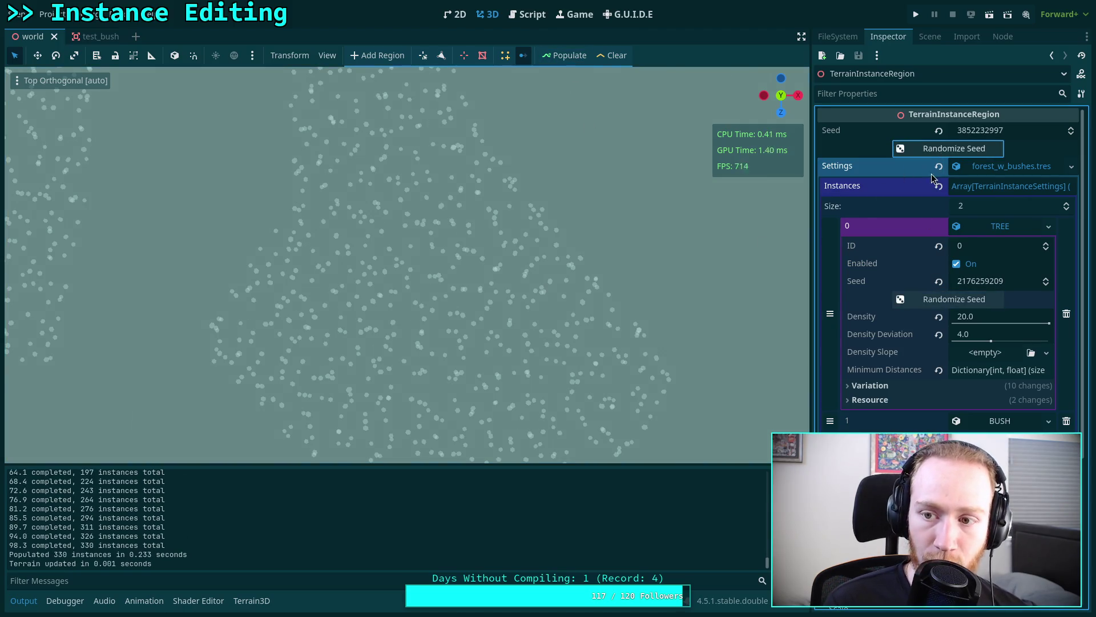
pyautogui.click(942, 299)
pyautogui.click(550, 57)
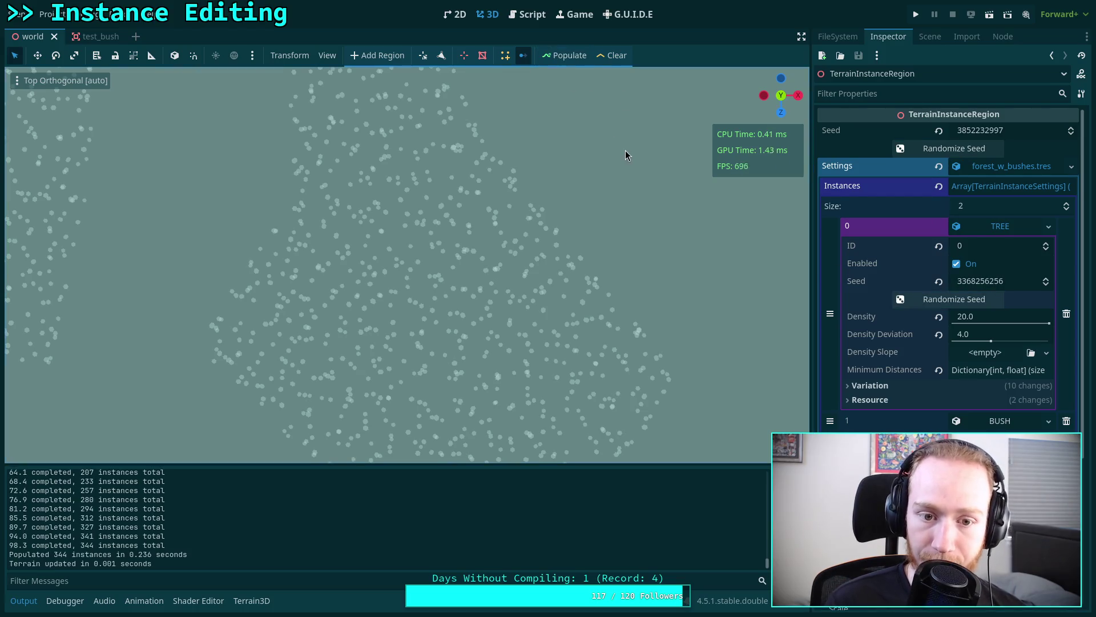
# - Run seven more reseed-and-populate rounds, ending at 333 instances generated in 0.236 seconds
pyautogui.click(942, 149)
pyautogui.click(942, 299)
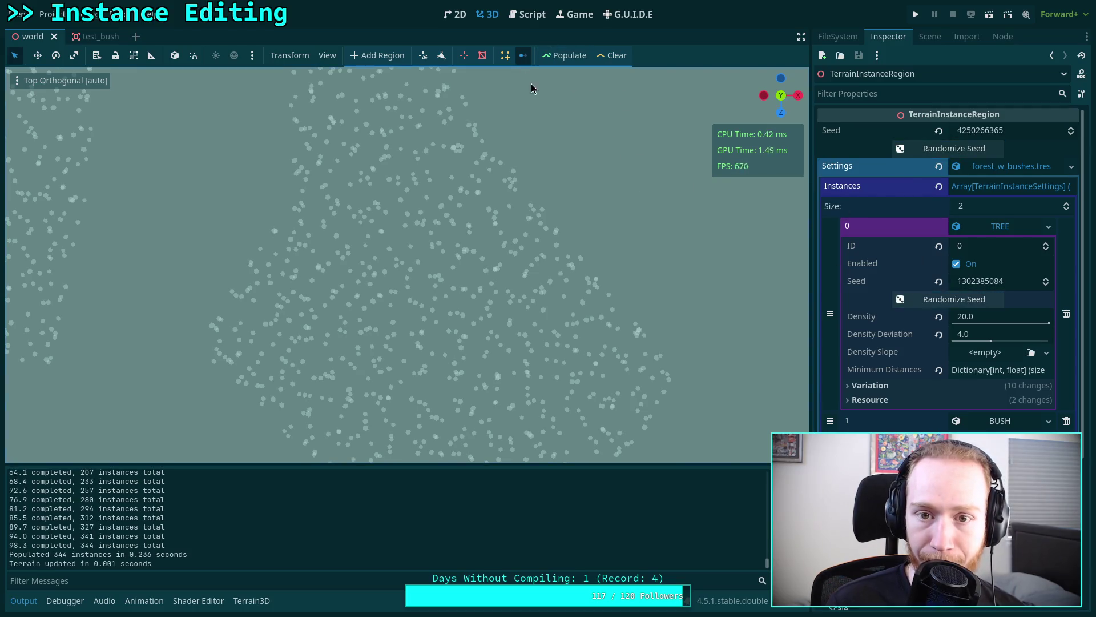
pyautogui.click(563, 56)
pyautogui.click(942, 148)
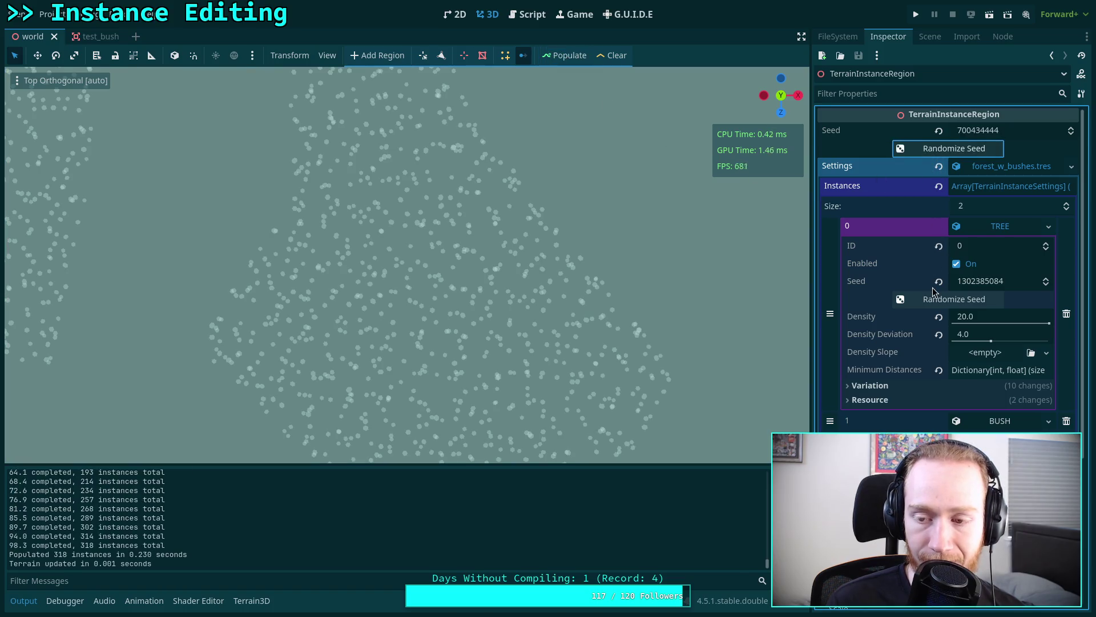
pyautogui.click(938, 303)
pyautogui.click(562, 57)
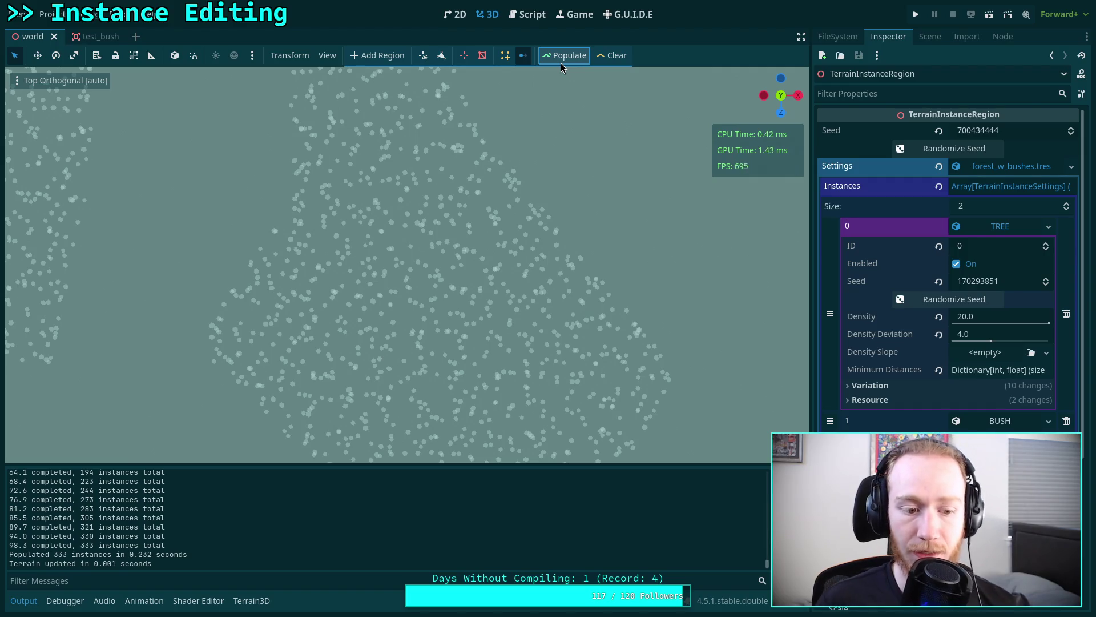
pyautogui.click(942, 148)
pyautogui.click(942, 299)
pyautogui.click(565, 56)
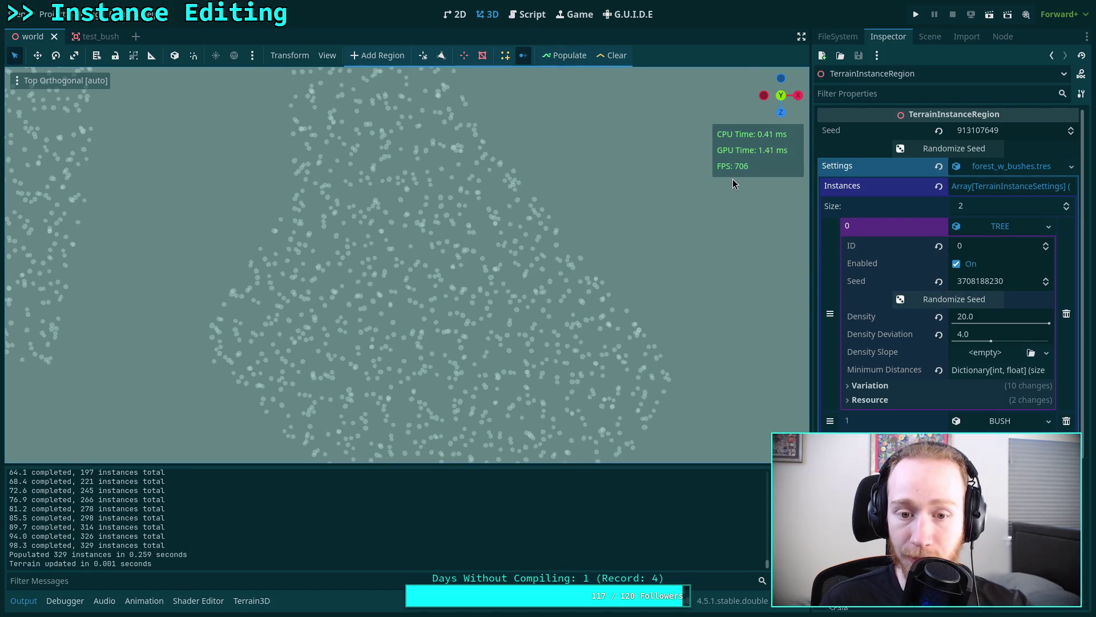
pyautogui.click(948, 148)
pyautogui.click(947, 299)
pyautogui.click(562, 57)
pyautogui.click(948, 148)
pyautogui.click(948, 299)
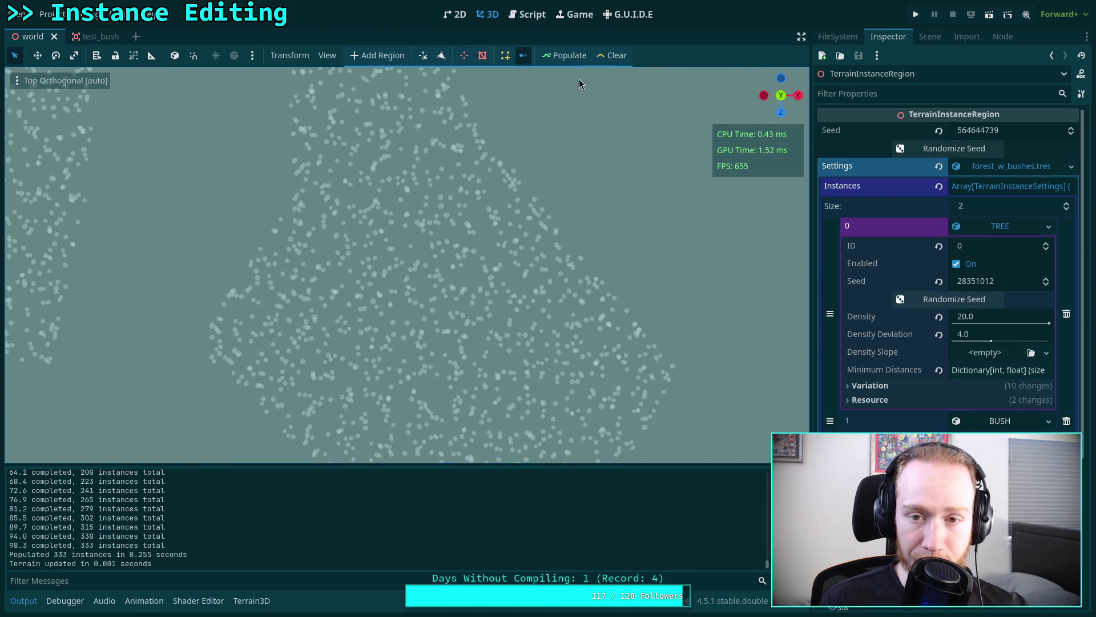
pyautogui.click(565, 60)
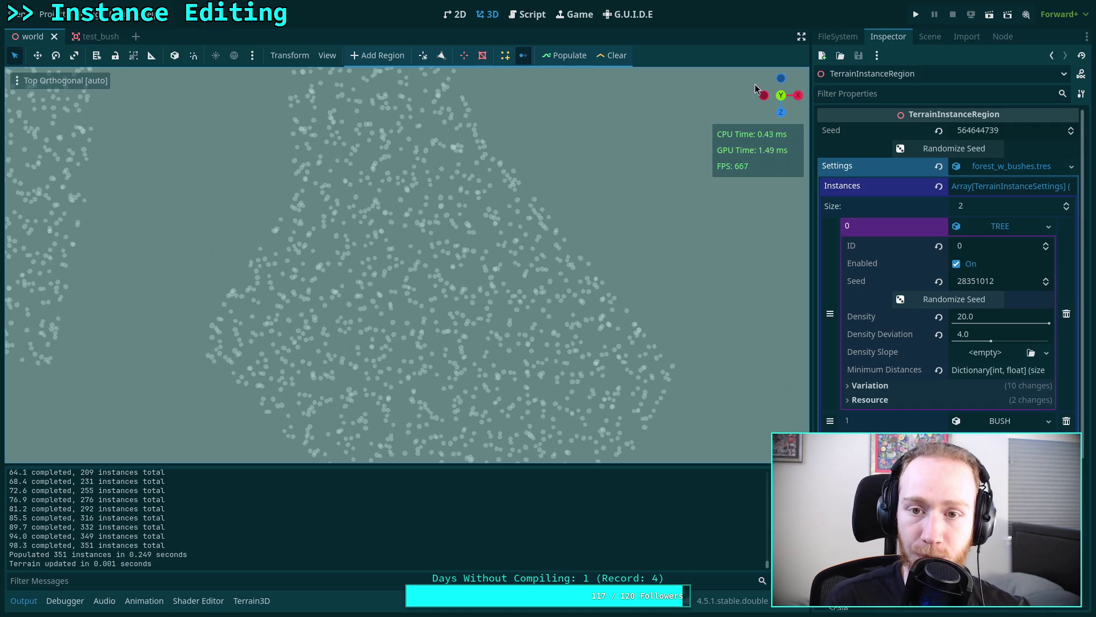
pyautogui.click(954, 148)
pyautogui.click(954, 299)
pyautogui.click(565, 55)
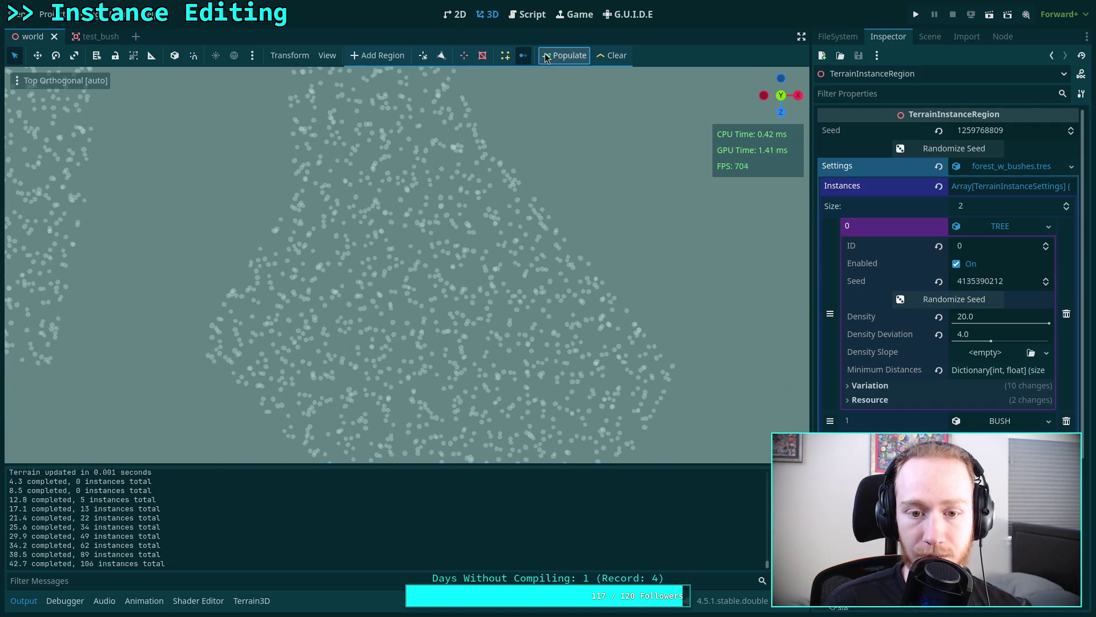
pyautogui.click(574, 60)
pyautogui.click(913, 150)
pyautogui.click(911, 301)
pyautogui.click(565, 55)
# - Centre the whole region in the viewport, then reseed region and TREE and repopulate several times
pyautogui.scroll(-5, 469, 279)
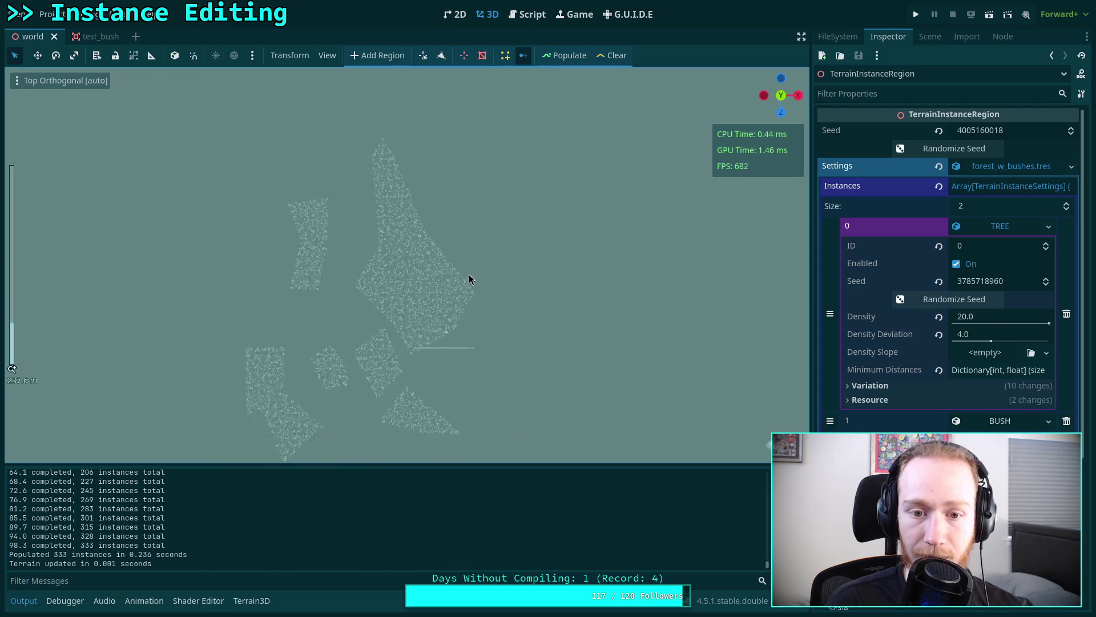
pyautogui.scroll(2, 530, 257)
pyautogui.moveTo(532, 258); pyautogui.dragTo(486, 248)
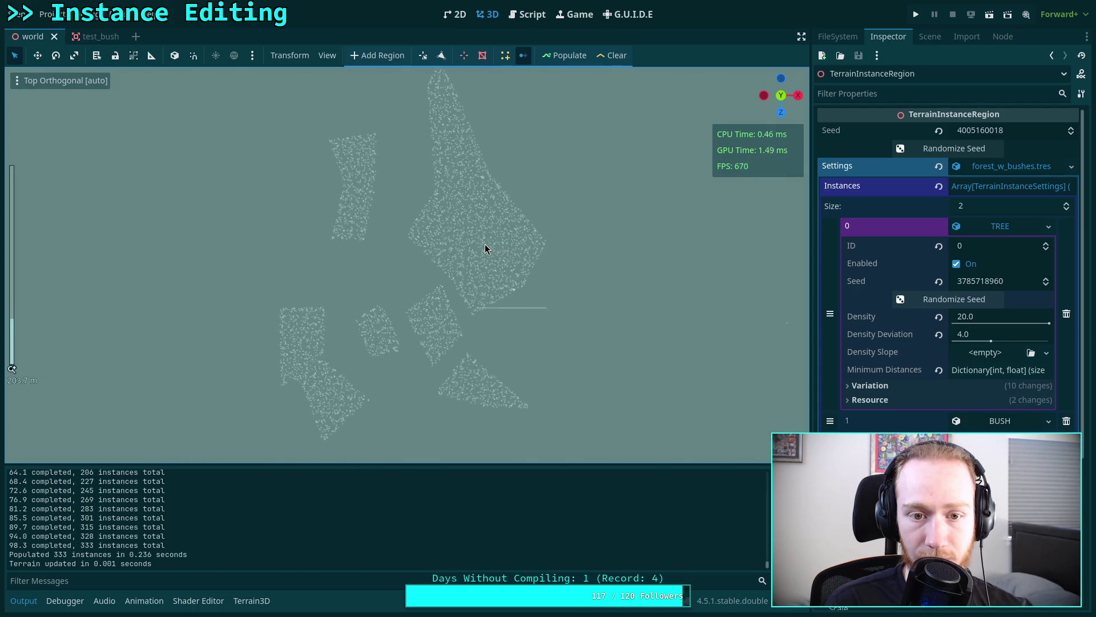
pyautogui.click(929, 150)
pyautogui.click(907, 298)
pyautogui.click(913, 149)
pyautogui.click(920, 298)
pyautogui.click(569, 55)
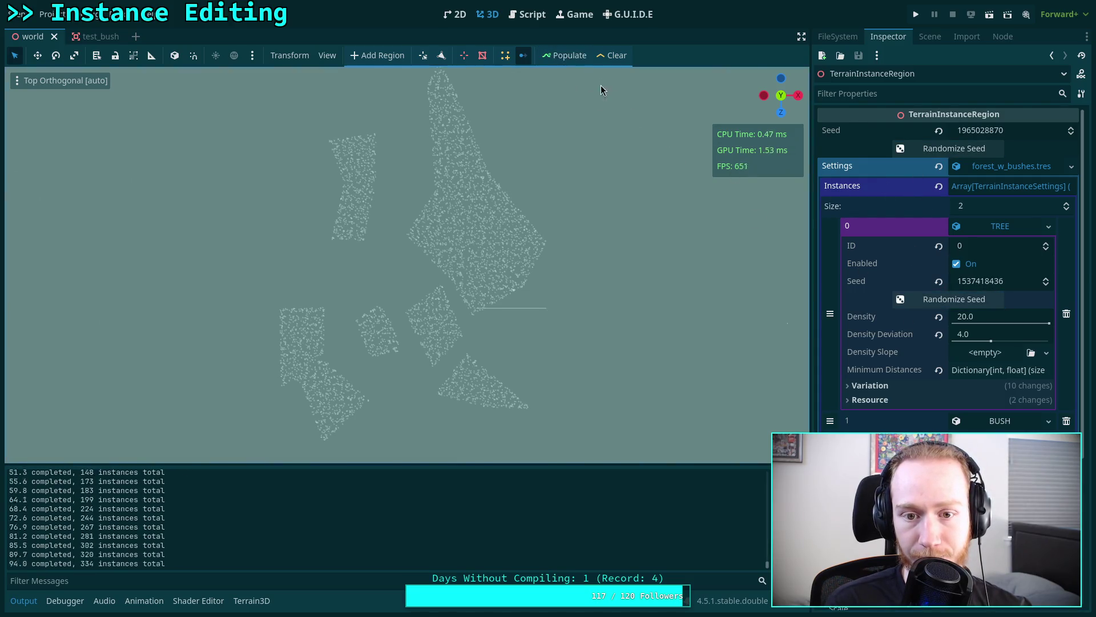
pyautogui.click(942, 149)
pyautogui.click(942, 299)
pyautogui.click(568, 56)
pyautogui.click(948, 149)
pyautogui.click(926, 301)
pyautogui.click(565, 56)
pyautogui.click(948, 148)
pyautogui.click(948, 299)
pyautogui.click(566, 55)
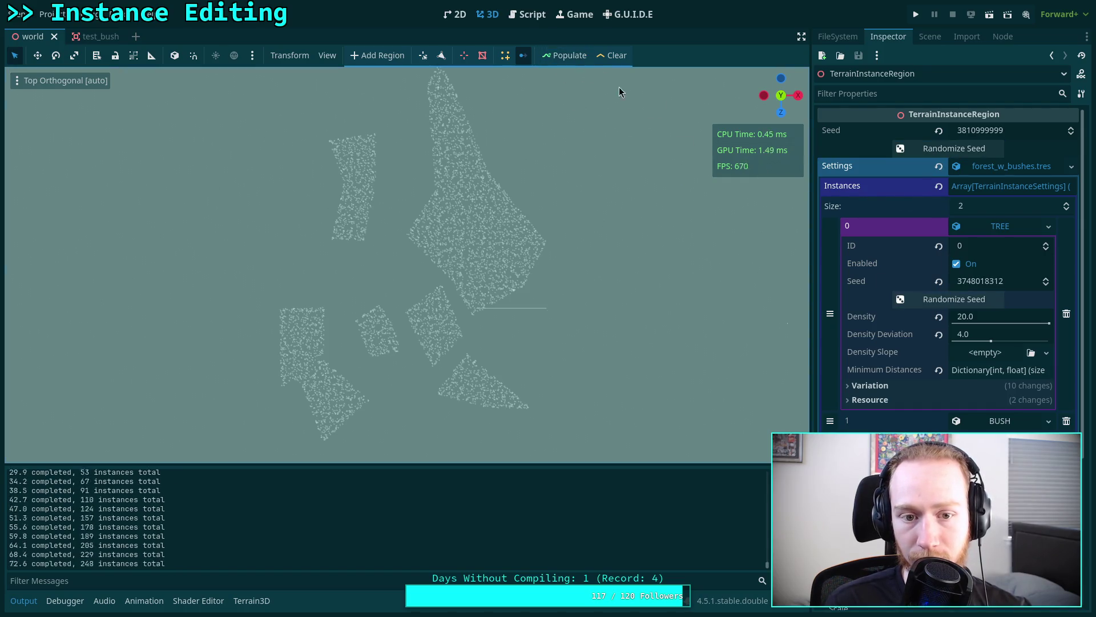
# - Keep randomizing both seeds and repopulating to check coverage across all patches
pyautogui.click(936, 148)
pyautogui.click(937, 299)
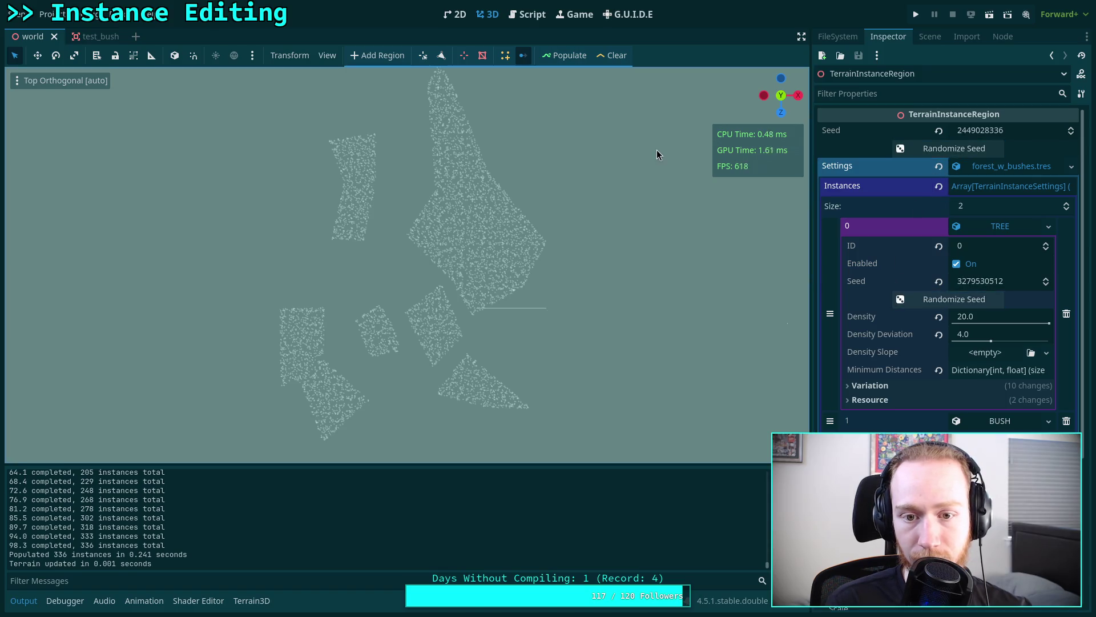
pyautogui.click(565, 55)
pyautogui.click(948, 148)
pyautogui.click(948, 299)
pyautogui.click(562, 56)
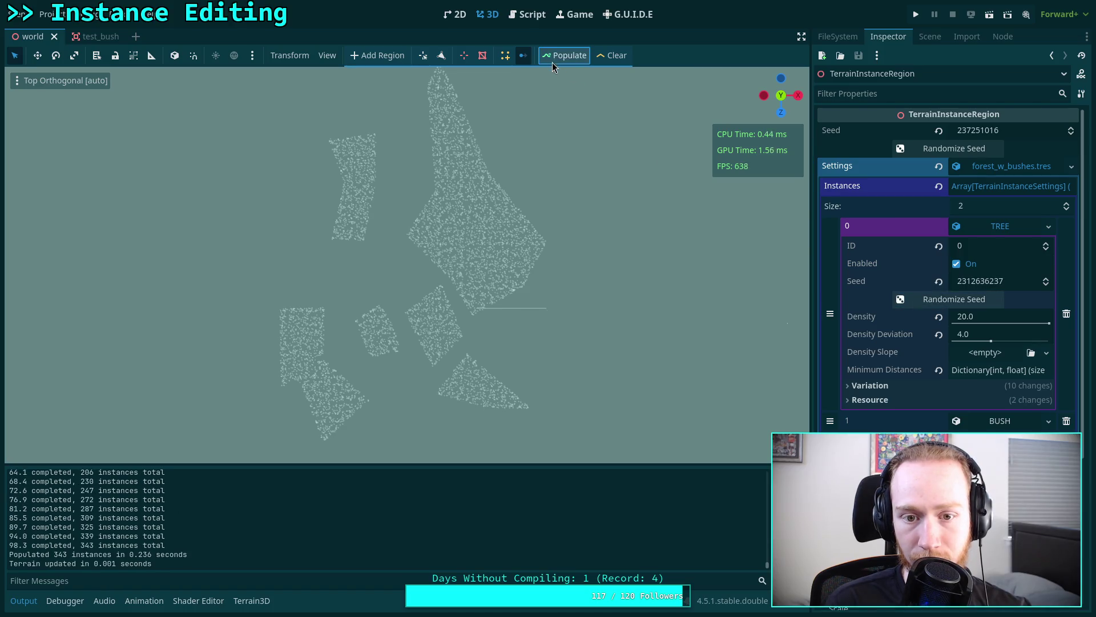
pyautogui.click(936, 149)
pyautogui.click(931, 309)
pyautogui.click(562, 55)
pyautogui.click(903, 150)
pyautogui.click(905, 299)
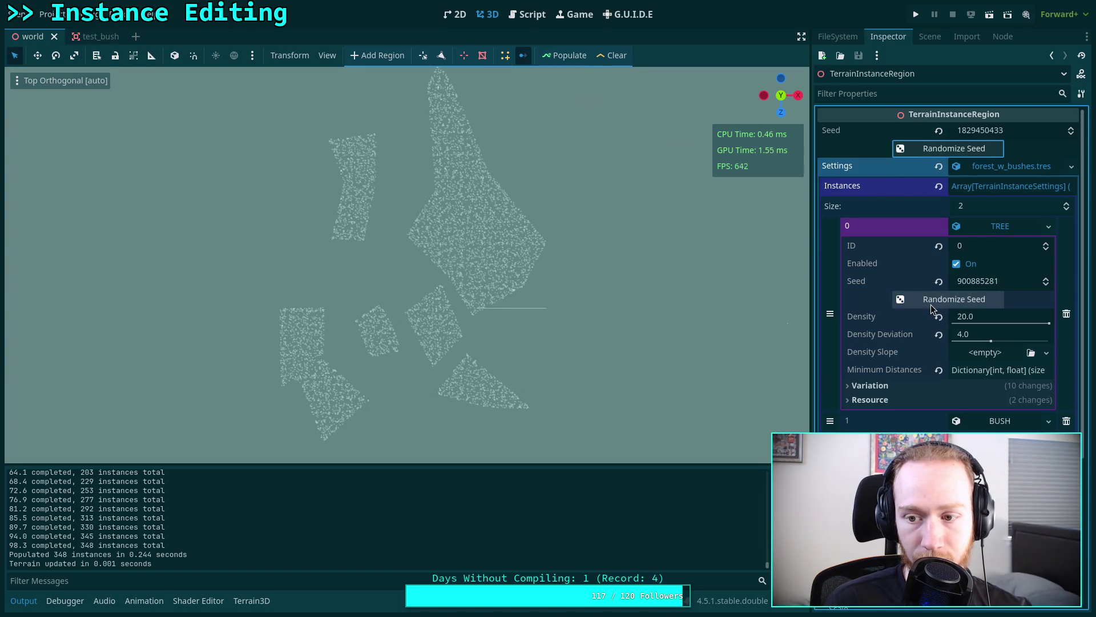
pyautogui.click(564, 55)
pyautogui.click(920, 149)
pyautogui.click(920, 299)
pyautogui.click(547, 57)
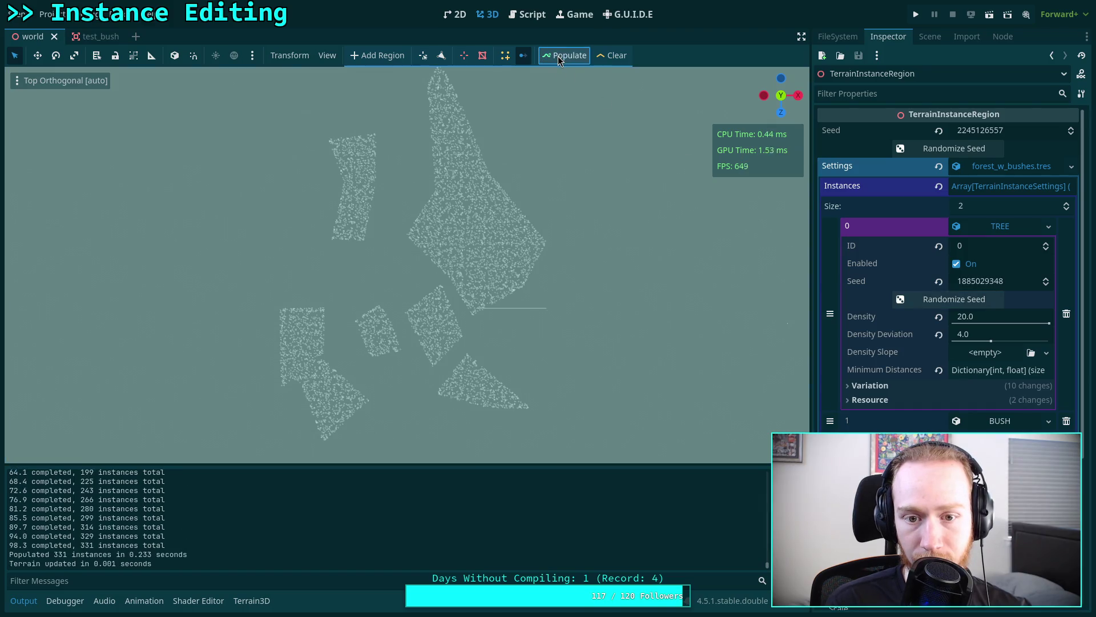
pyautogui.click(925, 149)
pyautogui.click(941, 301)
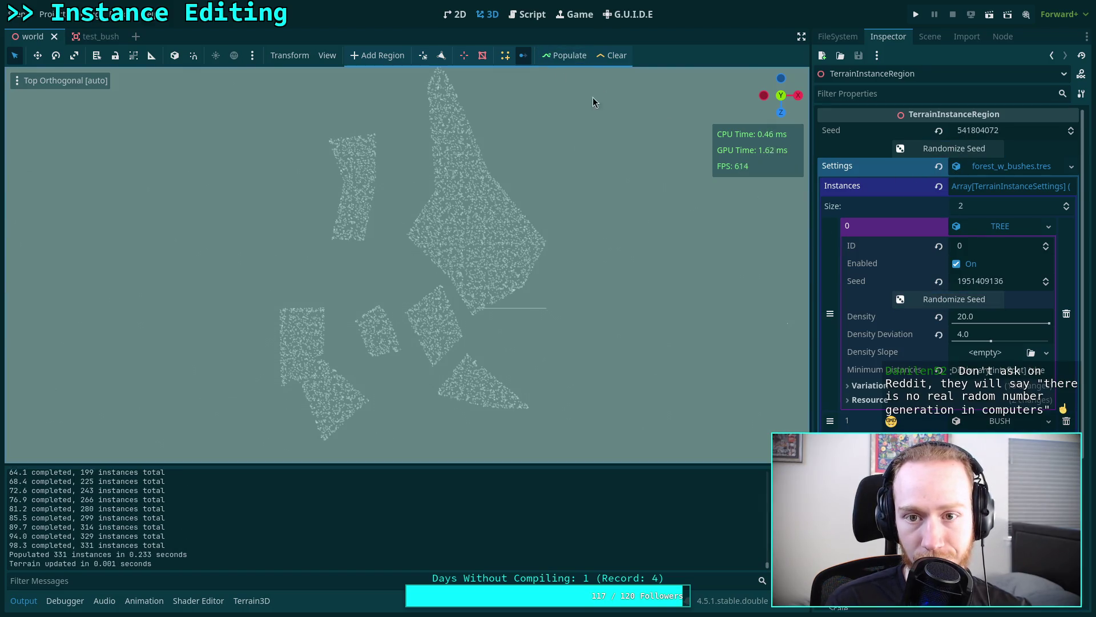
pyautogui.click(557, 54)
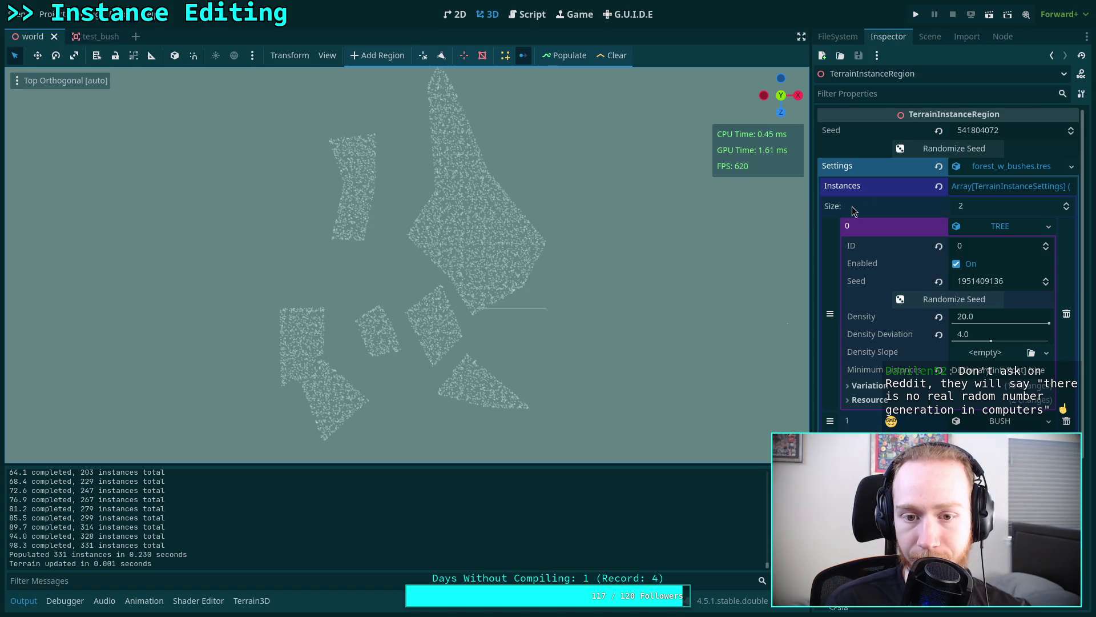
pyautogui.click(950, 149)
pyautogui.click(951, 299)
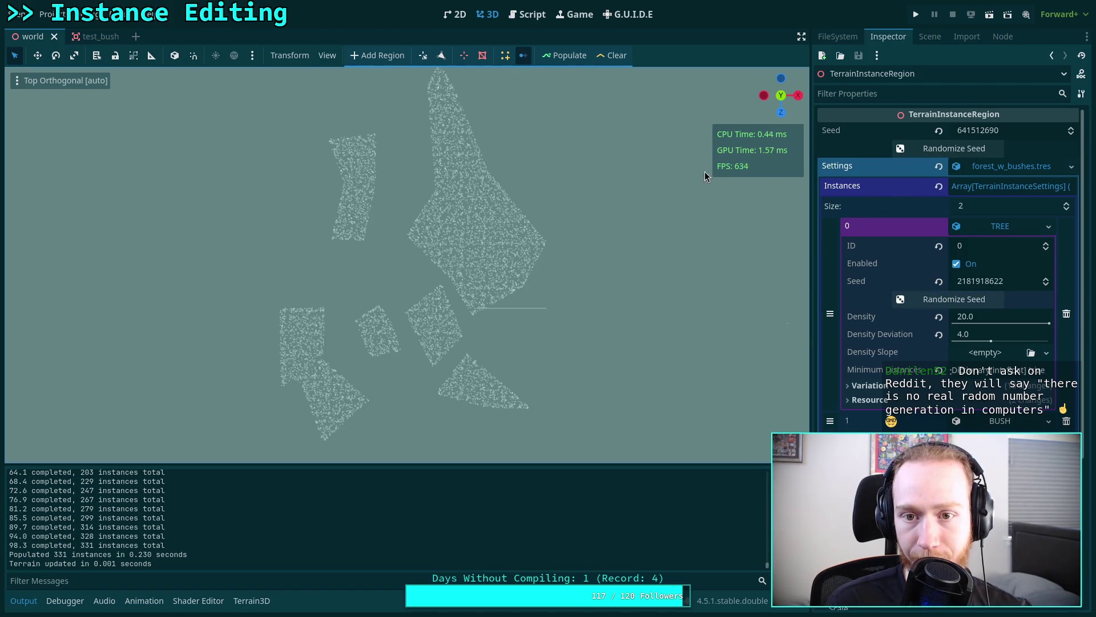
pyautogui.click(566, 57)
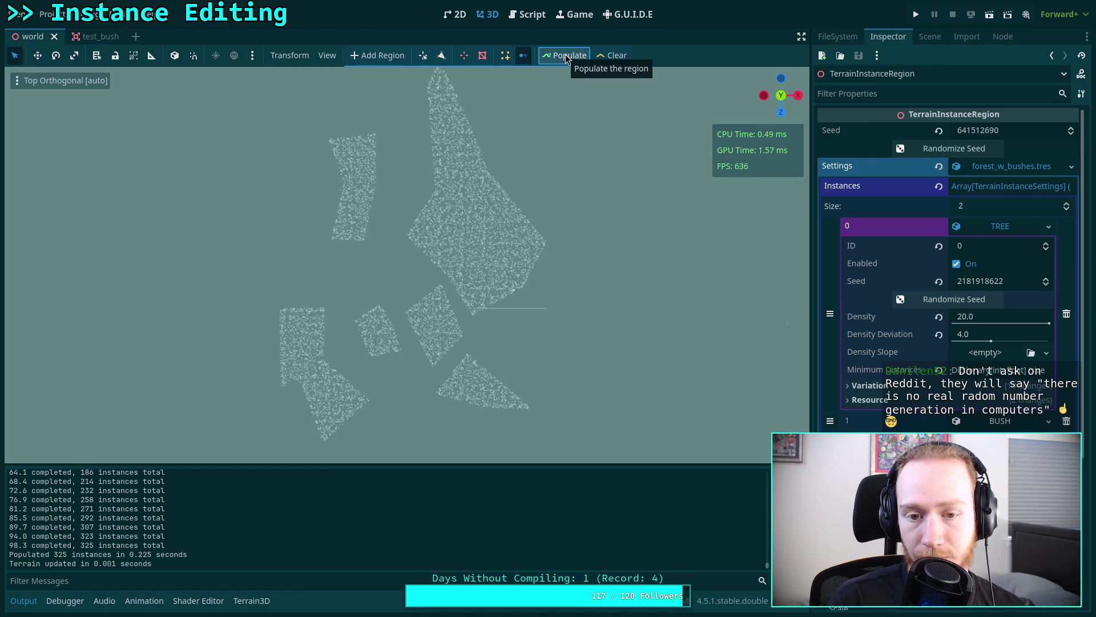
pyautogui.click(928, 148)
pyautogui.click(950, 299)
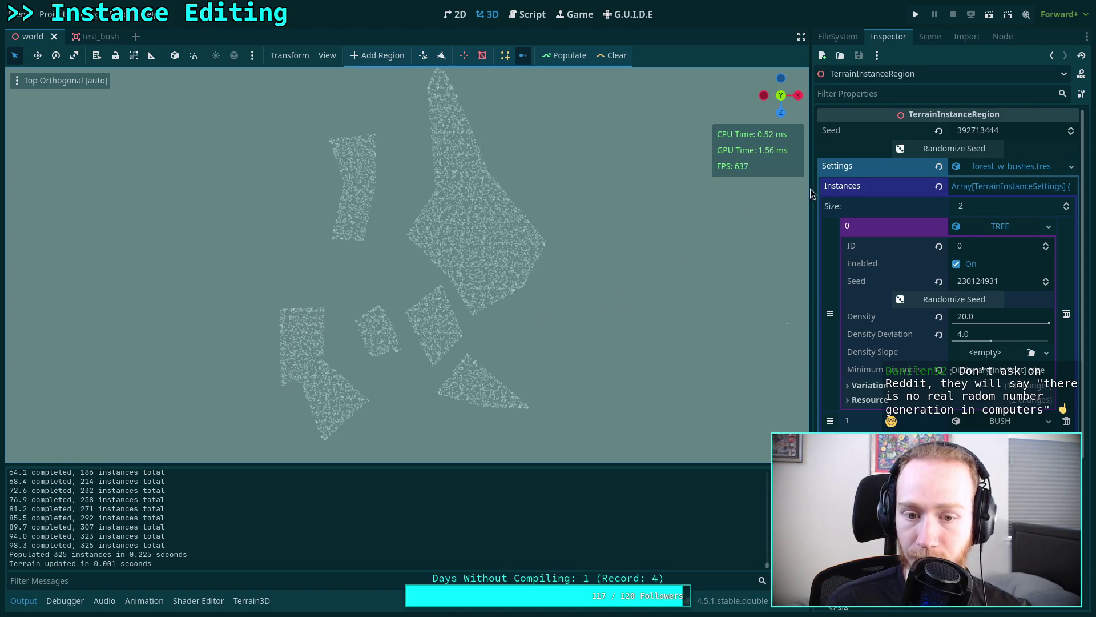
pyautogui.click(570, 57)
pyautogui.click(948, 148)
pyautogui.click(921, 294)
pyautogui.click(565, 55)
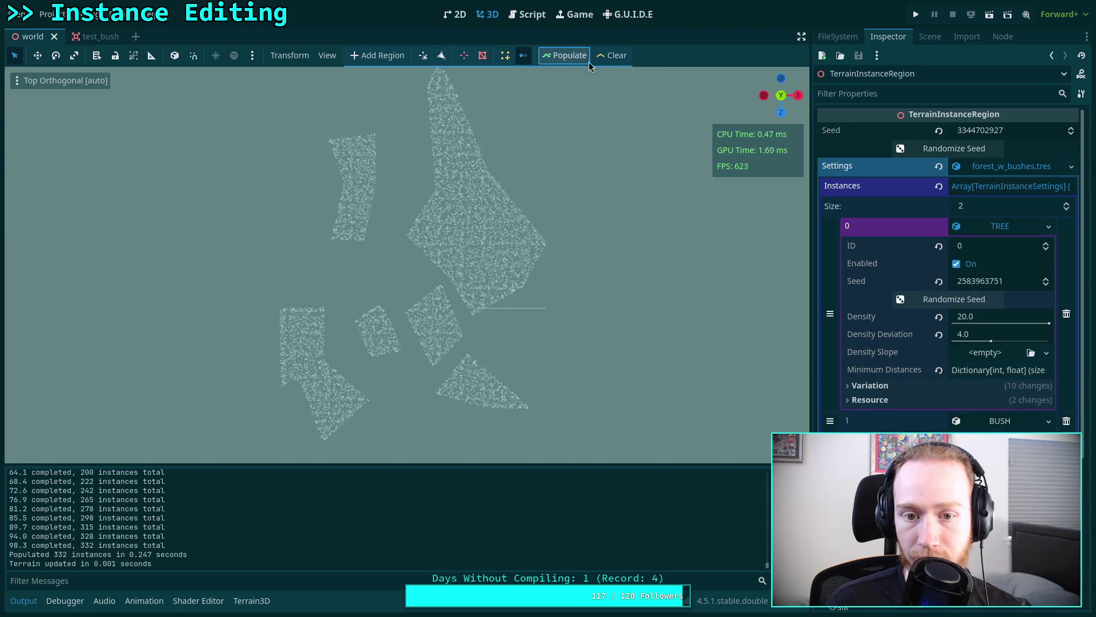
pyautogui.click(923, 154)
pyautogui.click(951, 299)
pyautogui.click(565, 55)
pyautogui.click(948, 148)
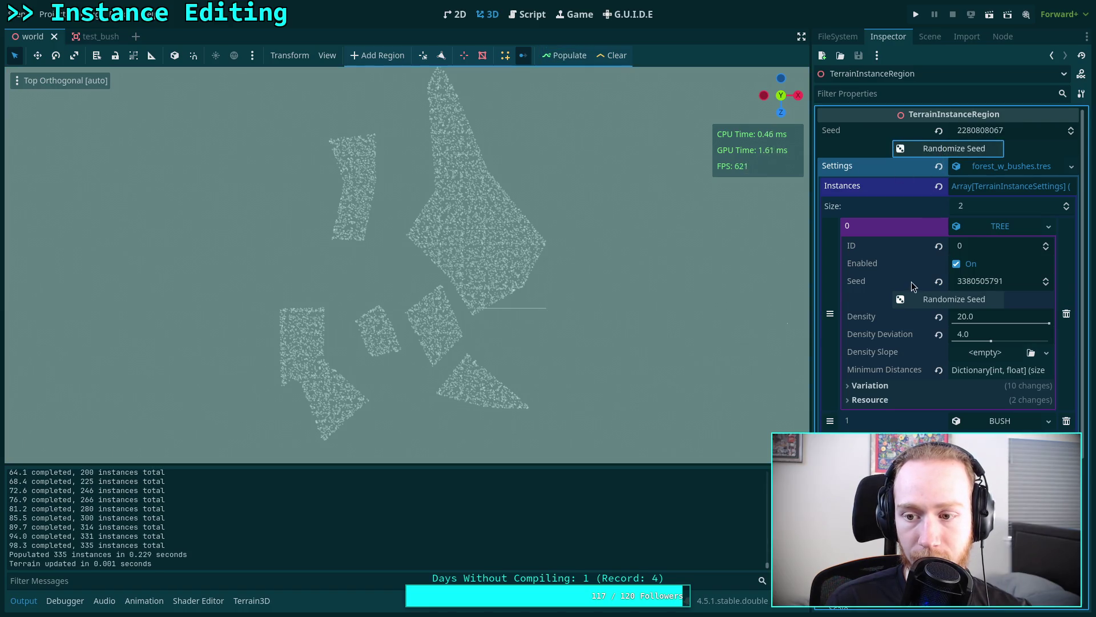
pyautogui.click(950, 299)
pyautogui.click(568, 60)
pyautogui.click(942, 149)
pyautogui.click(950, 299)
pyautogui.click(565, 55)
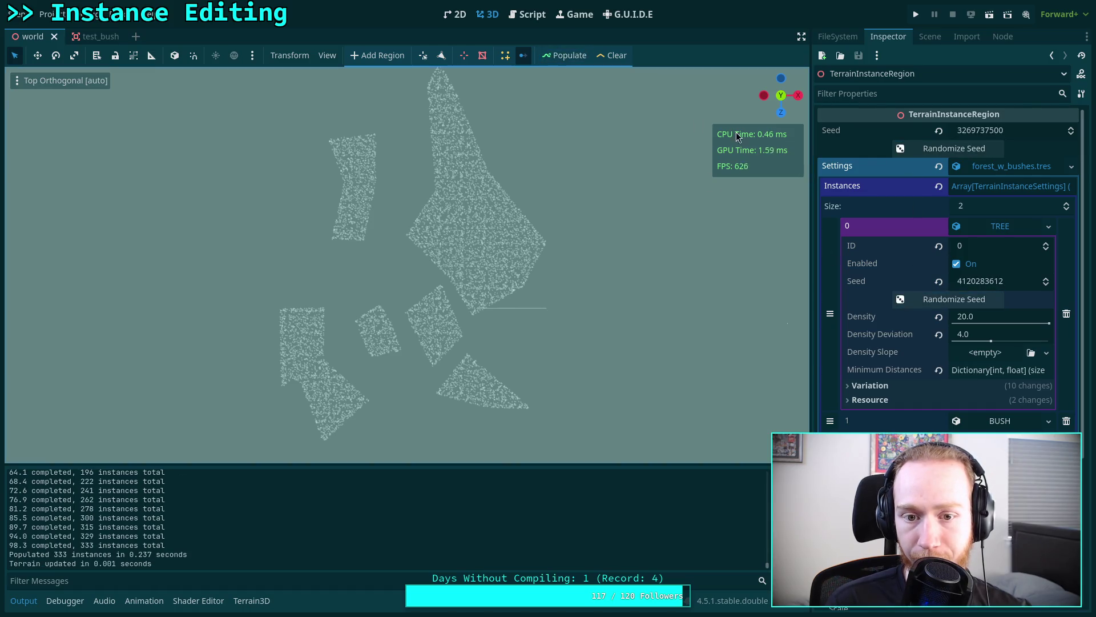
pyautogui.click(948, 148)
pyautogui.click(948, 299)
pyautogui.click(565, 56)
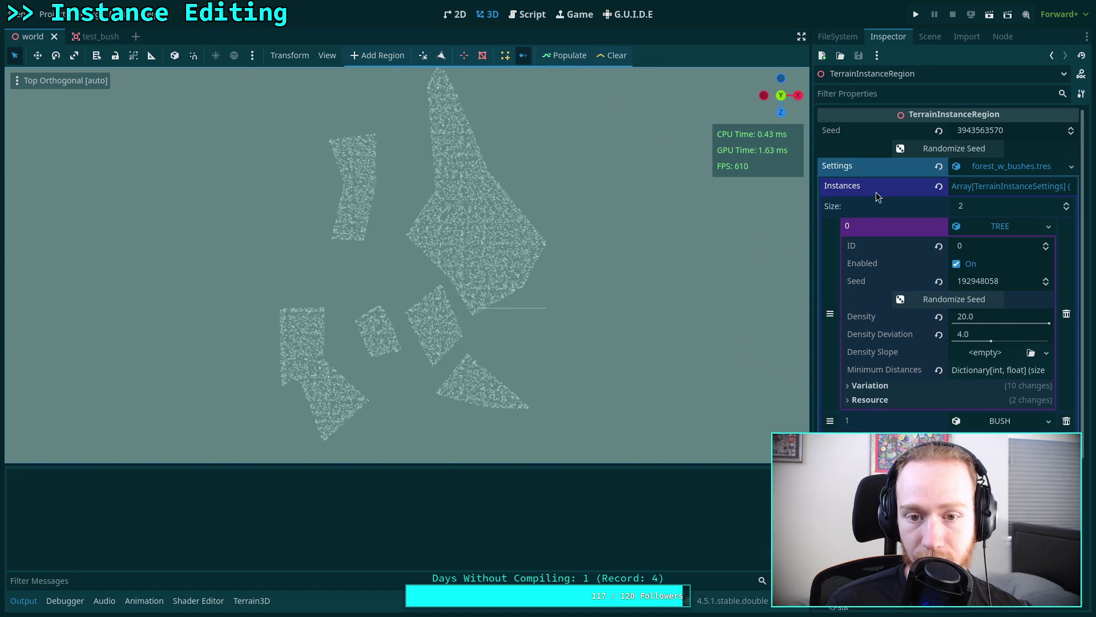
# - Repopulate the region about ten times, each with freshly randomized region and TREE seeds
pyautogui.click(948, 148)
pyautogui.click(948, 299)
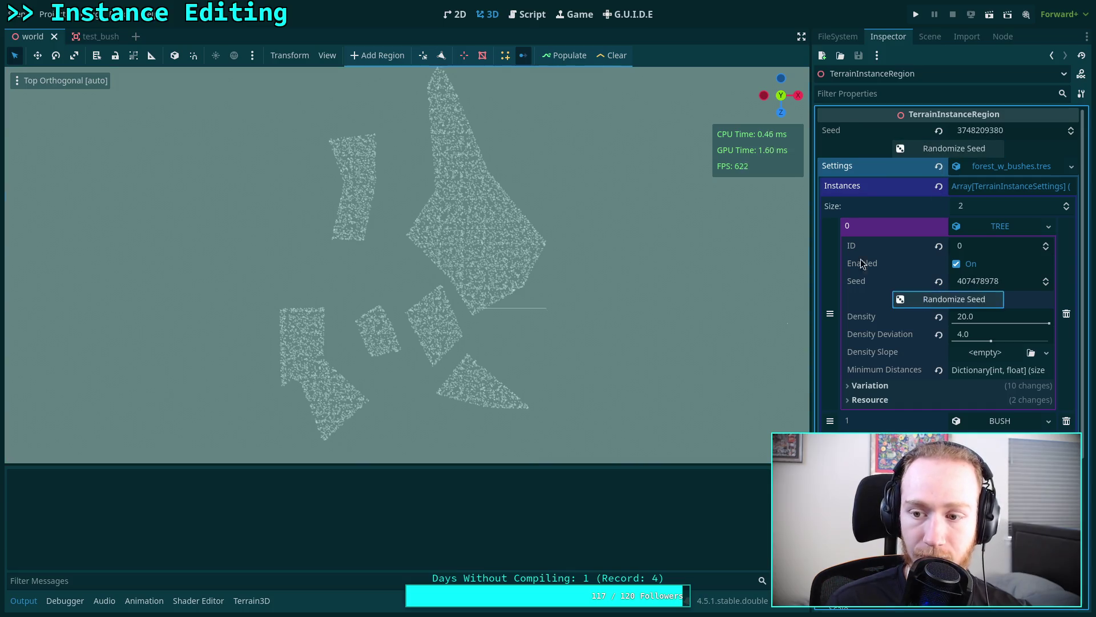
pyautogui.click(566, 55)
pyautogui.click(948, 148)
pyautogui.click(947, 299)
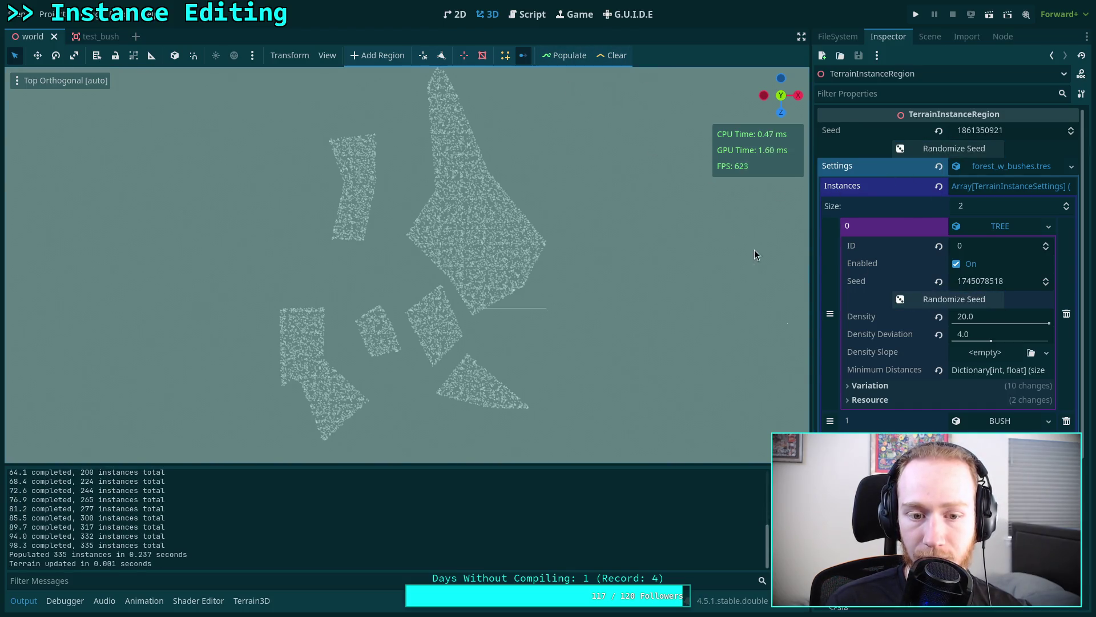
pyautogui.click(914, 148)
pyautogui.click(925, 299)
pyautogui.click(565, 55)
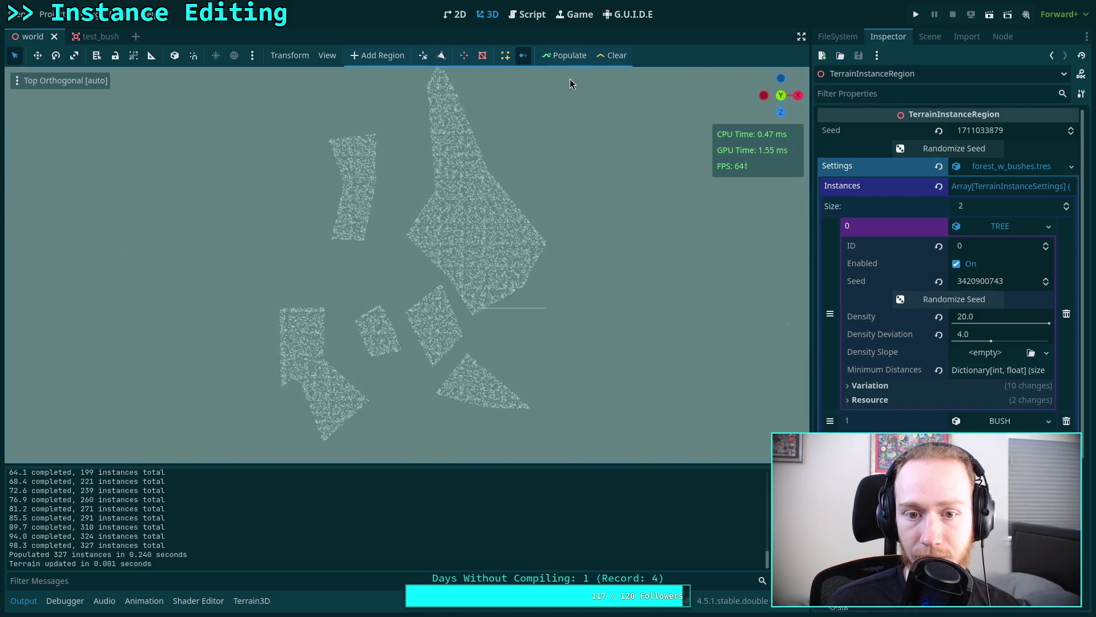
pyautogui.click(925, 149)
pyautogui.click(924, 299)
pyautogui.click(553, 57)
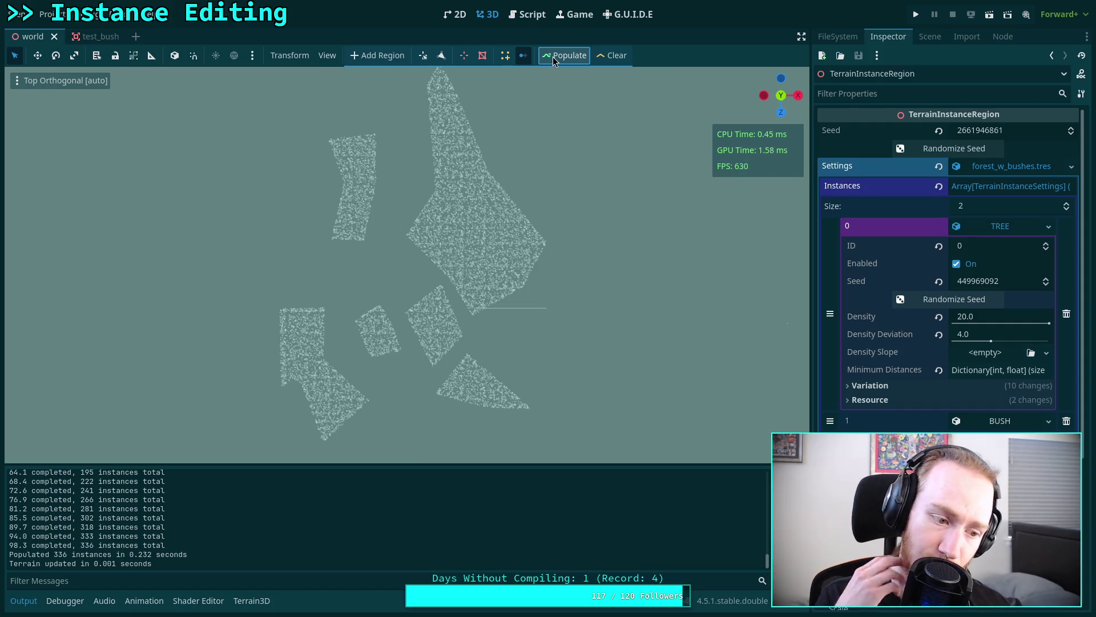
pyautogui.click(917, 150)
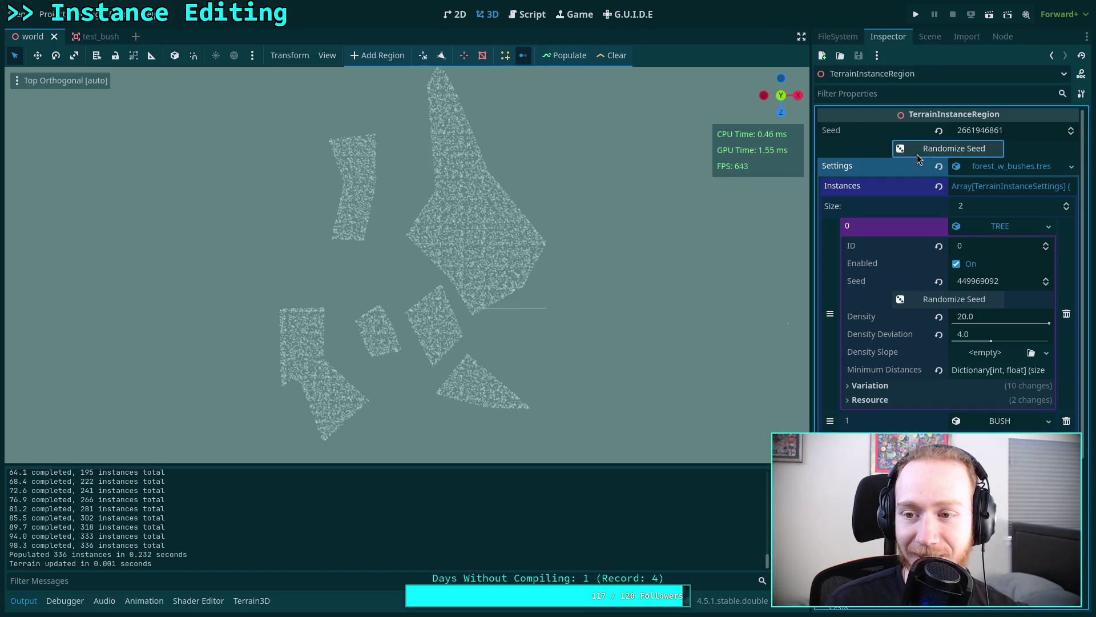
pyautogui.click(917, 304)
pyautogui.click(565, 55)
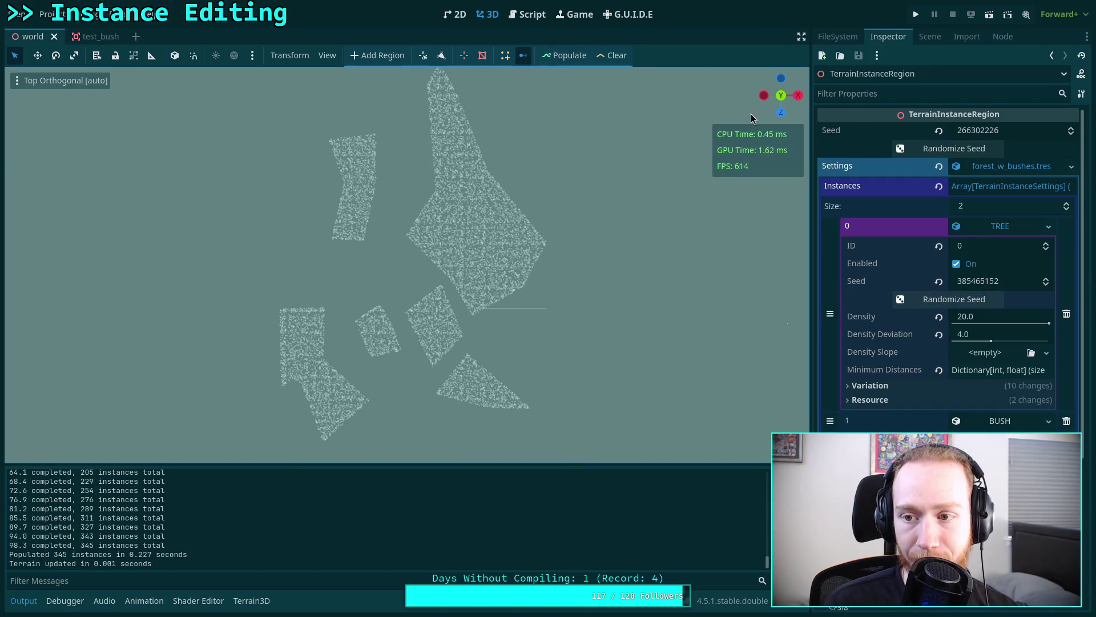
pyautogui.click(920, 149)
pyautogui.click(919, 299)
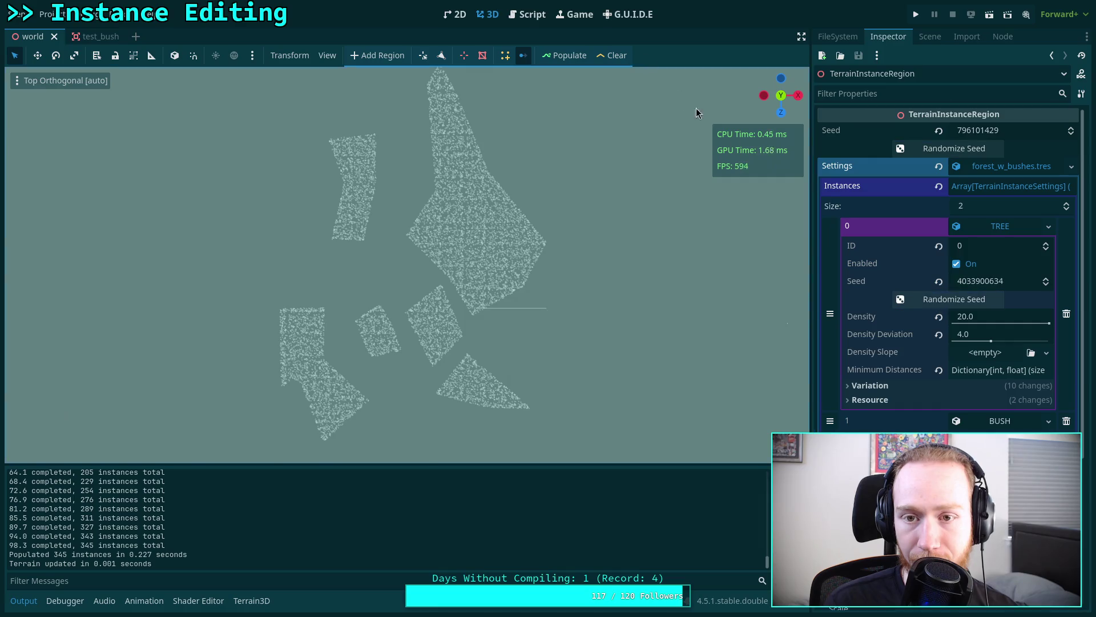
pyautogui.click(564, 57)
pyautogui.click(920, 149)
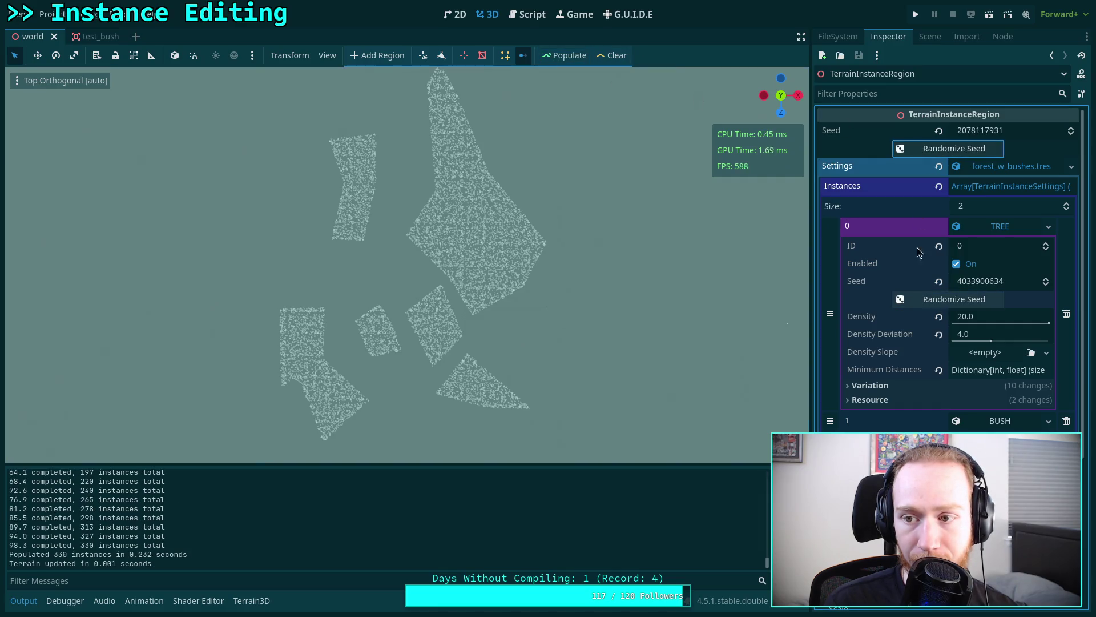
pyautogui.click(919, 304)
pyautogui.click(567, 57)
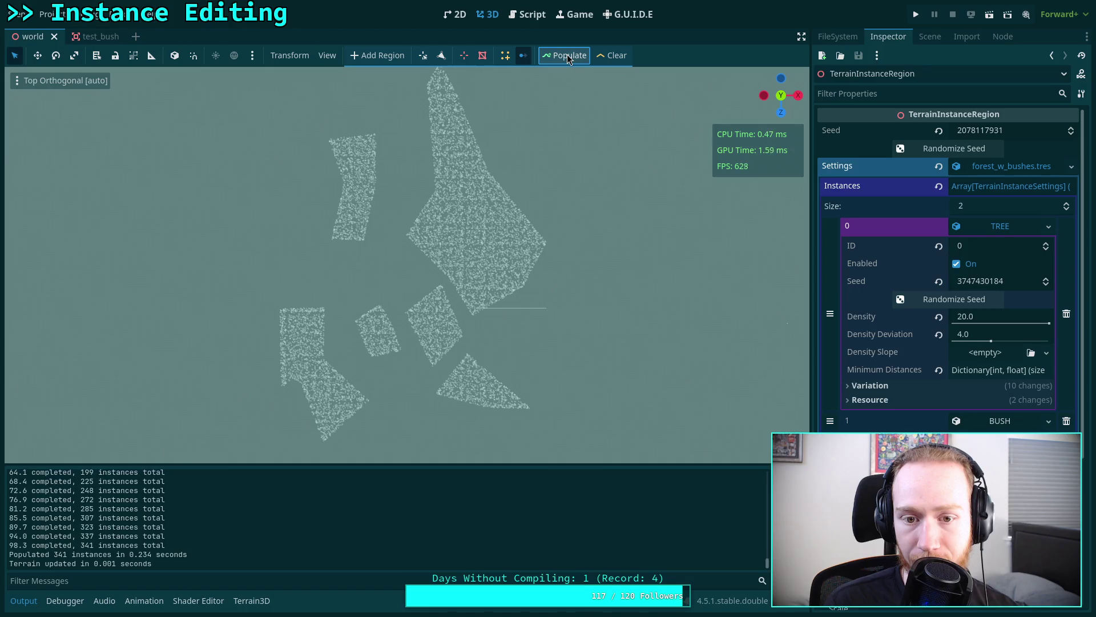
pyautogui.click(919, 149)
pyautogui.click(908, 301)
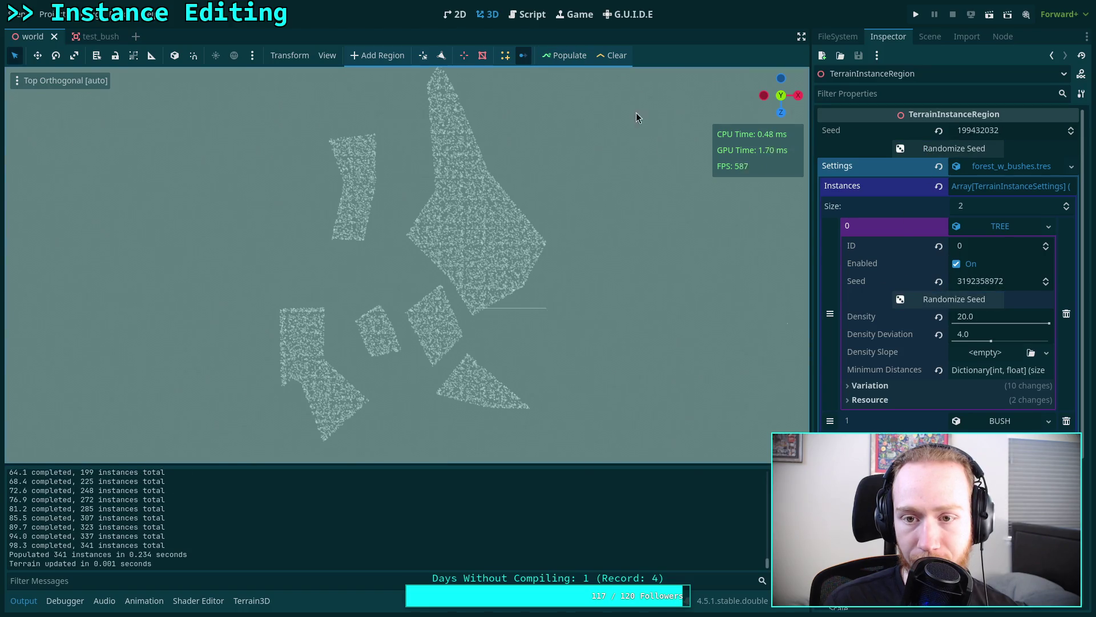
pyautogui.click(565, 56)
pyautogui.click(923, 150)
pyautogui.click(919, 300)
pyautogui.click(556, 59)
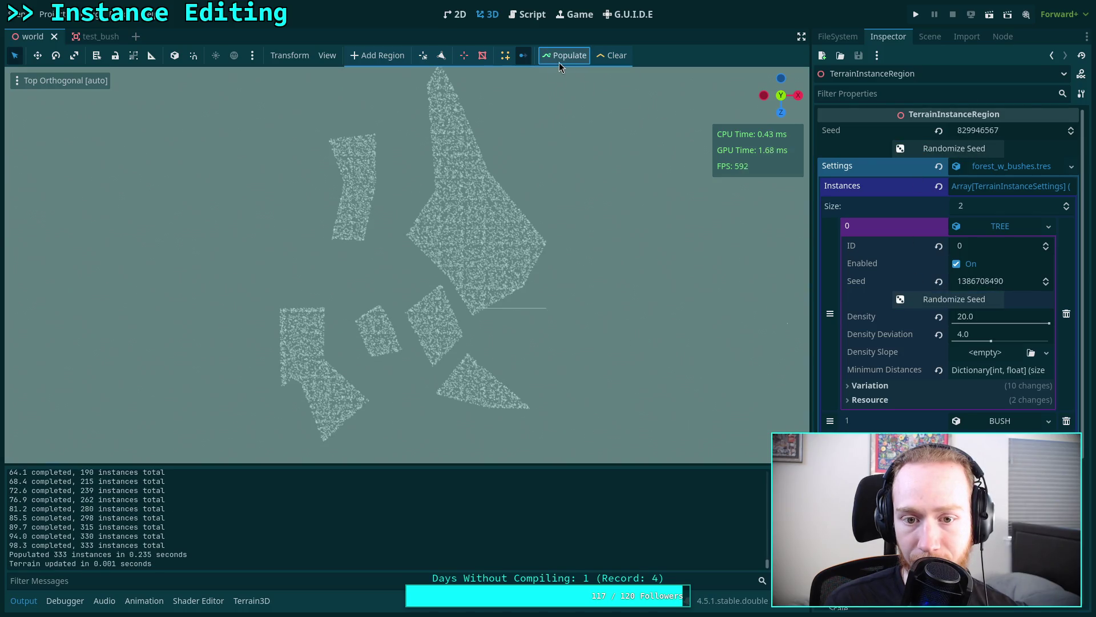
pyautogui.click(919, 149)
pyautogui.click(919, 299)
pyautogui.click(566, 55)
pyautogui.click(922, 150)
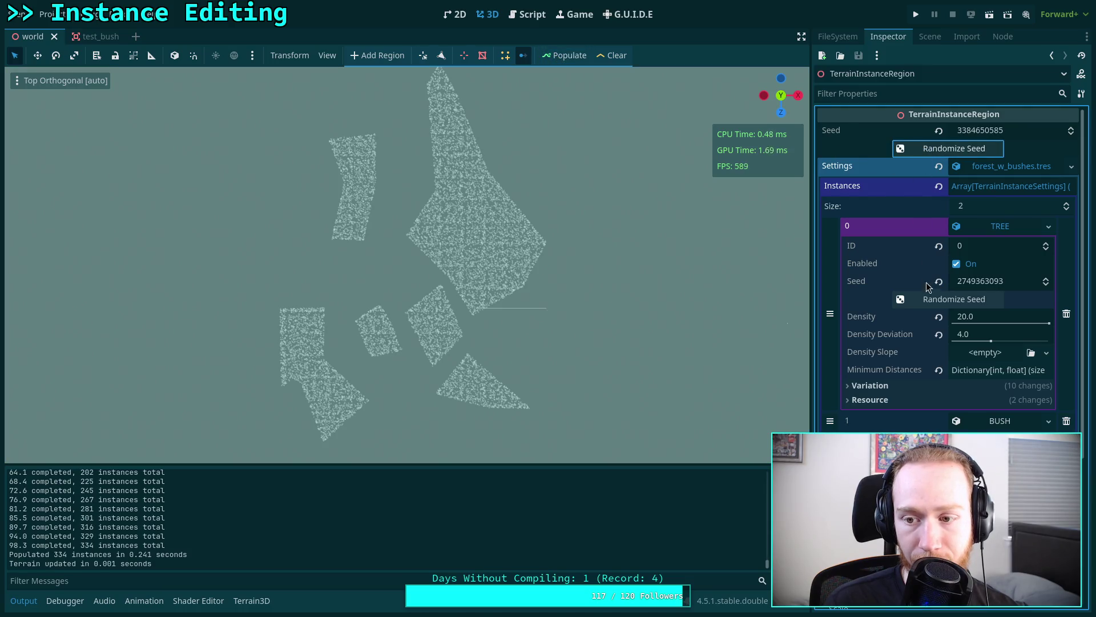
pyautogui.click(922, 300)
pyautogui.click(562, 56)
pyautogui.click(908, 299)
pyautogui.click(936, 149)
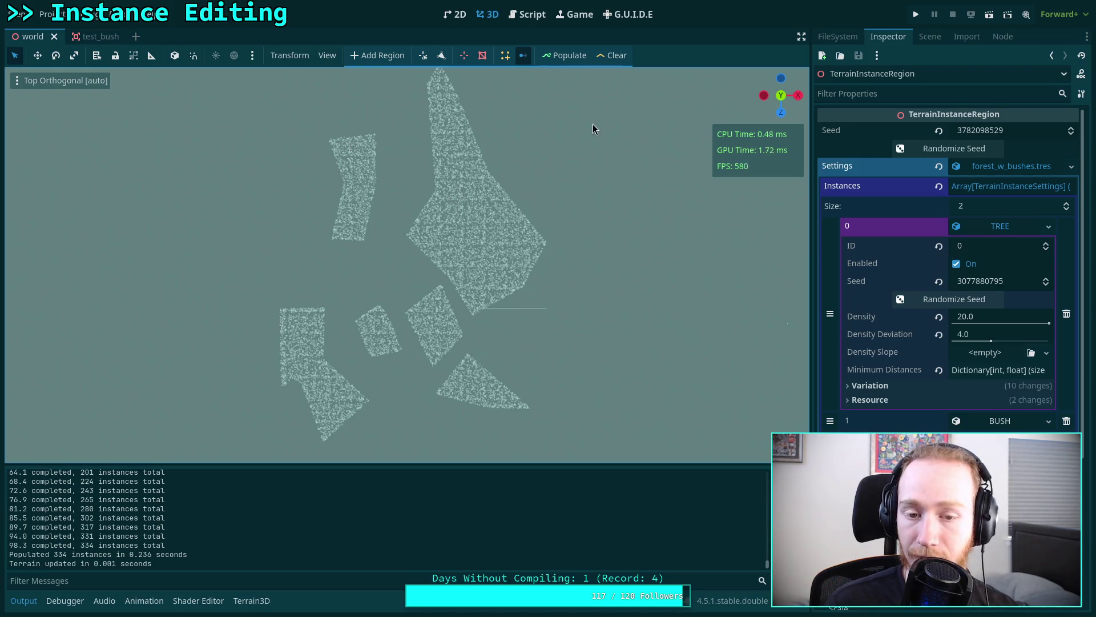
pyautogui.click(564, 55)
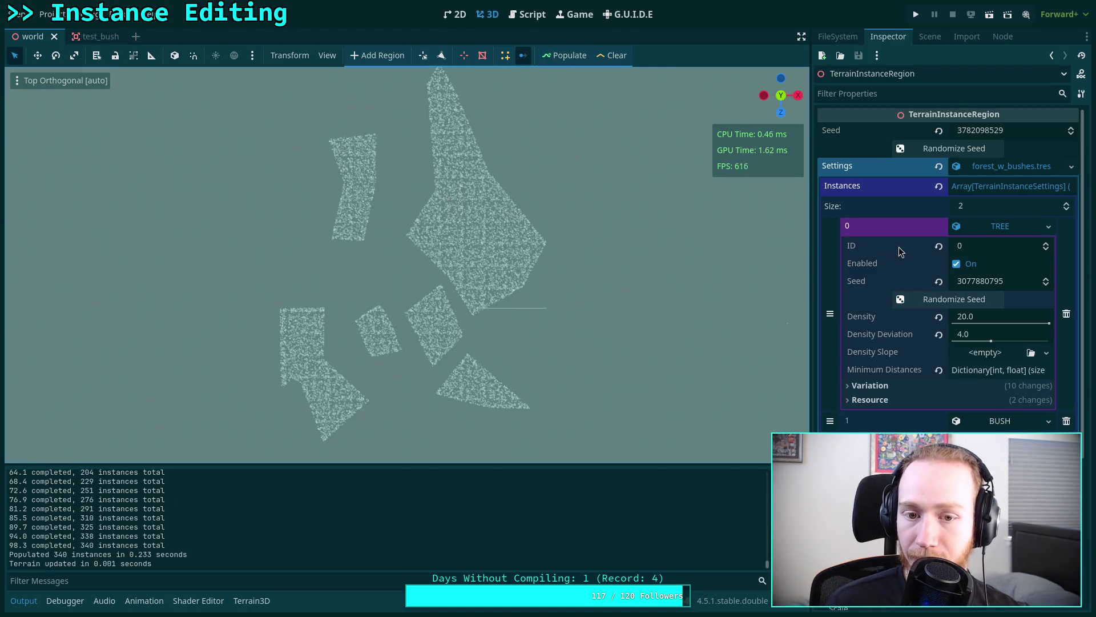
pyautogui.click(936, 149)
pyautogui.click(922, 300)
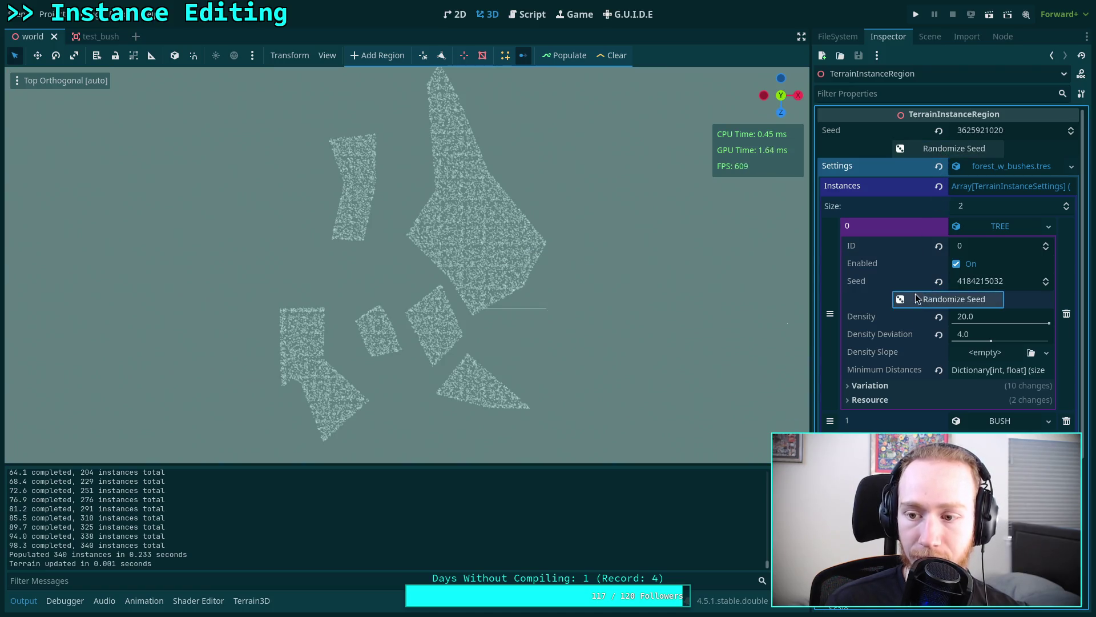
pyautogui.click(565, 56)
pyautogui.click(906, 150)
pyautogui.click(907, 150)
pyautogui.click(914, 299)
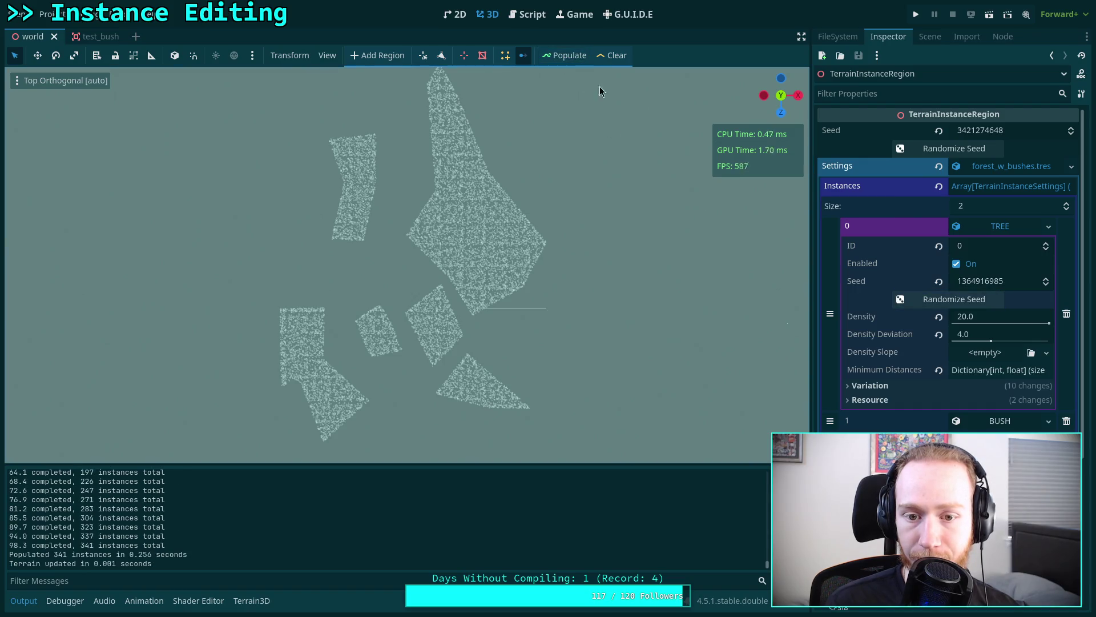
pyautogui.click(914, 150)
pyautogui.click(919, 303)
pyautogui.click(919, 305)
pyautogui.click(565, 55)
pyautogui.click(948, 150)
pyautogui.click(949, 150)
pyautogui.click(941, 299)
pyautogui.click(563, 56)
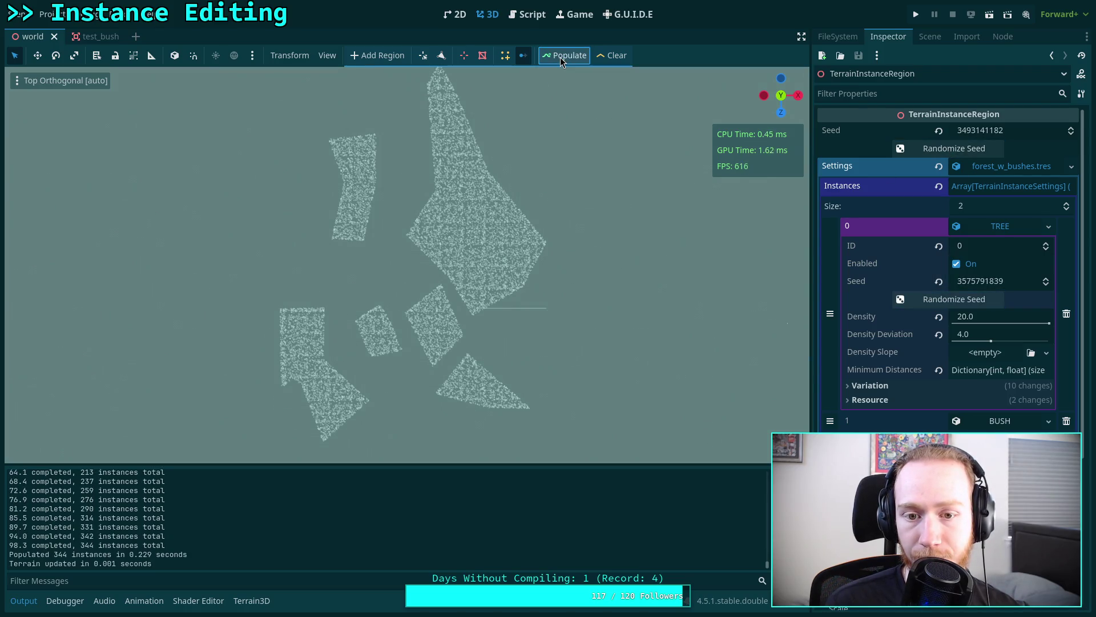
pyautogui.click(948, 148)
pyautogui.click(933, 304)
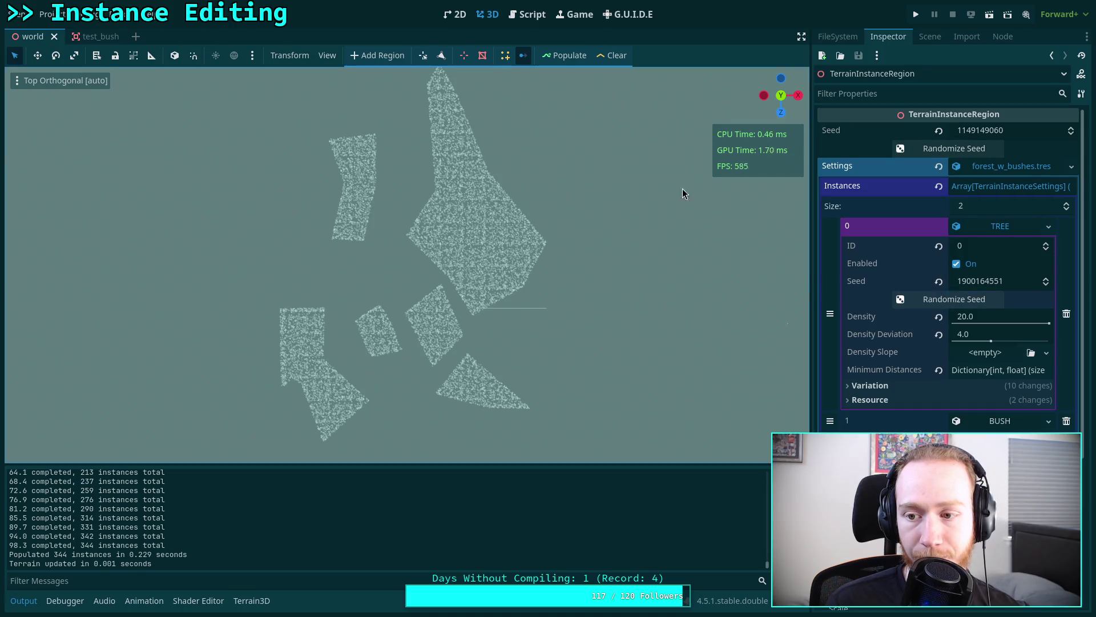
pyautogui.click(567, 55)
pyautogui.click(949, 148)
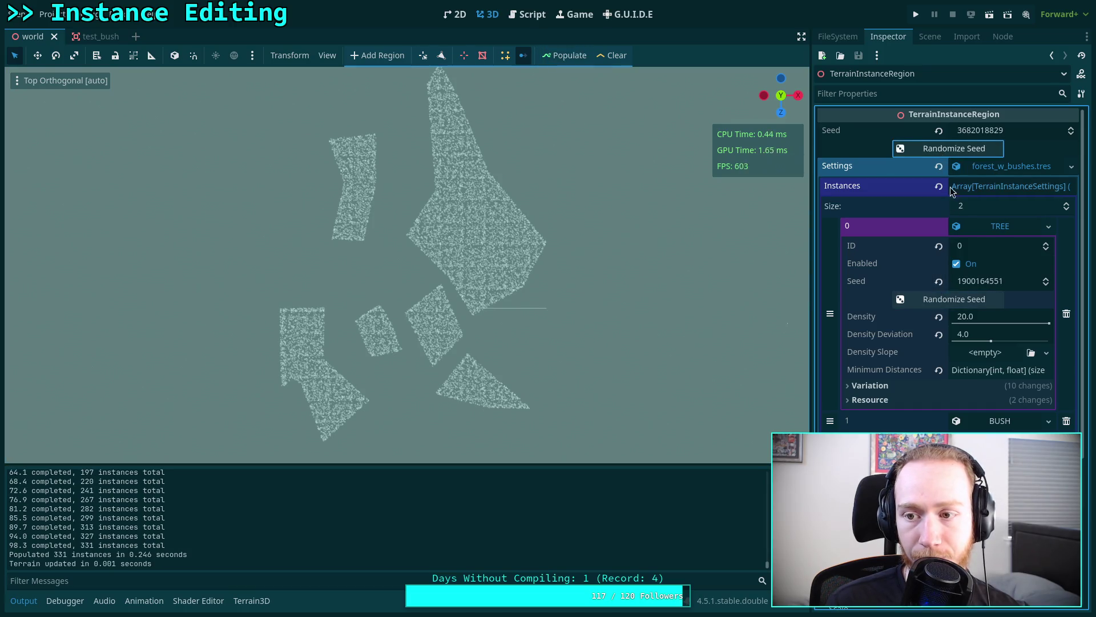
pyautogui.click(947, 300)
pyautogui.click(561, 57)
pyautogui.click(559, 57)
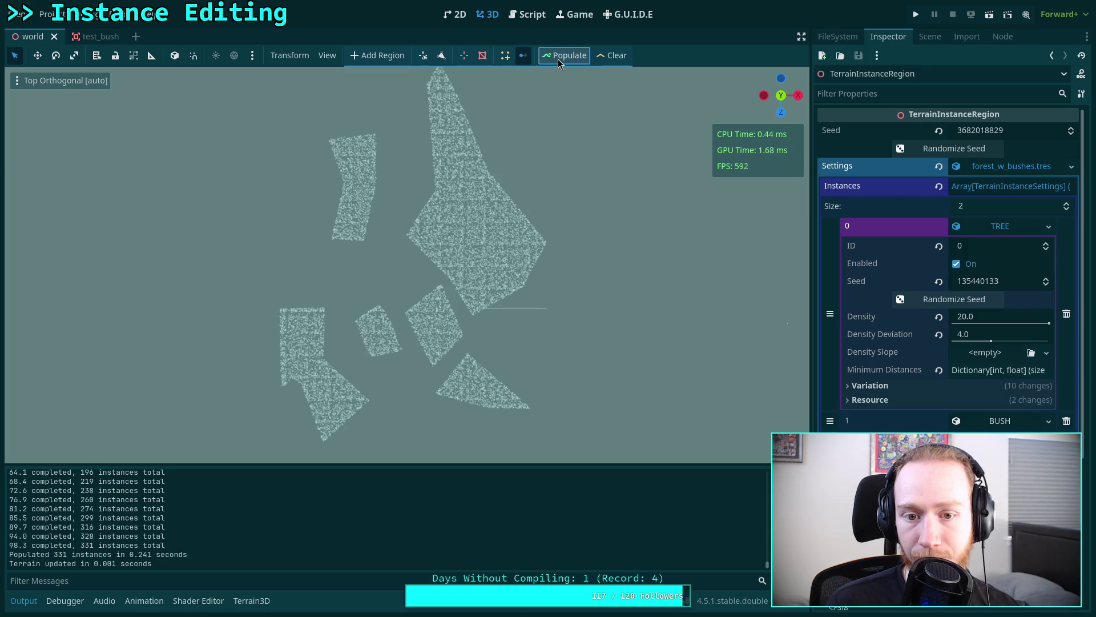
pyautogui.click(947, 149)
pyautogui.click(927, 300)
pyautogui.click(927, 302)
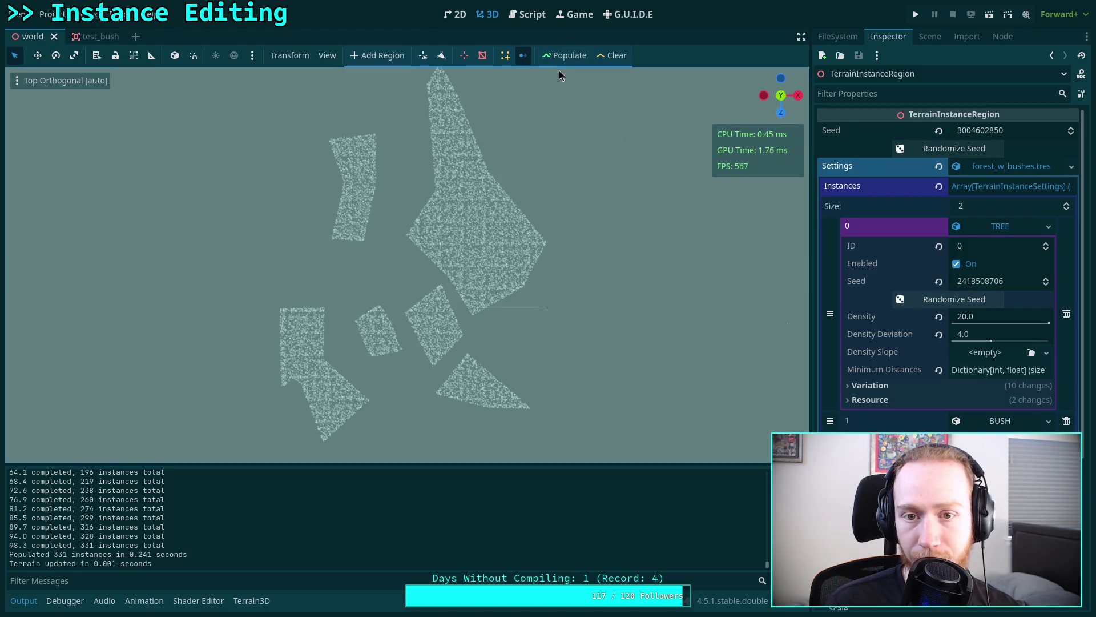
pyautogui.click(560, 57)
pyautogui.click(934, 150)
pyautogui.click(928, 301)
pyautogui.click(562, 61)
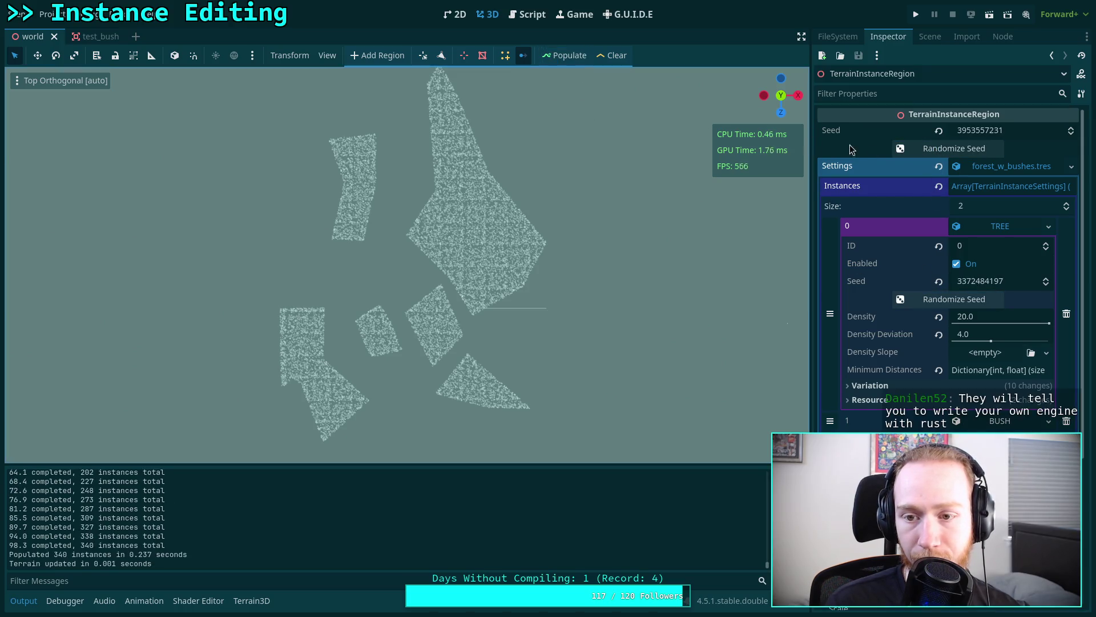
pyautogui.click(948, 148)
pyautogui.click(948, 300)
pyautogui.click(562, 55)
pyautogui.click(918, 150)
pyautogui.click(918, 149)
pyautogui.click(925, 299)
pyautogui.click(559, 56)
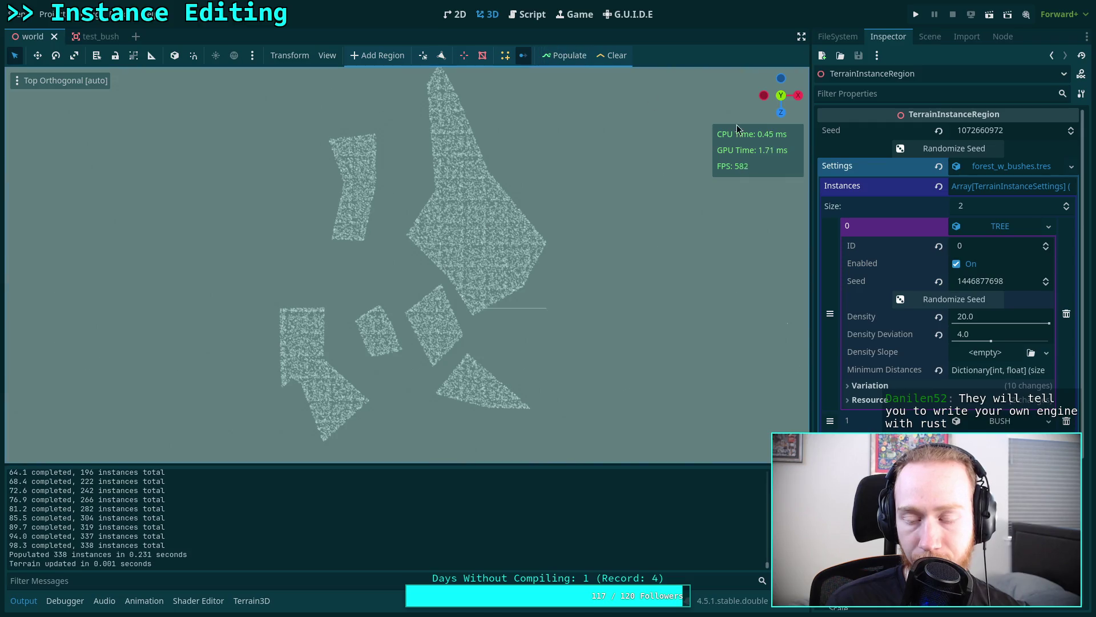
pyautogui.click(916, 149)
pyautogui.click(919, 300)
pyautogui.click(572, 57)
pyautogui.click(937, 149)
pyautogui.click(930, 299)
pyautogui.click(562, 56)
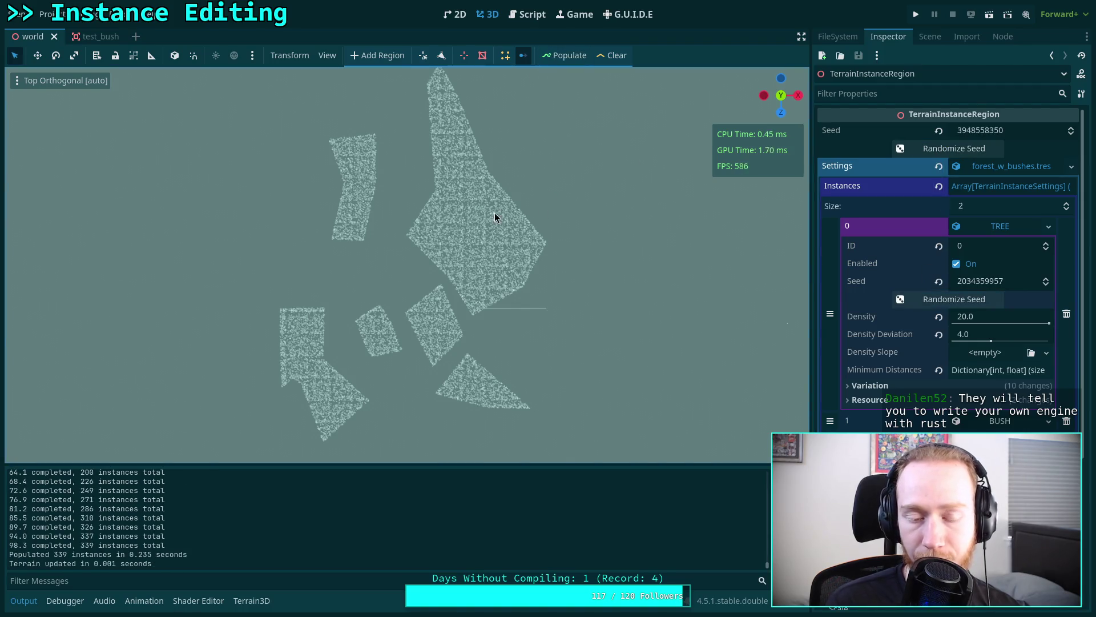
pyautogui.scroll(5, 487, 222)
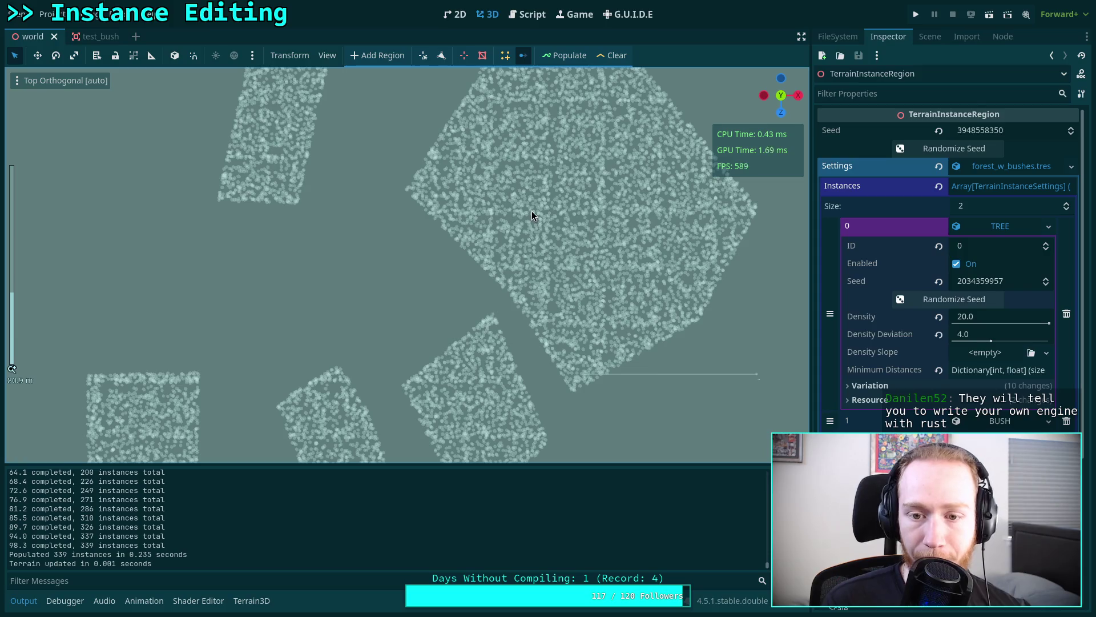
pyautogui.moveTo(557, 194); pyautogui.dragTo(381, 202)
pyautogui.scroll(3, 382, 203)
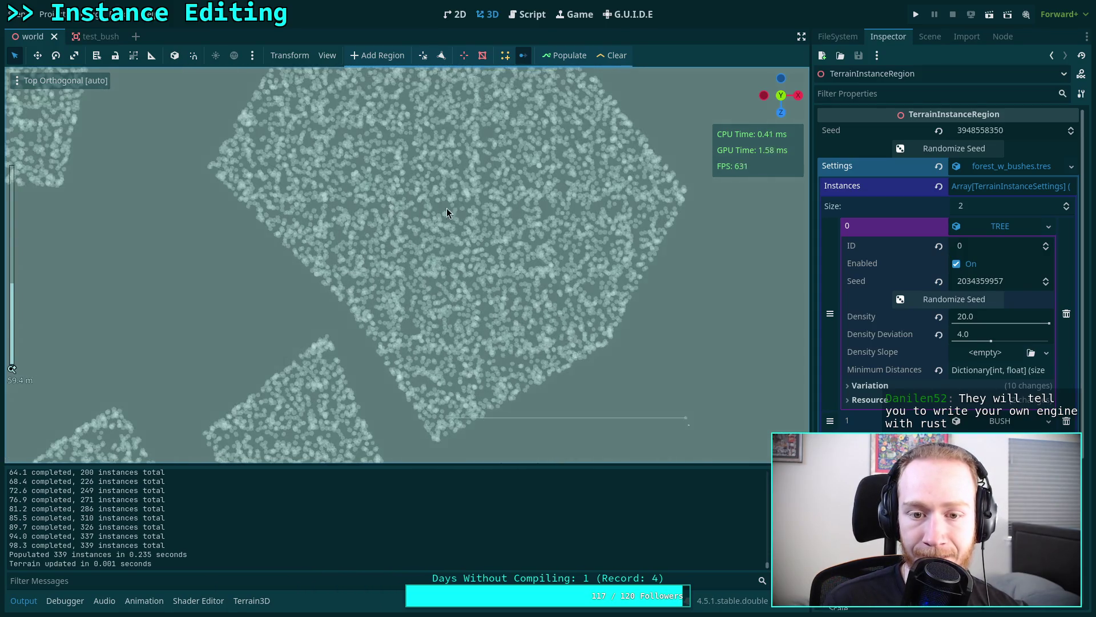
pyautogui.scroll(-5, 509, 298)
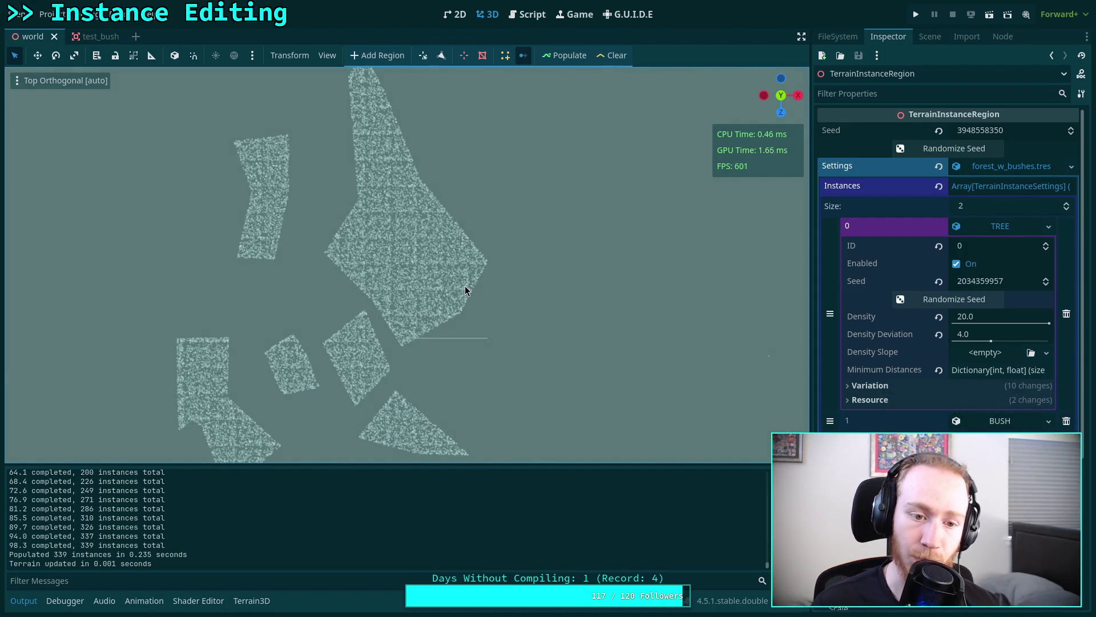
pyautogui.scroll(3, 466, 290)
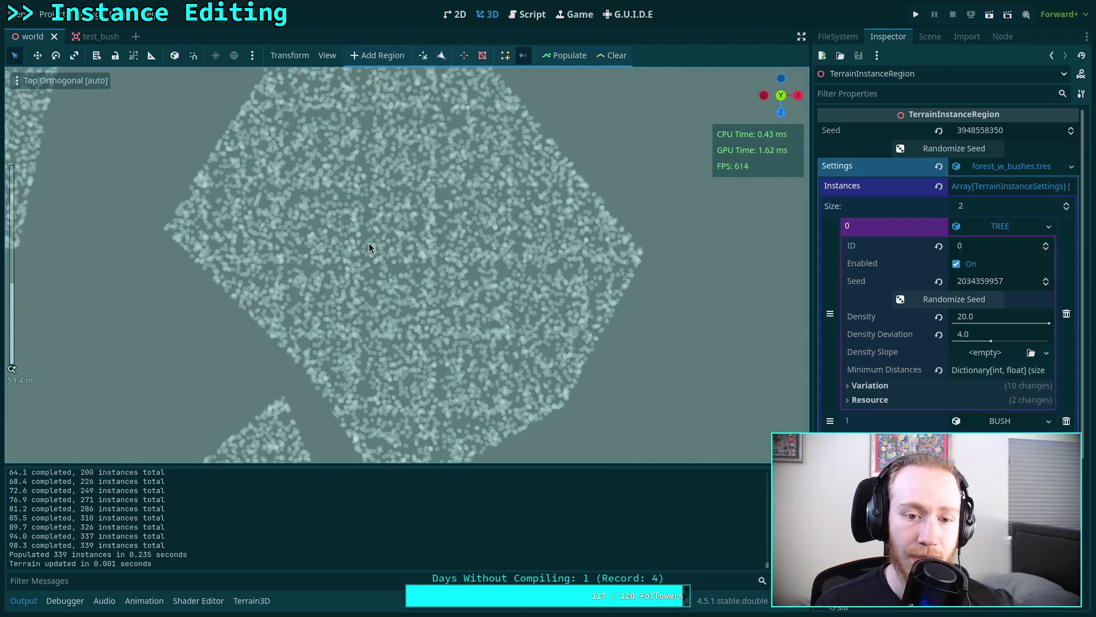
pyautogui.scroll(-6, 368, 243)
pyautogui.scroll(-8, 435, 282)
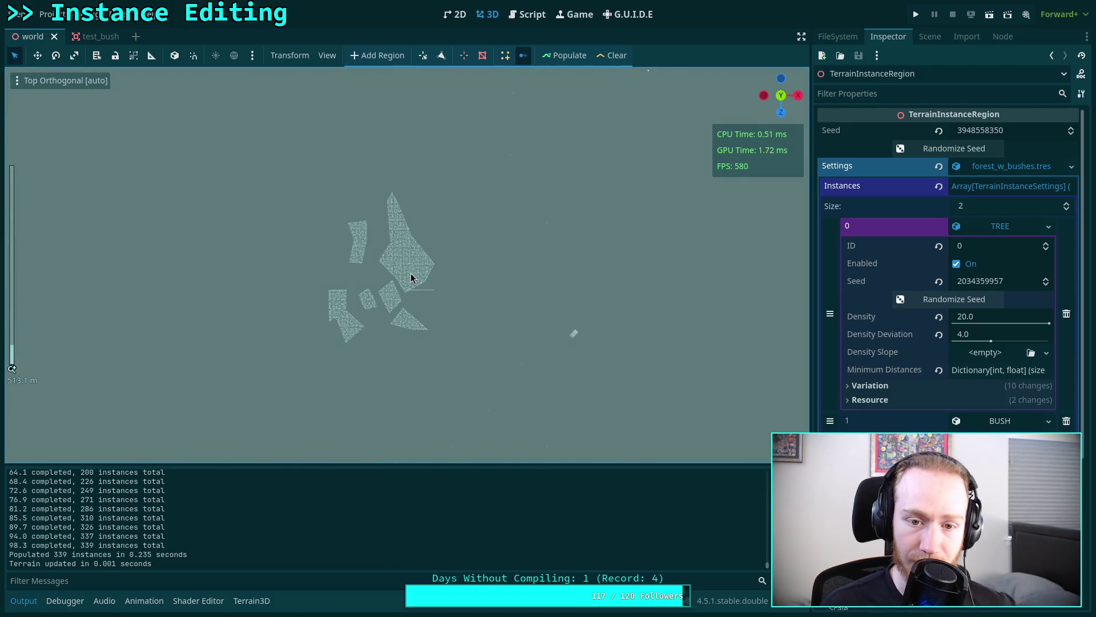
pyautogui.scroll(5, 449, 301)
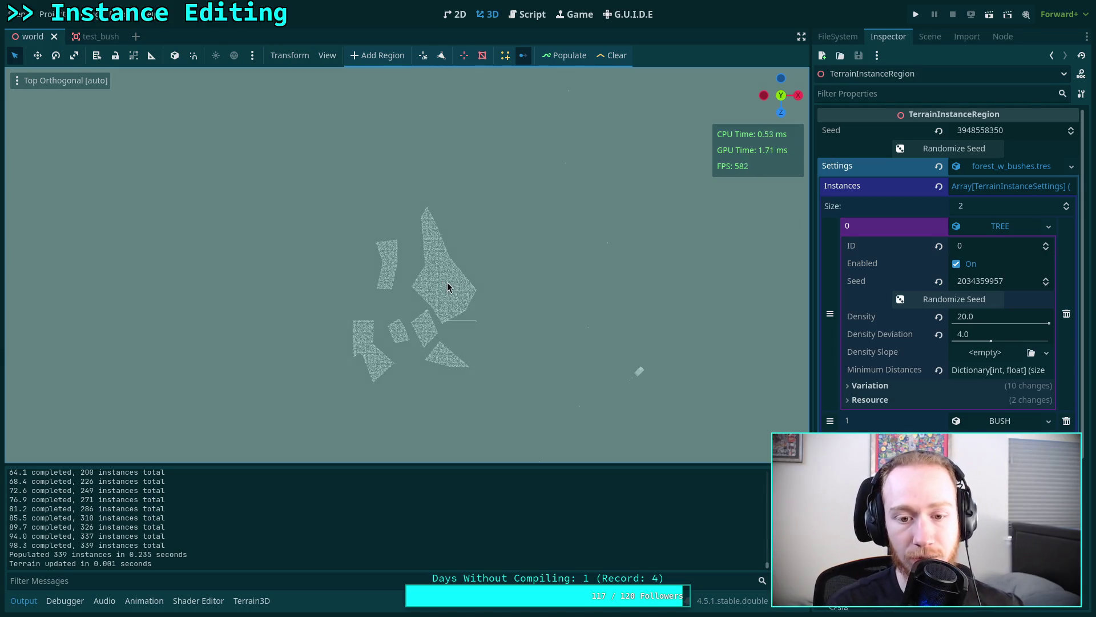
pyautogui.scroll(5, 454, 306)
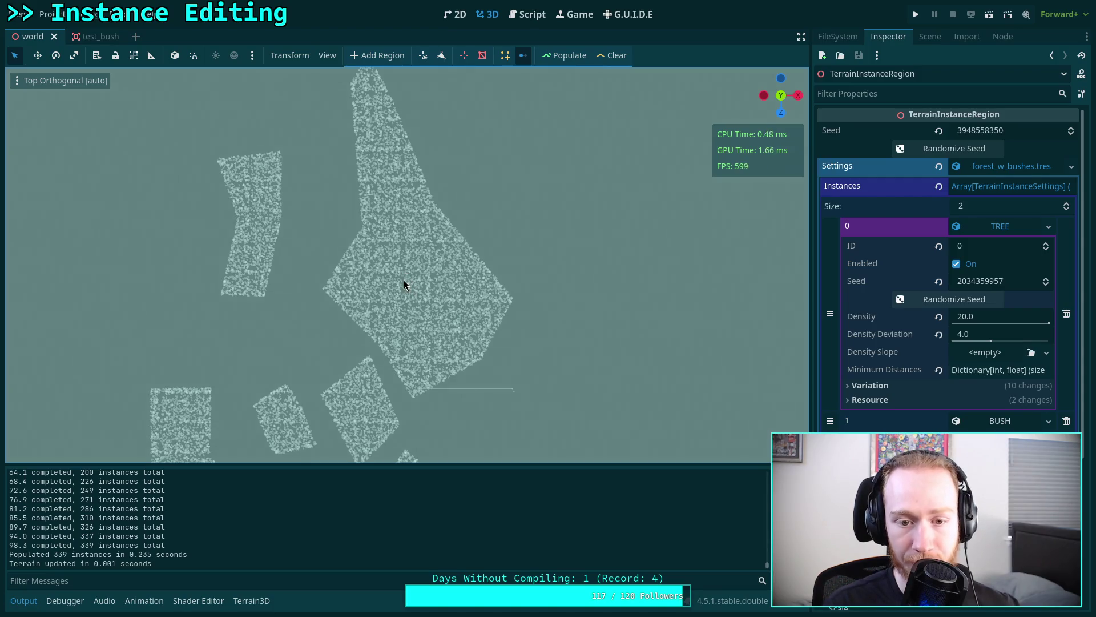
pyautogui.scroll(6, 430, 303)
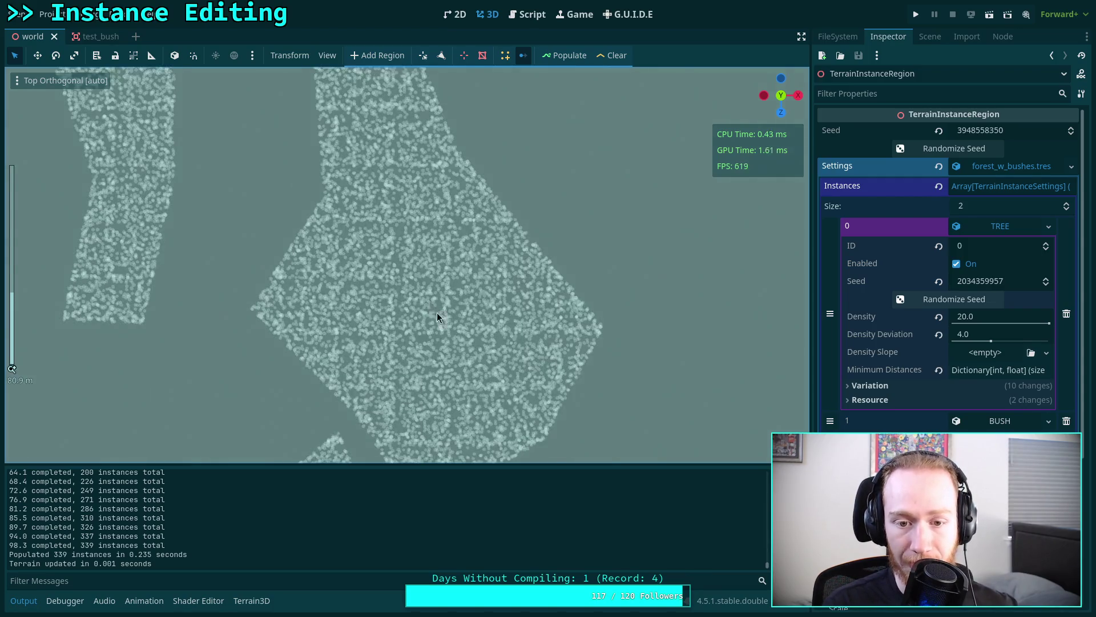
pyautogui.scroll(5, 450, 293)
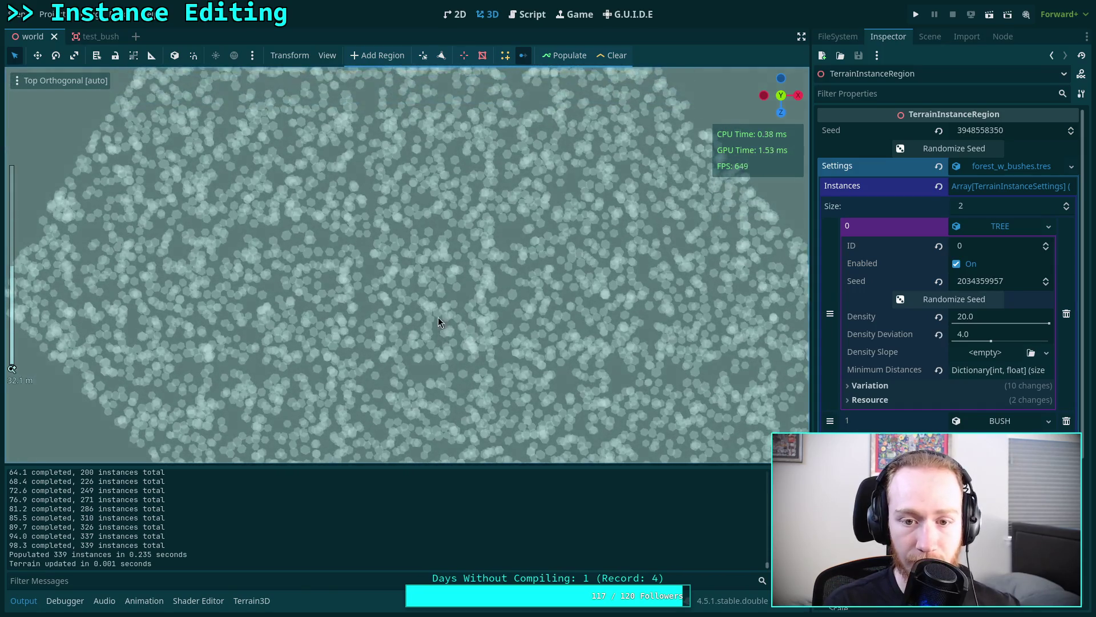
pyautogui.scroll(2, 429, 287)
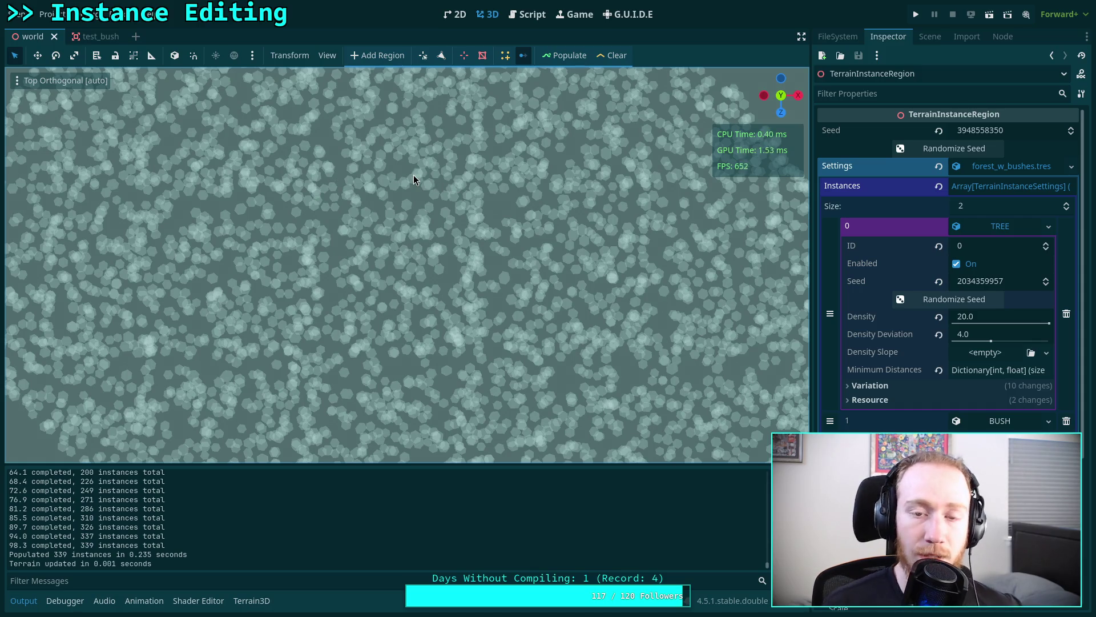
# - Open TerrainInstanceRegion.gd at the per-chunk position loop and select '_range' in line 802's randf_range call
pyautogui.click(526, 15)
pyautogui.scroll(-4, 455, 359)
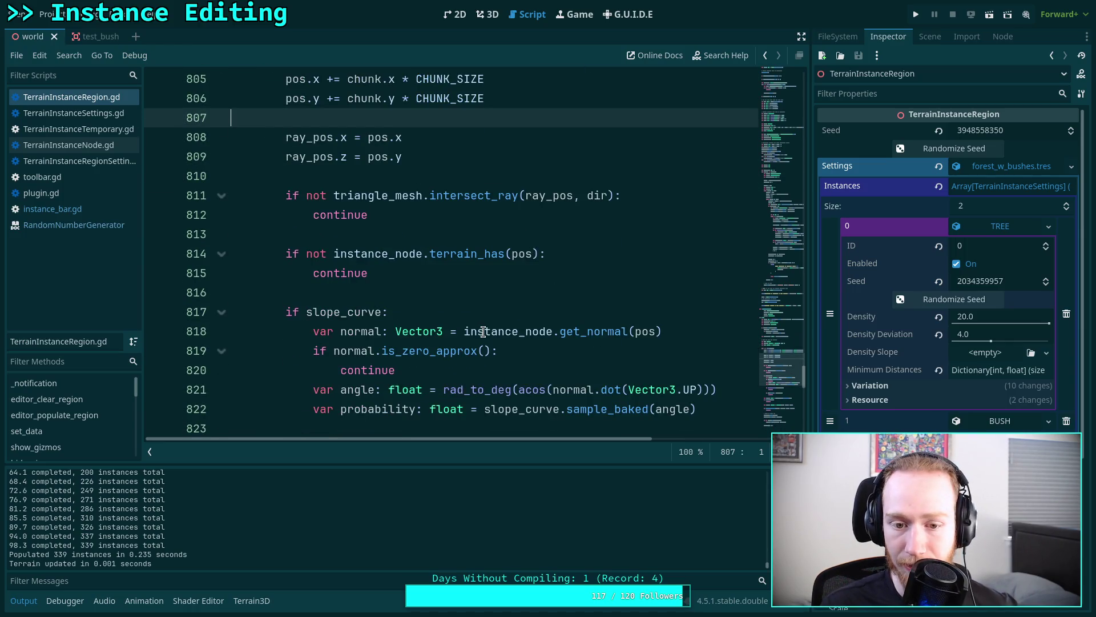
pyautogui.scroll(3, 483, 331)
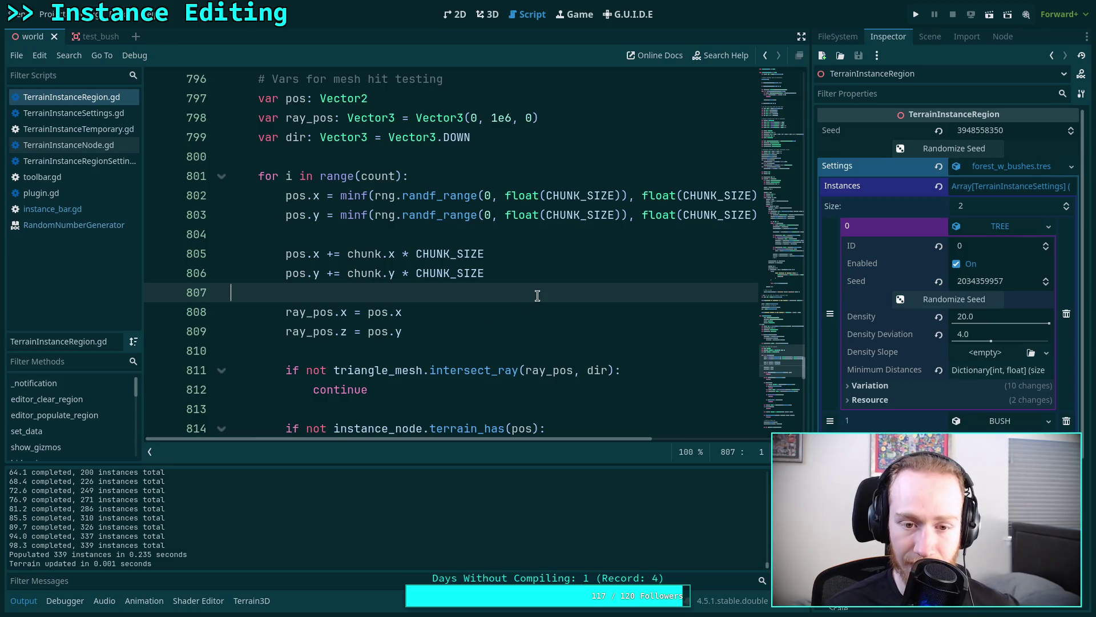
pyautogui.click(539, 272)
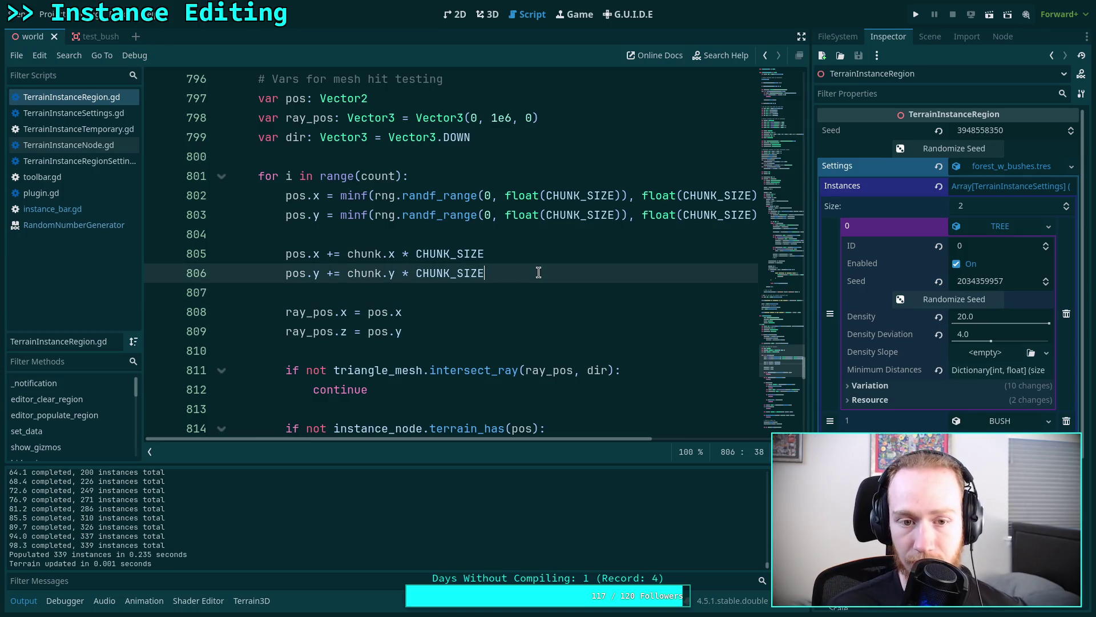
pyautogui.scroll(1, 519, 375)
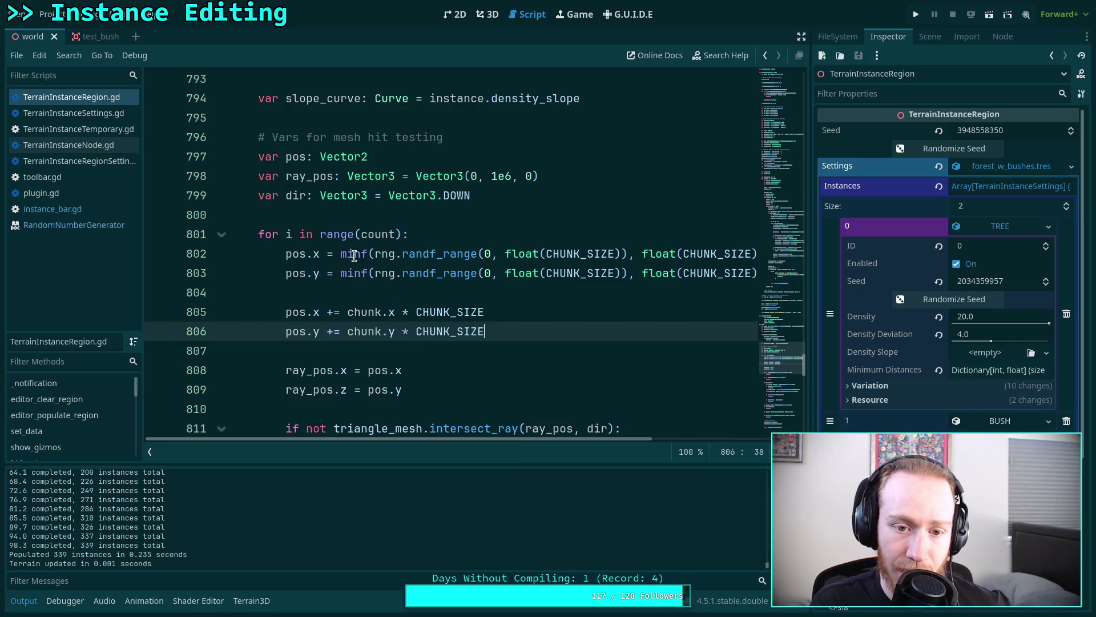
pyautogui.moveTo(436, 253); pyautogui.dragTo(477, 253)
# - Rewrite line 802 so pos.x uses rng.randf() * CHUNK_SIZE, fixing the parentheses
pyautogui.press('BackSpace')
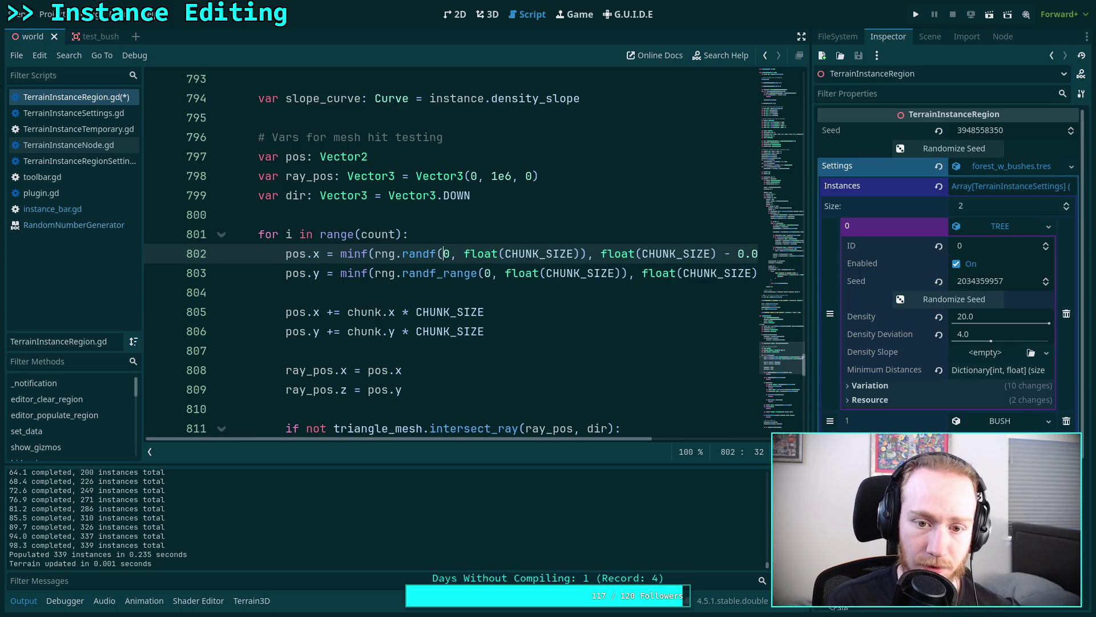
pyautogui.write(') ^')
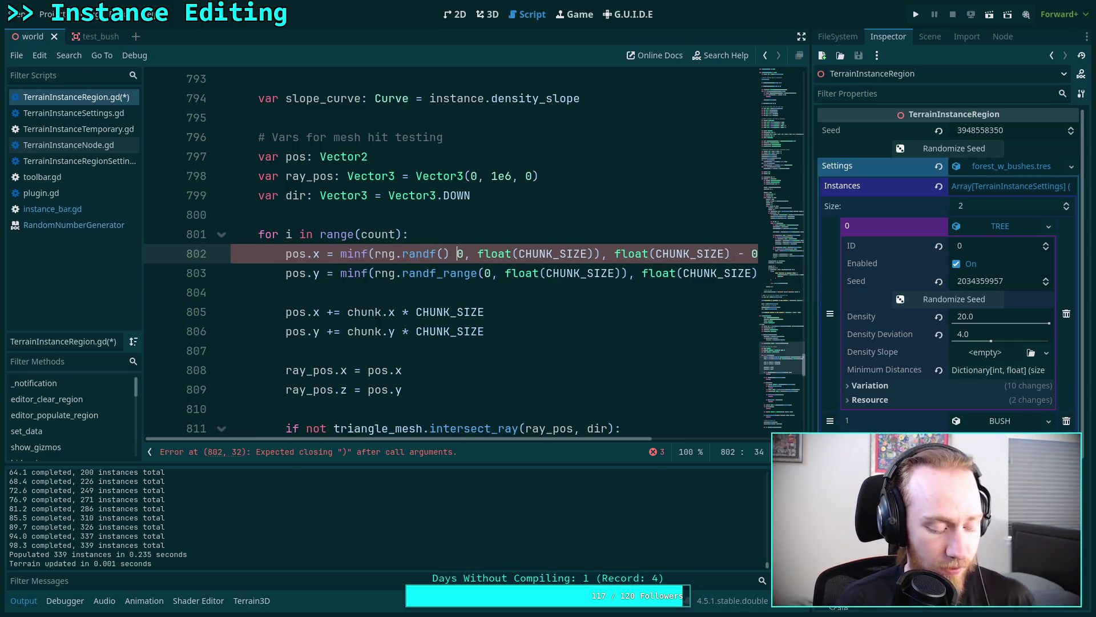
pyautogui.press('BackSpace')
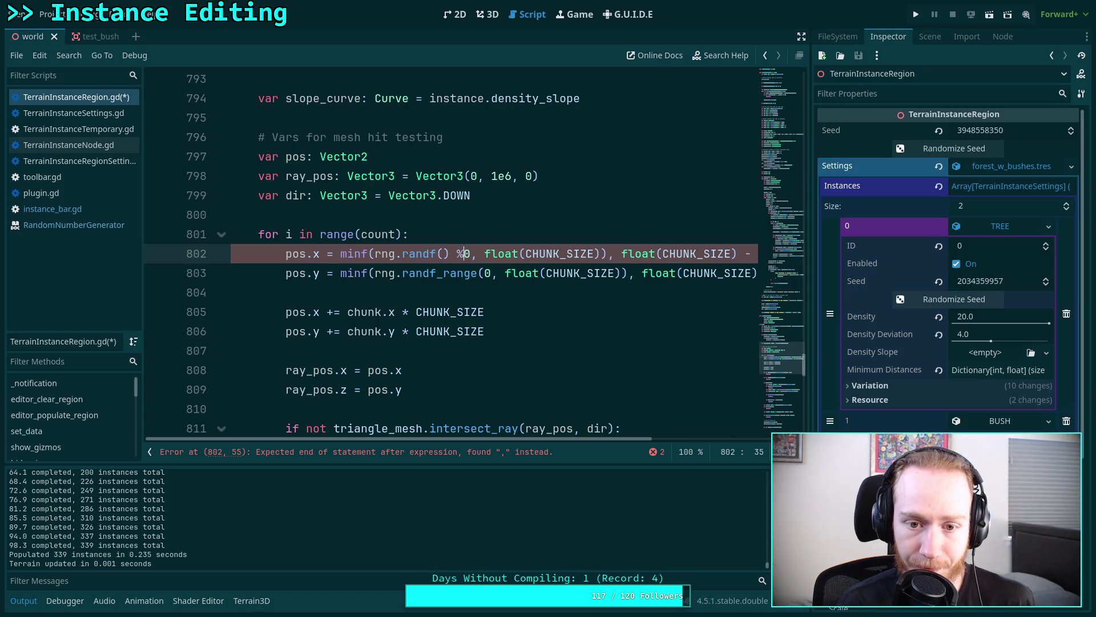
pyautogui.write('*')
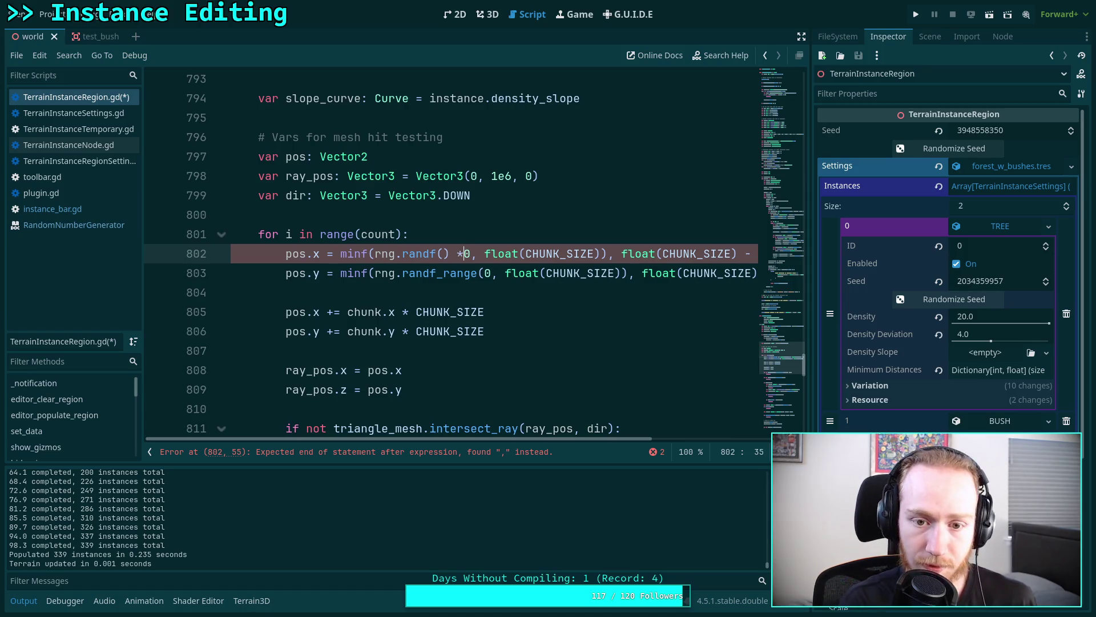
pyautogui.press('Delete')
pyautogui.press('Delete')
pyautogui.press('Delete')
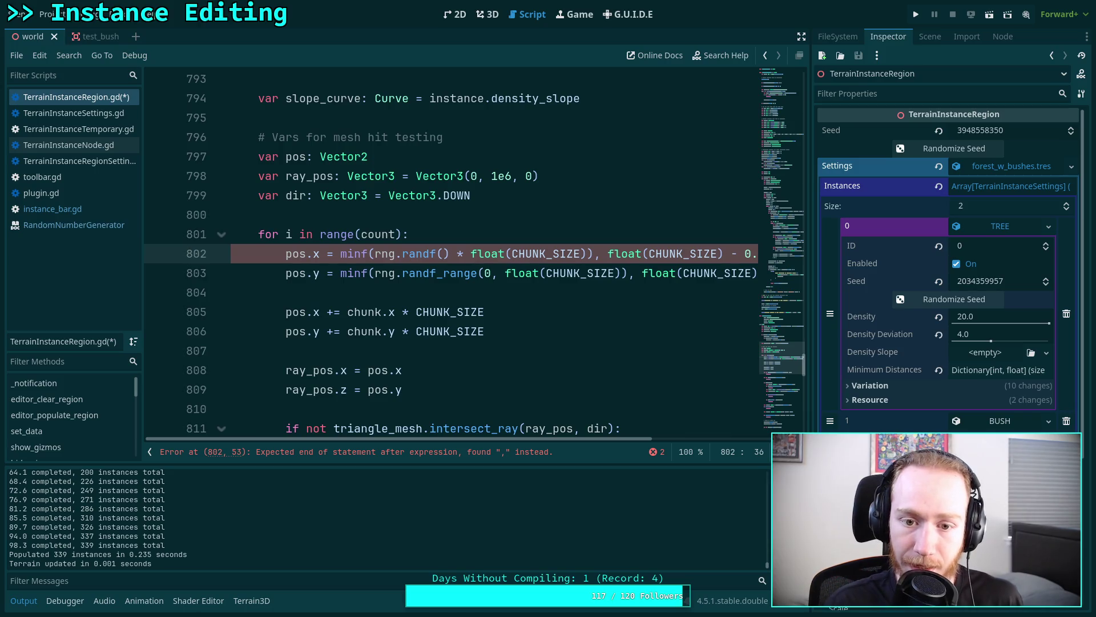
pyautogui.press('Delete')
pyautogui.press('Delete')
pyautogui.press('Delete')
pyautogui.press('Right')
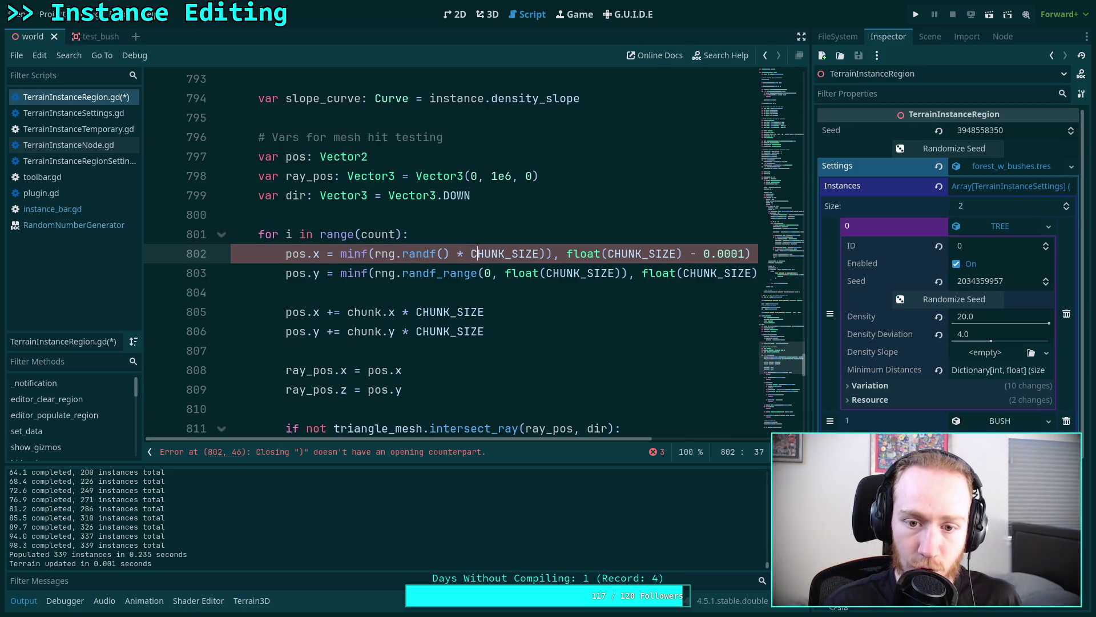
pyautogui.press('BackSpace')
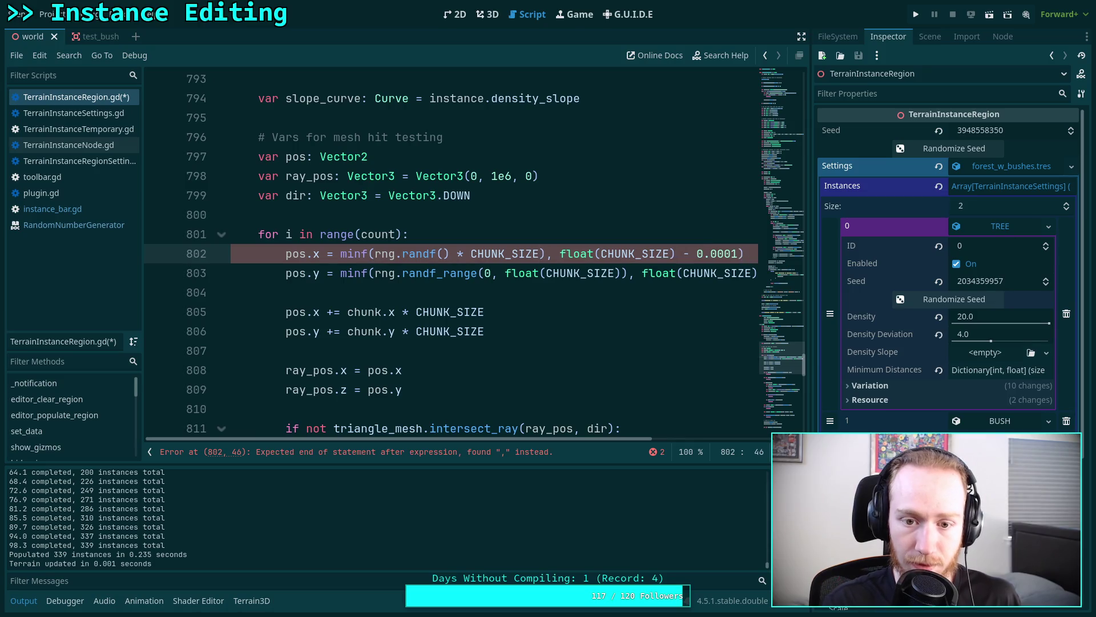
pyautogui.press('Delete')
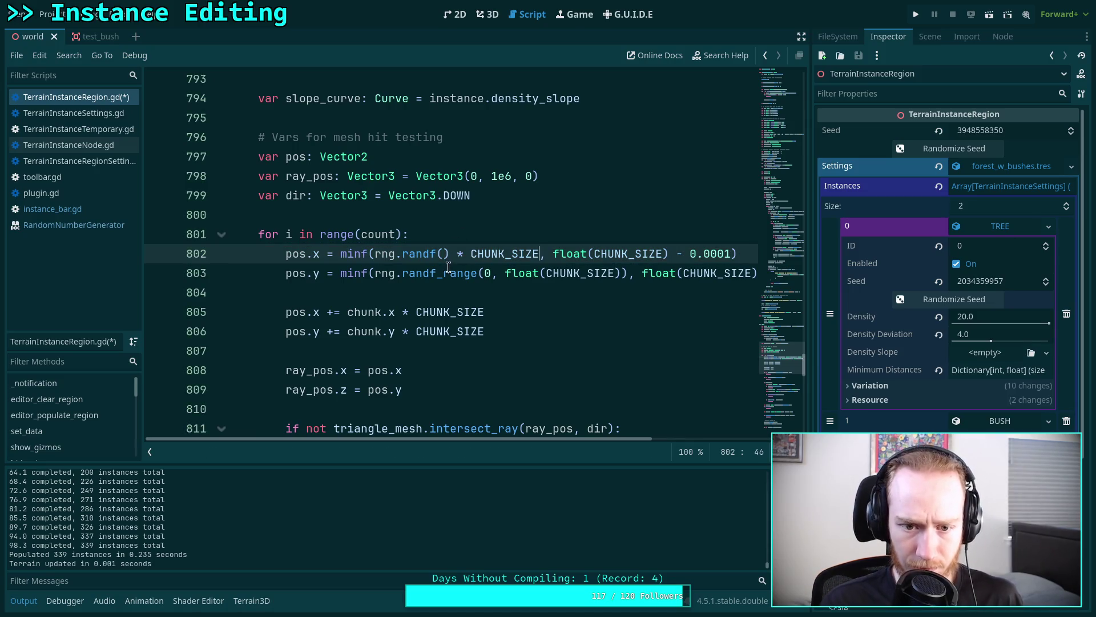
# - Rewrite line 803 for pos.y the same way, then expand the TREE instance's Minimum Distances
pyautogui.moveTo(438, 273); pyautogui.dragTo(502, 274)
pyautogui.press('BackSpace')
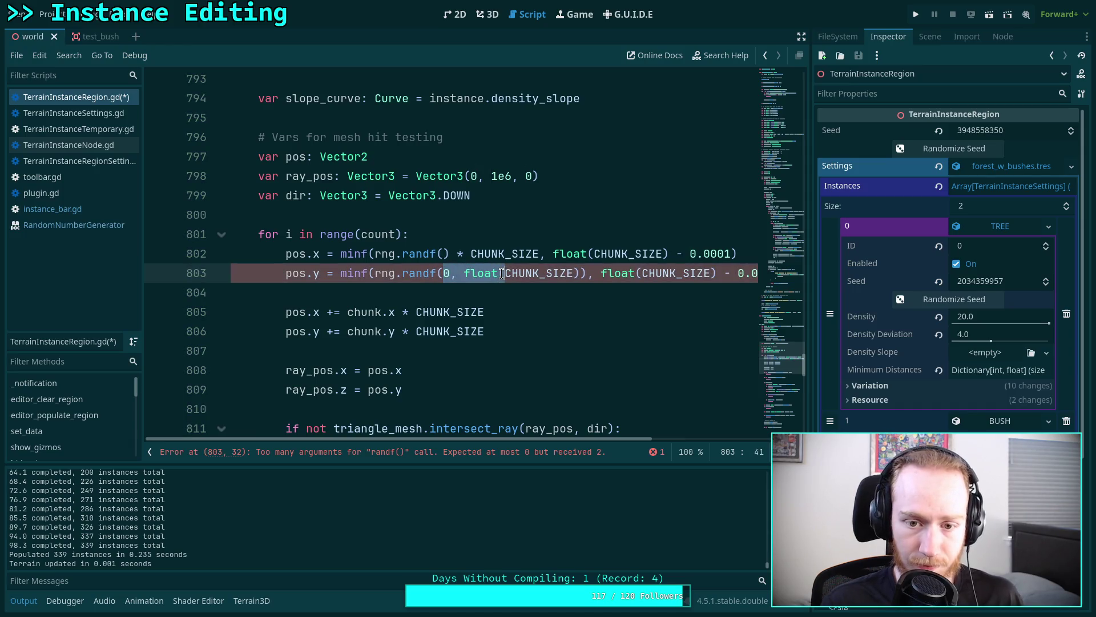
pyautogui.press('BackSpace')
pyautogui.write(') *')
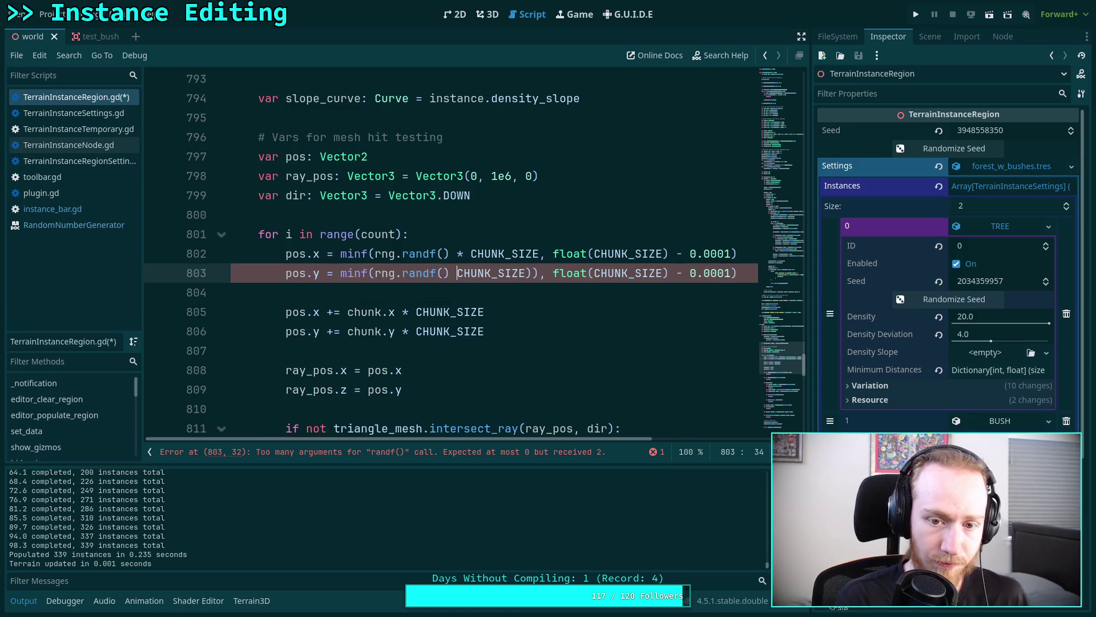
pyautogui.hotkey('ctrl', 'Right')
pyautogui.press('Delete')
pyautogui.press('Delete')
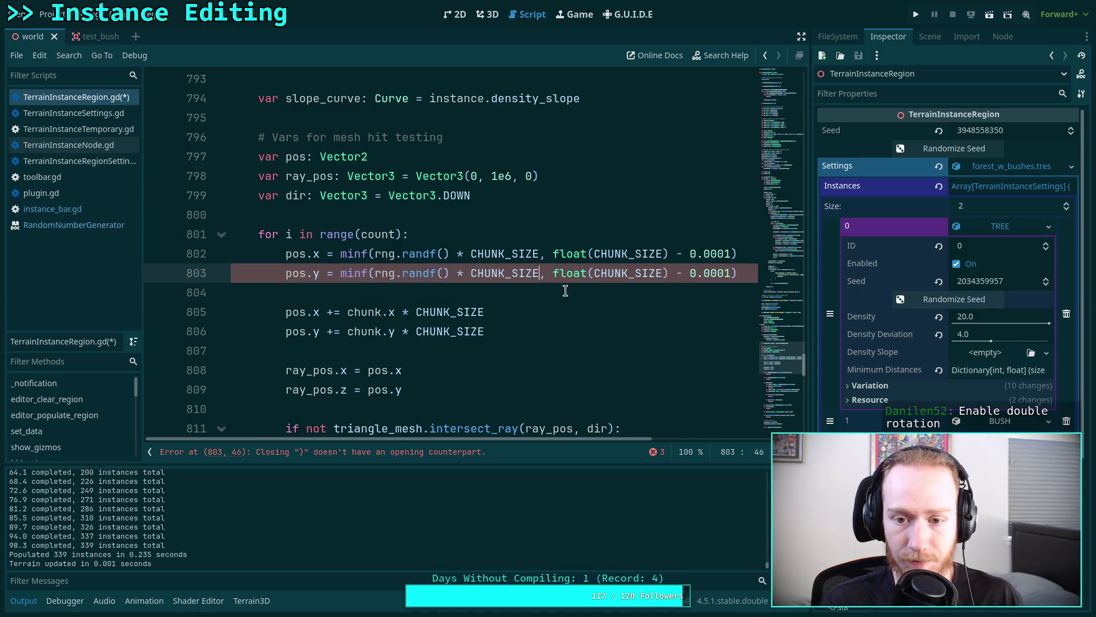
pyautogui.click(593, 309)
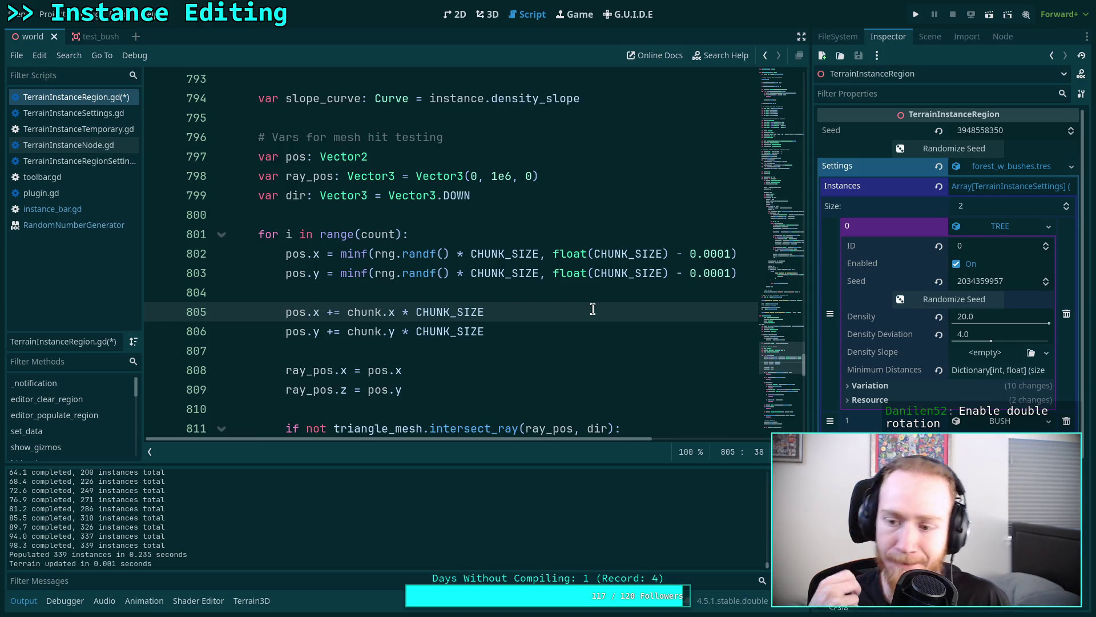
pyautogui.click(981, 372)
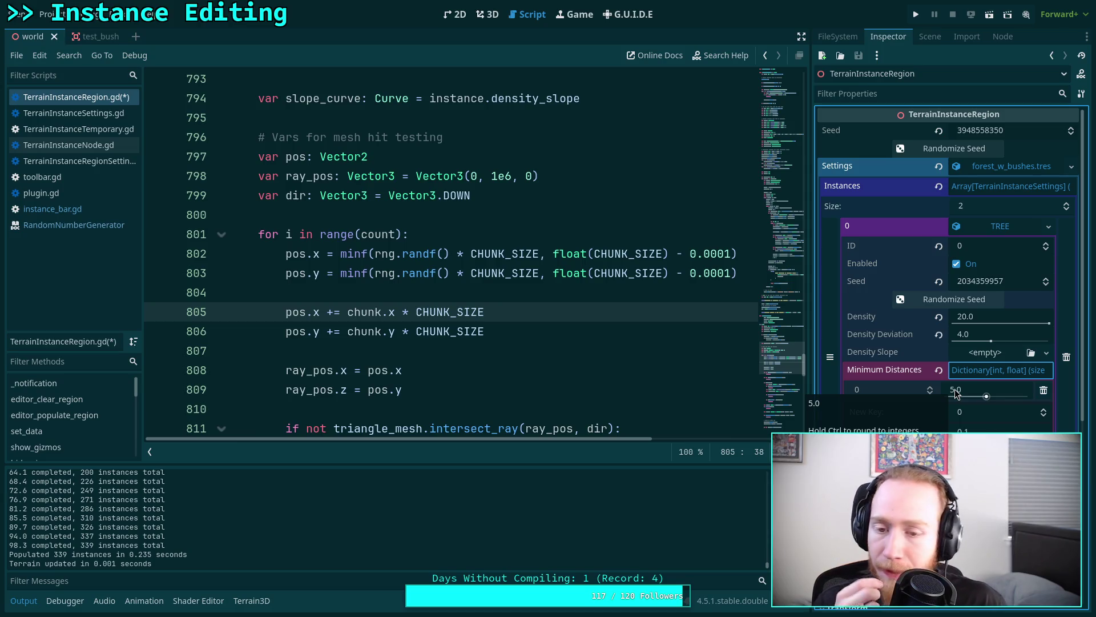
# - Save the reworked TerrainInstanceRegion.gd script and the world scene with Ctrl+S
pyautogui.hotkey('ctrl', 's')
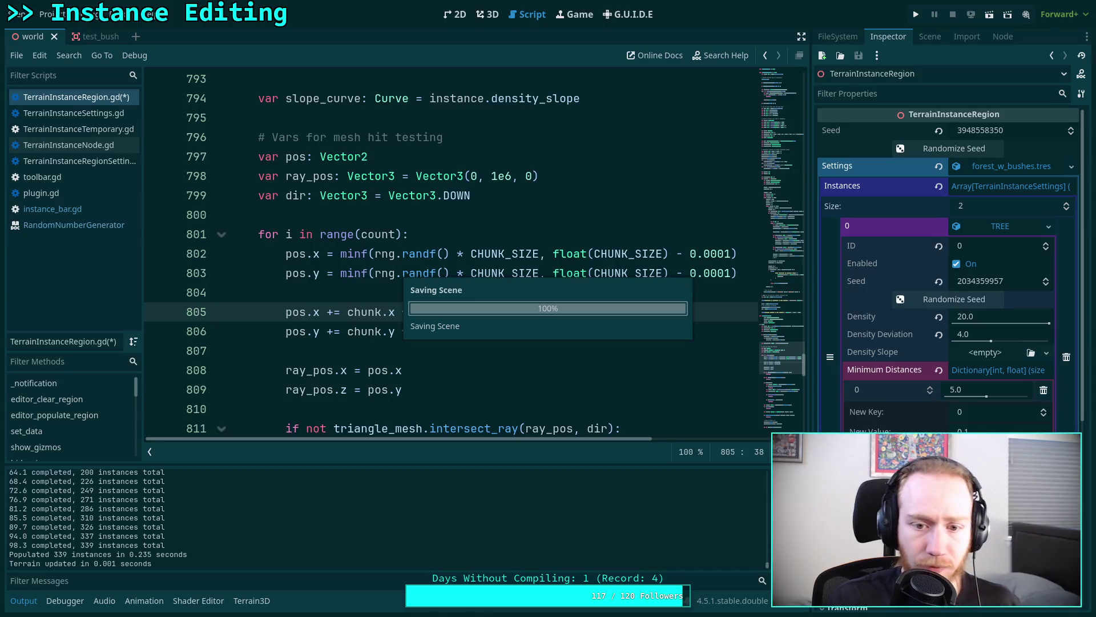
# - Back in the 3D view, clear all instances, reseed region and TREE, and repopulate
pyautogui.click(487, 14)
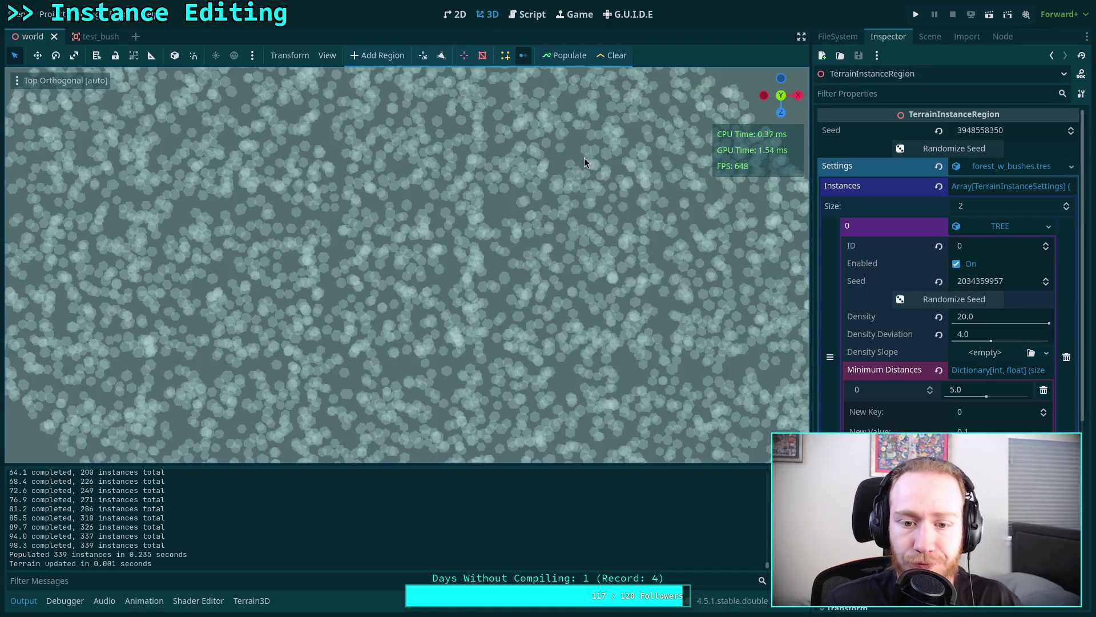
pyautogui.click(613, 57)
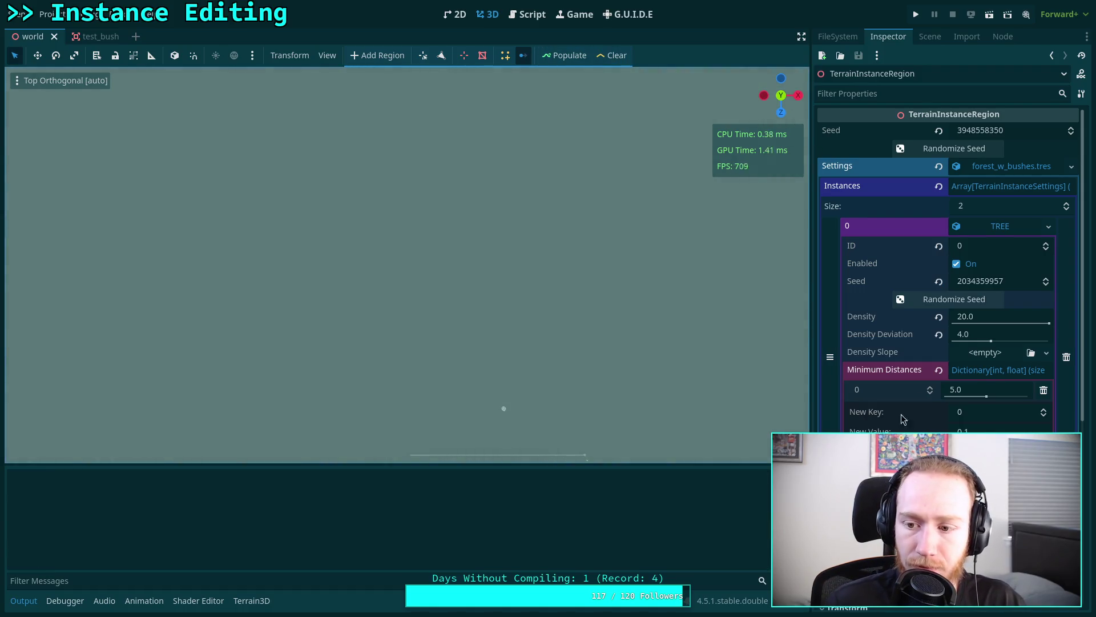
pyautogui.click(959, 303)
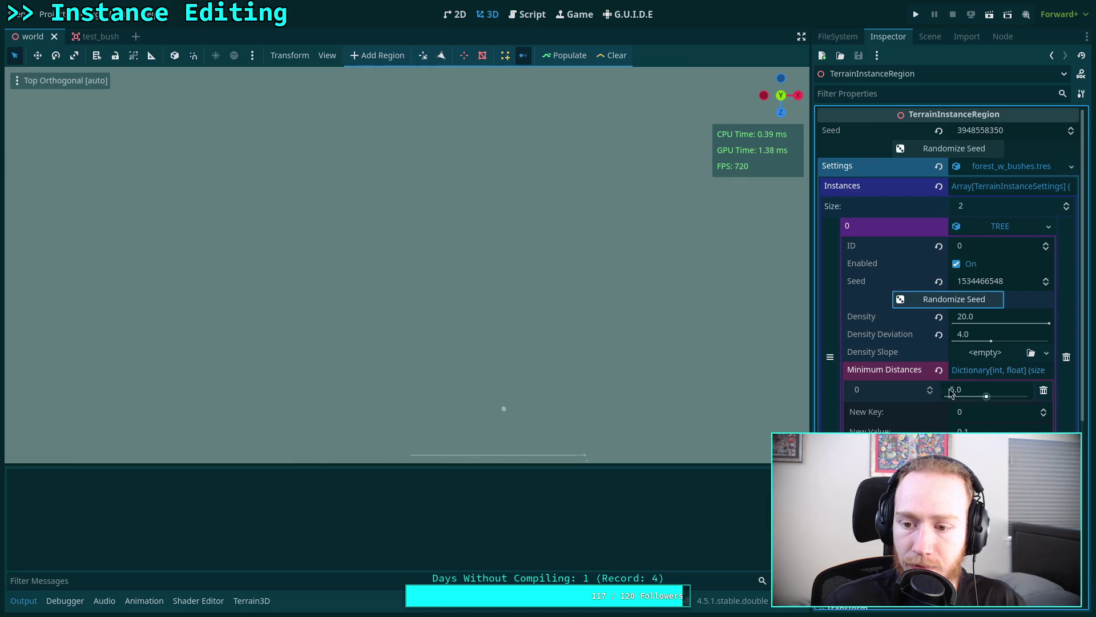
pyautogui.click(998, 370)
pyautogui.click(954, 148)
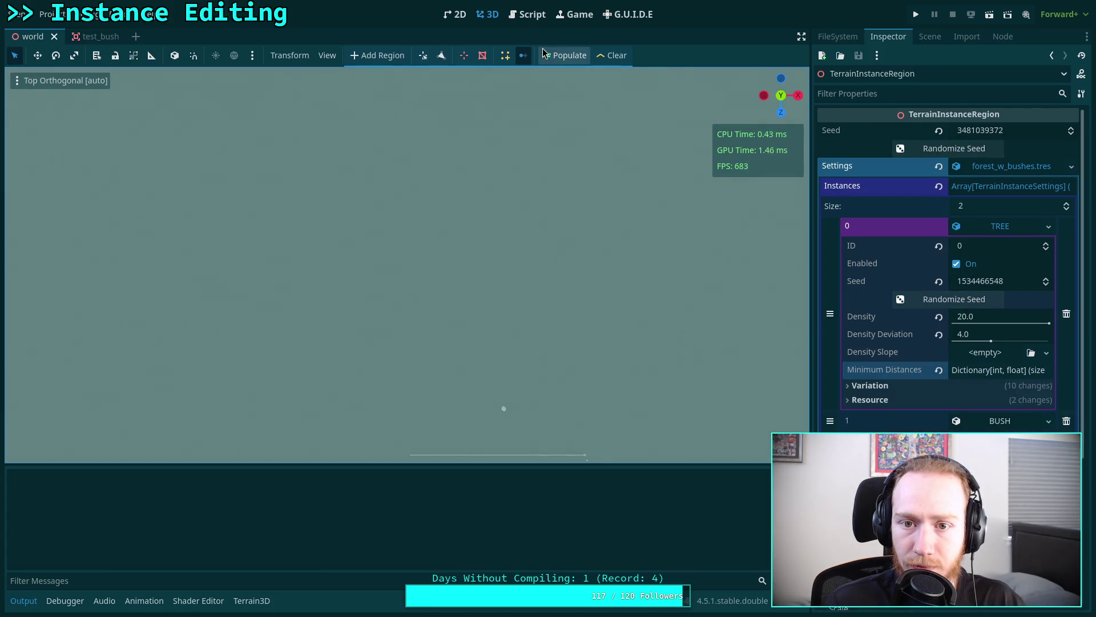
pyautogui.click(566, 55)
pyautogui.scroll(-3, 502, 258)
pyautogui.moveTo(461, 234)
pyautogui.mouseDown()
pyautogui.moveTo(539, 180)
pyautogui.moveTo(560, 185)
pyautogui.mouseUp()
pyautogui.scroll(-2, 573, 152)
pyautogui.scroll(1, 559, 185)
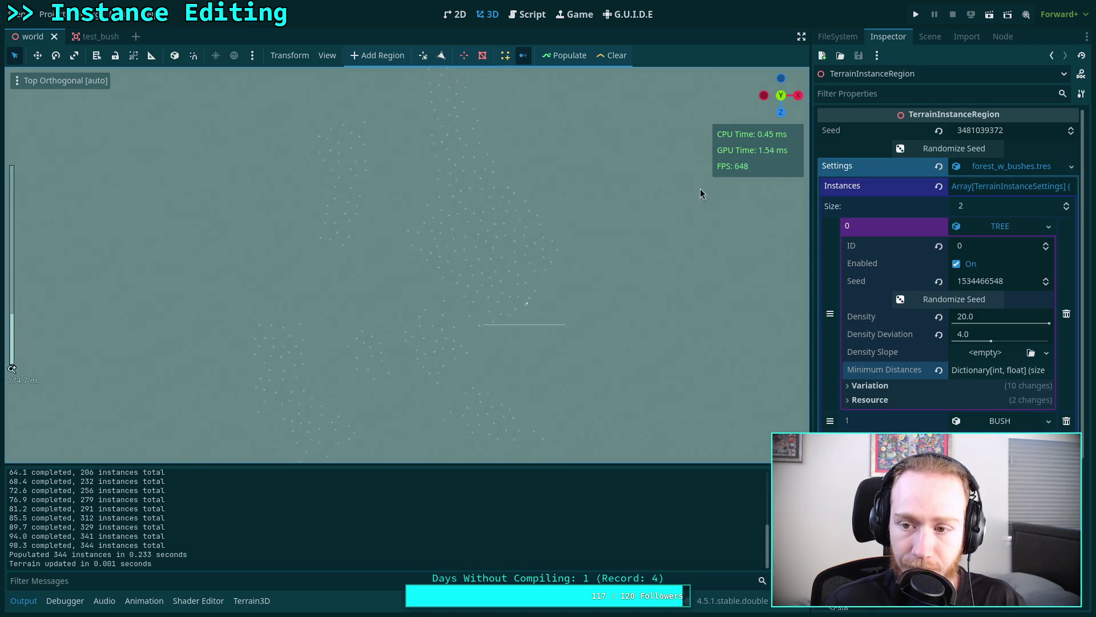
# - Repopulate the region several more times under new region and TREE seeds
pyautogui.click(954, 299)
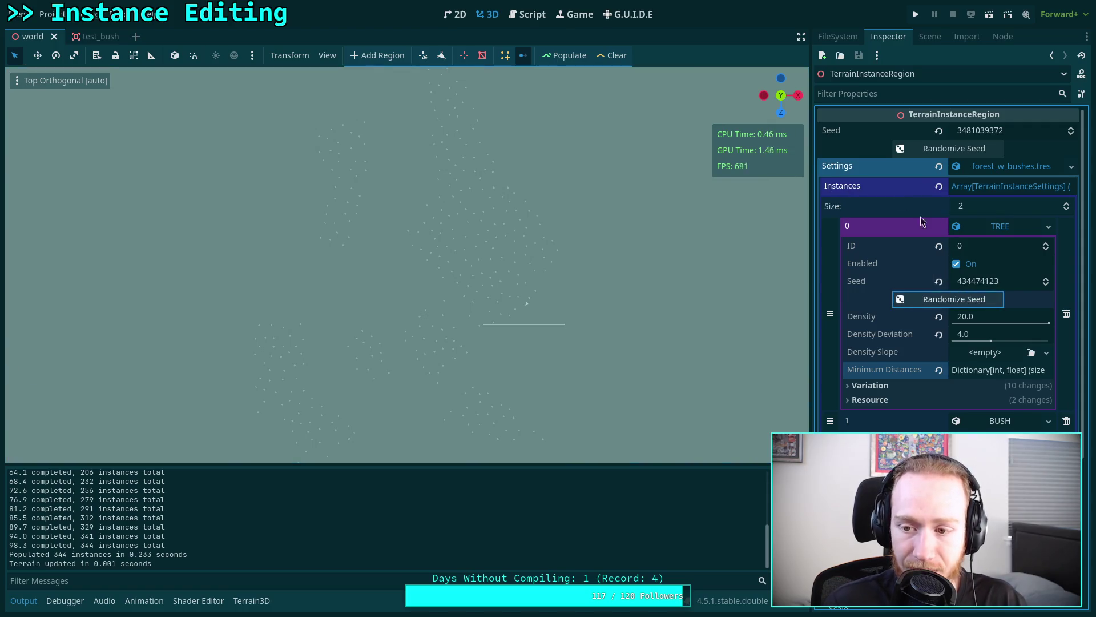
pyautogui.click(954, 148)
pyautogui.click(570, 57)
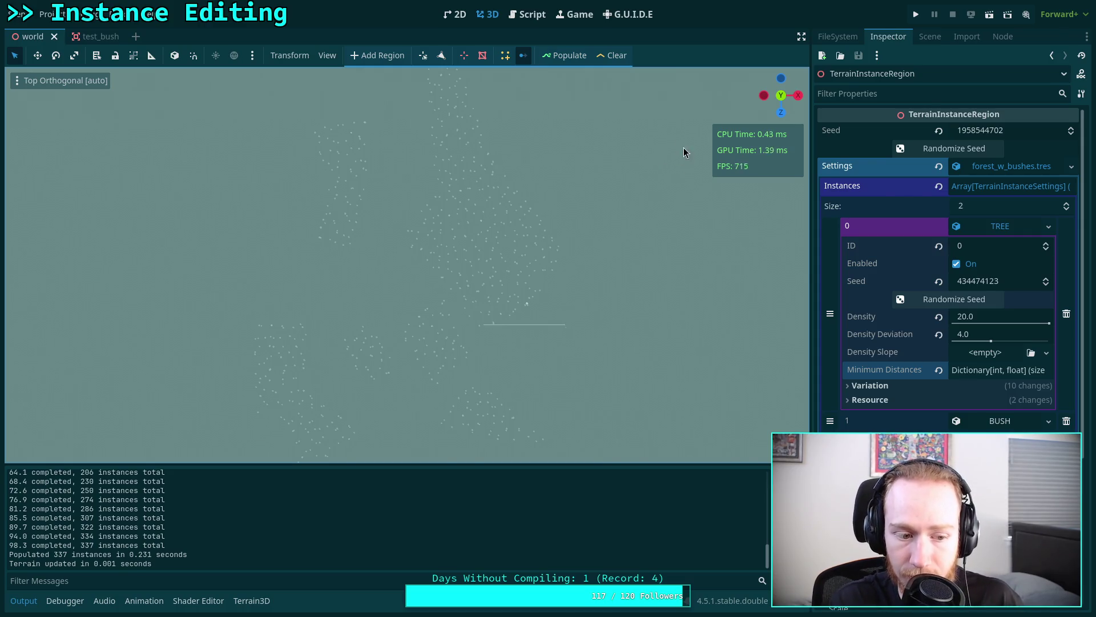
pyautogui.click(953, 149)
pyautogui.click(914, 298)
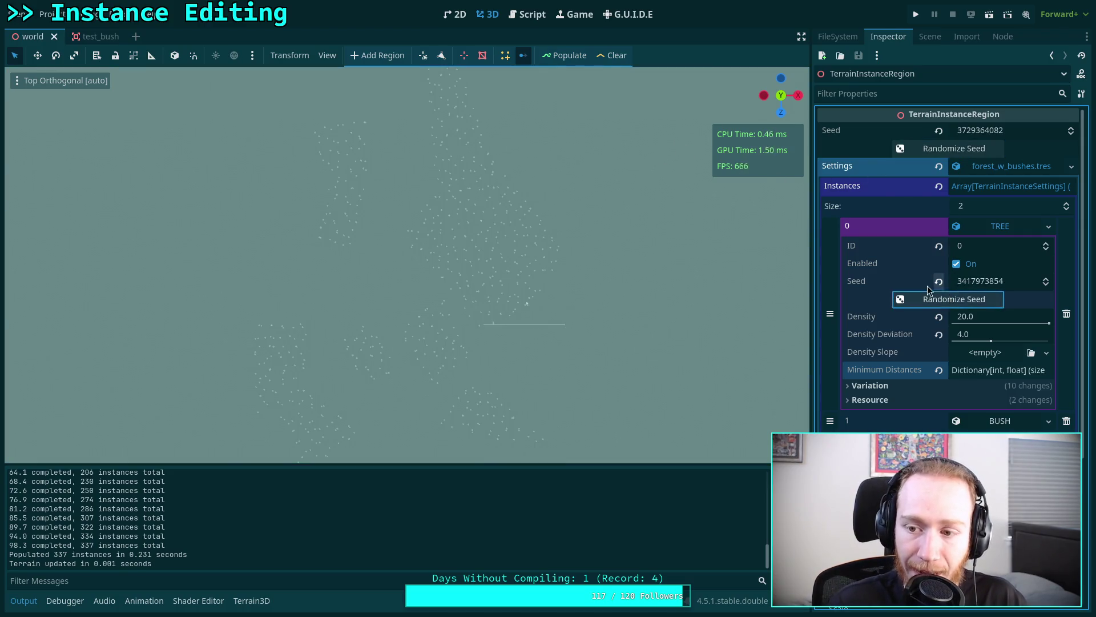
pyautogui.click(568, 56)
pyautogui.click(913, 150)
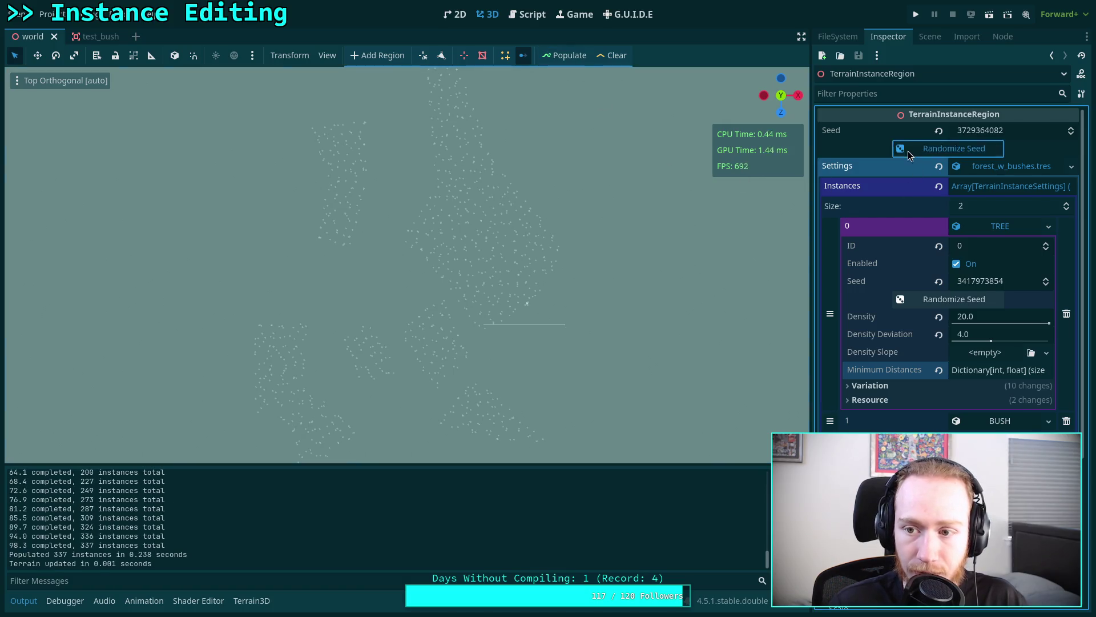
pyautogui.click(915, 299)
pyautogui.click(568, 55)
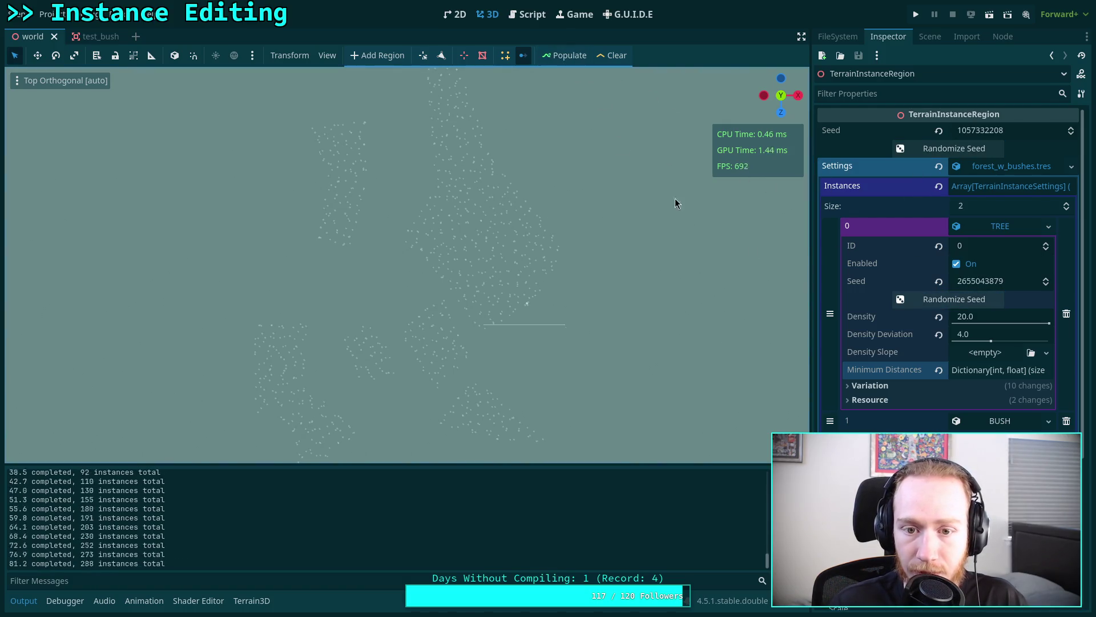
pyautogui.click(936, 300)
pyautogui.click(937, 148)
pyautogui.click(568, 55)
pyautogui.click(914, 149)
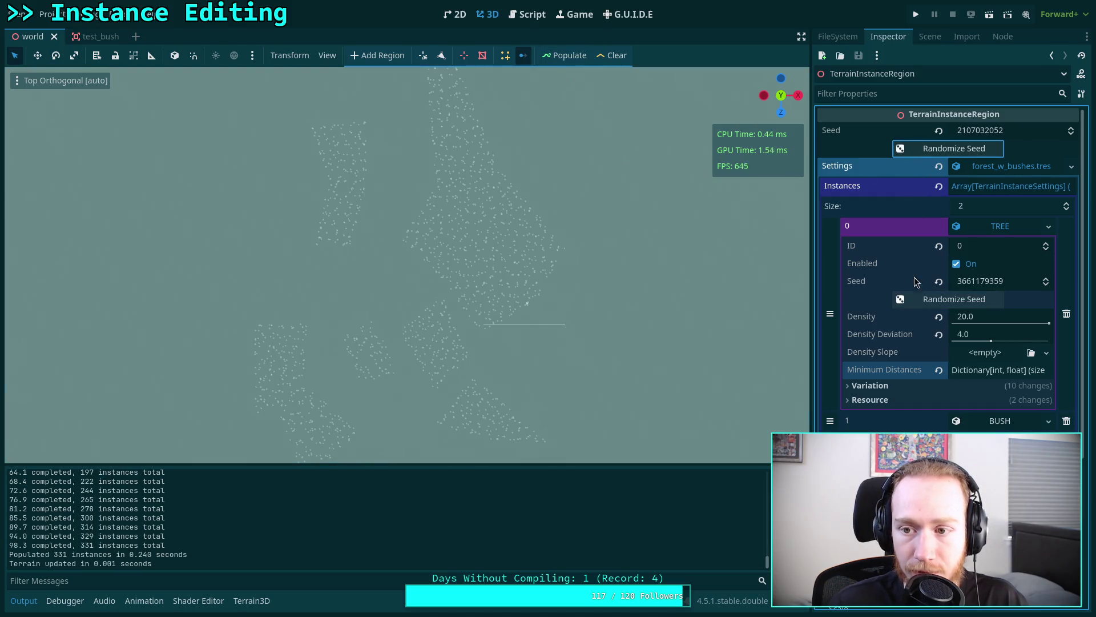
pyautogui.click(914, 300)
pyautogui.click(568, 55)
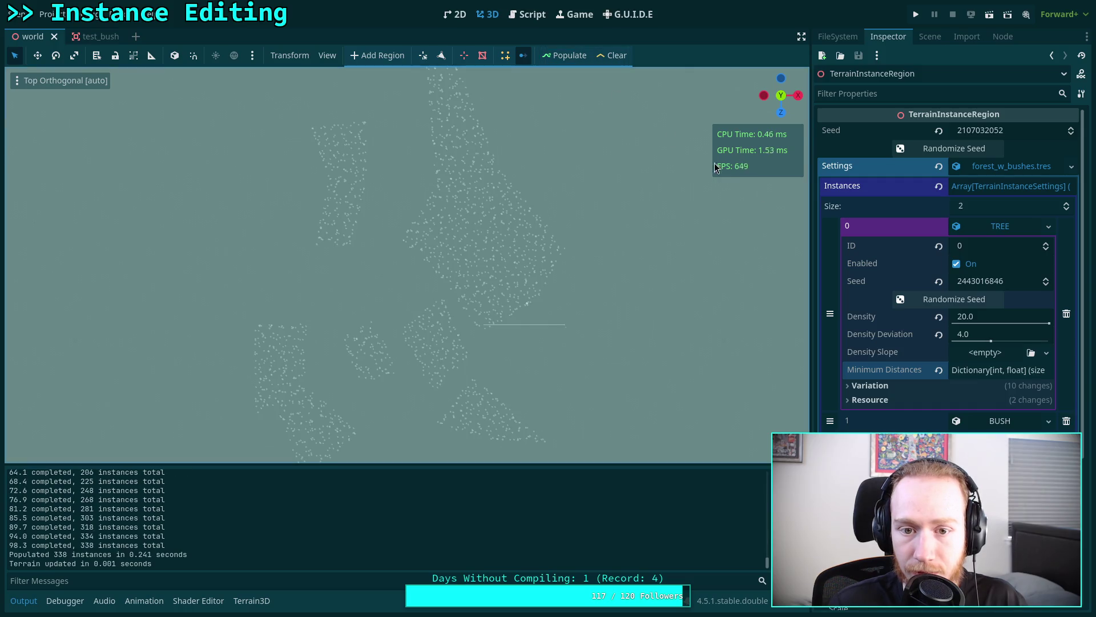
pyautogui.click(937, 149)
pyautogui.click(937, 299)
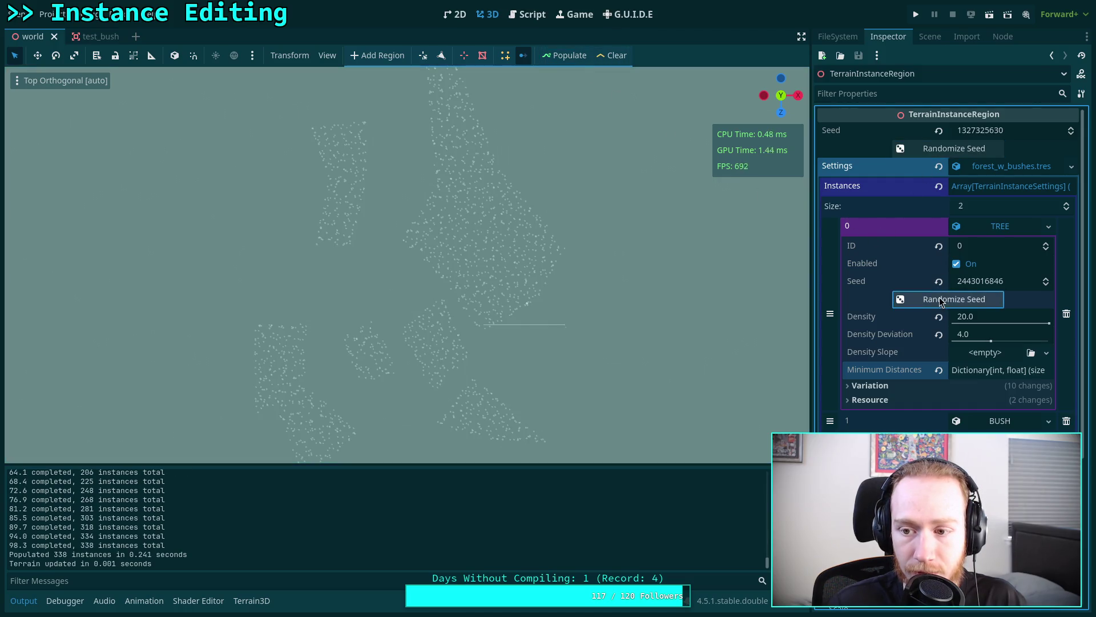
pyautogui.click(567, 58)
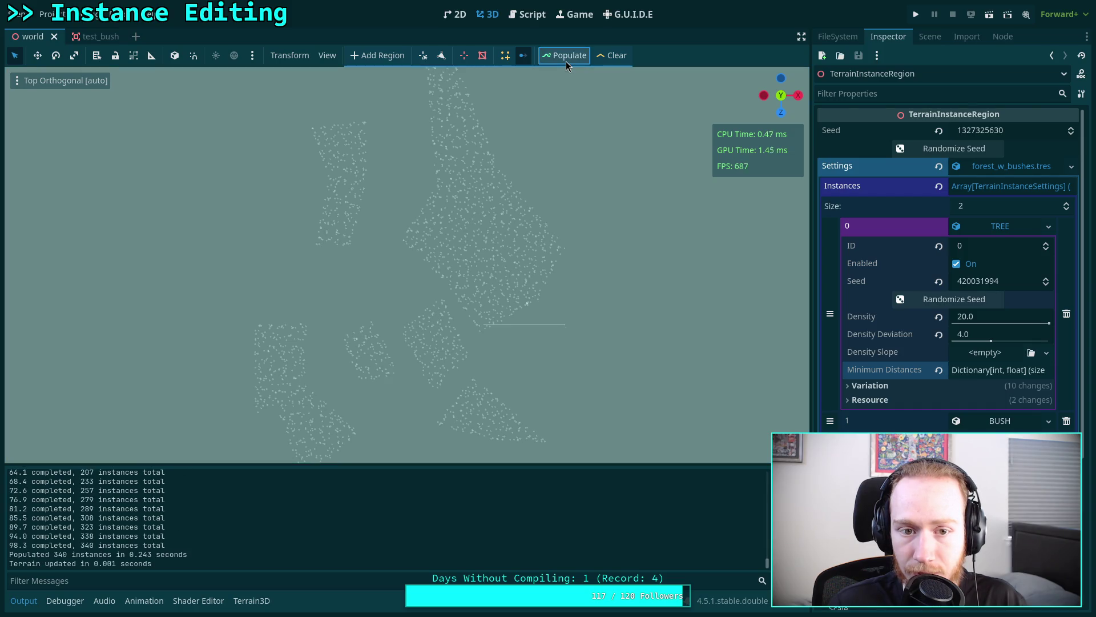
pyautogui.click(912, 298)
pyautogui.click(936, 149)
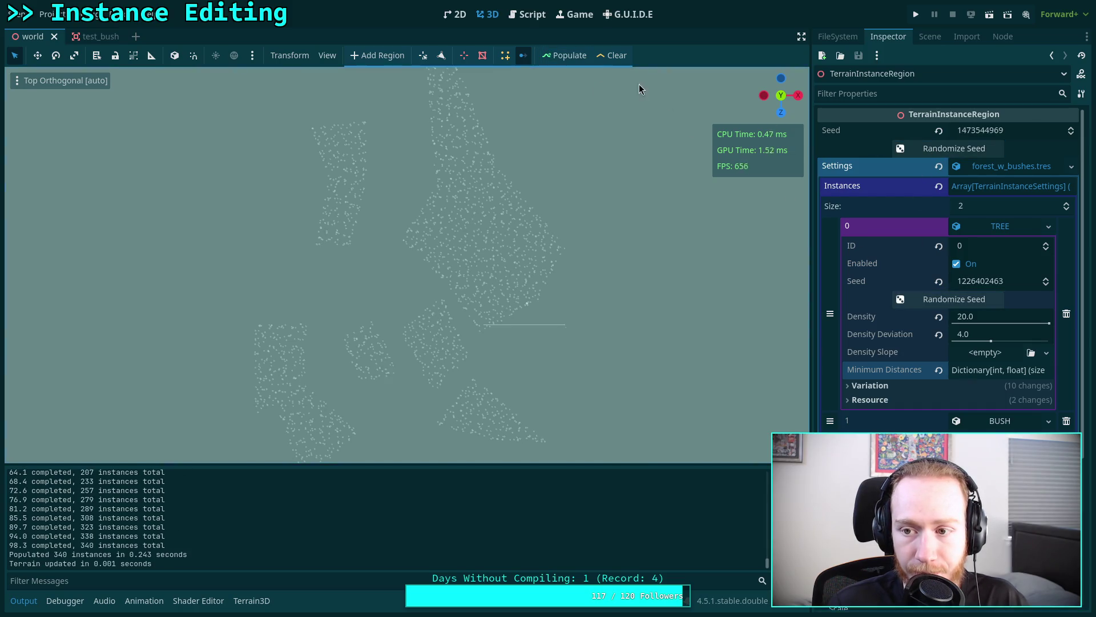
pyautogui.click(560, 56)
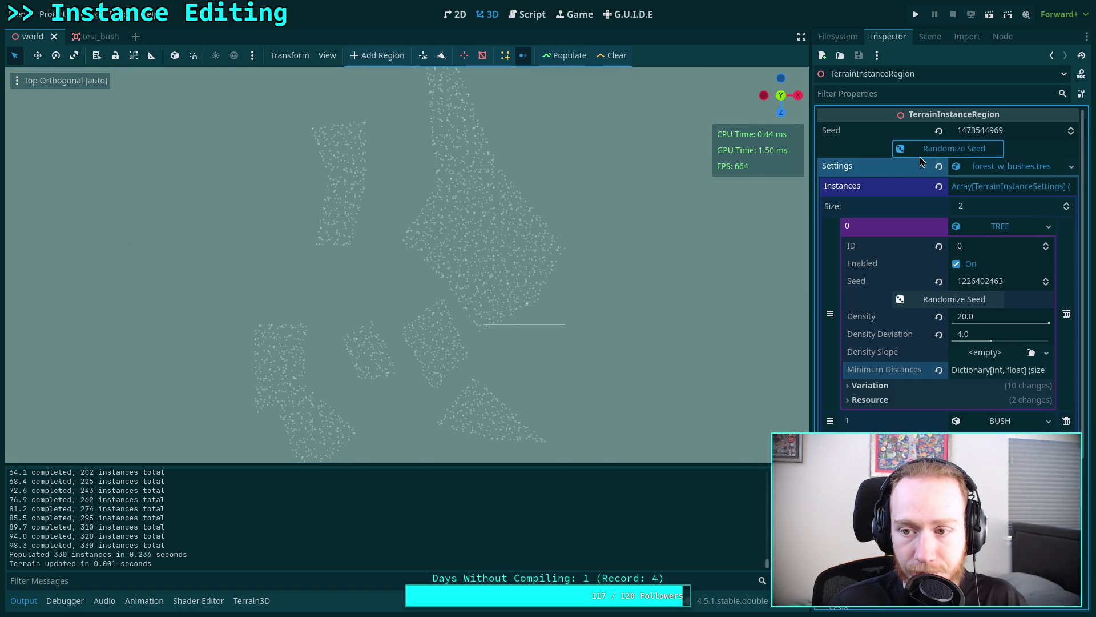
pyautogui.click(913, 149)
pyautogui.click(916, 302)
pyautogui.click(559, 57)
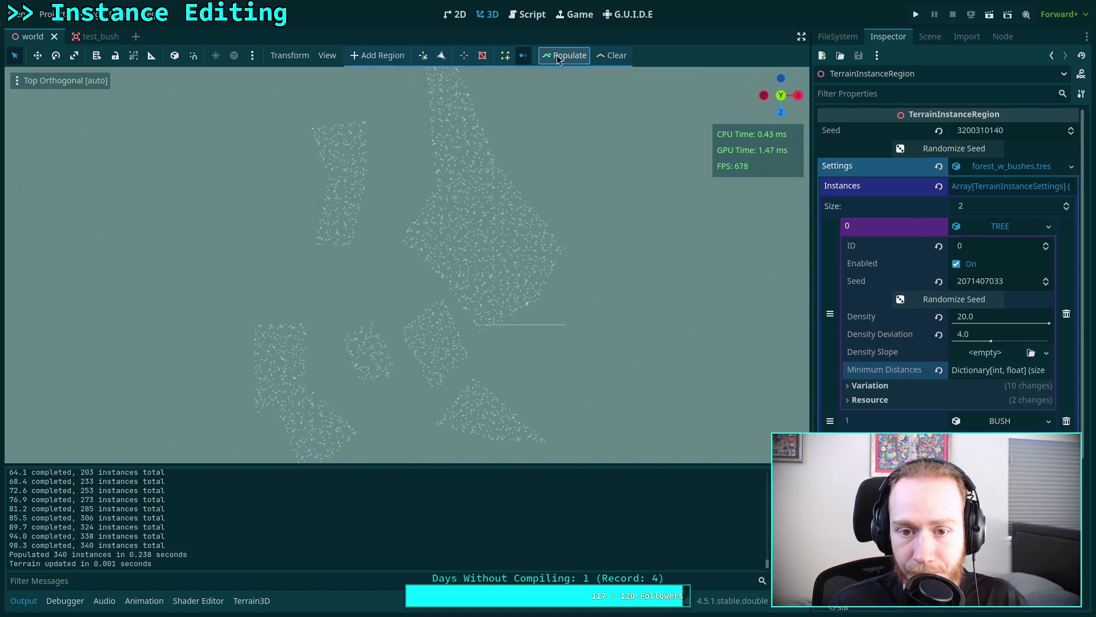
pyautogui.click(925, 149)
pyautogui.click(934, 299)
pyautogui.click(560, 56)
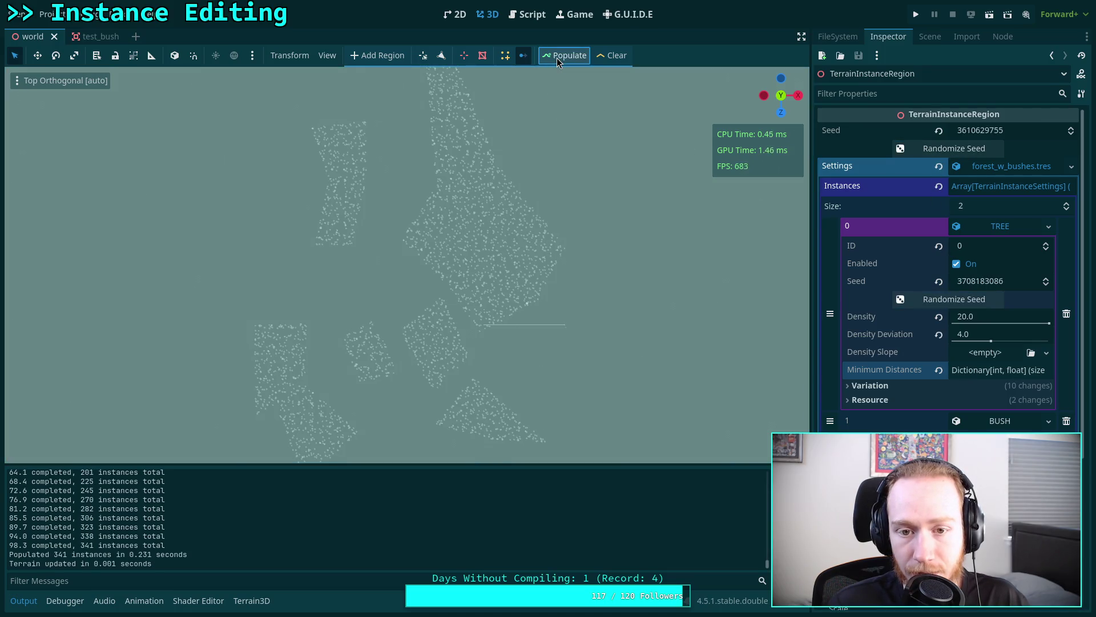
pyautogui.click(527, 15)
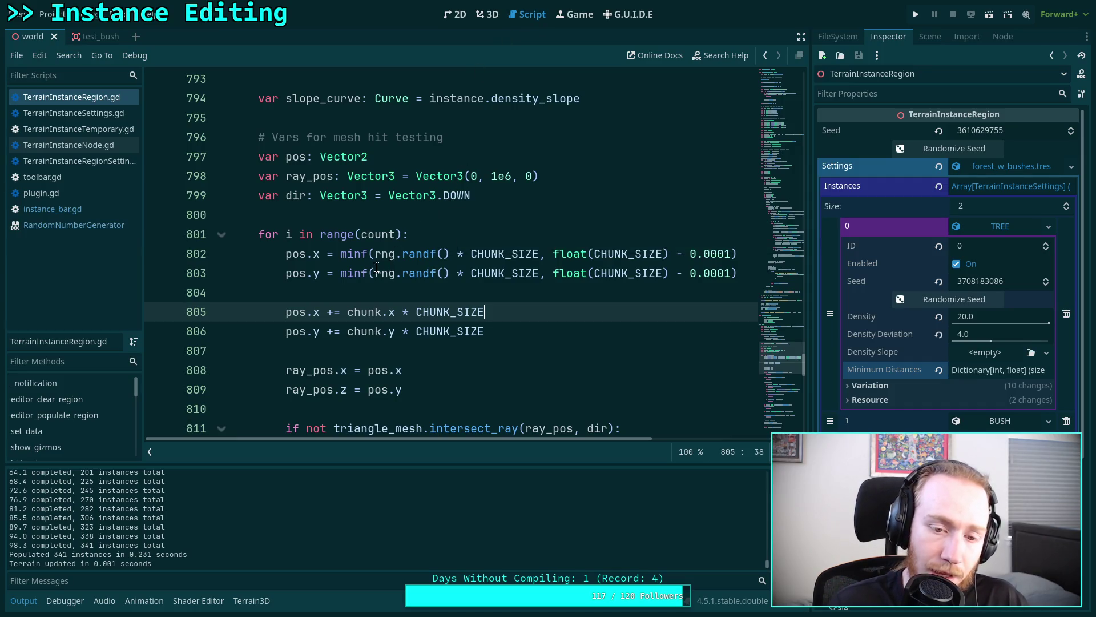
# - Highlight the ray hit-test check inside the chunk placement loop
pyautogui.click(355, 285)
pyautogui.scroll(-3, 356, 285)
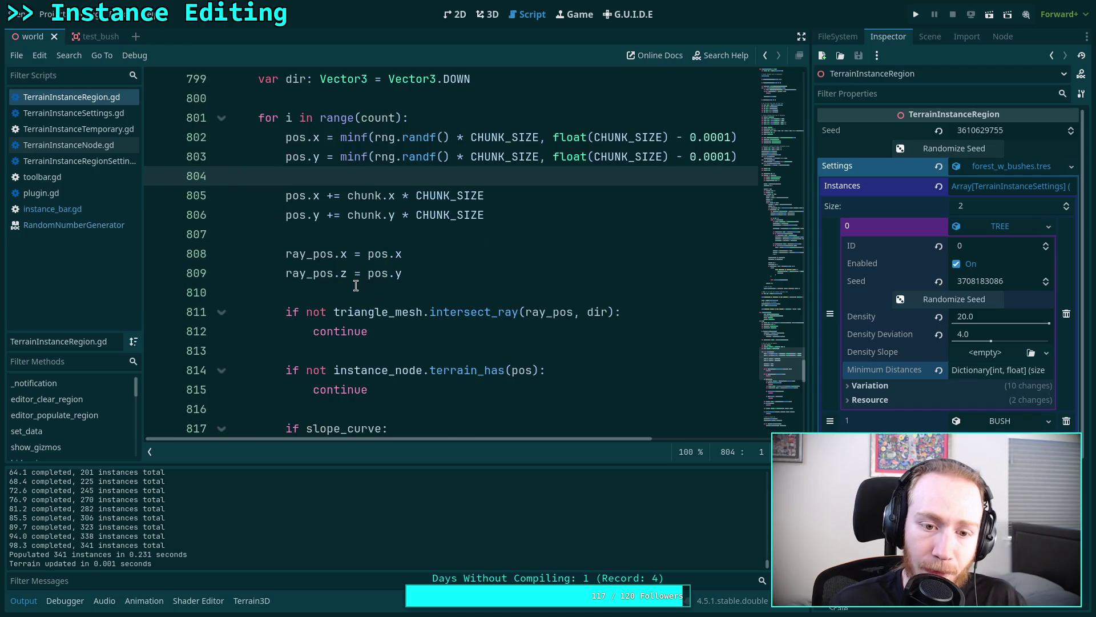
pyautogui.moveTo(370, 274); pyautogui.dragTo(285, 253)
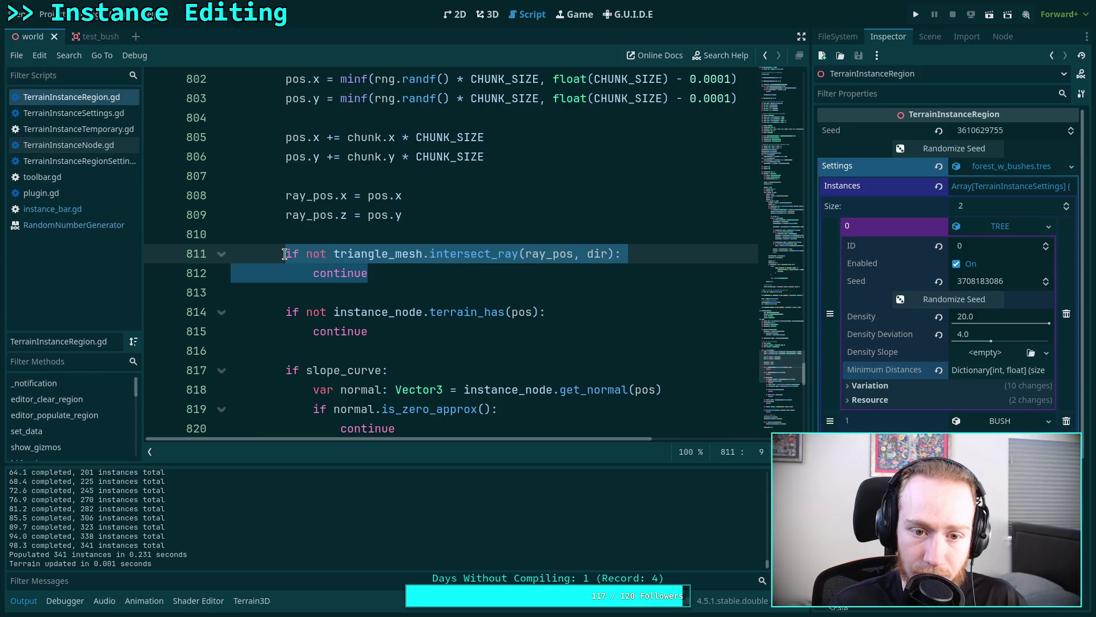
pyautogui.scroll(8, 285, 253)
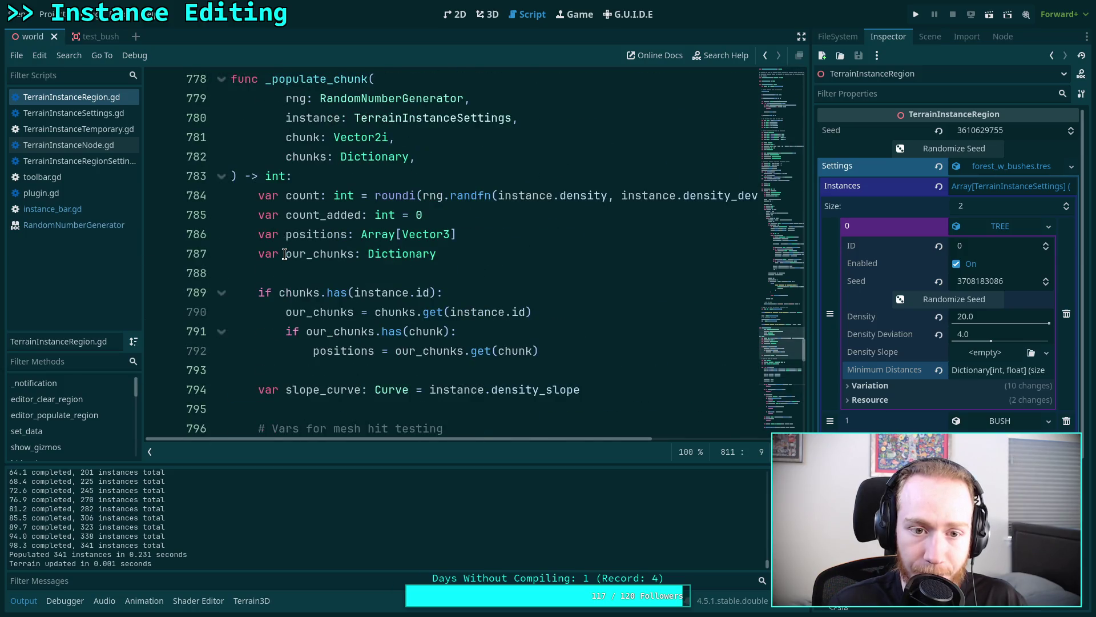
pyautogui.scroll(-8, 285, 254)
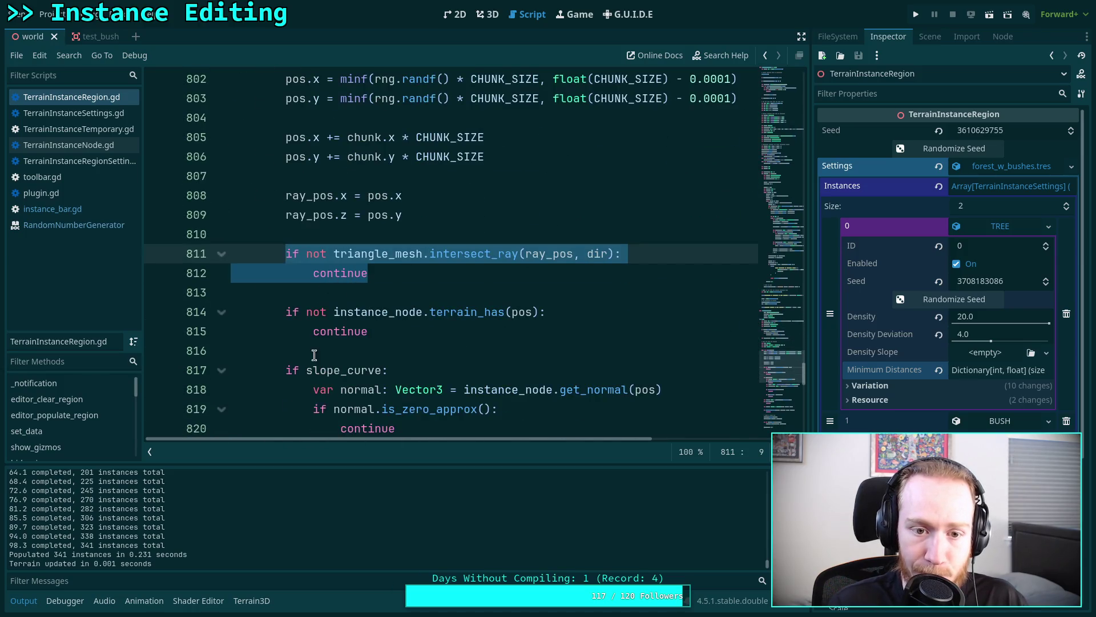
# - Hide the Output log to enlarge the code, then re-mark the hit-test check
pyautogui.click(23, 600)
pyautogui.click(375, 275)
pyautogui.keyDown('shift'); pyautogui.click(286, 253); pyautogui.keyUp('shift')
pyautogui.scroll(3, 362, 296)
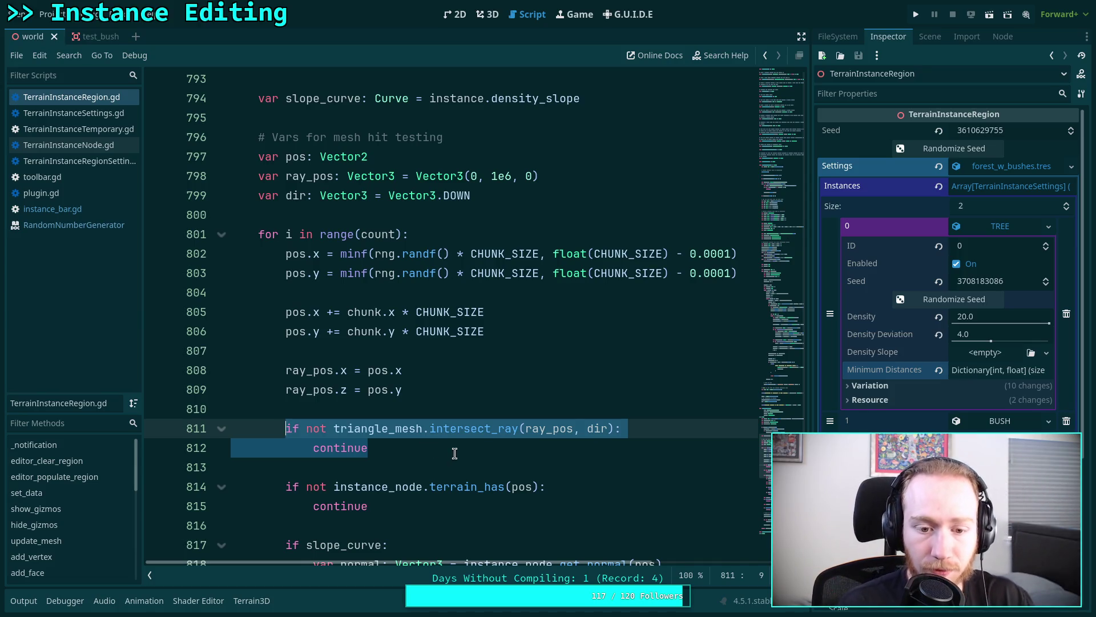
pyautogui.scroll(-6, 455, 453)
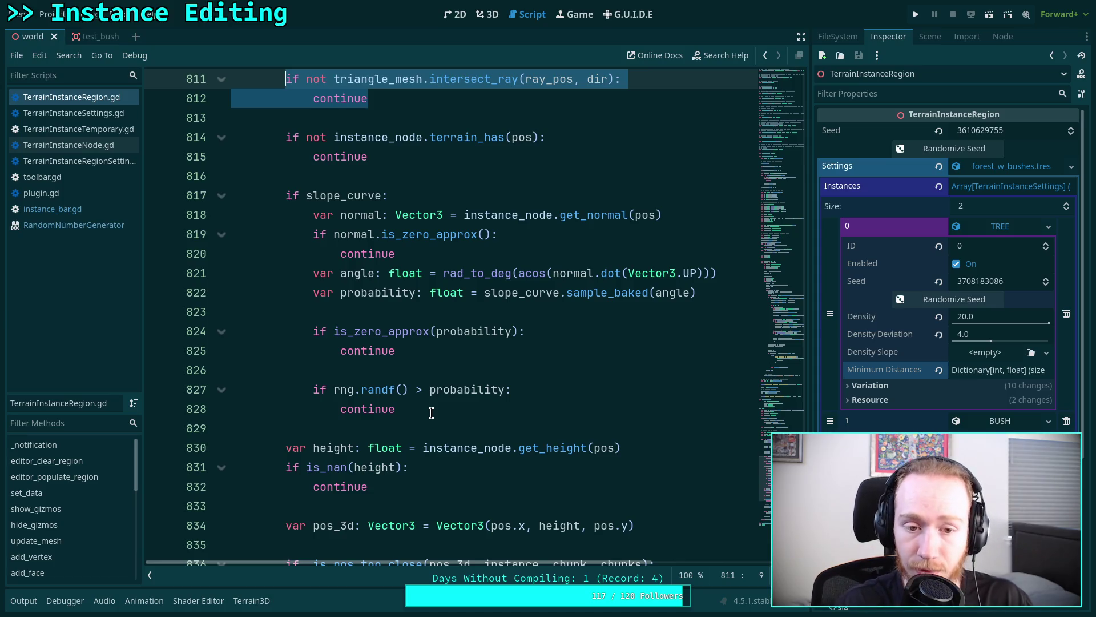
# - Select the rng.randf() call in the slope-probability rejection check
pyautogui.moveTo(406, 409); pyautogui.dragTo(317, 389)
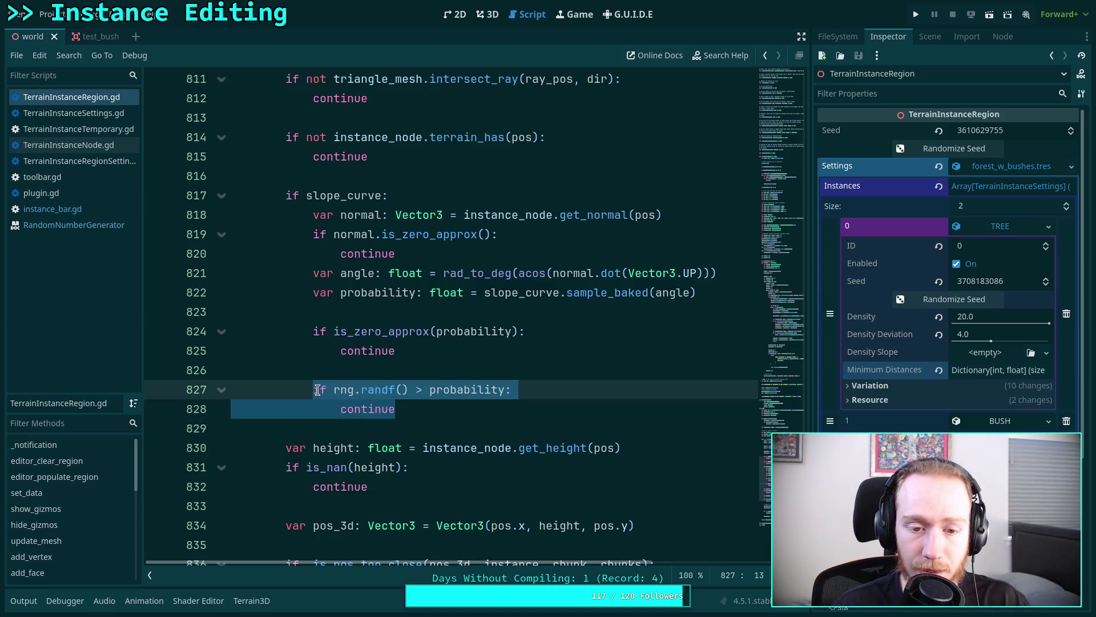
pyautogui.click(345, 389)
pyautogui.doubleClick(385, 389)
pyautogui.moveTo(409, 390); pyautogui.dragTo(333, 389)
pyautogui.scroll(-2, 442, 394)
pyautogui.scroll(-3, 442, 394)
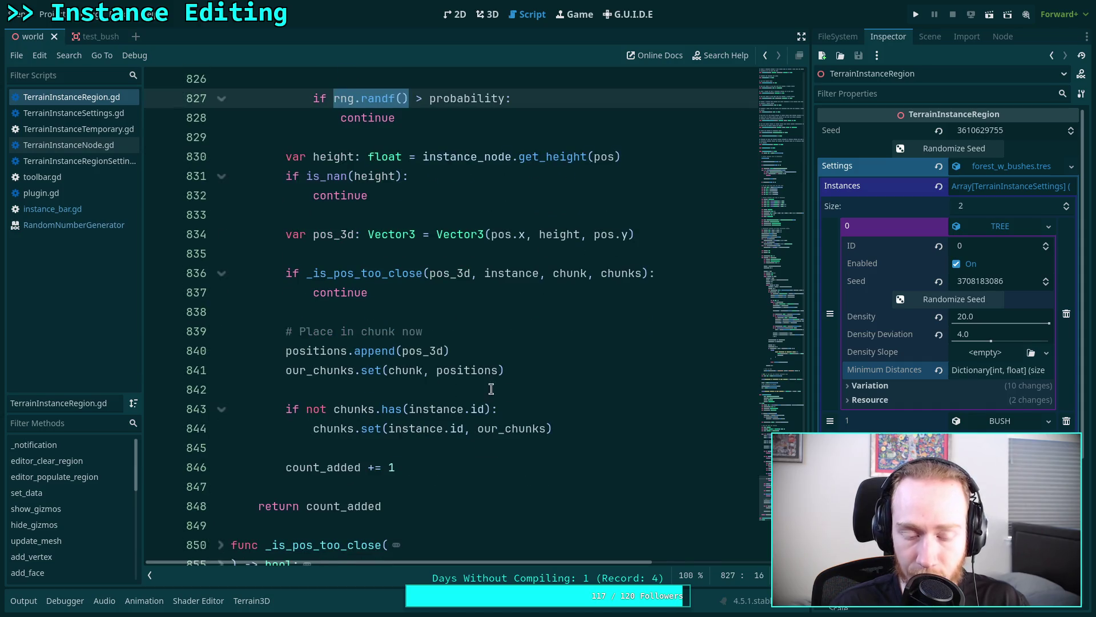
pyautogui.scroll(7, 545, 398)
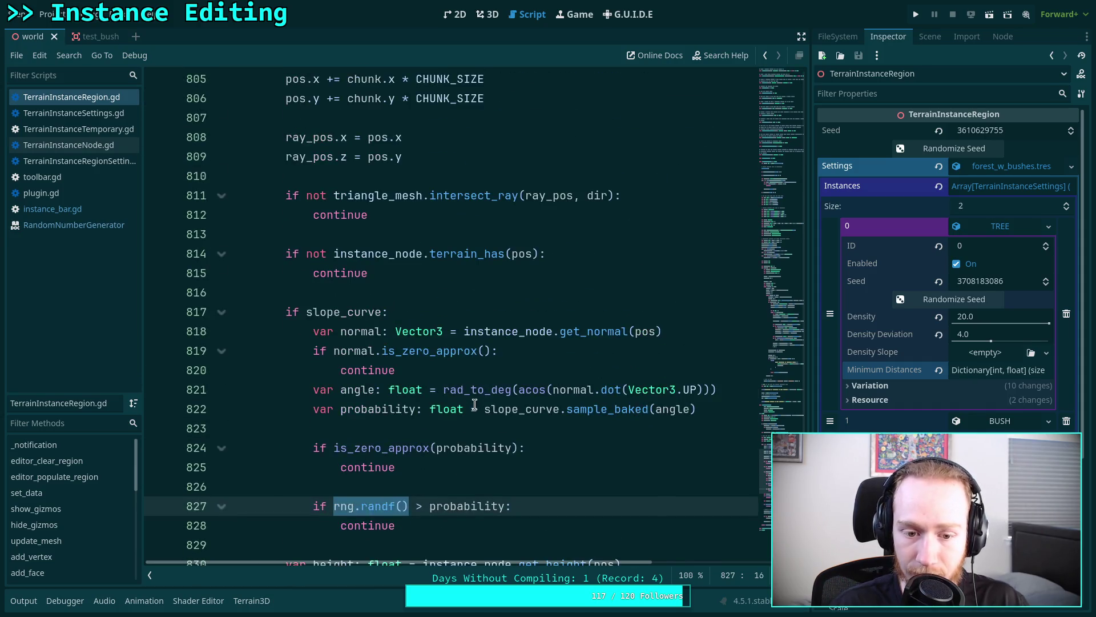
pyautogui.scroll(3, 474, 401)
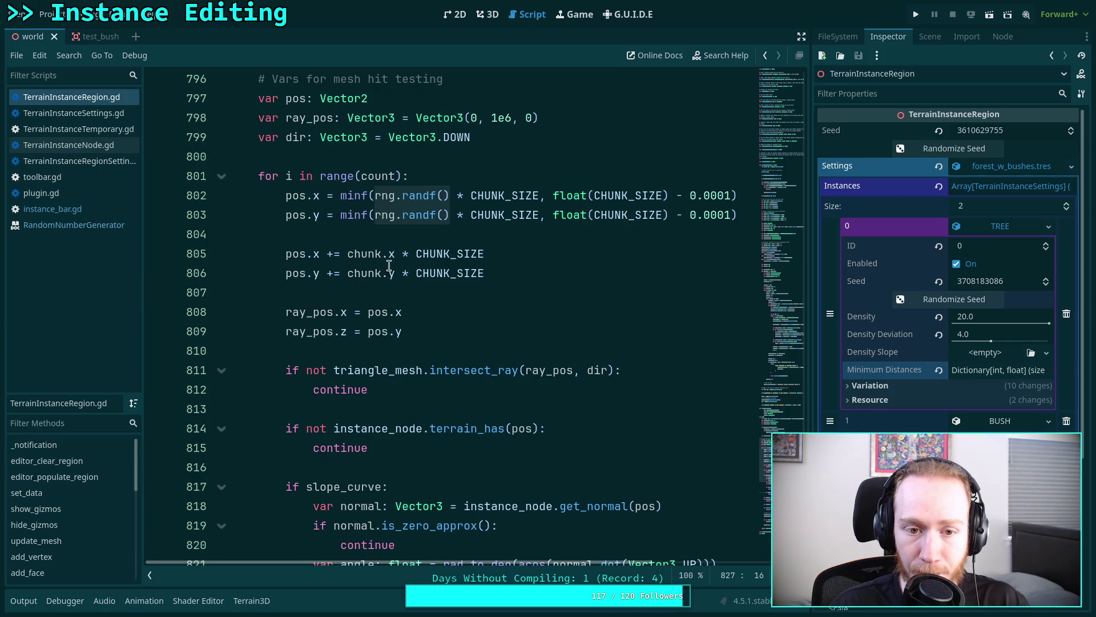
# - Review the placement loop from its header line down to the height check
pyautogui.click(459, 234)
pyautogui.click(525, 174)
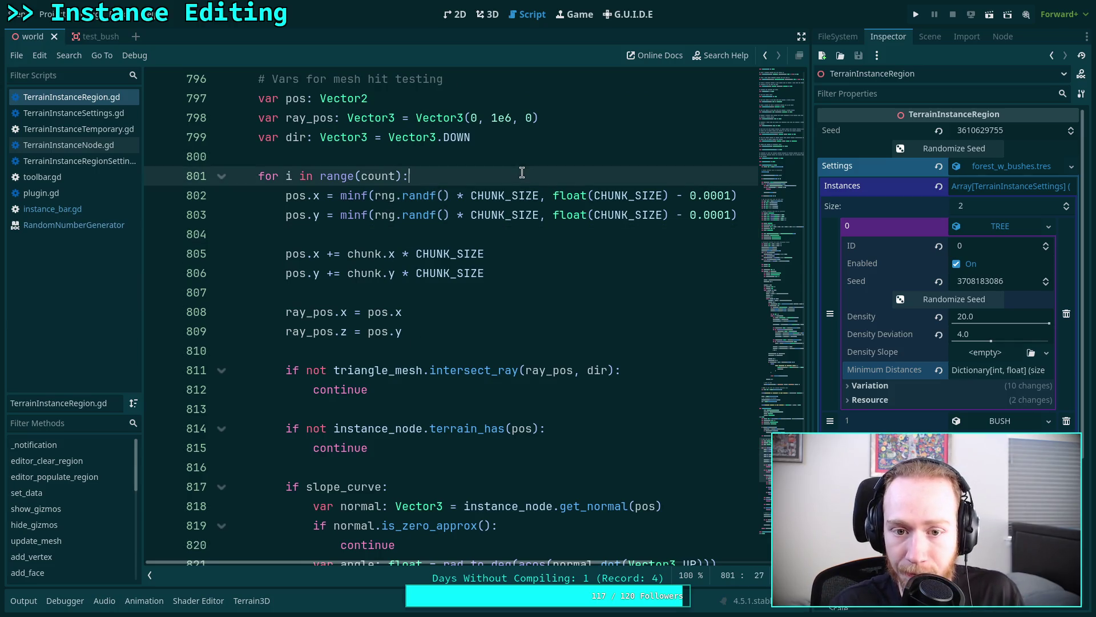
pyautogui.moveTo(552, 219)
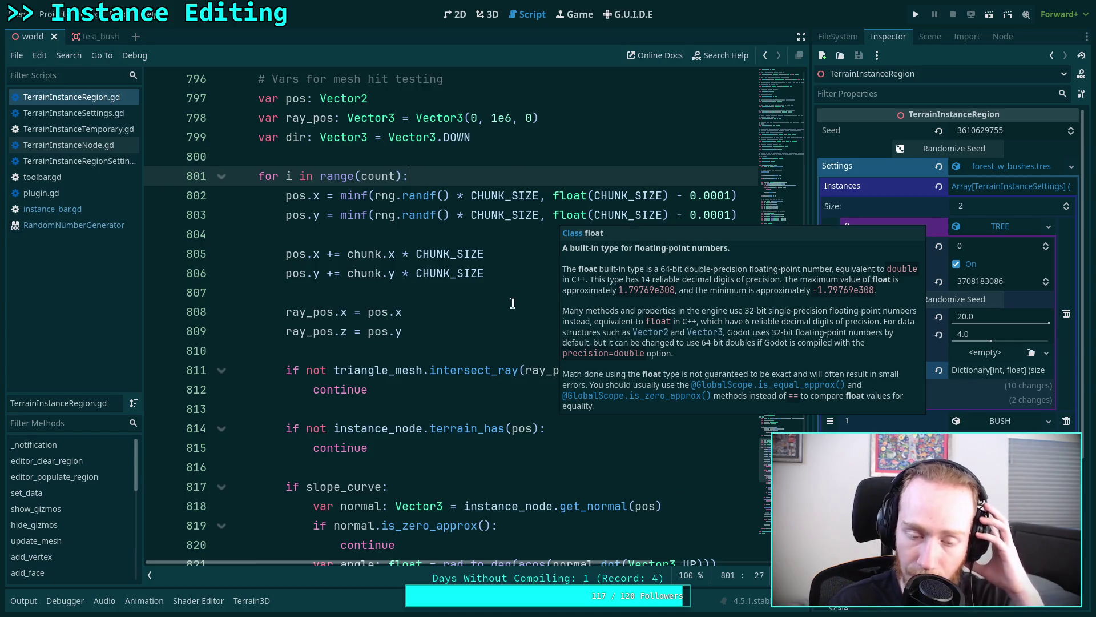
pyautogui.scroll(-2, 464, 298)
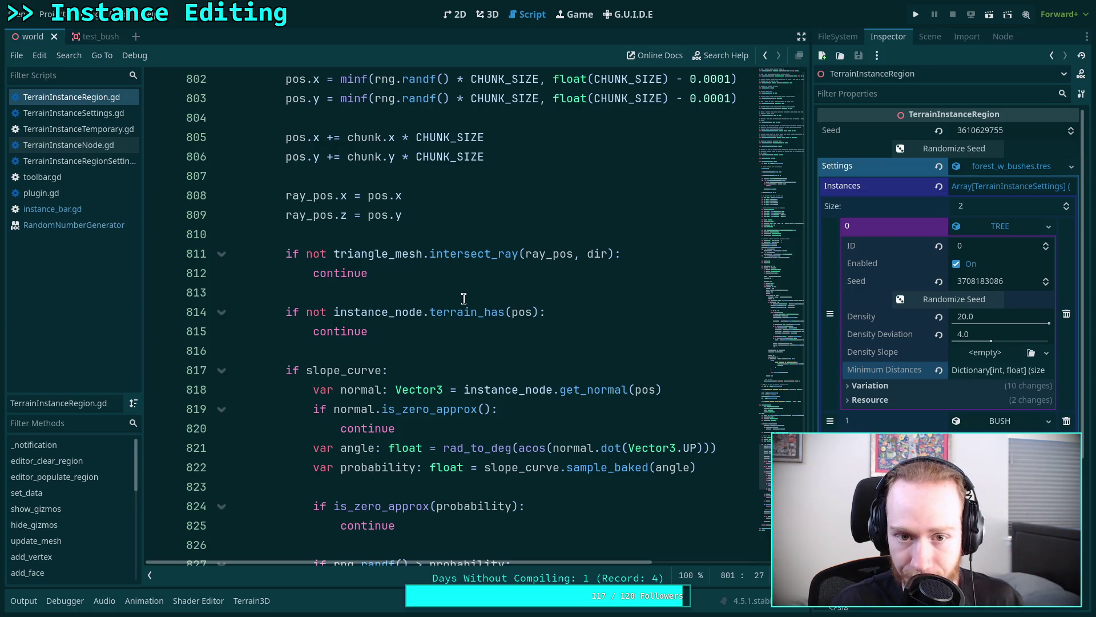
pyautogui.scroll(-6, 451, 337)
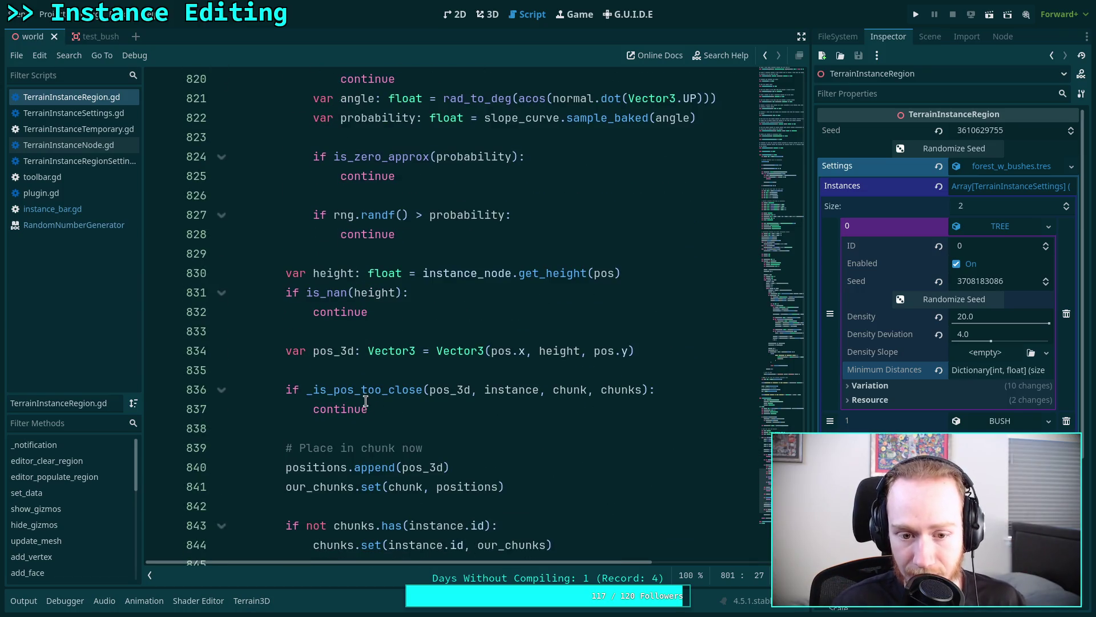
pyautogui.moveTo(369, 397)
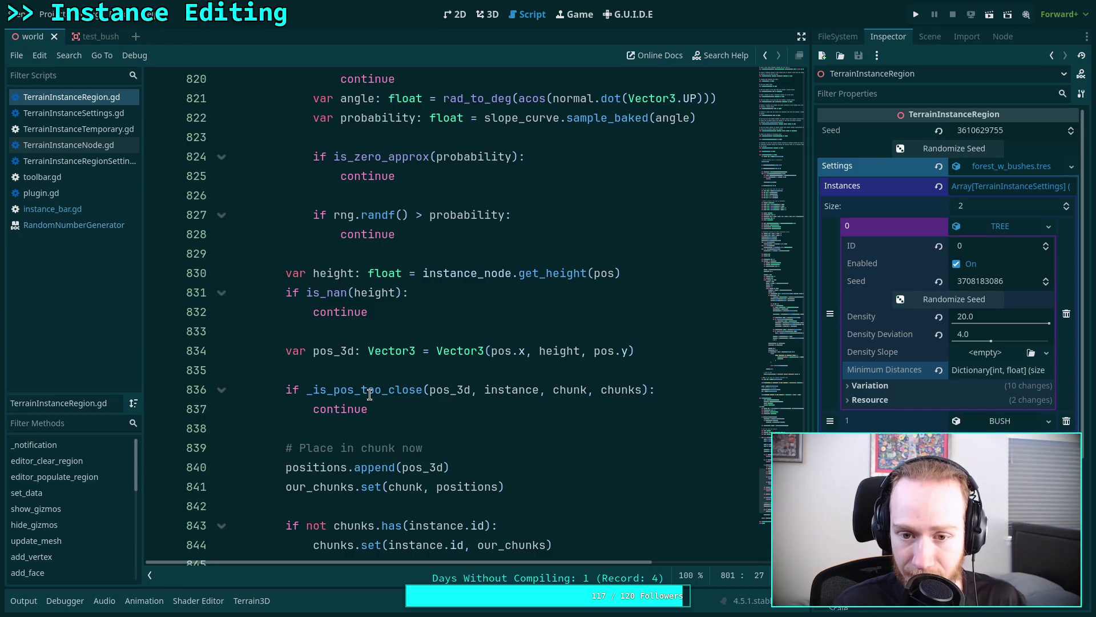
pyautogui.click(375, 320)
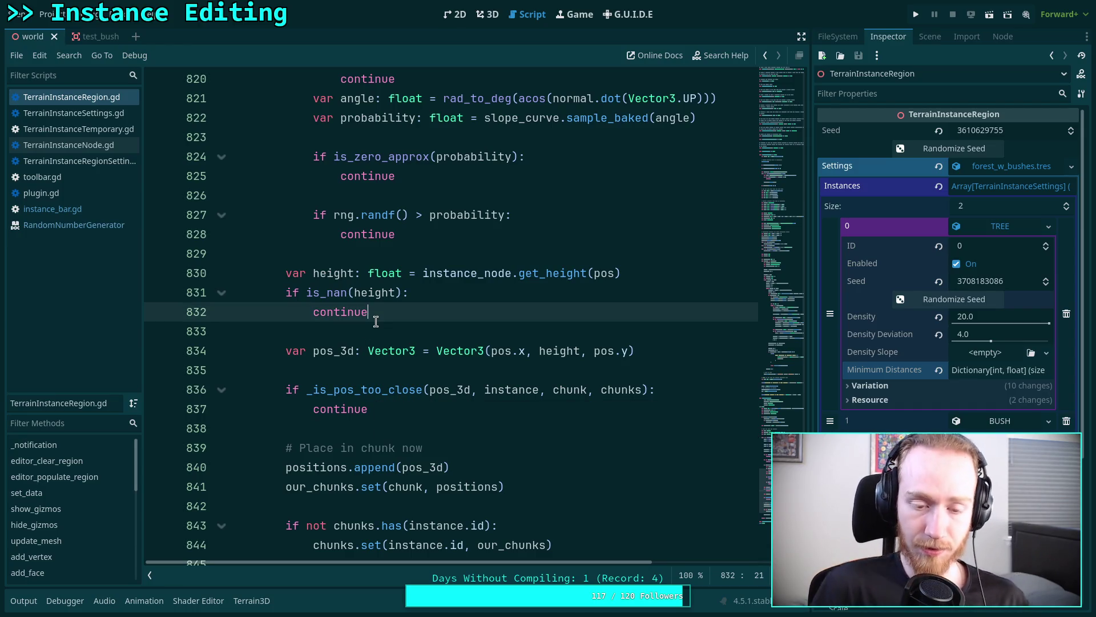
pyautogui.scroll(4, 375, 322)
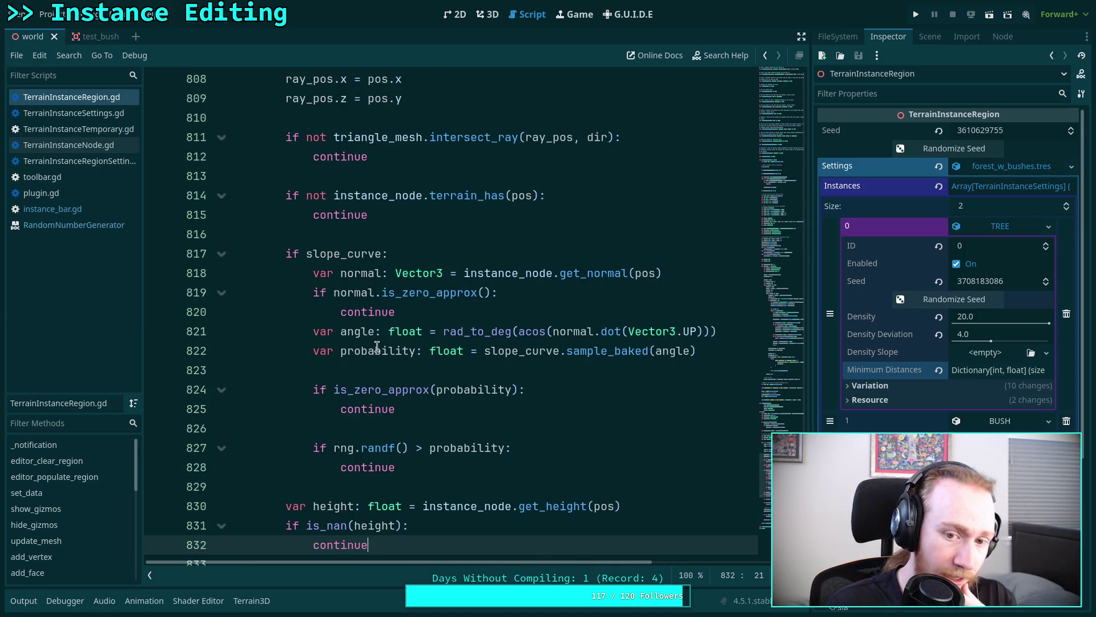
pyautogui.scroll(5, 379, 326)
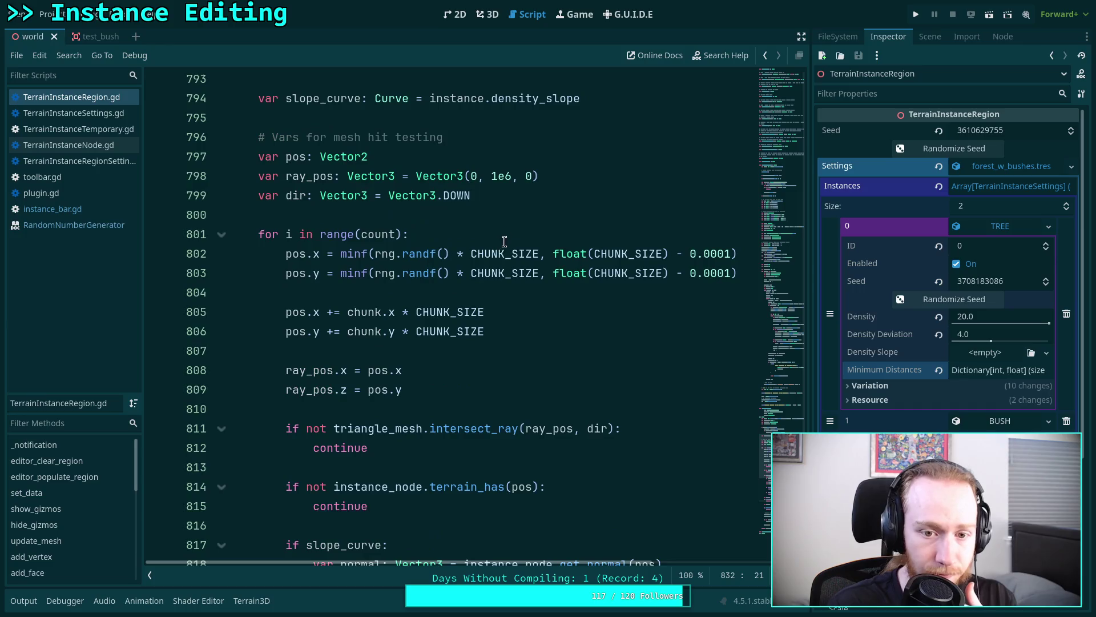
# - Add 'var slope_prob: float = rng.randf()' as the first line of the placement loop
pyautogui.click(514, 234)
pyautogui.press('Return')
pyautogui.write('var slope')
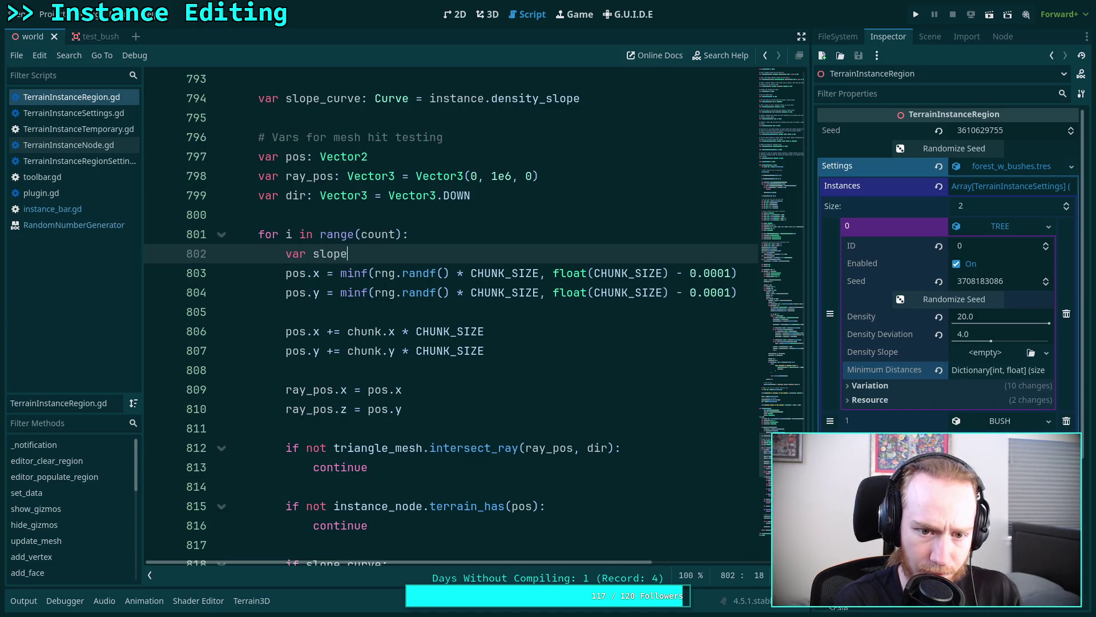
pyautogui.write('_prob: ')
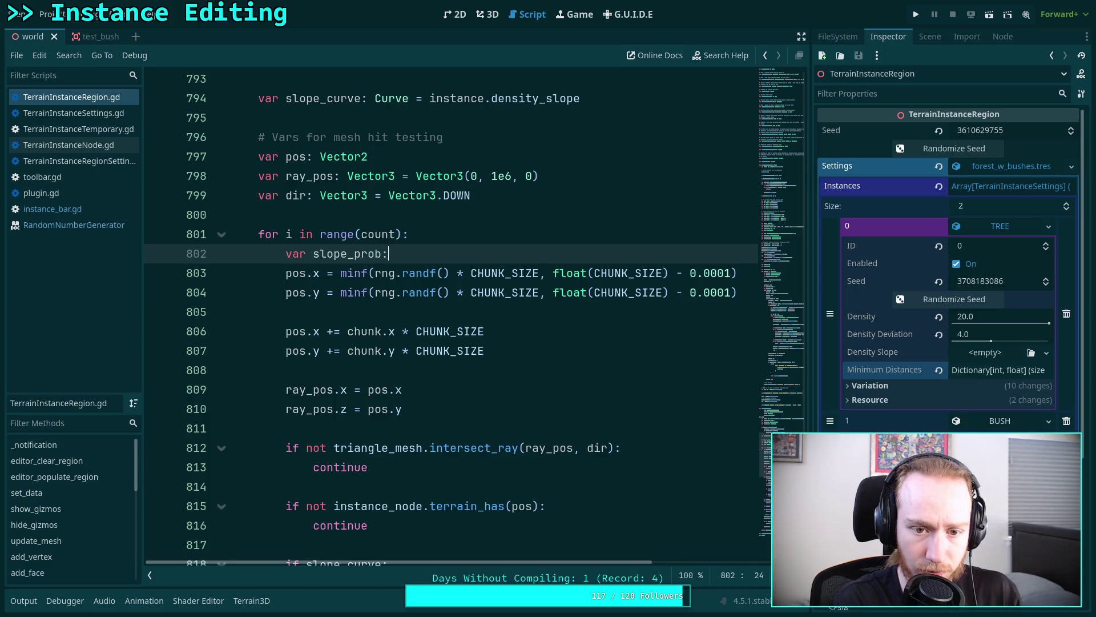
pyautogui.write('float = rng.rand')
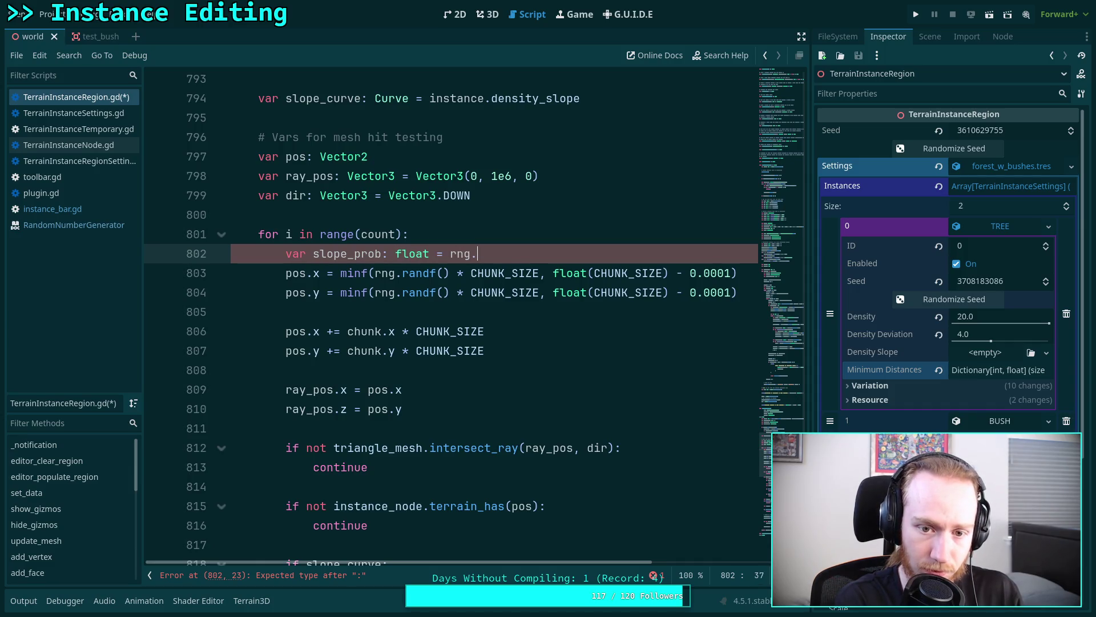
pyautogui.press('Return')
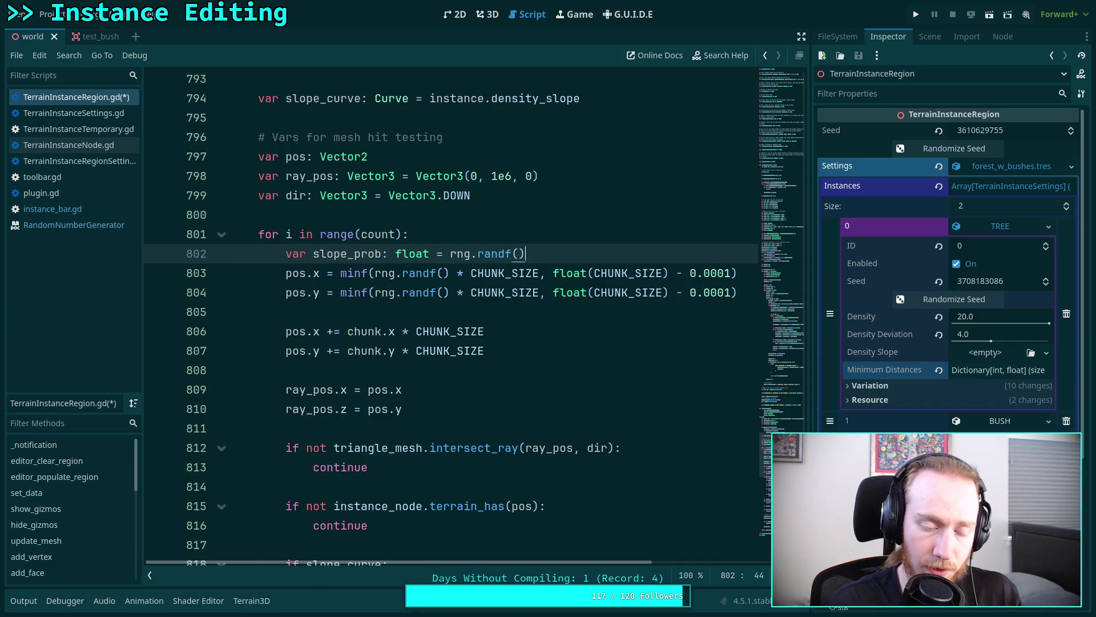
# - Replace rng.randf() in the line 828 slope check with slope_prob and save the script
pyautogui.scroll(-6, 353, 384)
pyautogui.moveTo(333, 408); pyautogui.dragTo(409, 408)
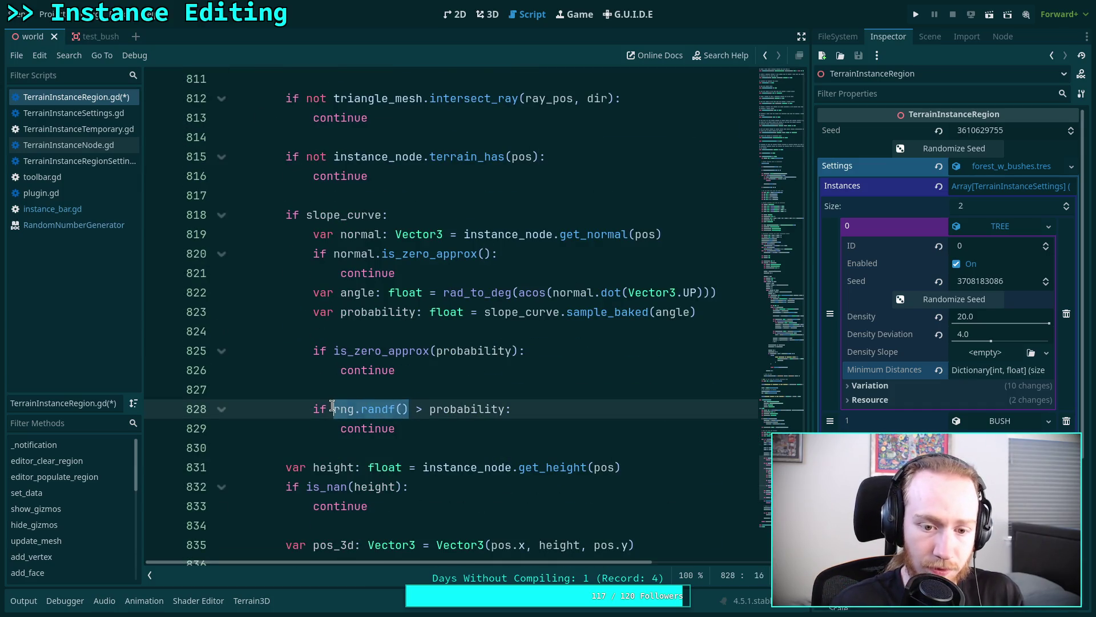
pyautogui.write('slo')
pyautogui.press('Return')
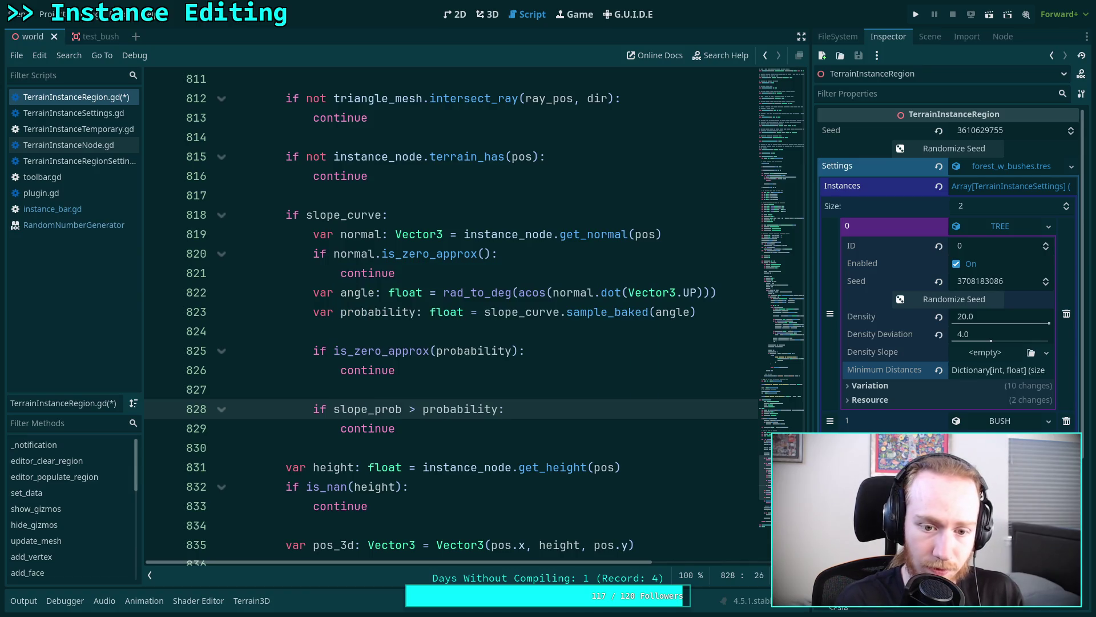
pyautogui.hotkey('ctrl', 's')
pyautogui.scroll(-2, 438, 395)
pyautogui.scroll(-4, 438, 396)
pyautogui.scroll(5, 399, 411)
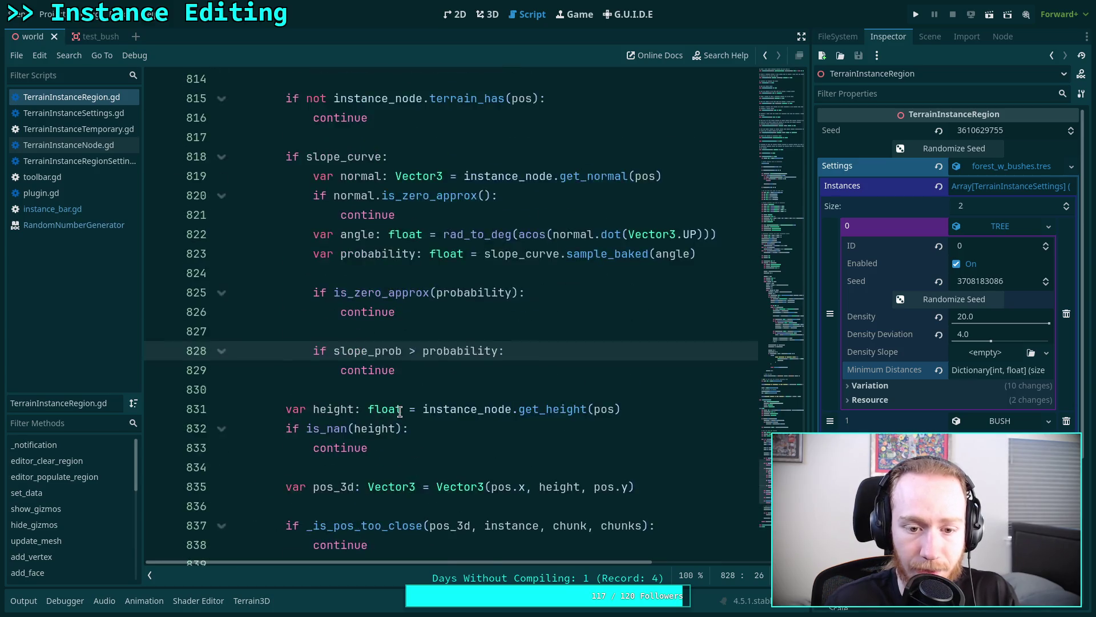
pyautogui.scroll(5, 399, 411)
pyautogui.moveTo(410, 351); pyautogui.dragTo(240, 338)
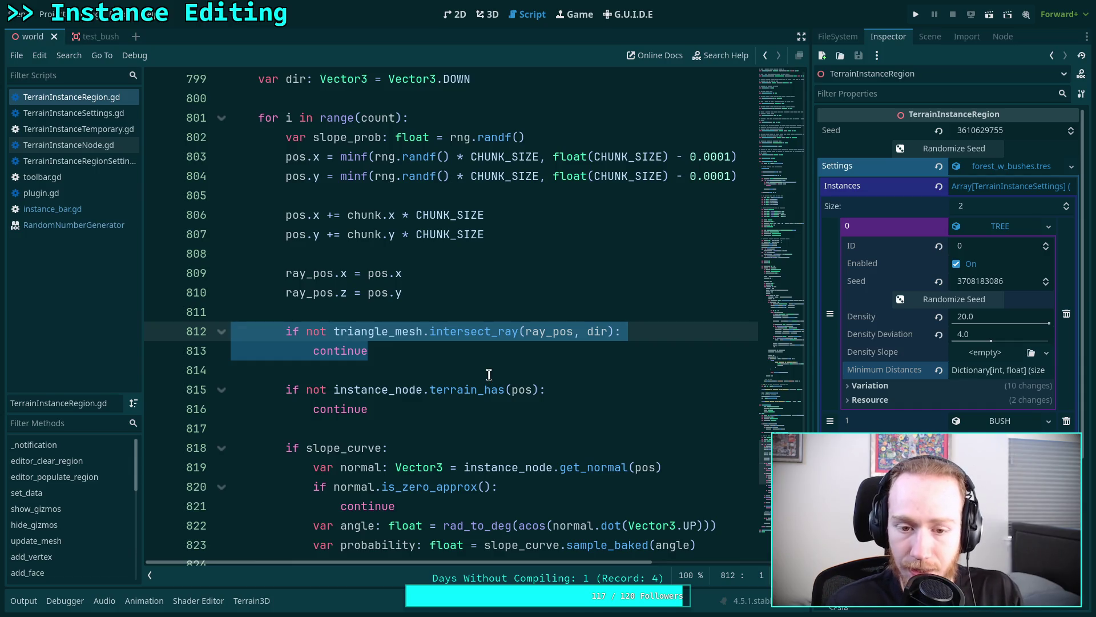
# - Highlight the new slope_prob random-roll declaration at the top of the loop
pyautogui.scroll(2, 372, 352)
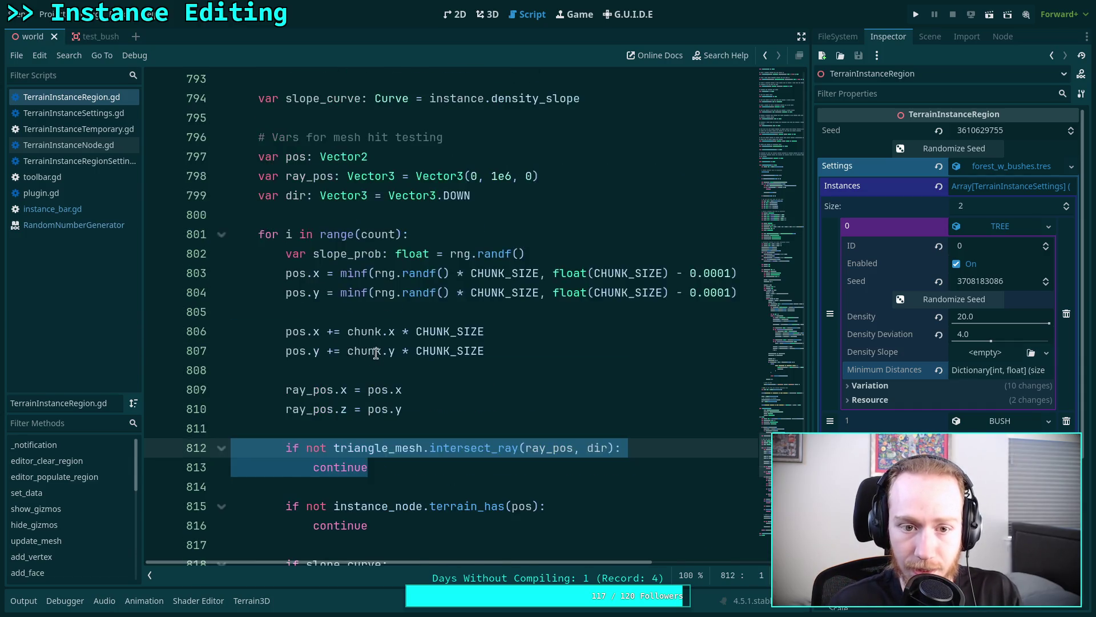
pyautogui.scroll(-1, 372, 352)
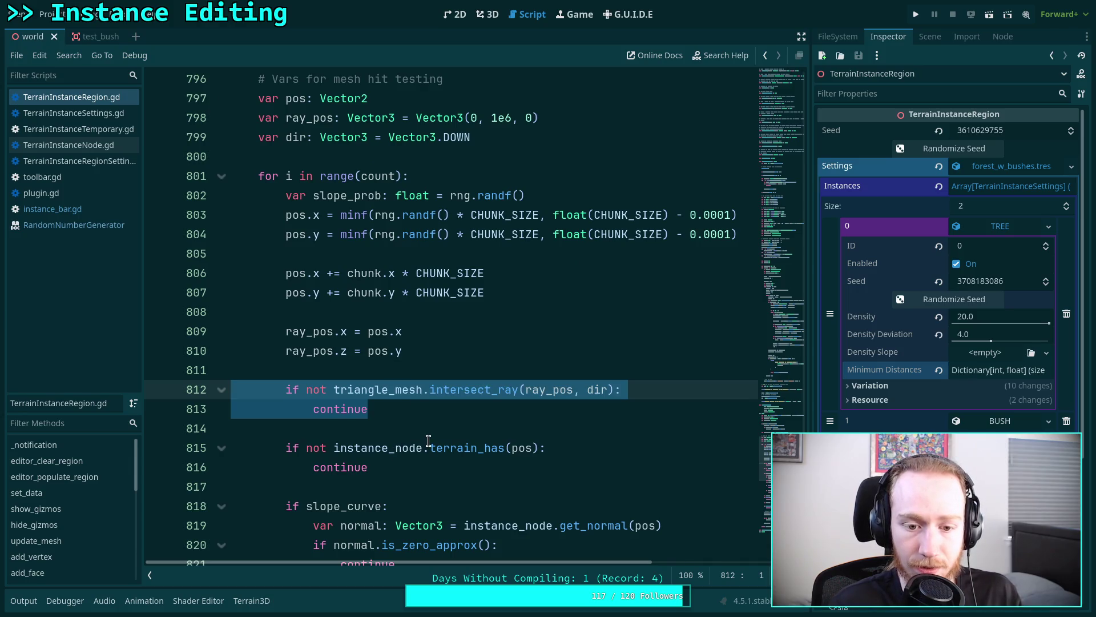
pyautogui.scroll(-1, 429, 440)
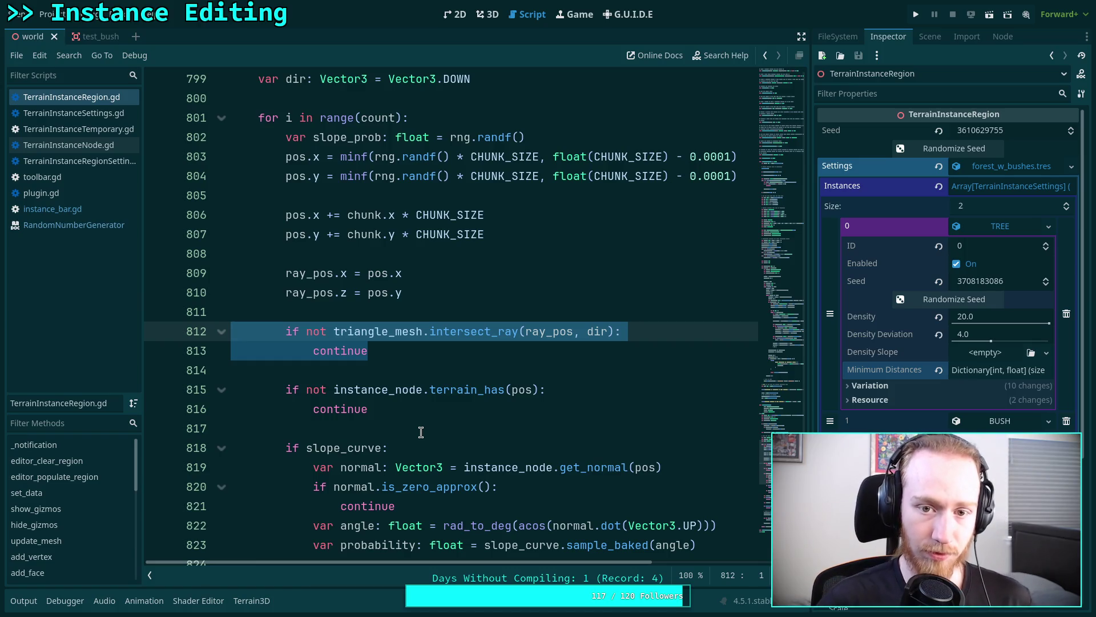
pyautogui.moveTo(312, 137); pyautogui.dragTo(540, 137)
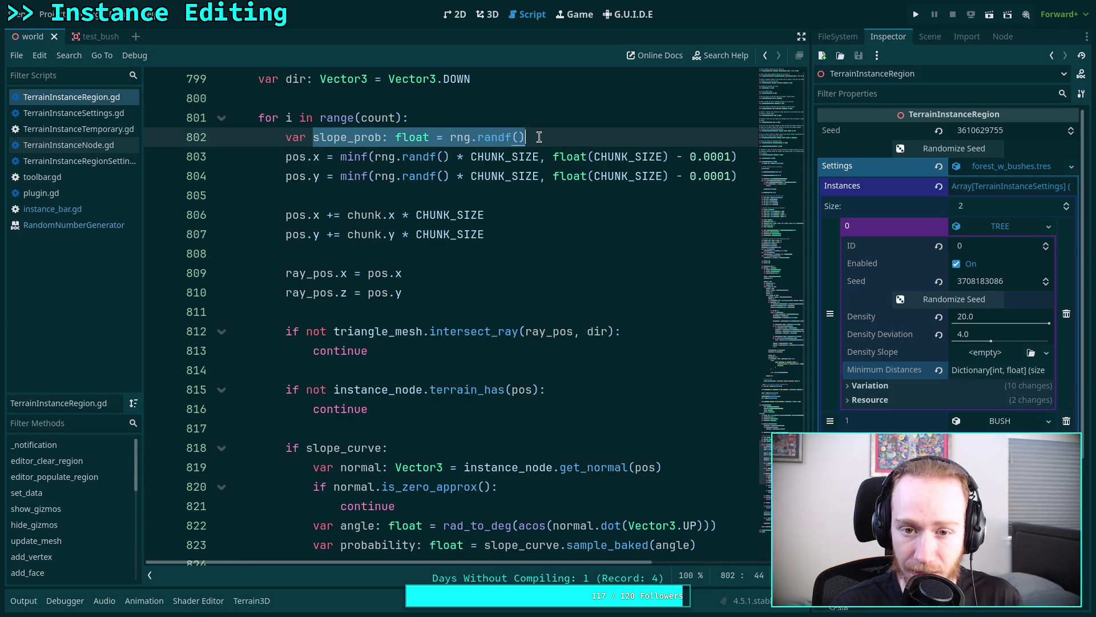
pyautogui.click(449, 312)
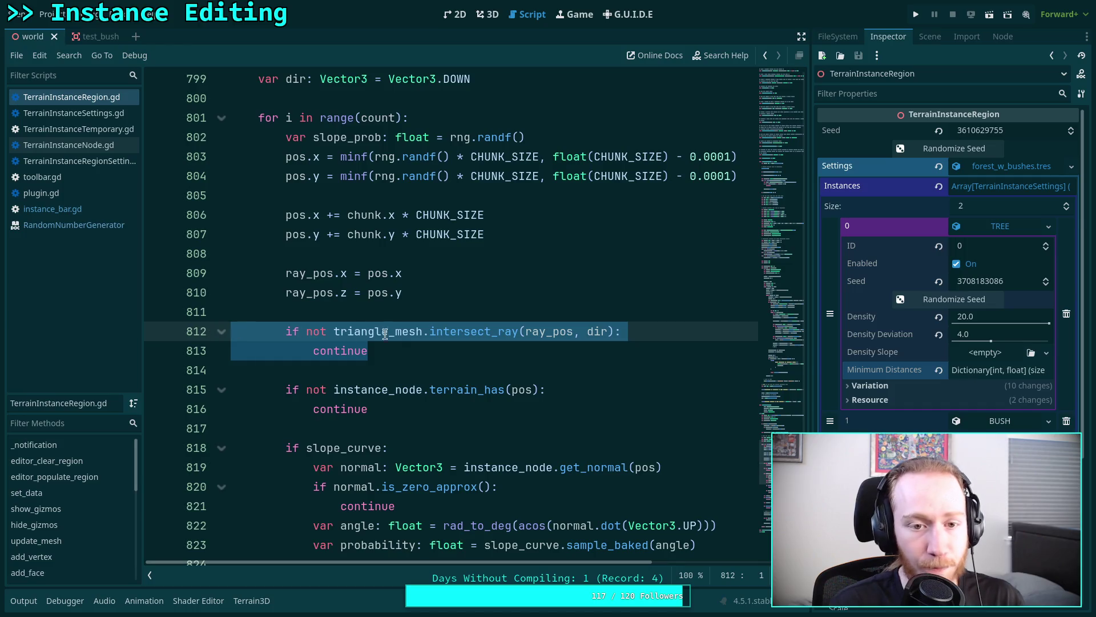
# - Delete the triangle_mesh.intersect_ray if-block with its continue, plus the leftover blank line
pyautogui.scroll(-3, 427, 314)
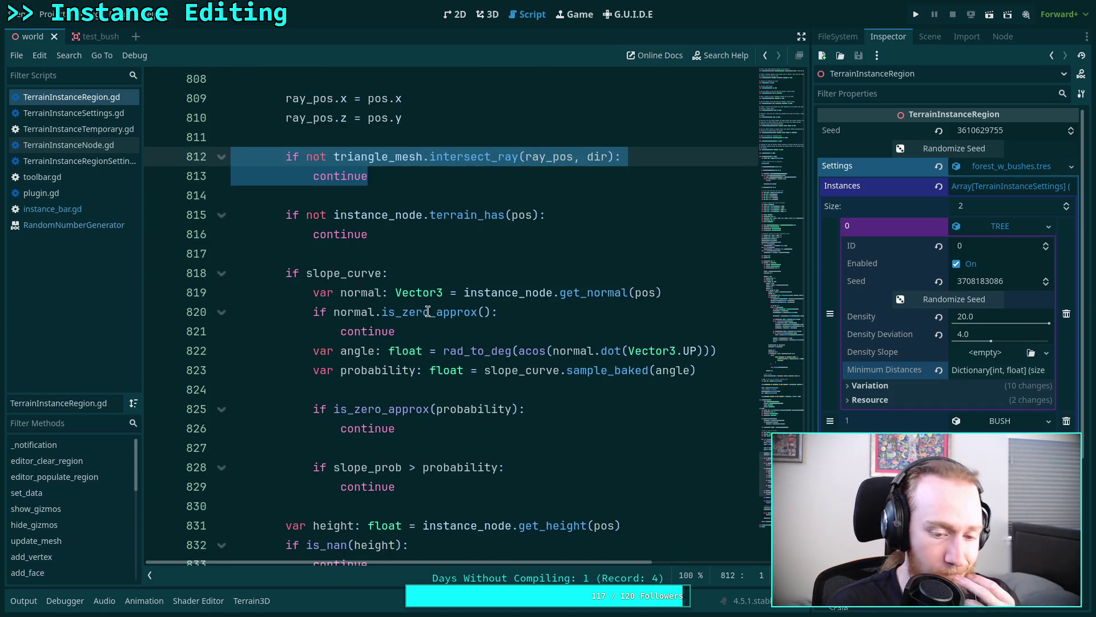
pyautogui.scroll(-7, 428, 311)
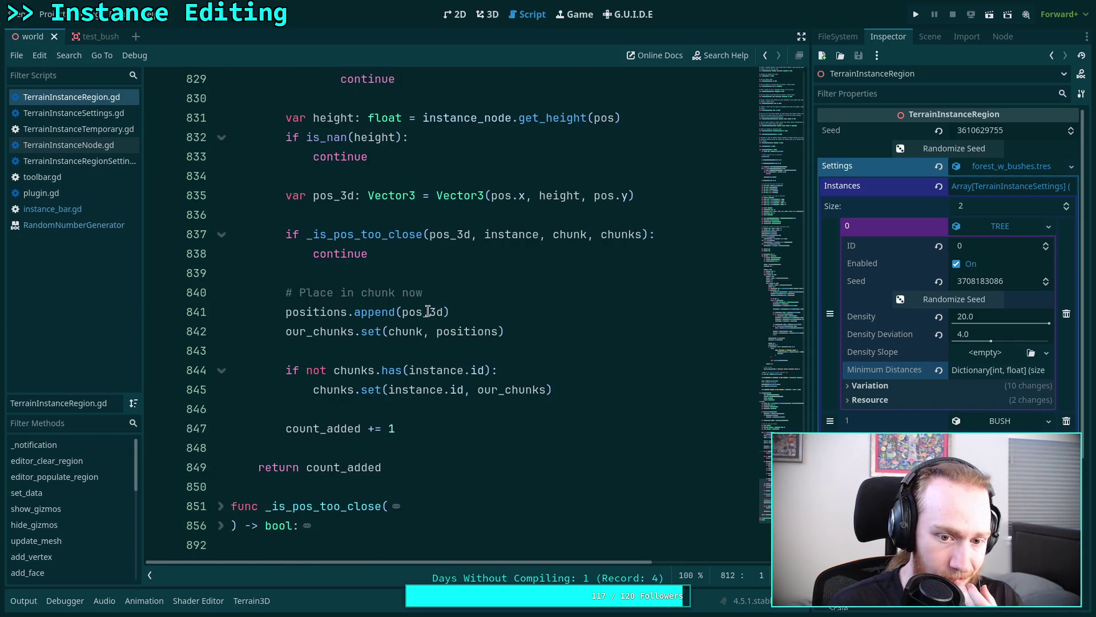
pyautogui.scroll(10, 427, 311)
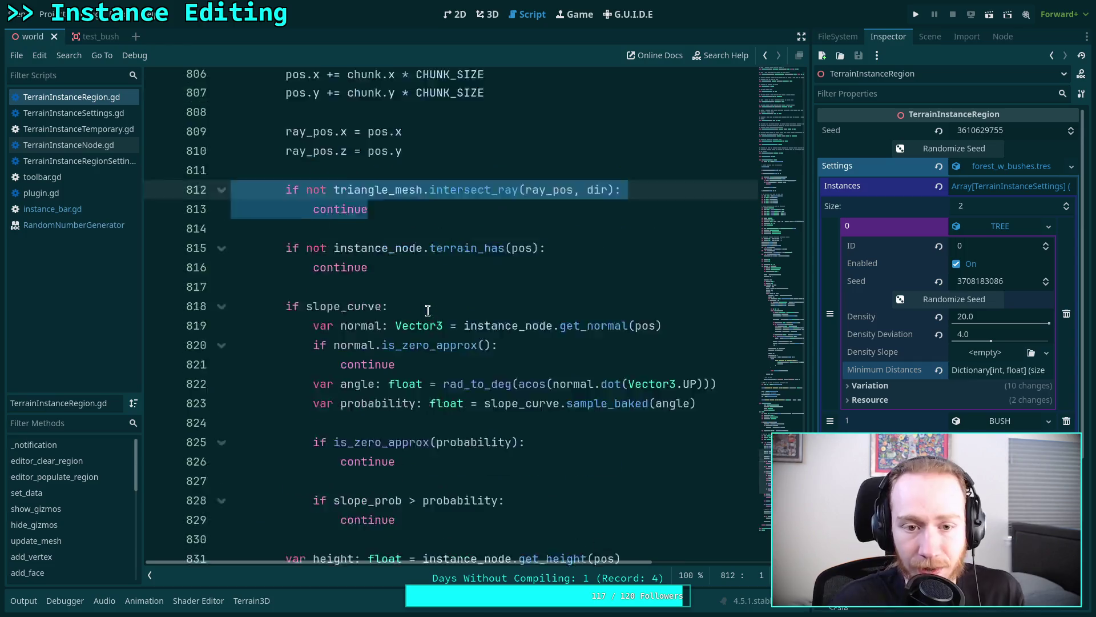
pyautogui.moveTo(369, 351); pyautogui.dragTo(249, 319)
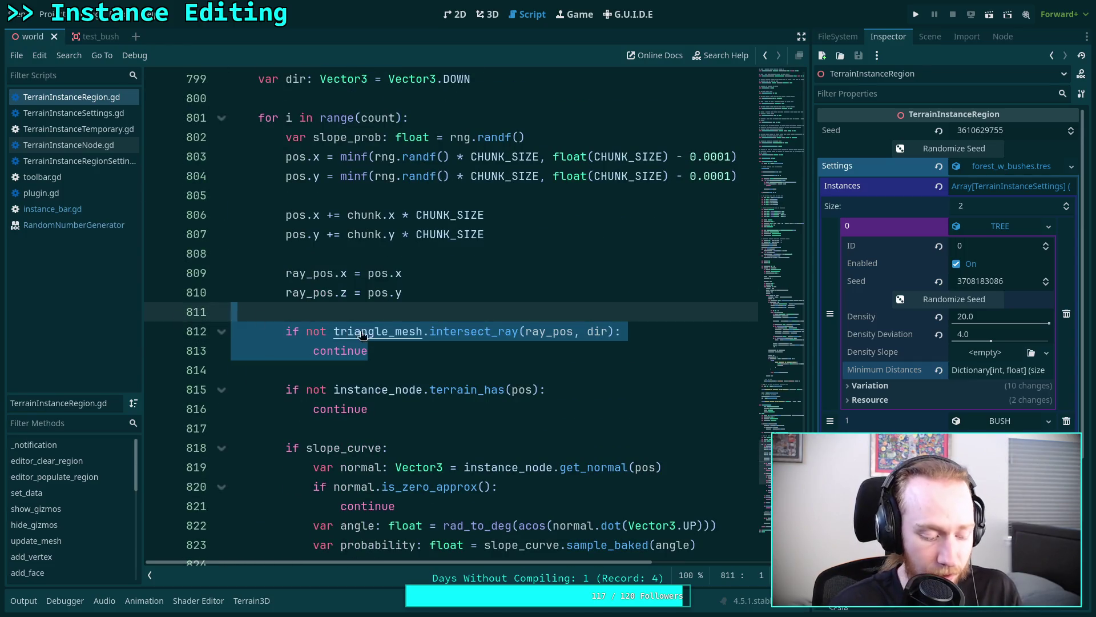
pyautogui.press('Delete')
pyautogui.press('BackSpace')
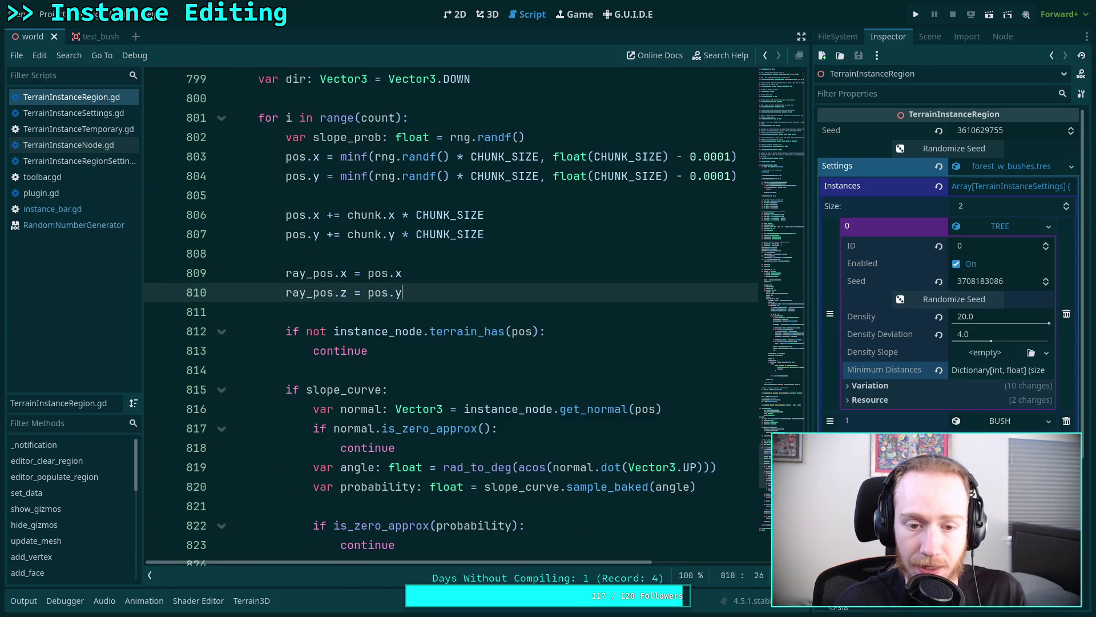
pyautogui.scroll(10, 375, 361)
pyautogui.scroll(13, 375, 361)
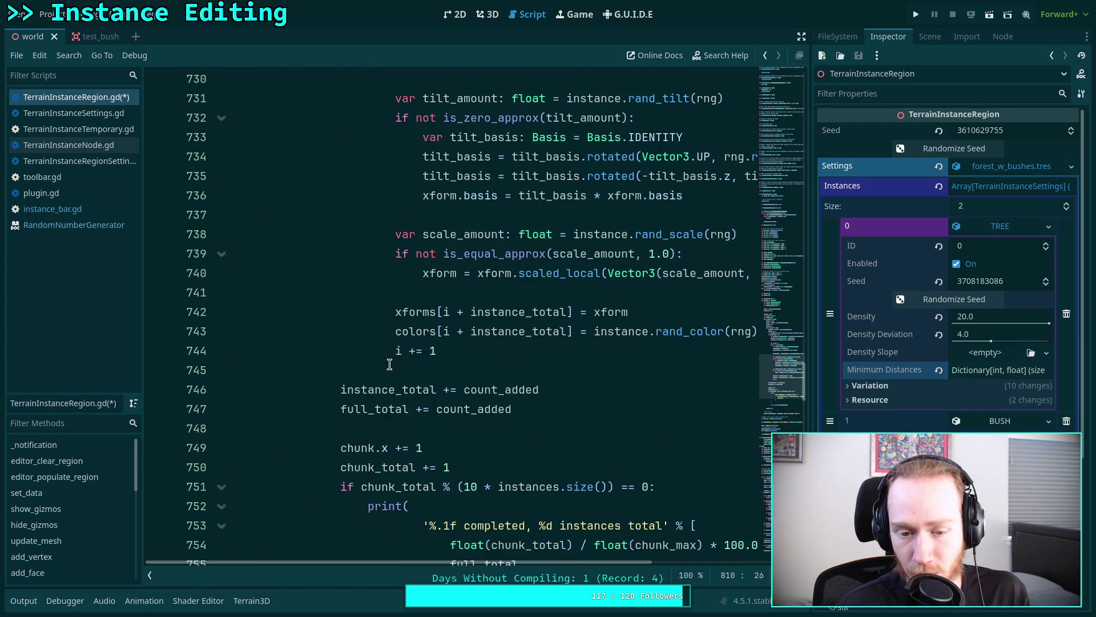
pyautogui.scroll(15, 398, 354)
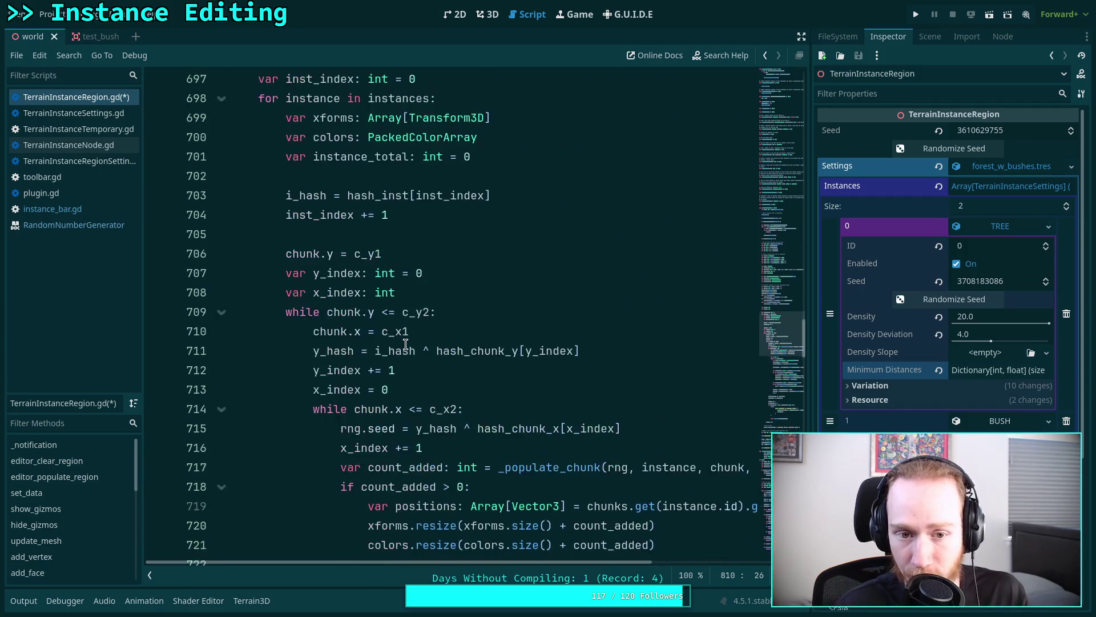
pyautogui.scroll(8, 405, 345)
pyautogui.scroll(-8, 405, 344)
pyautogui.scroll(-4, 405, 345)
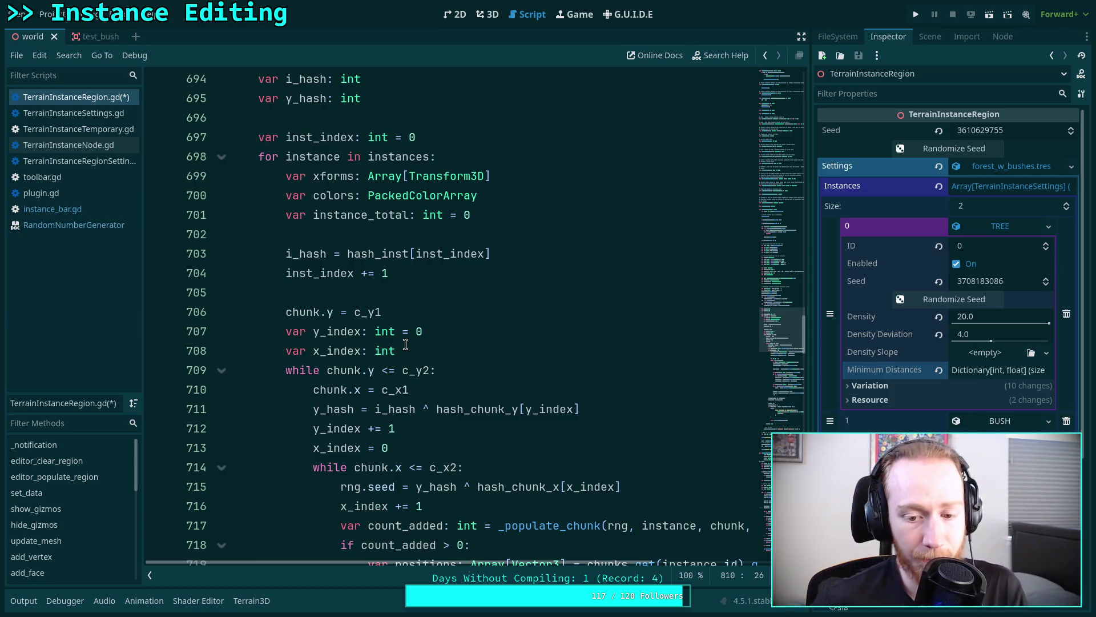
pyautogui.click(487, 16)
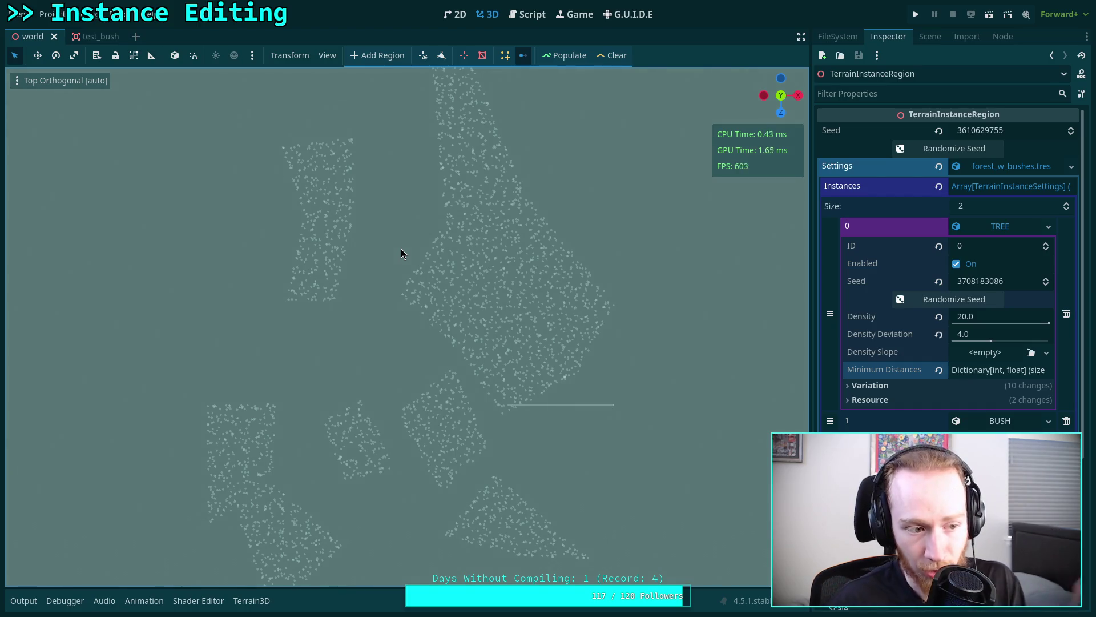
pyautogui.click(522, 19)
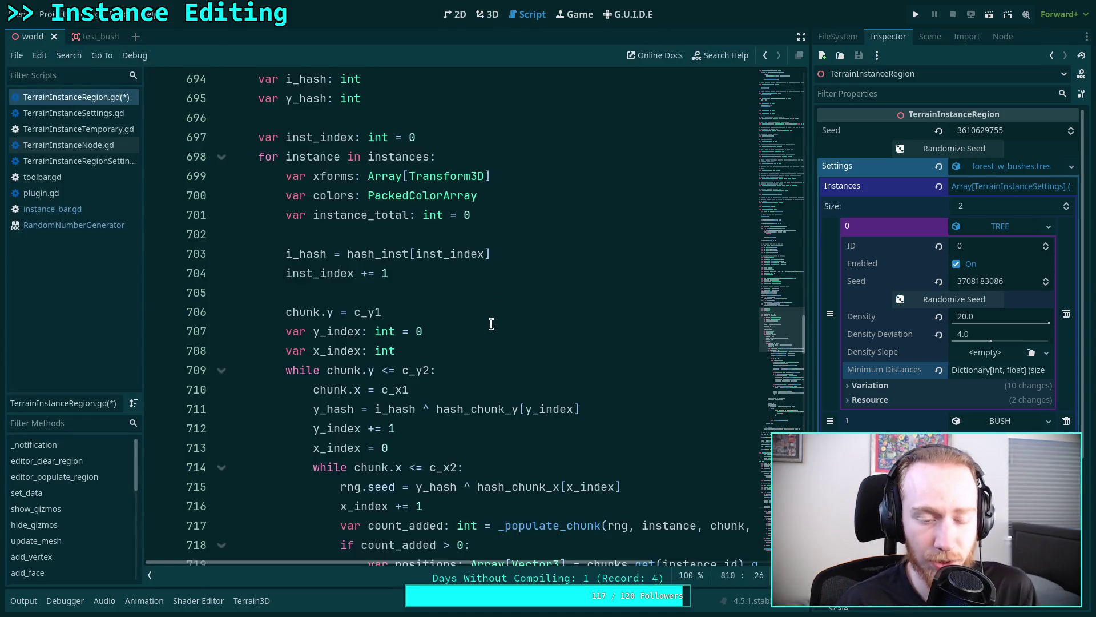
pyautogui.scroll(3, 455, 337)
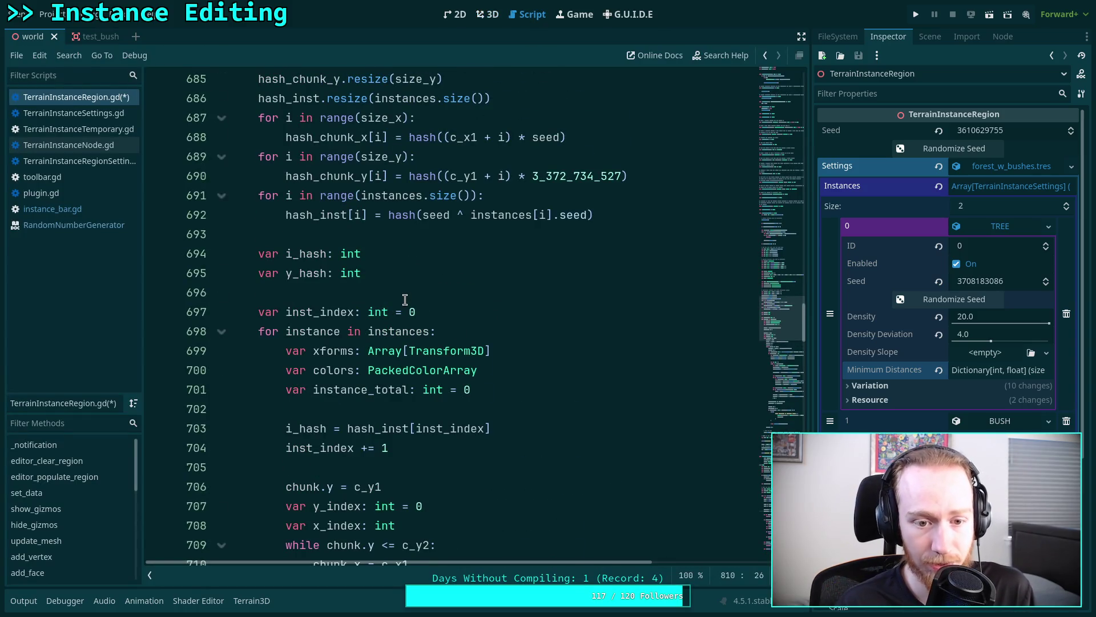
pyautogui.scroll(-5, 405, 299)
pyautogui.click(430, 315)
pyautogui.click(575, 15)
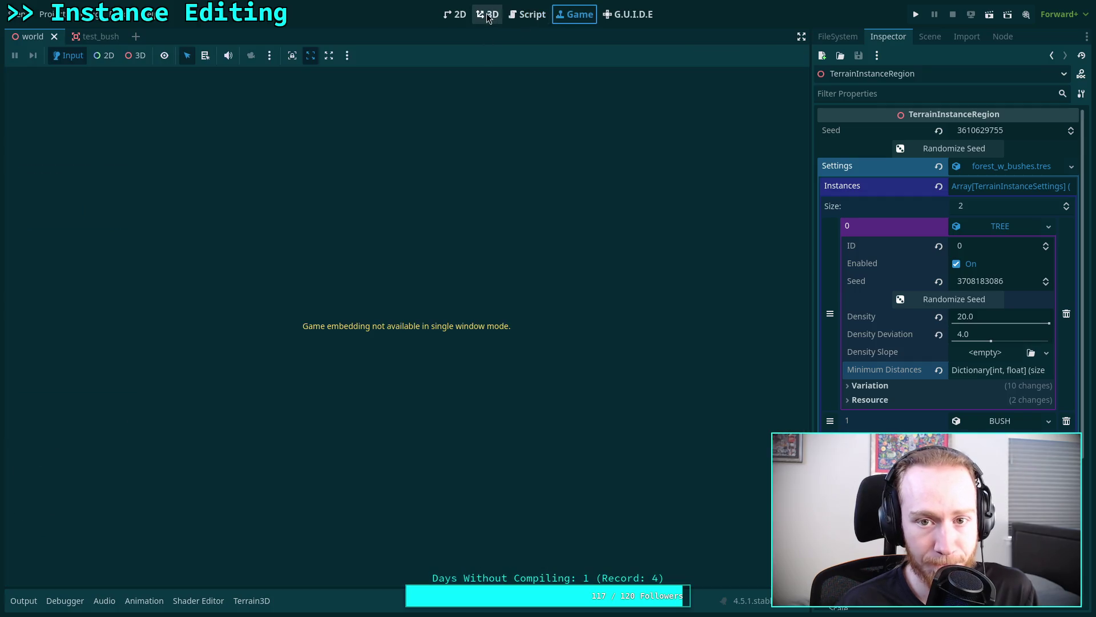
pyautogui.click(489, 17)
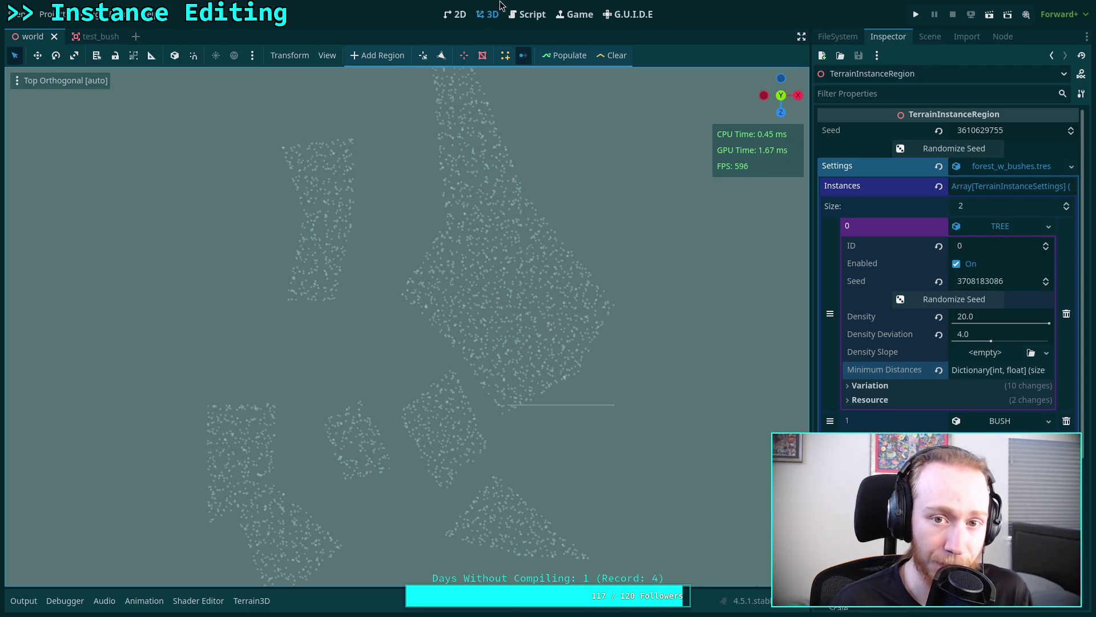
pyautogui.click(517, 17)
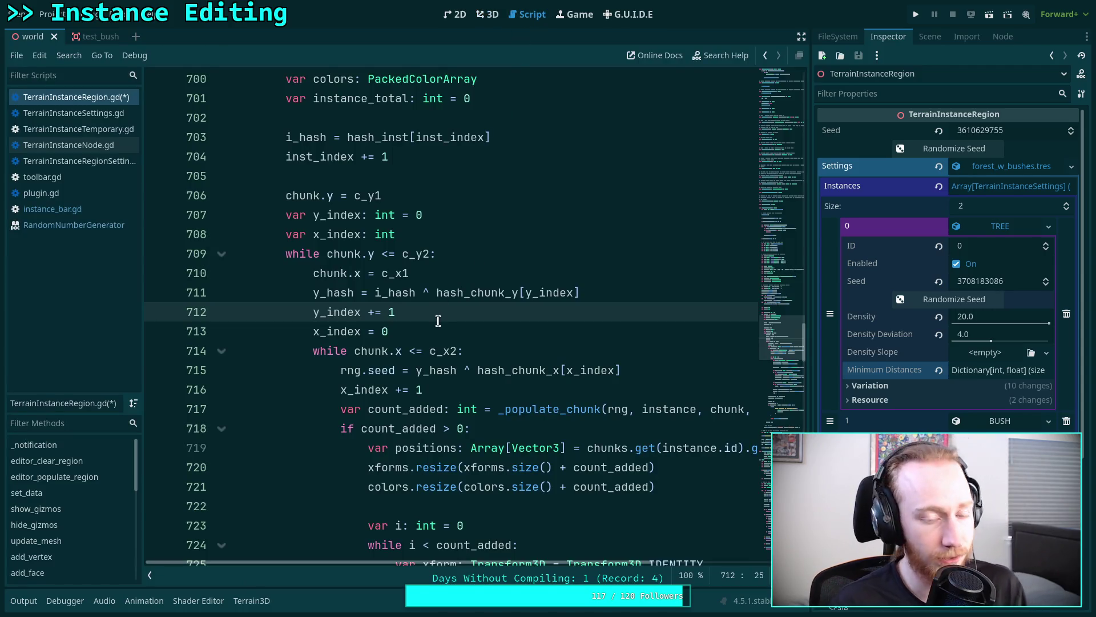
# - Scroll through the reworked populate loop to review the edited code
pyautogui.scroll(-10, 451, 331)
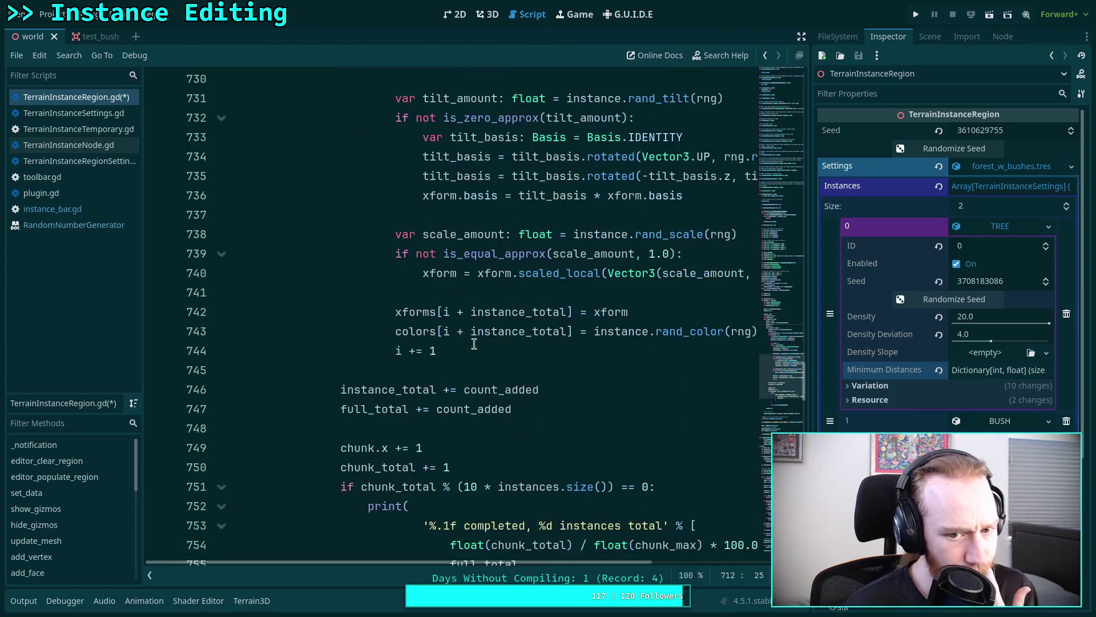
pyautogui.scroll(4, 474, 343)
pyautogui.scroll(-13, 474, 343)
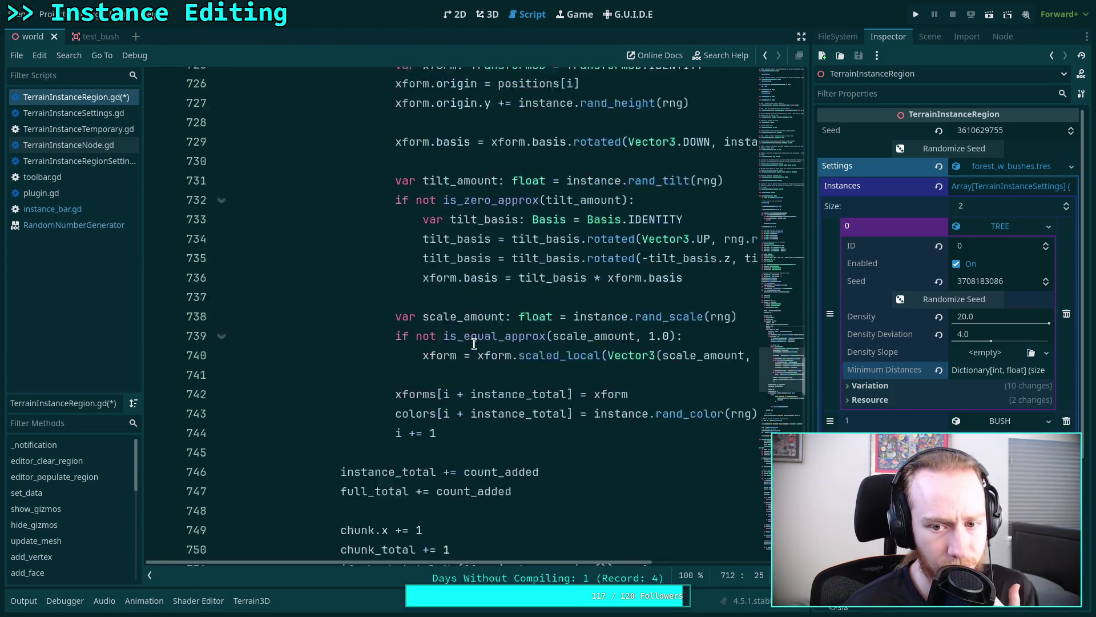
pyautogui.scroll(-6, 474, 343)
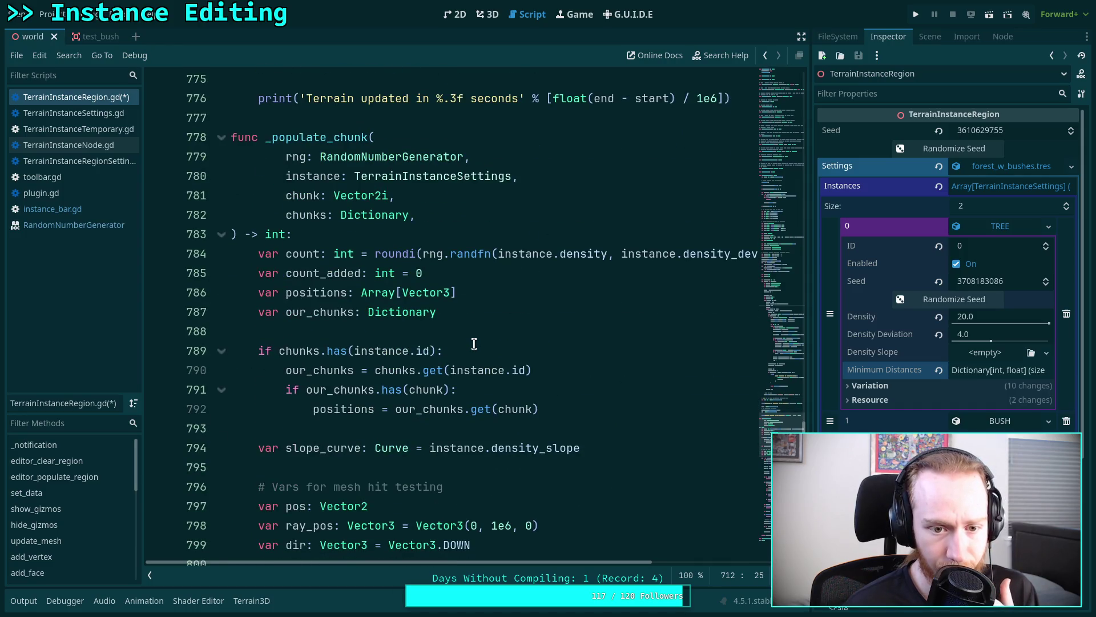
pyautogui.scroll(-8, 474, 343)
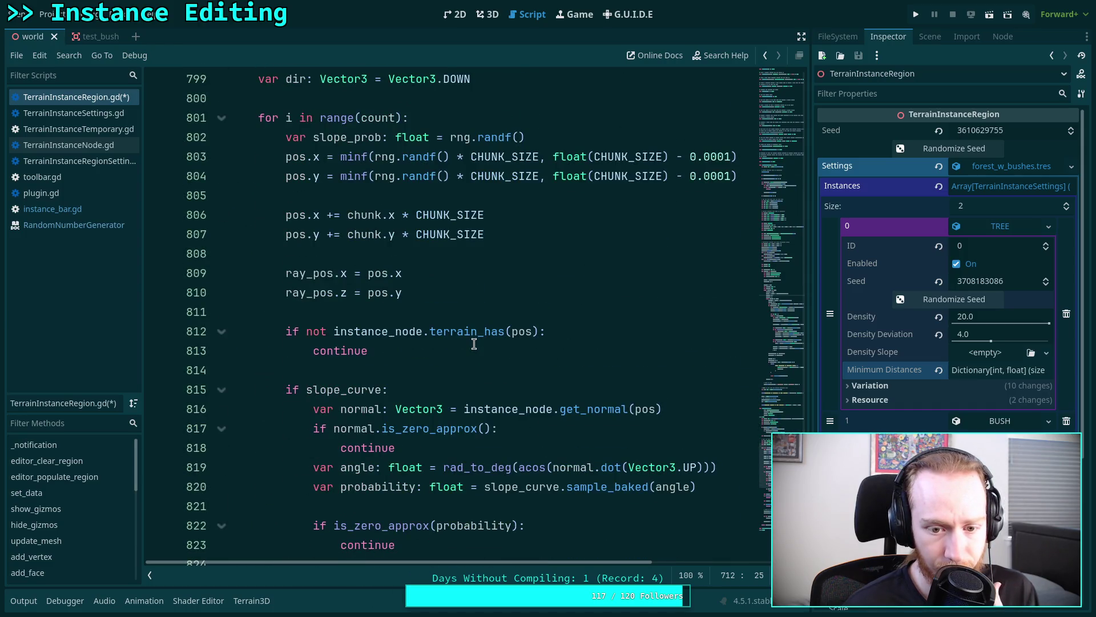
pyautogui.scroll(12, 474, 343)
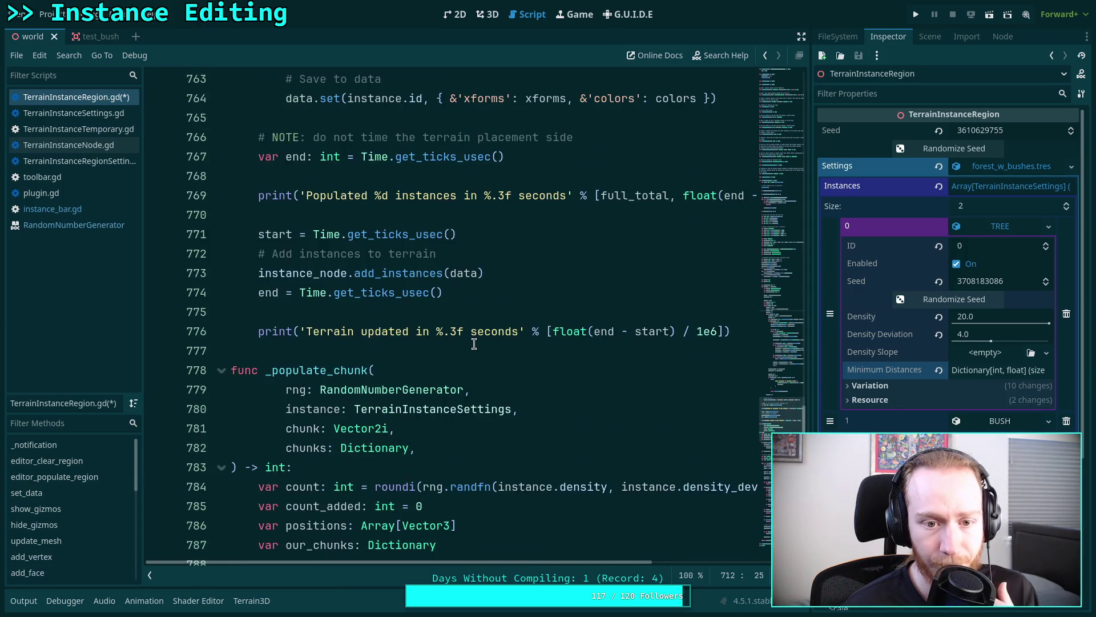
pyautogui.scroll(6, 474, 343)
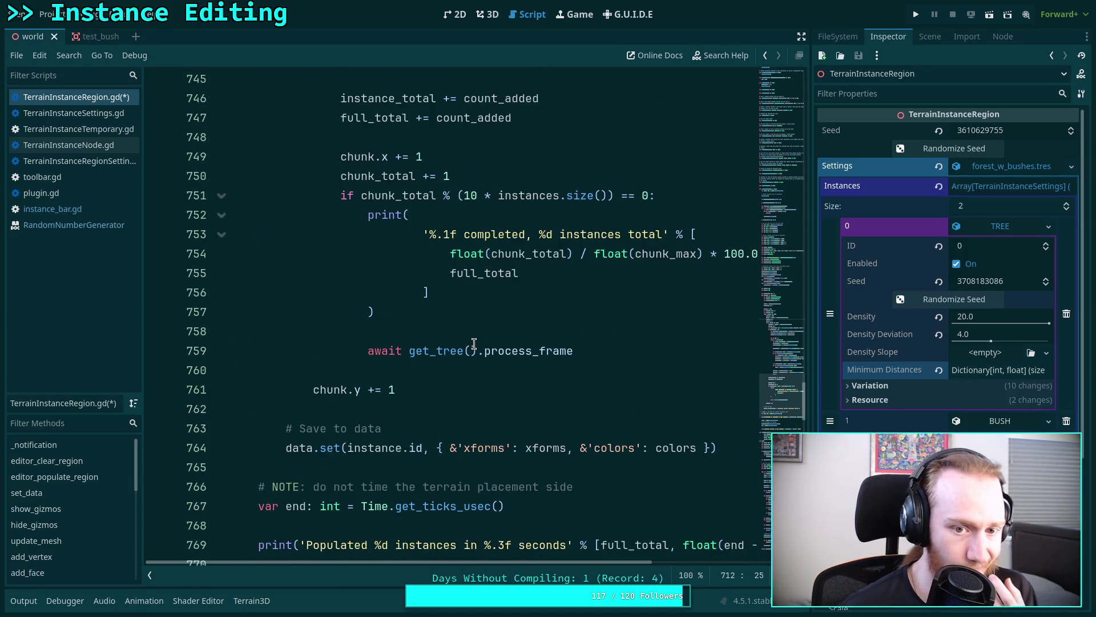
pyautogui.scroll(7, 480, 354)
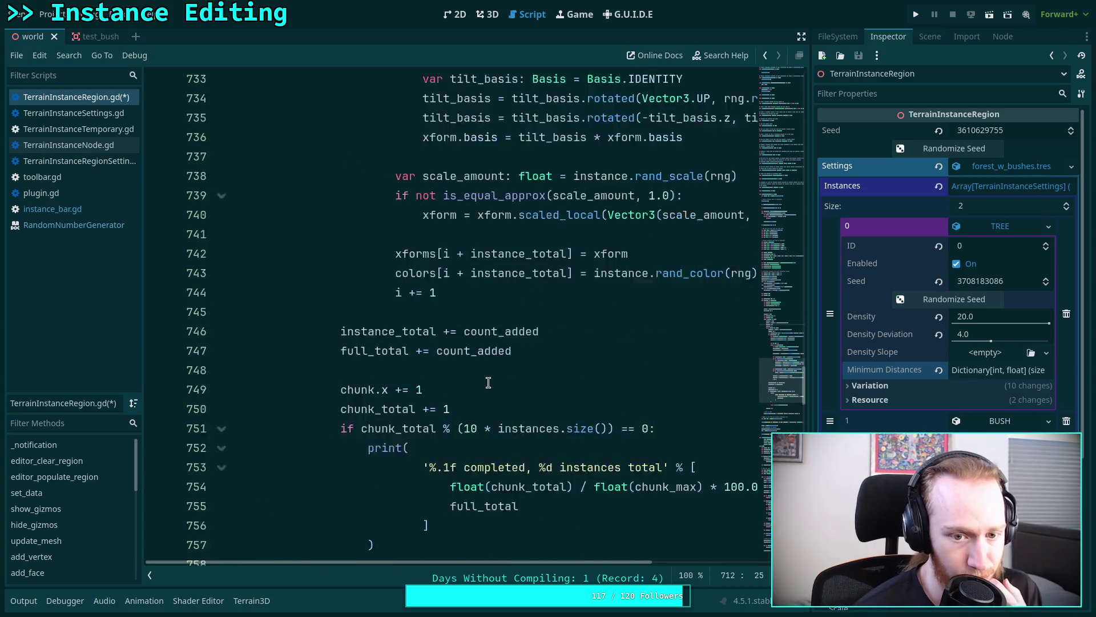
pyautogui.scroll(6, 490, 380)
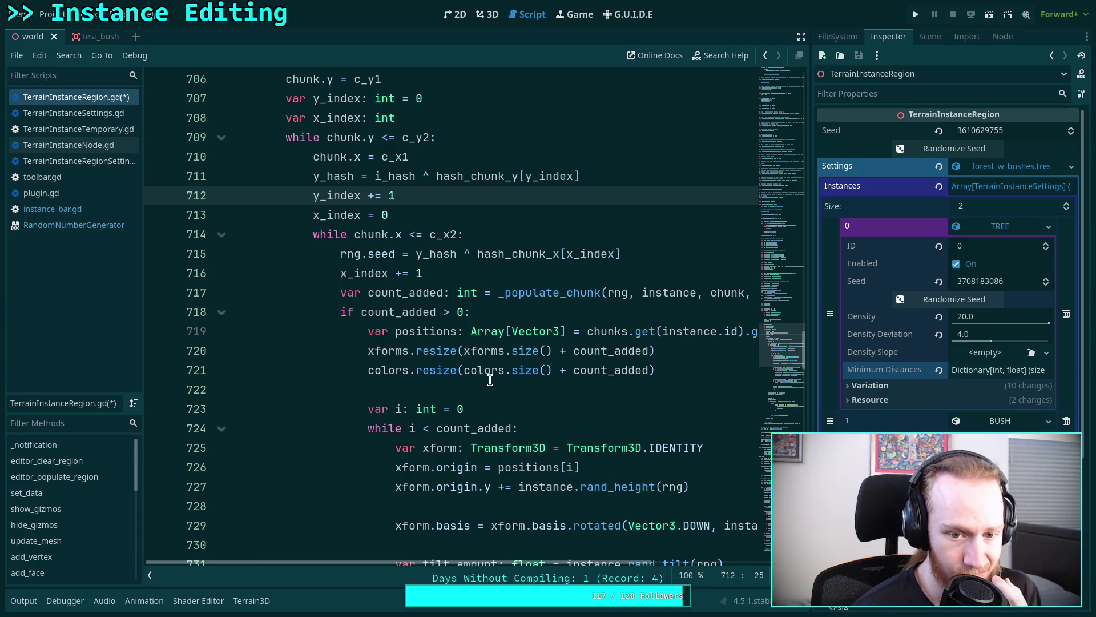
pyautogui.scroll(3, 490, 380)
pyautogui.scroll(-3, 412, 368)
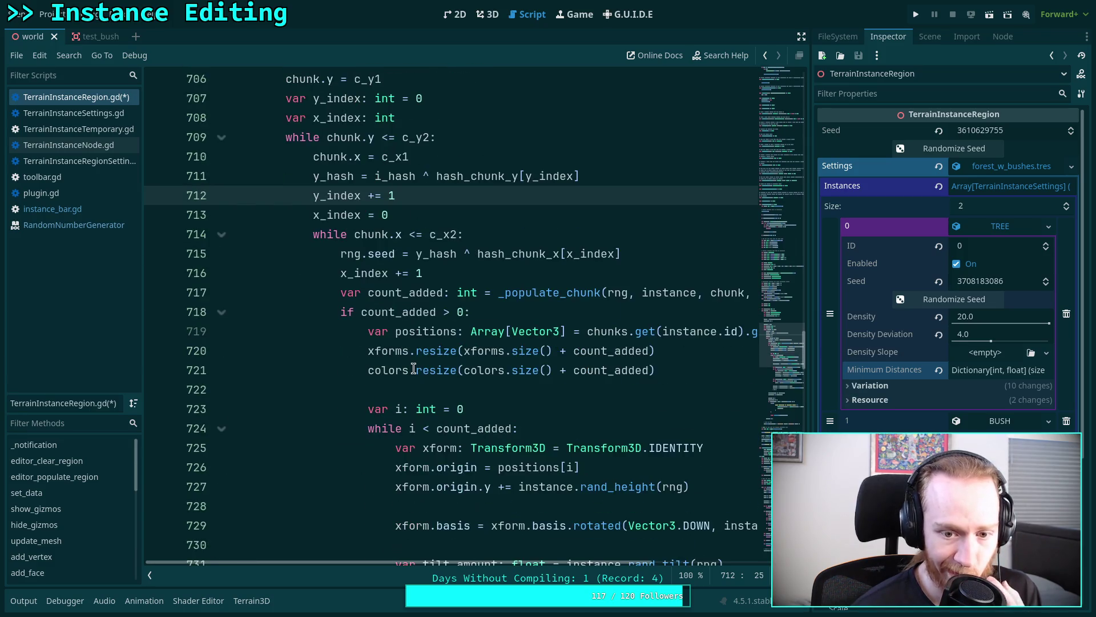
pyautogui.scroll(-1, 413, 368)
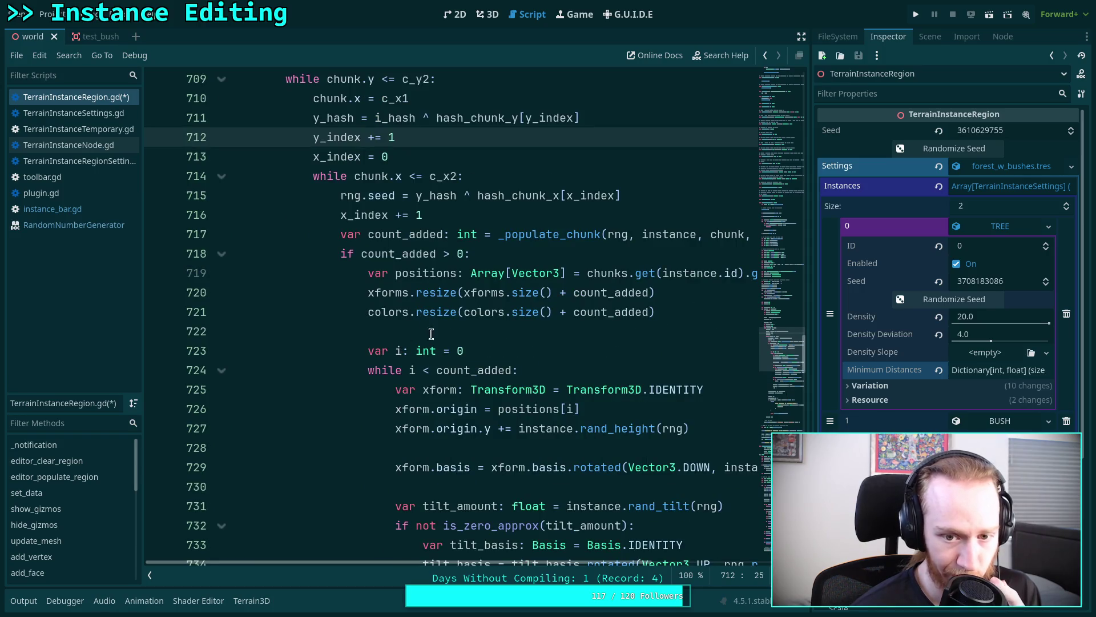
# - Finish the review, save the changes, and bring up the 3D view of the scatter
pyautogui.moveTo(492, 565)
pyautogui.mouseDown()
pyautogui.moveTo(557, 566)
pyautogui.moveTo(536, 567)
pyautogui.moveTo(547, 565)
pyautogui.mouseUp()
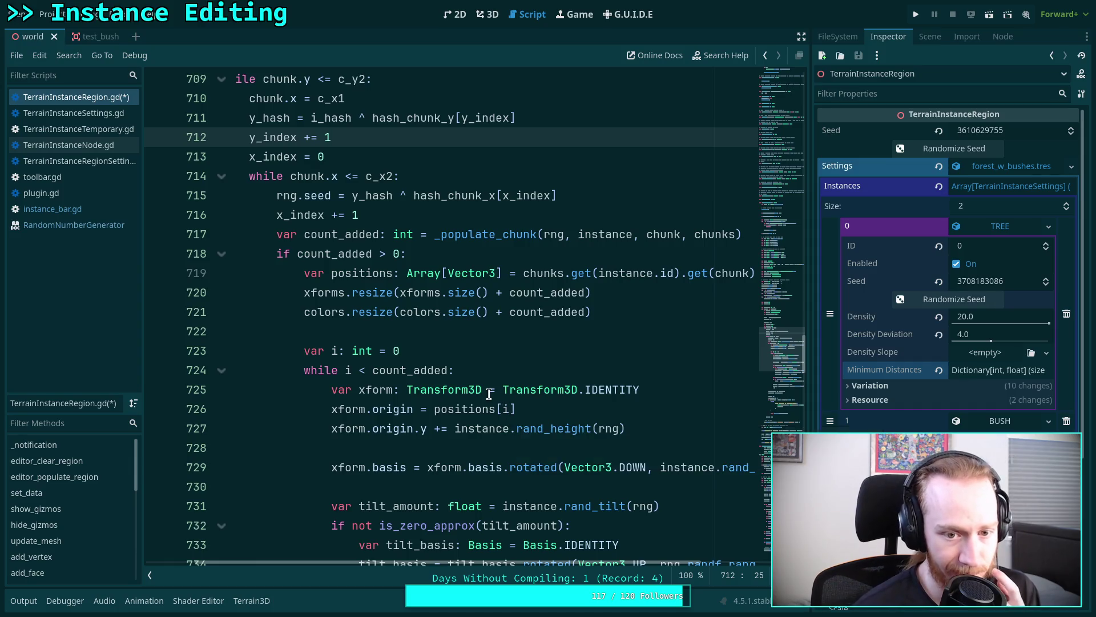
pyautogui.scroll(-2, 479, 400)
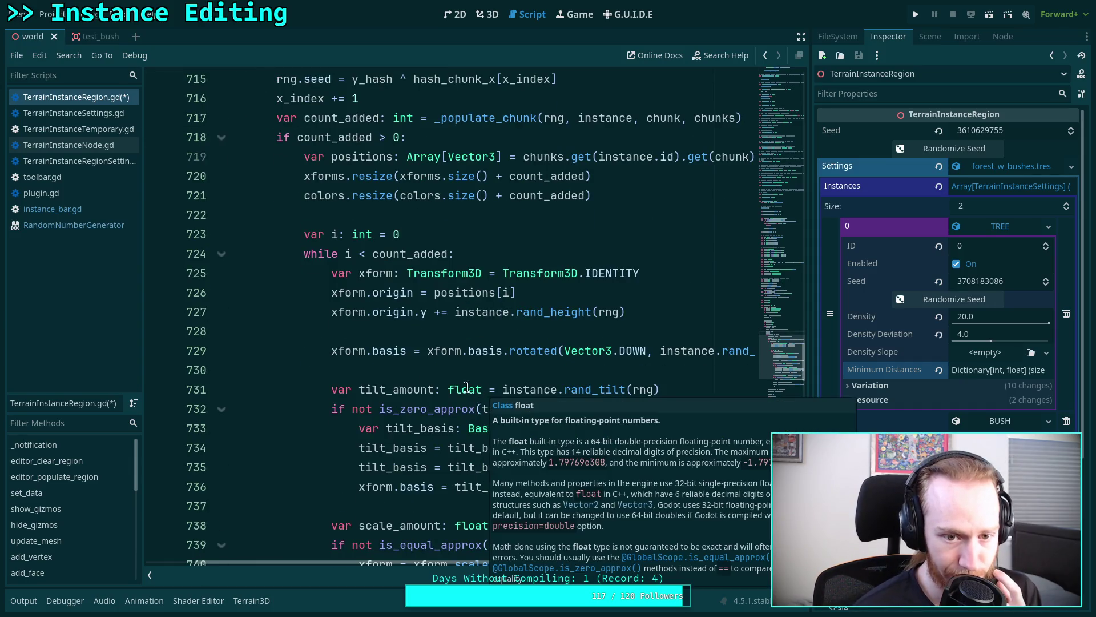
pyautogui.scroll(-1, 385, 371)
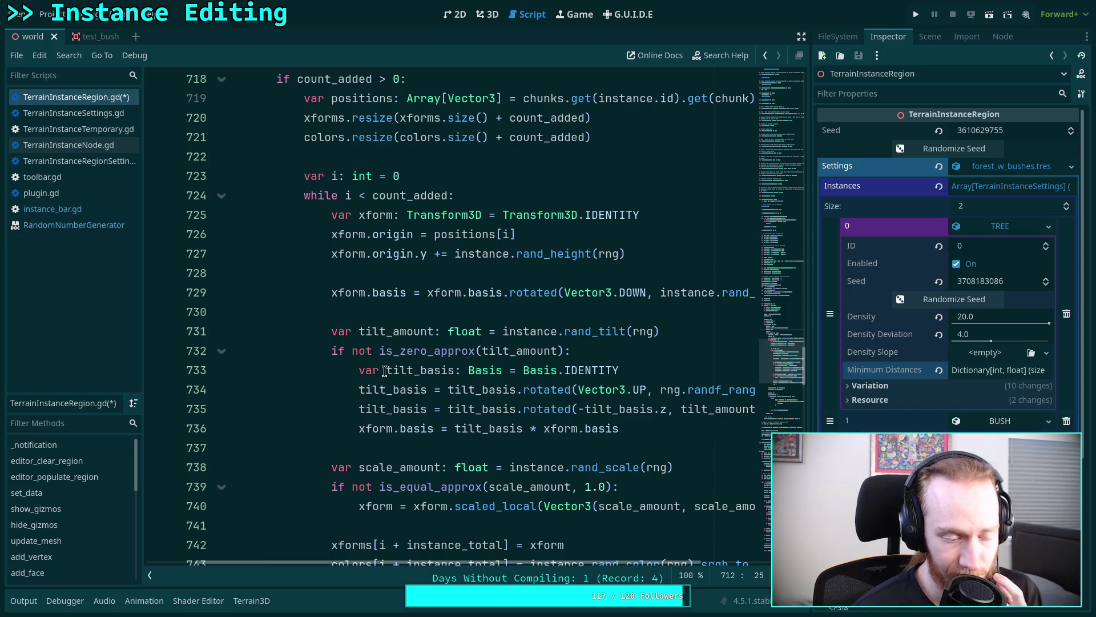
pyautogui.scroll(3, 360, 361)
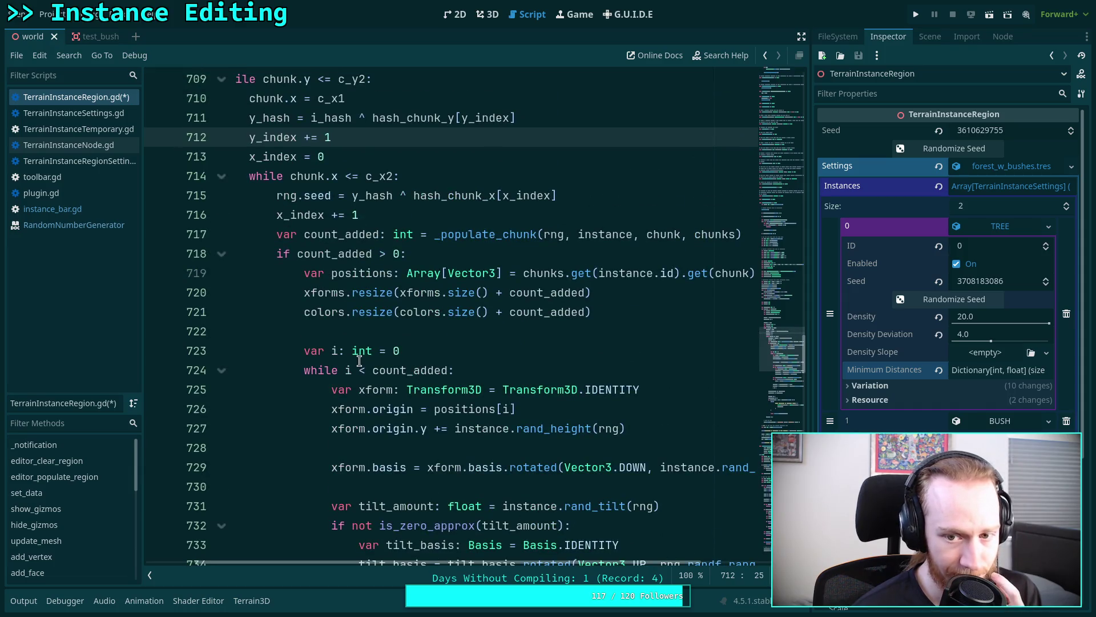
pyautogui.hscroll(-2, 430, 563)
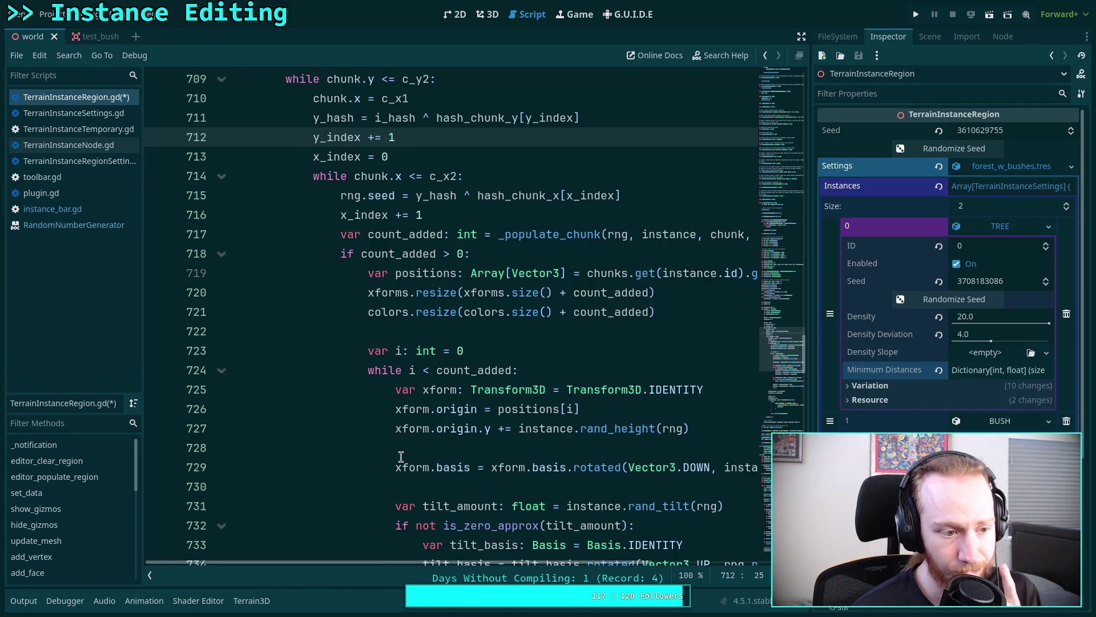
pyautogui.scroll(-6, 401, 456)
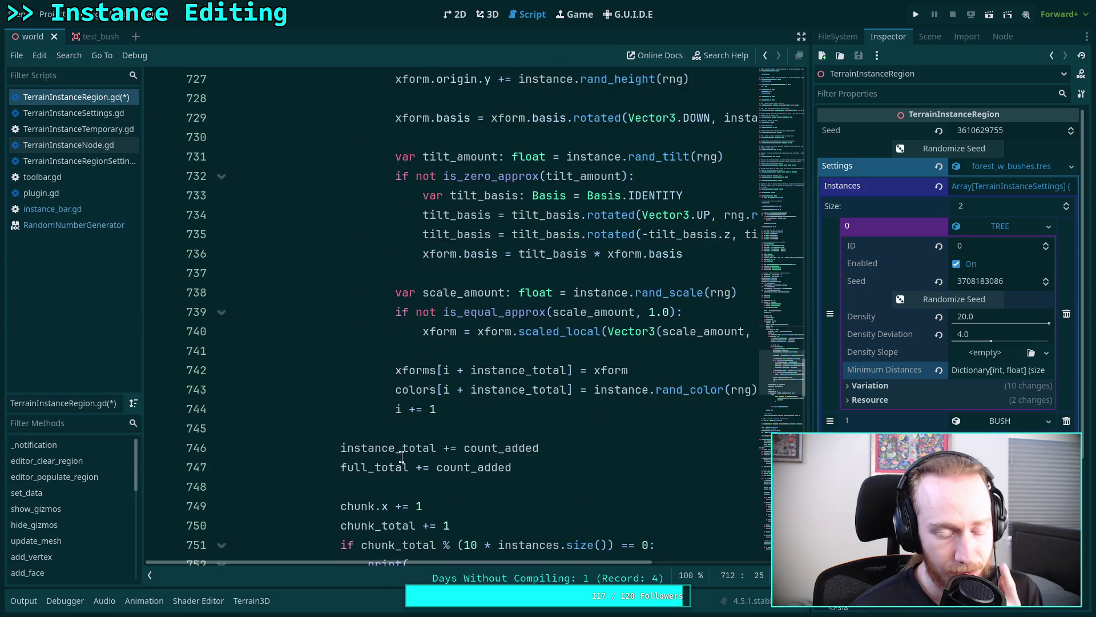
pyautogui.scroll(8, 401, 456)
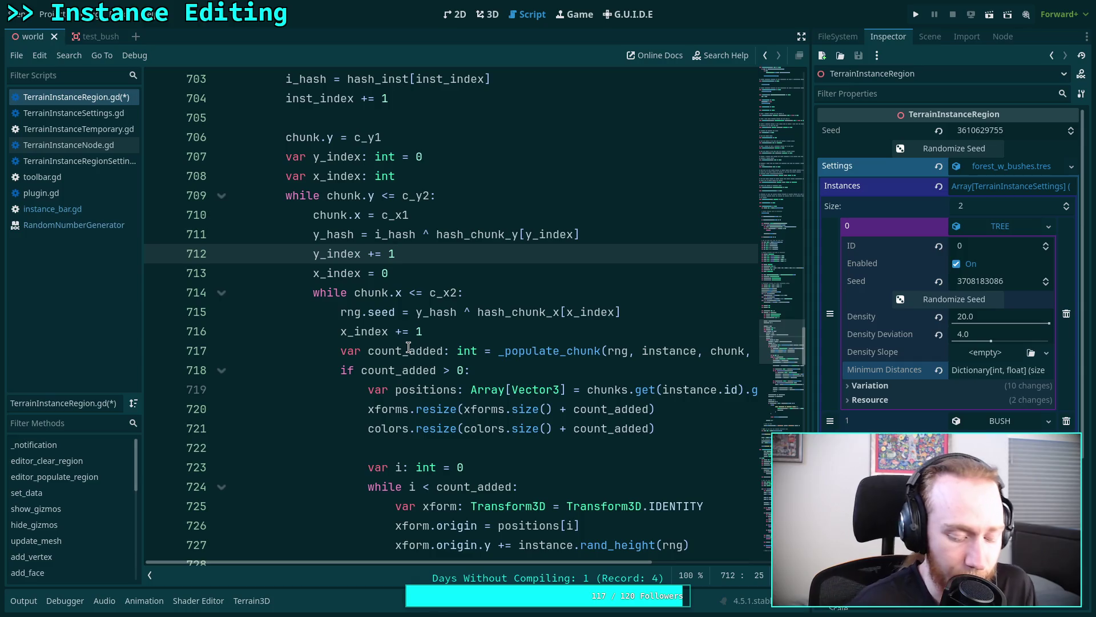
pyautogui.hotkey('ctrl', 's')
pyautogui.click(488, 15)
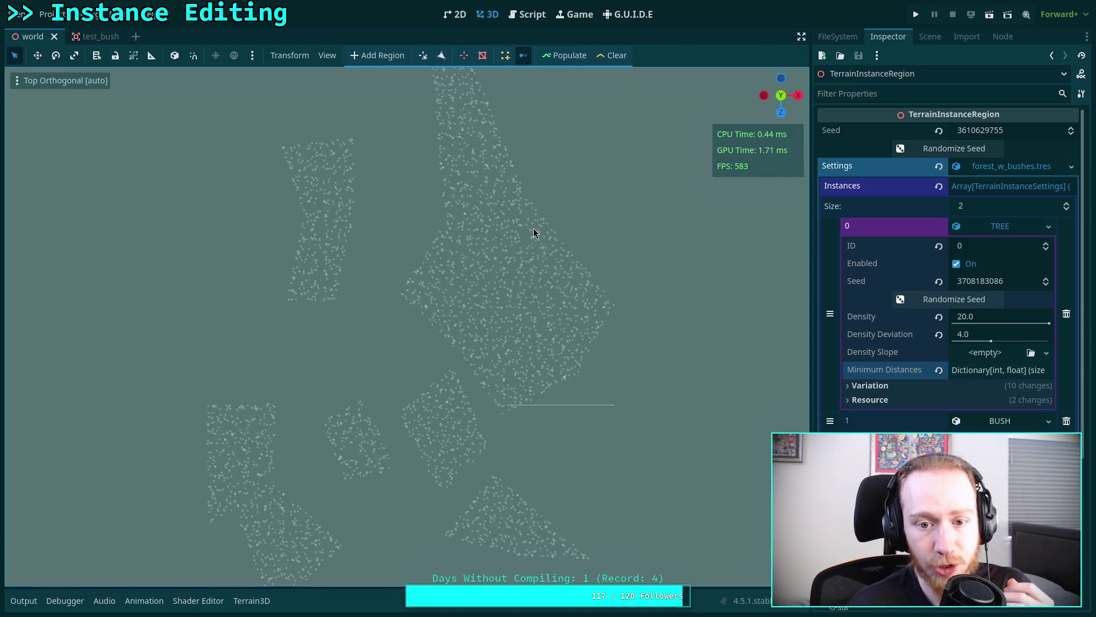
# - Clear the region's instances, re-roll the TREE and region seeds, and repopulate
pyautogui.click(580, 55)
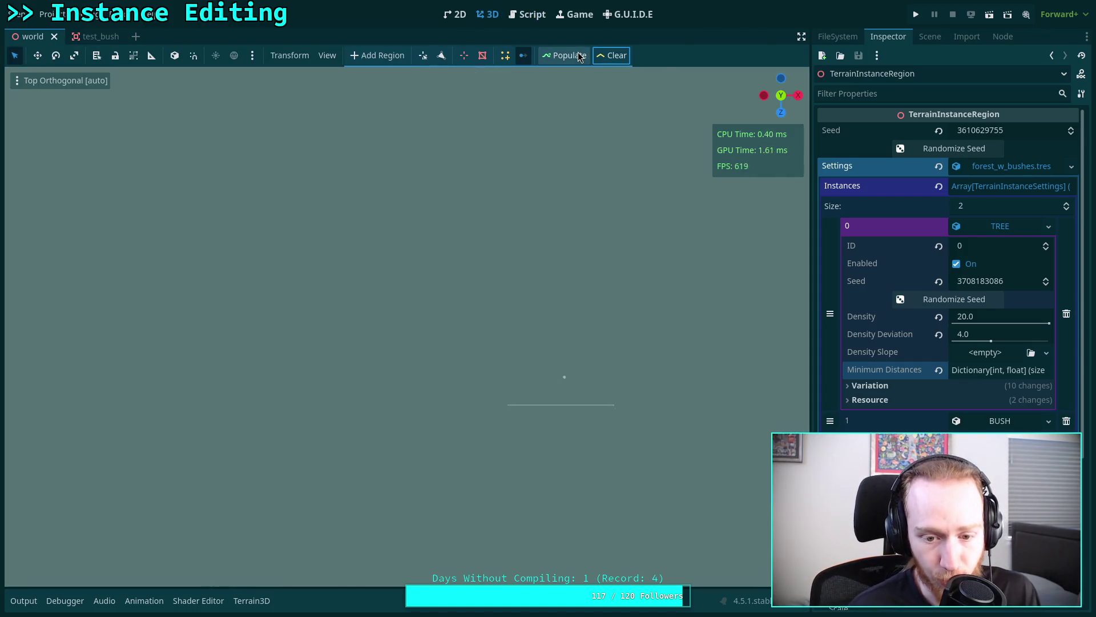
pyautogui.scroll(-2, 513, 225)
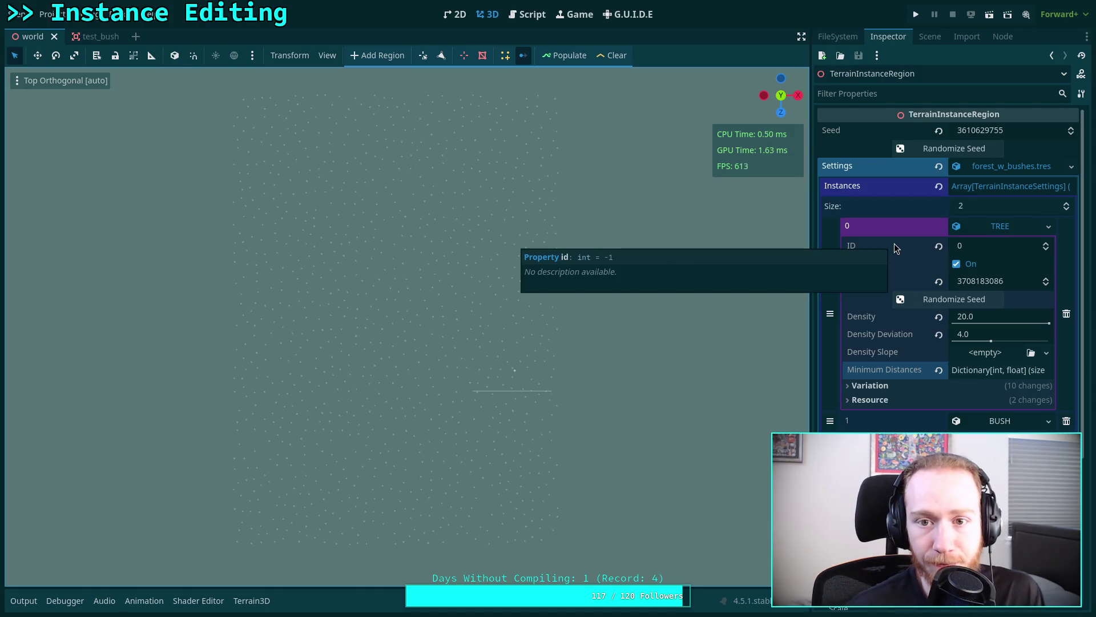
pyautogui.click(942, 298)
pyautogui.click(948, 147)
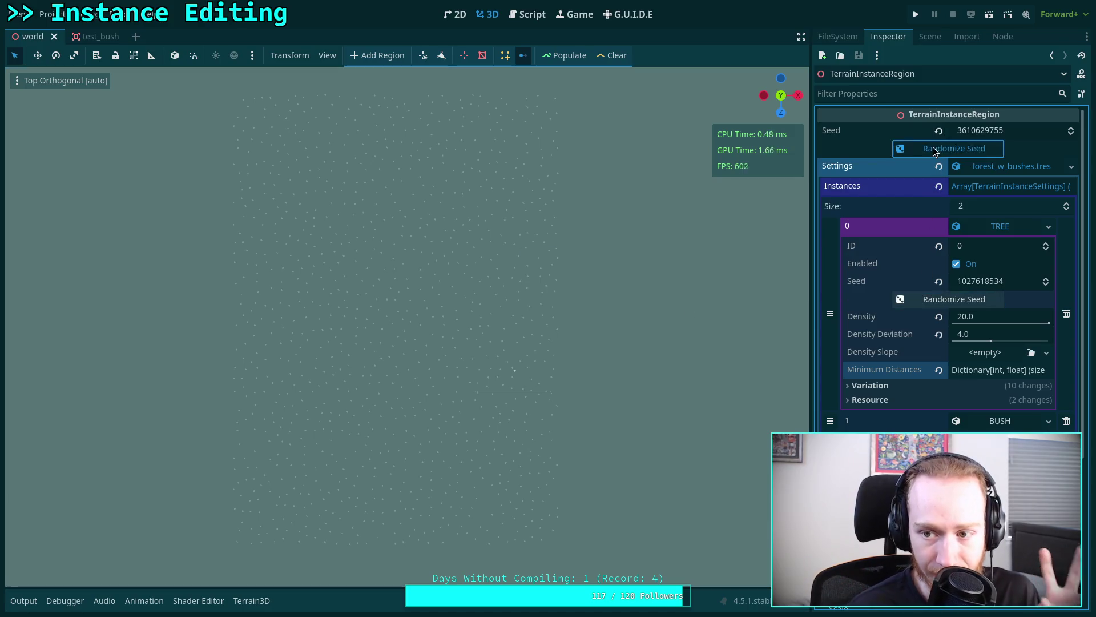
pyautogui.click(583, 56)
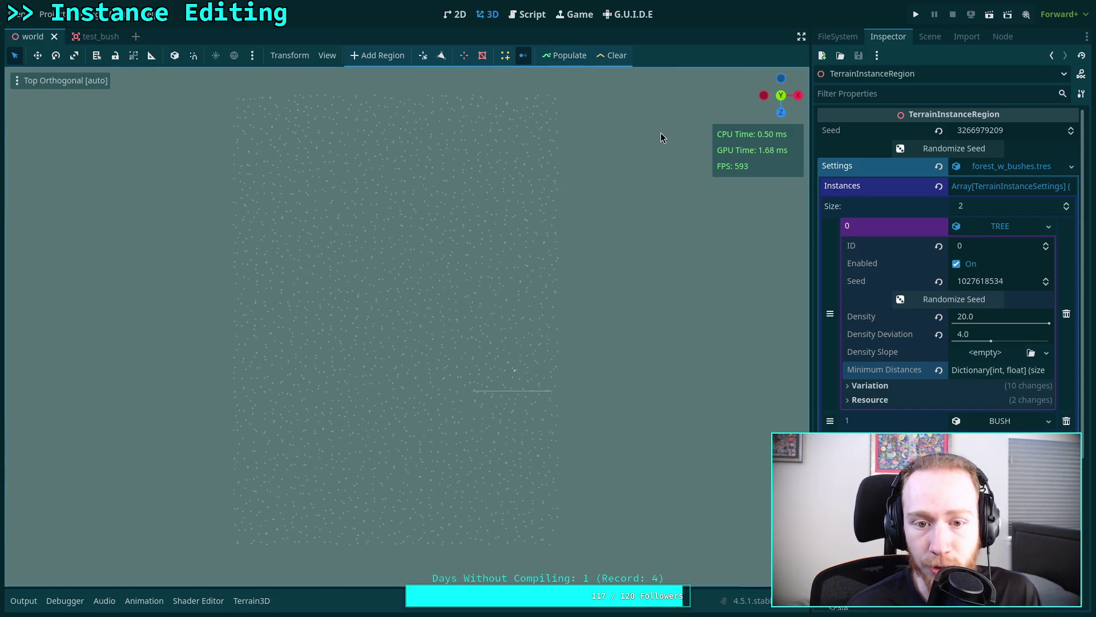
# - Re-roll the region and TREE seeds several more times, then repopulate the region
pyautogui.click(948, 299)
pyautogui.click(947, 148)
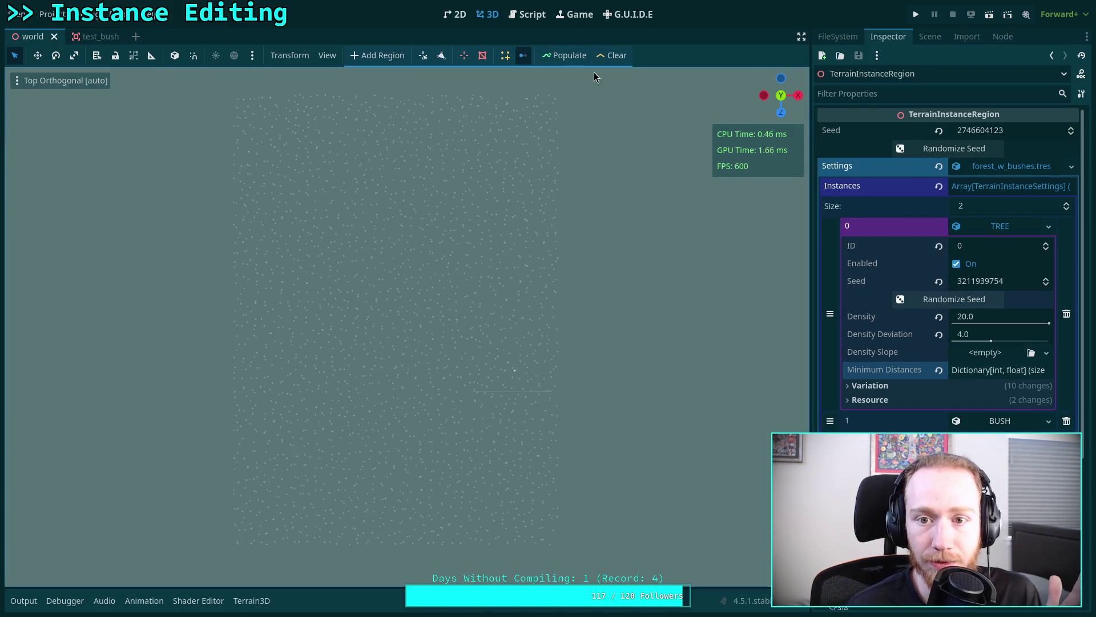
pyautogui.click(948, 298)
pyautogui.click(948, 147)
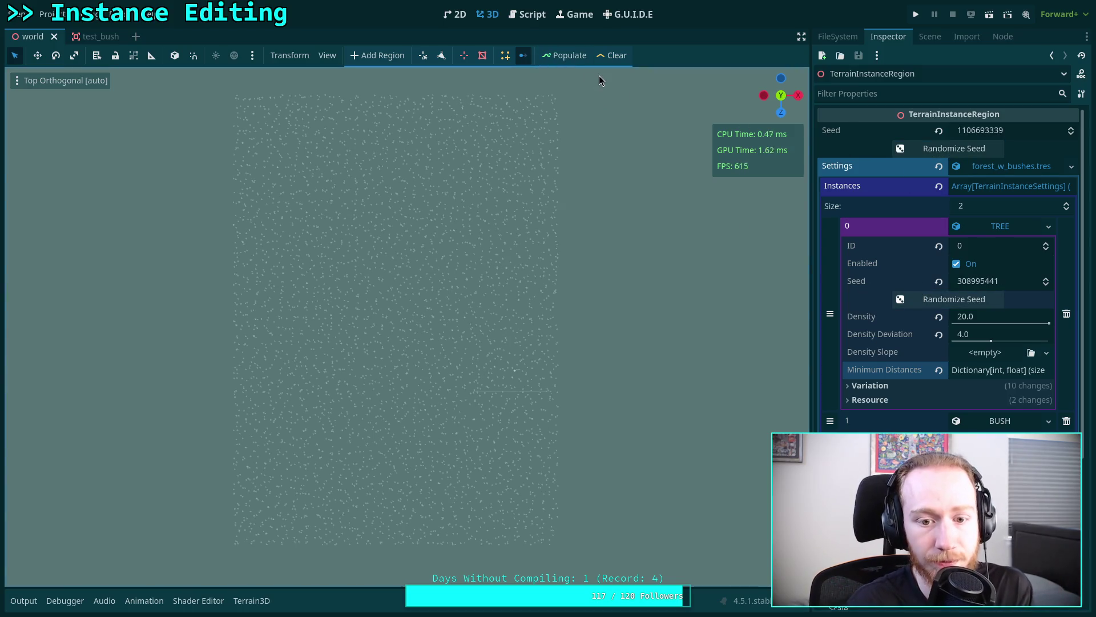
pyautogui.click(928, 150)
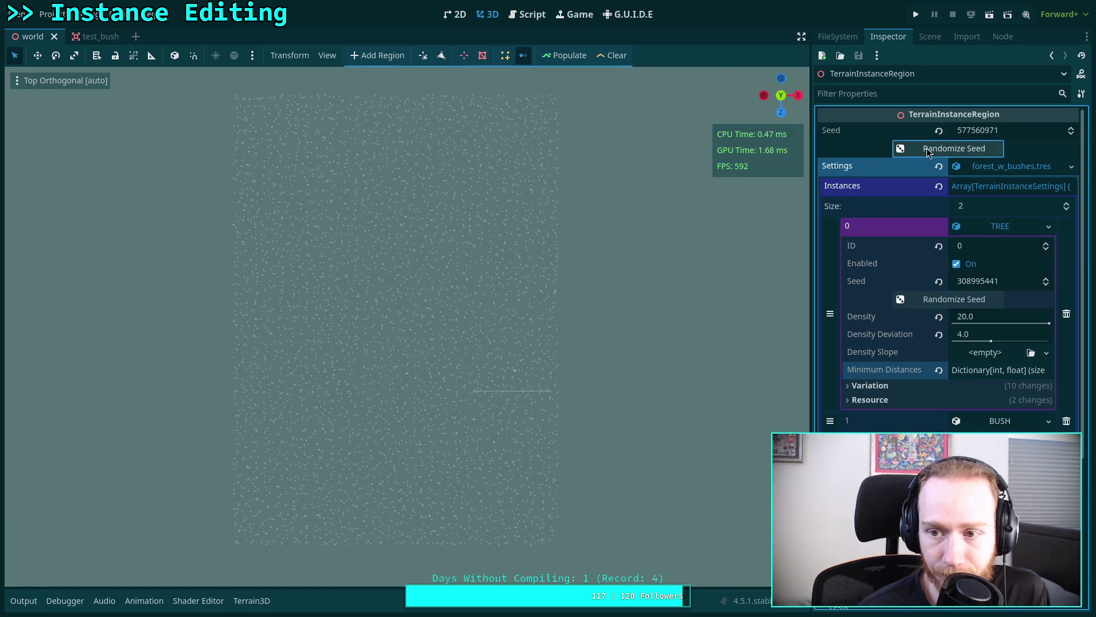
pyautogui.click(922, 297)
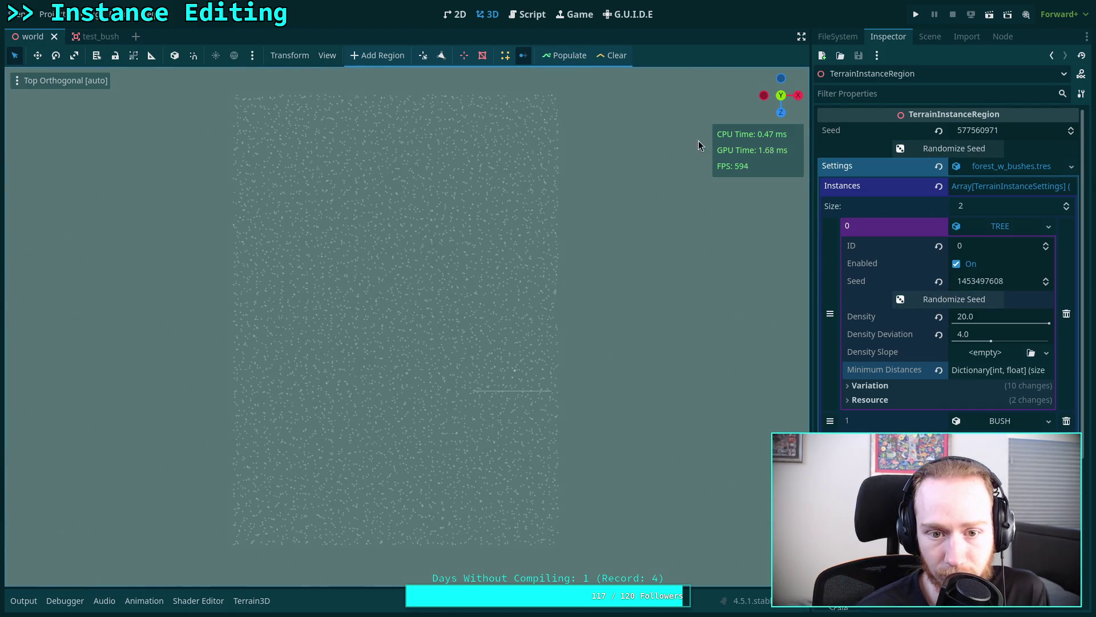
pyautogui.click(936, 149)
pyautogui.click(936, 299)
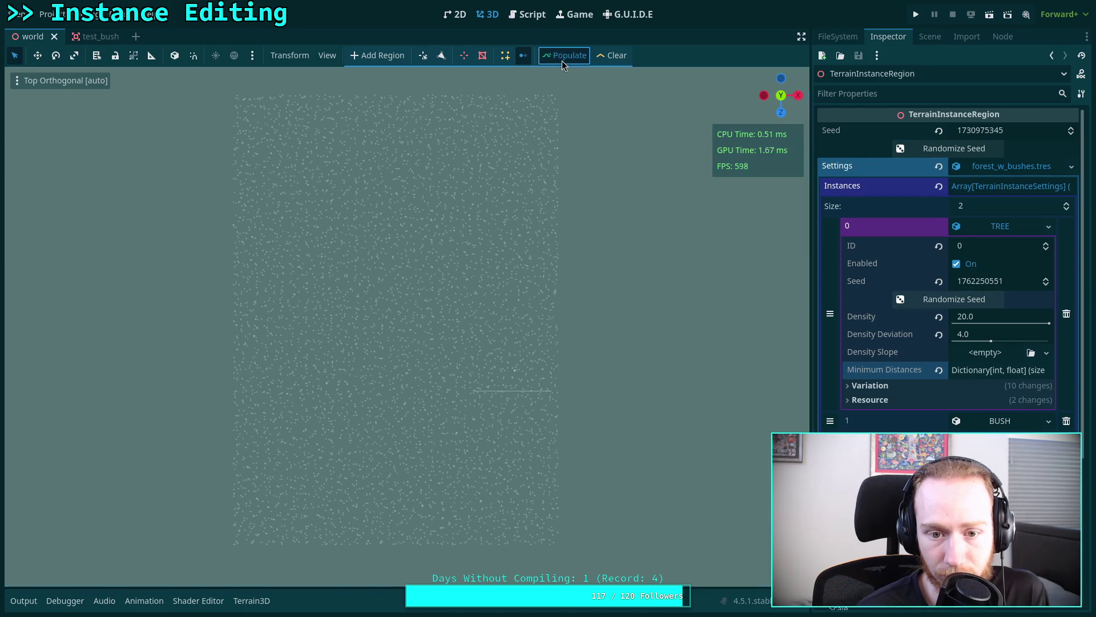
pyautogui.click(937, 148)
pyautogui.click(936, 300)
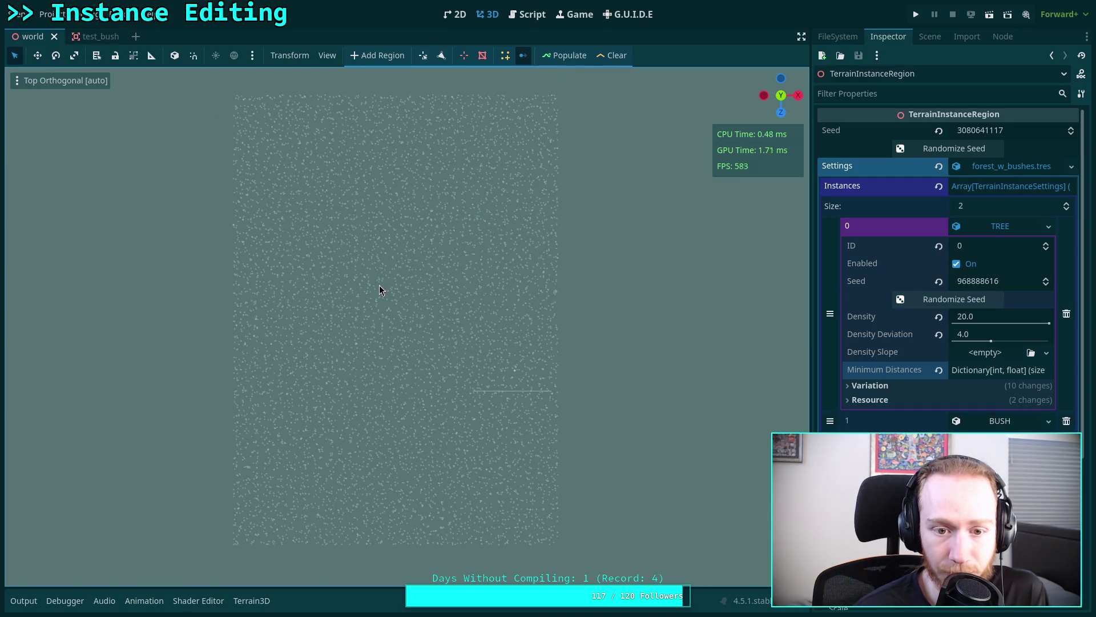
pyautogui.click(954, 301)
pyautogui.click(922, 149)
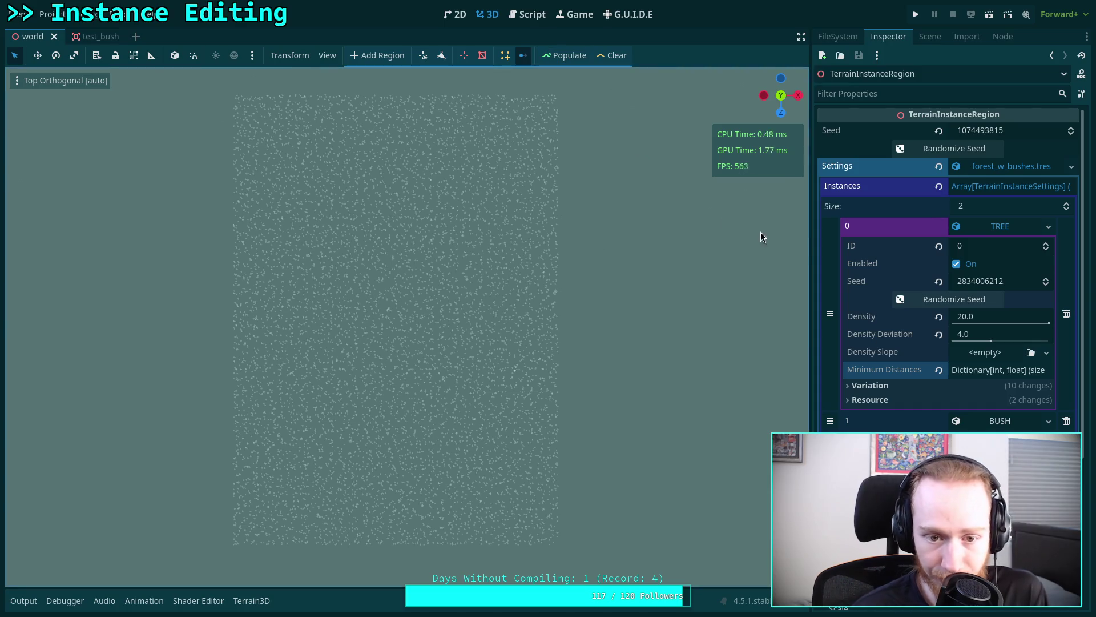
pyautogui.click(931, 297)
pyautogui.click(908, 149)
pyautogui.click(564, 57)
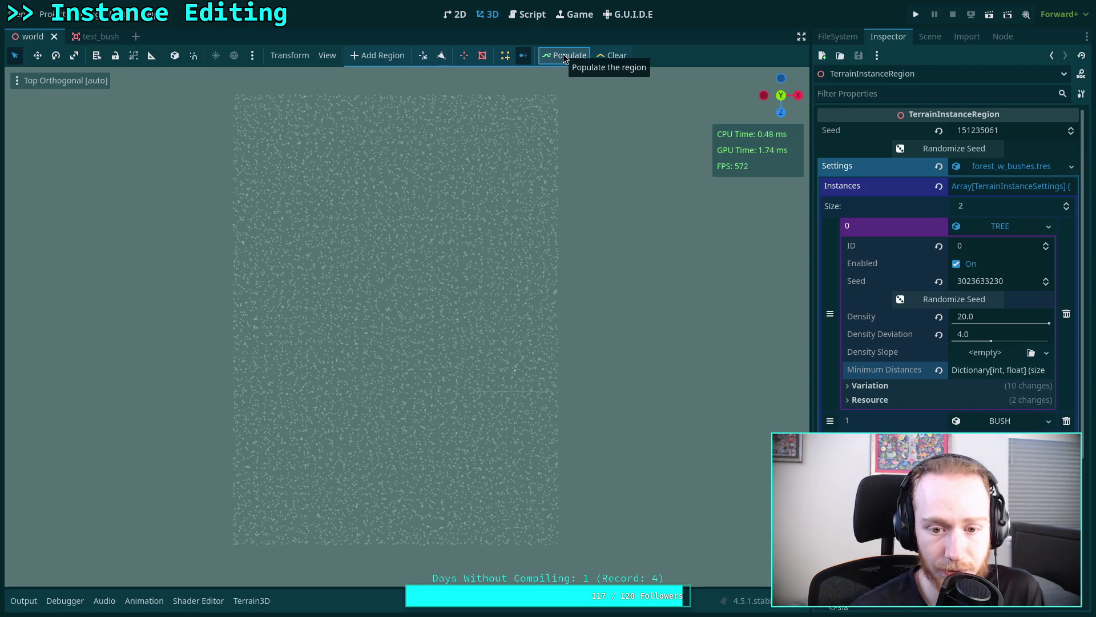
# - Cycle through more region and TREE seed pairs and populate again
pyautogui.click(914, 298)
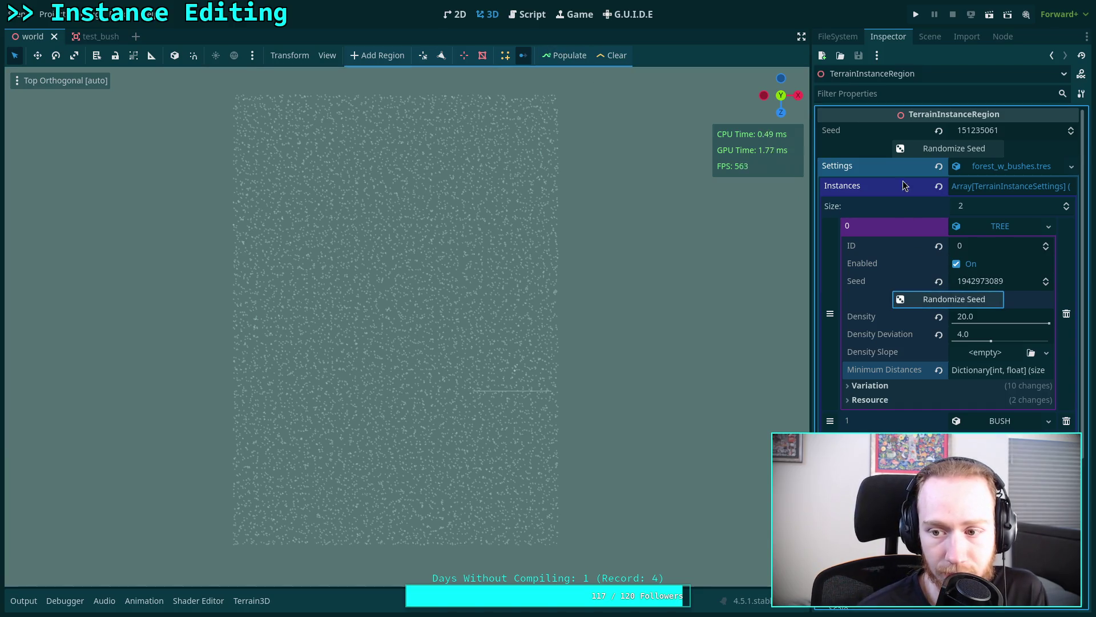
pyautogui.click(913, 149)
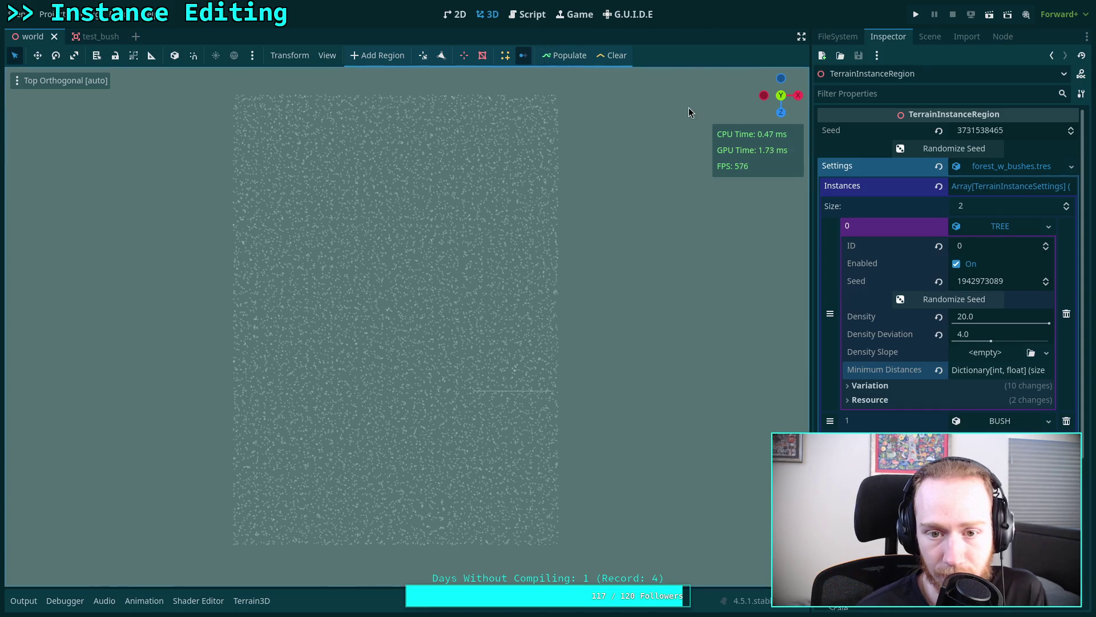
pyautogui.click(912, 294)
pyautogui.click(913, 150)
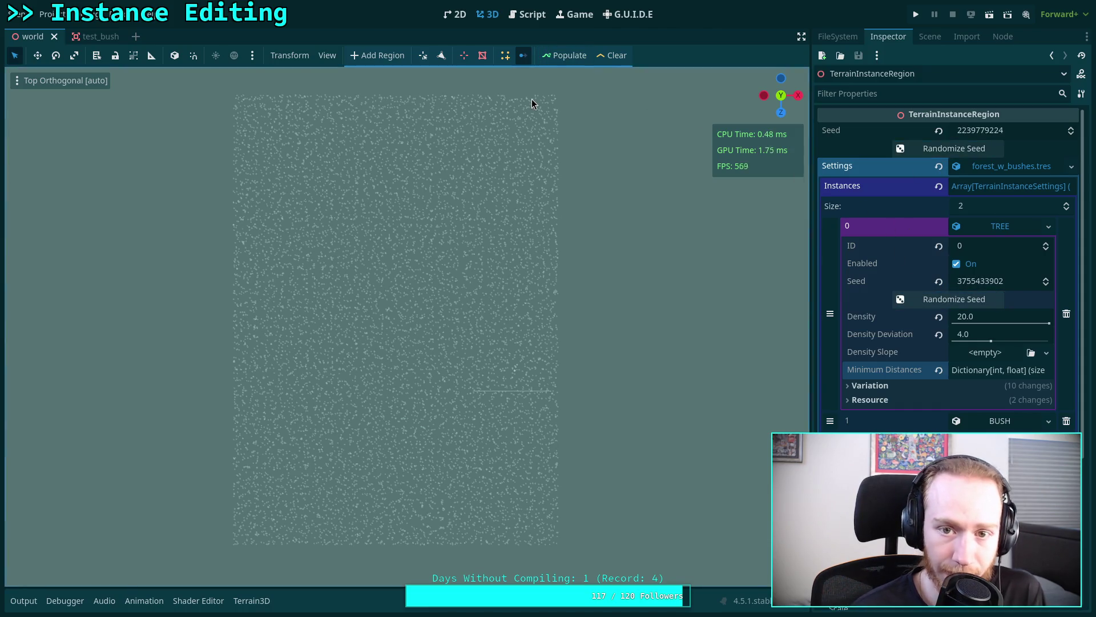
pyautogui.click(904, 300)
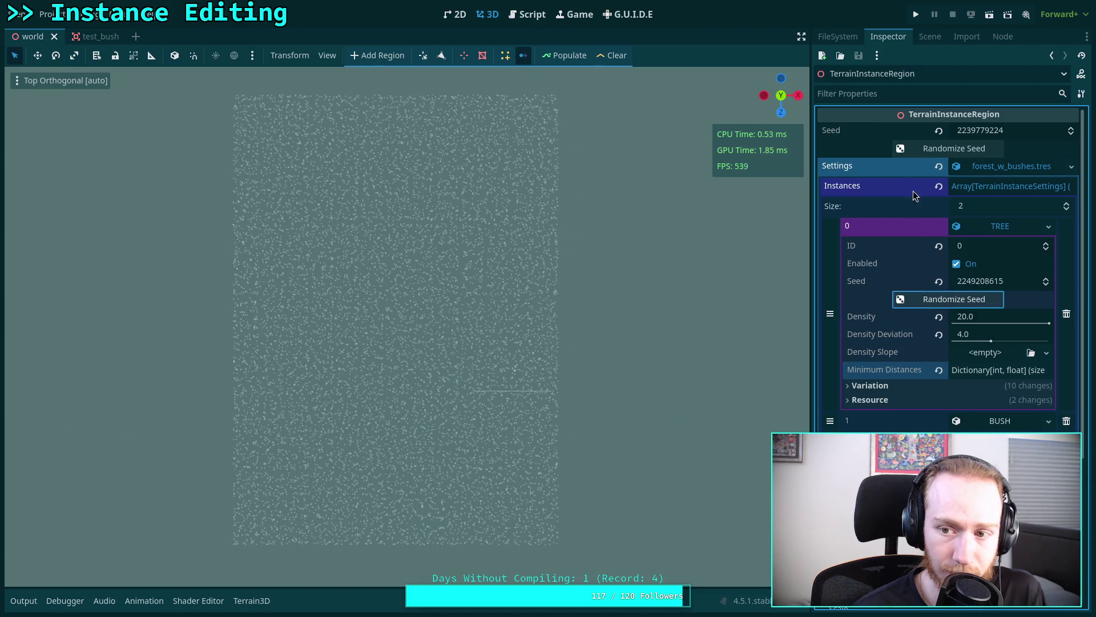
pyautogui.click(902, 149)
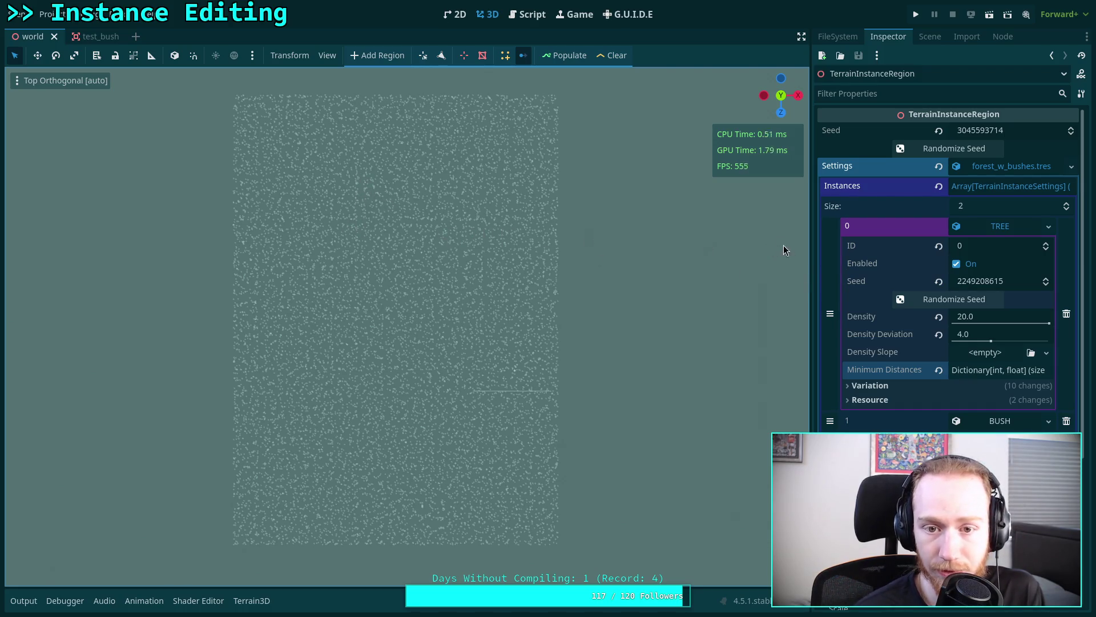
pyautogui.click(954, 149)
pyautogui.click(954, 299)
pyautogui.click(559, 55)
pyautogui.click(954, 299)
pyautogui.click(954, 148)
pyautogui.click(919, 149)
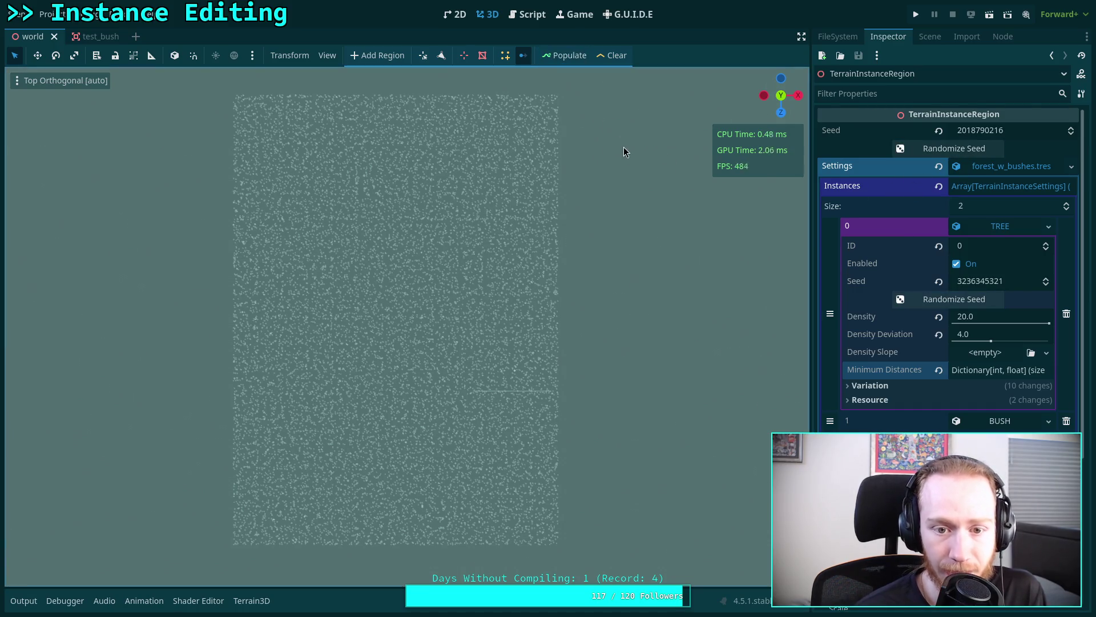
pyautogui.click(912, 151)
pyautogui.click(910, 153)
pyautogui.click(908, 300)
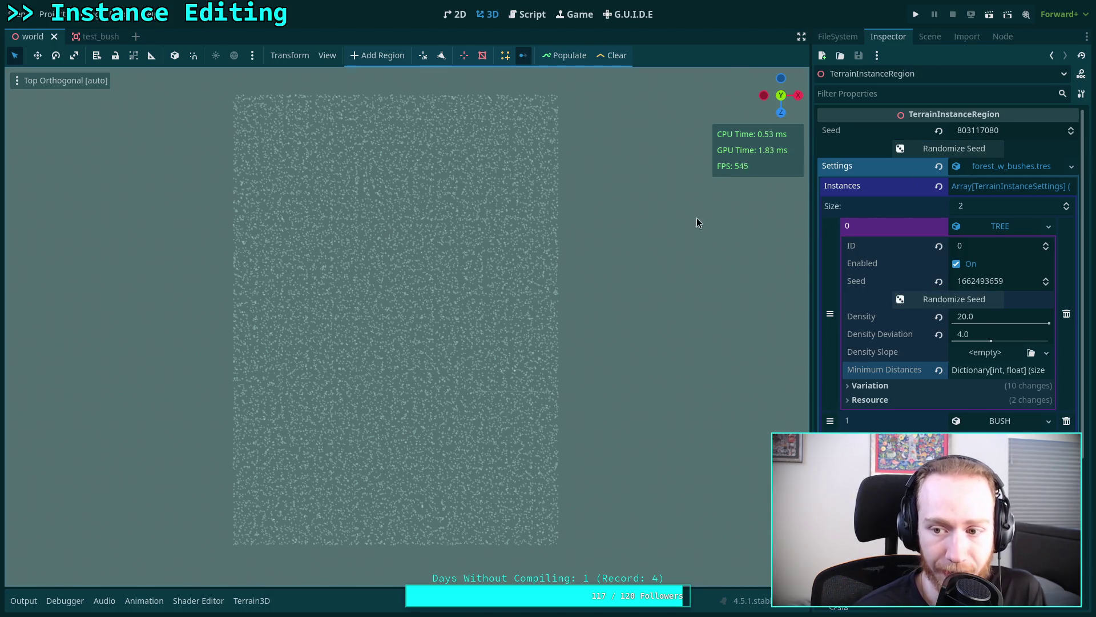
pyautogui.click(910, 149)
pyautogui.click(910, 299)
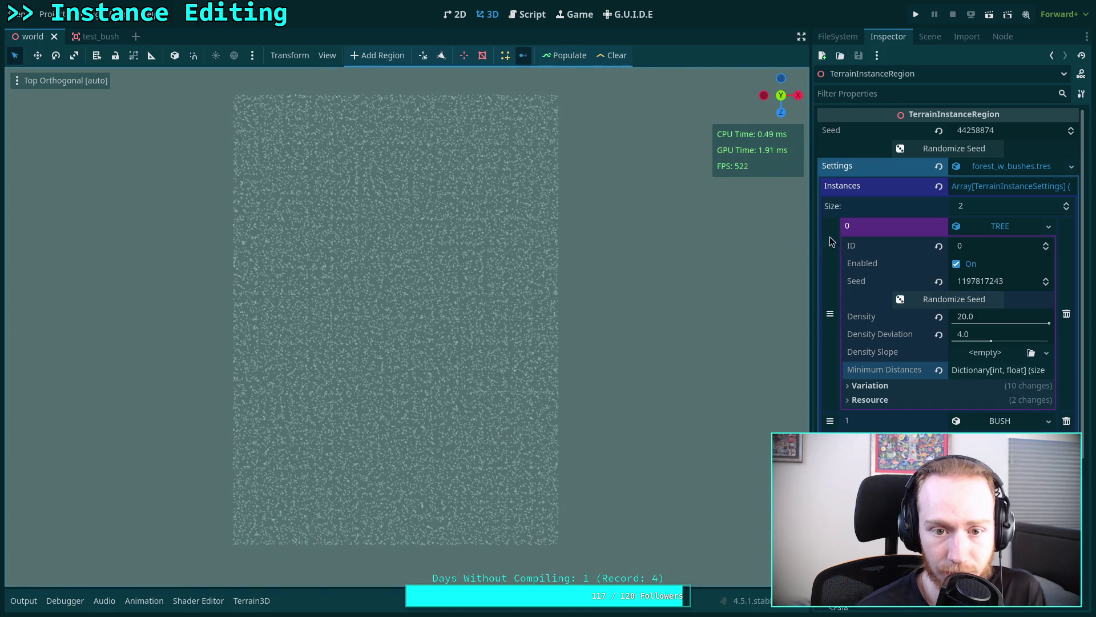
pyautogui.click(930, 150)
pyautogui.click(911, 295)
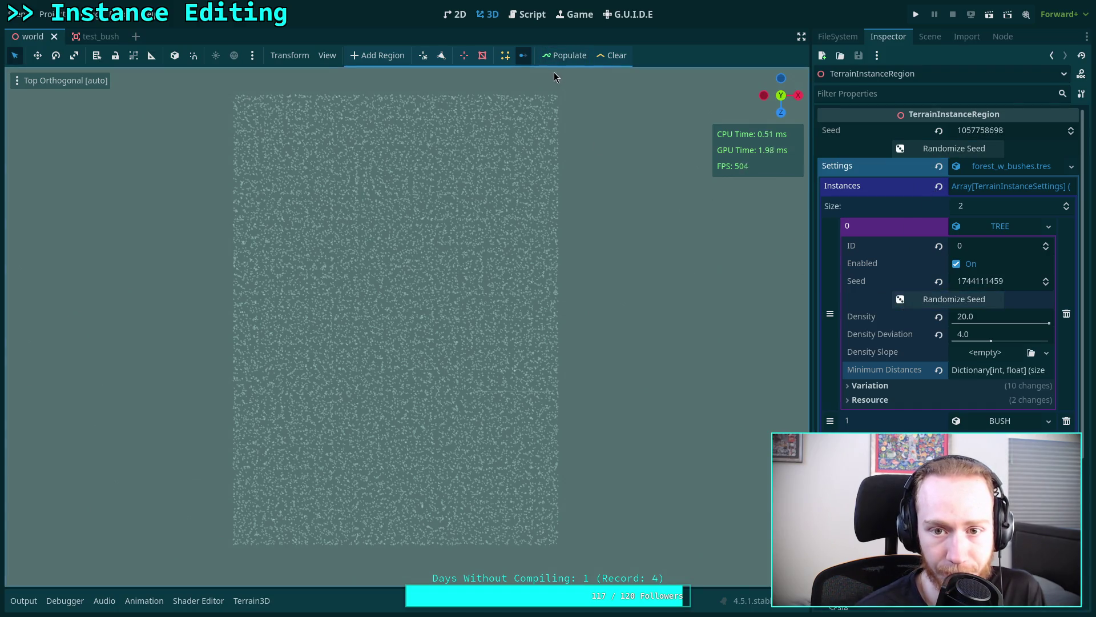
pyautogui.click(912, 153)
pyautogui.click(914, 297)
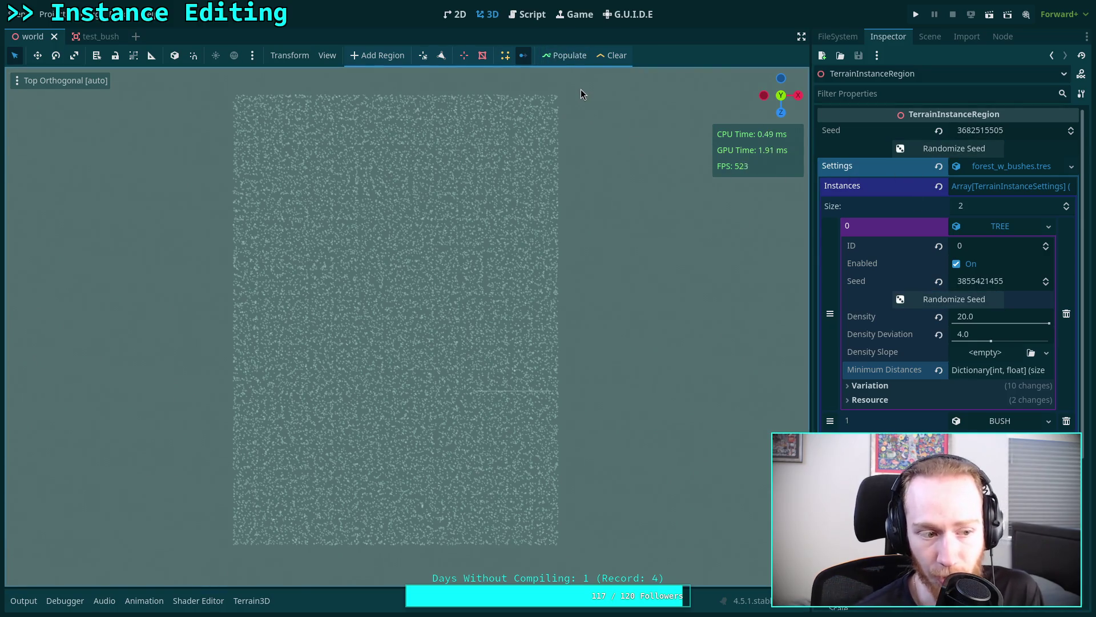
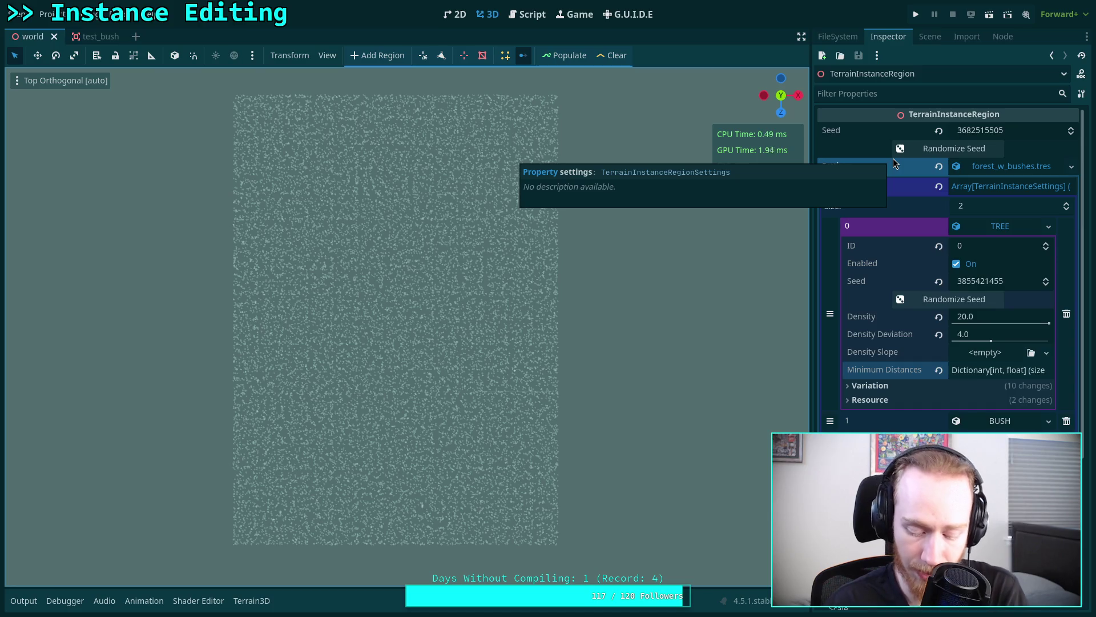
# - Reroll the region and TREE instance seeds repeatedly, ending at region 419078962 and TREE 686442985
pyautogui.click(917, 148)
pyautogui.click(919, 299)
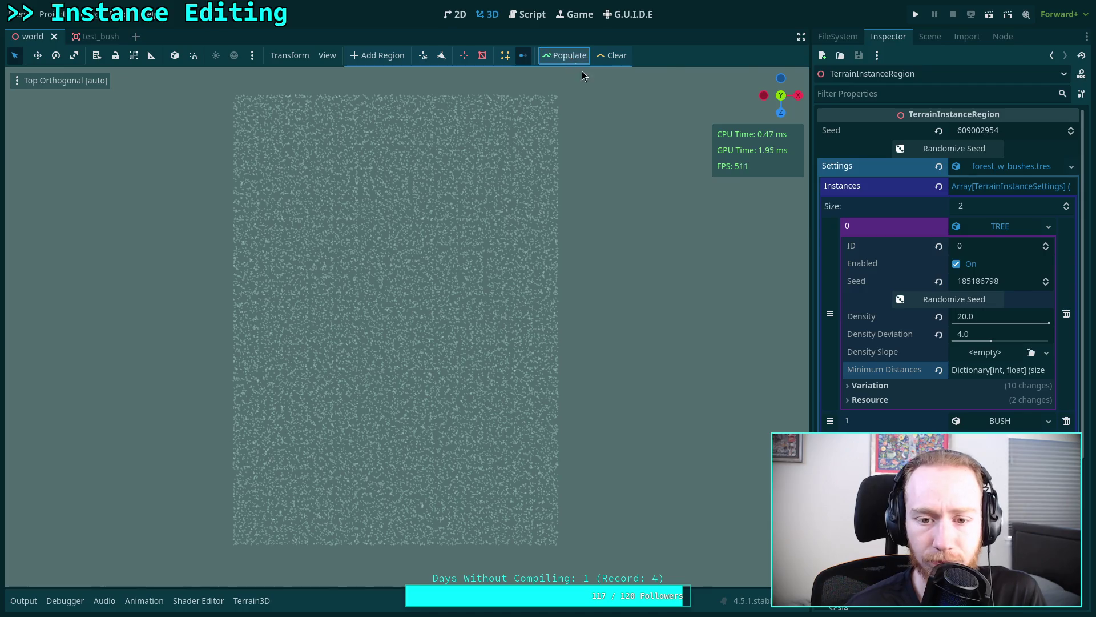
pyautogui.click(902, 299)
pyautogui.click(904, 151)
pyautogui.click(905, 152)
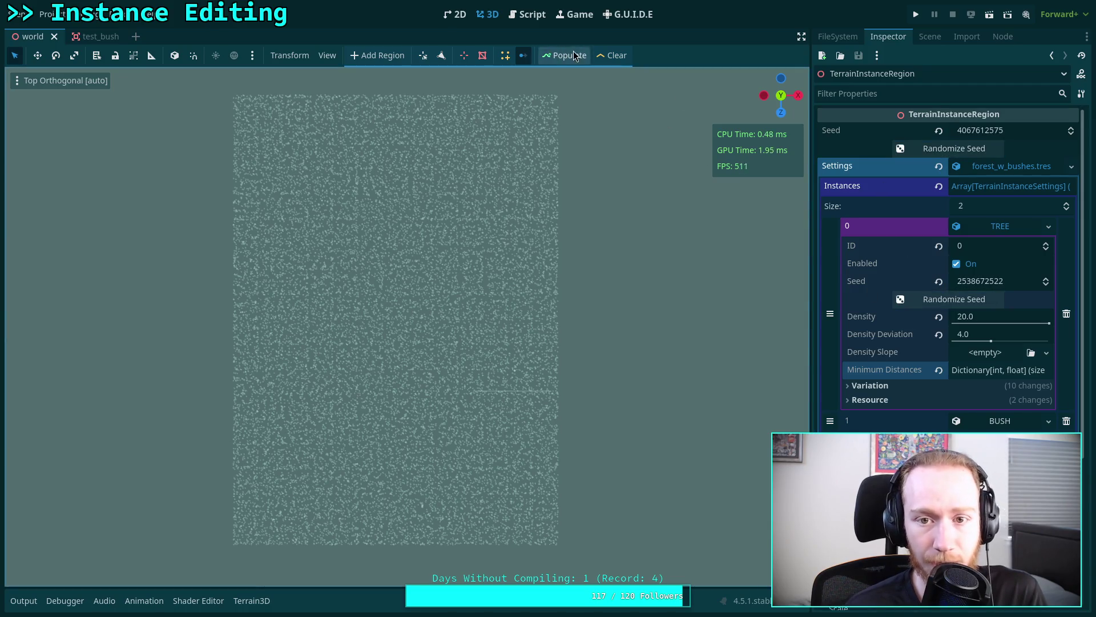
pyautogui.click(916, 301)
pyautogui.click(914, 149)
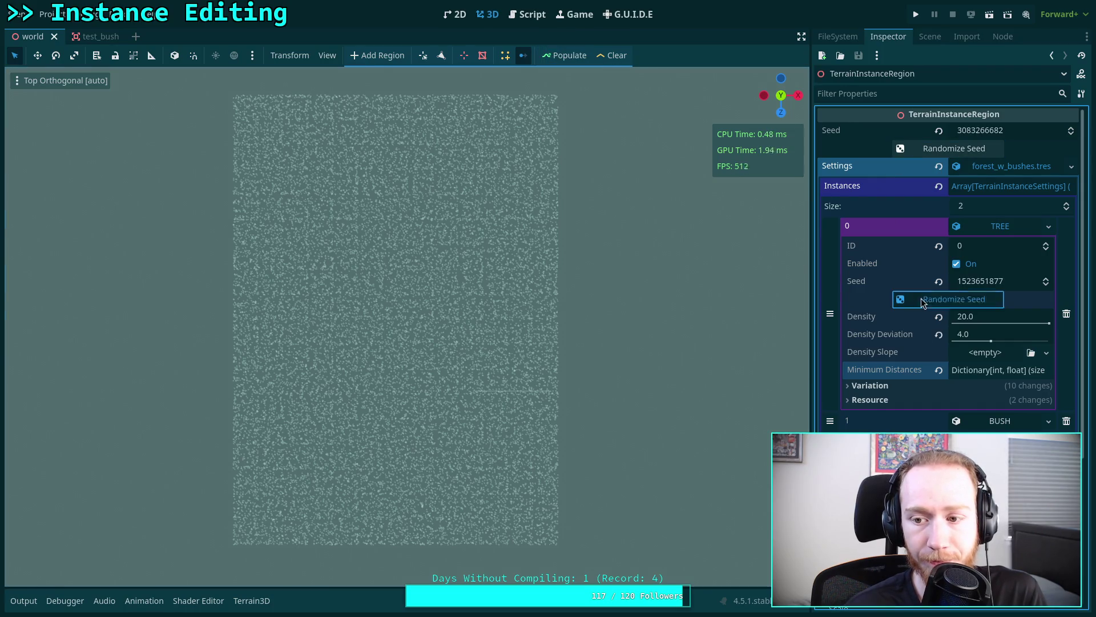
pyautogui.click(914, 299)
pyautogui.click(913, 148)
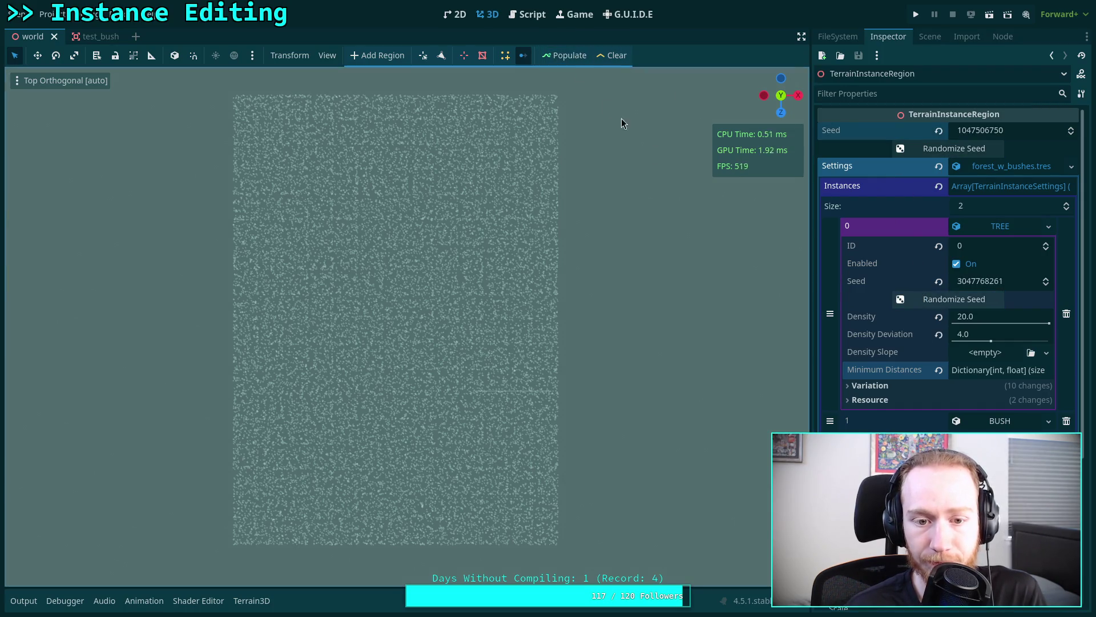
pyautogui.click(913, 299)
pyautogui.click(914, 148)
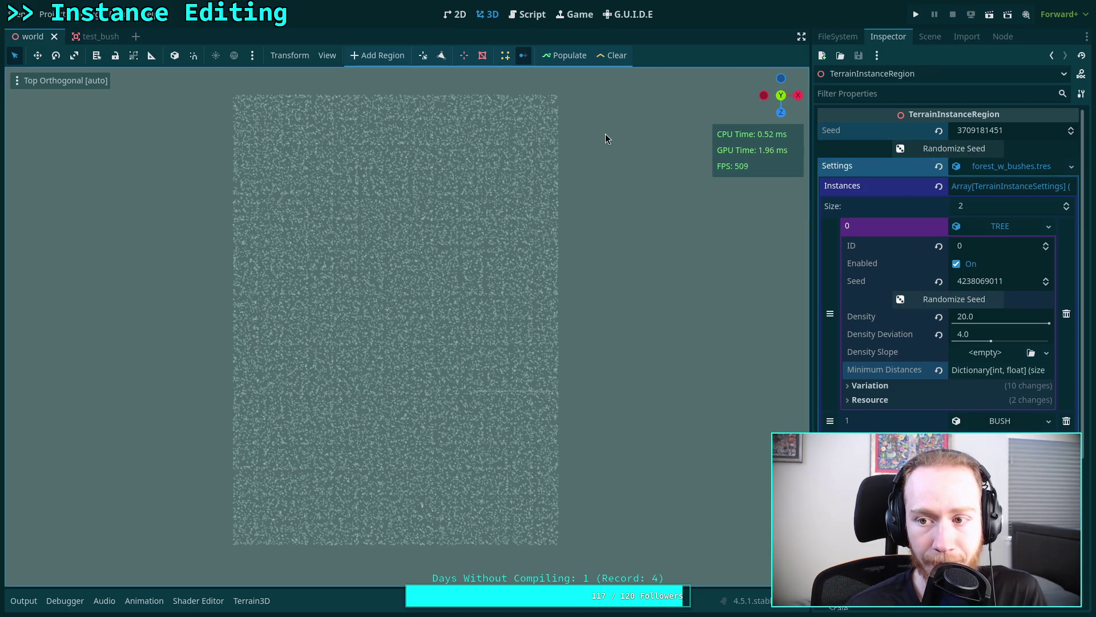
pyautogui.click(914, 299)
pyautogui.click(913, 149)
pyautogui.scroll(-5, 580, 294)
pyautogui.scroll(5, 461, 290)
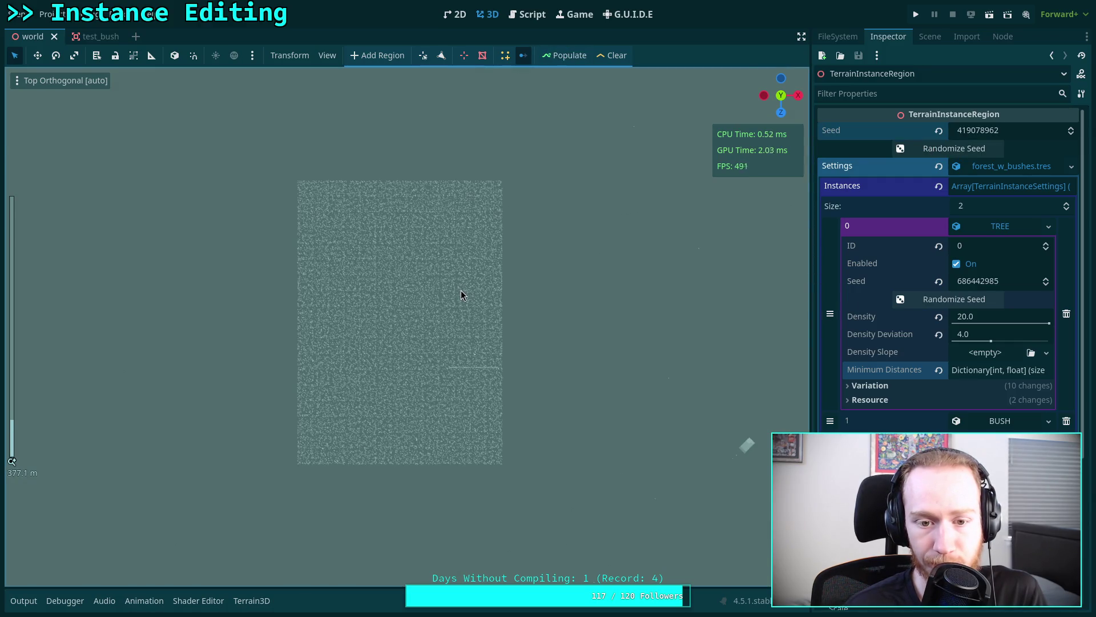
pyautogui.click(953, 149)
pyautogui.click(936, 299)
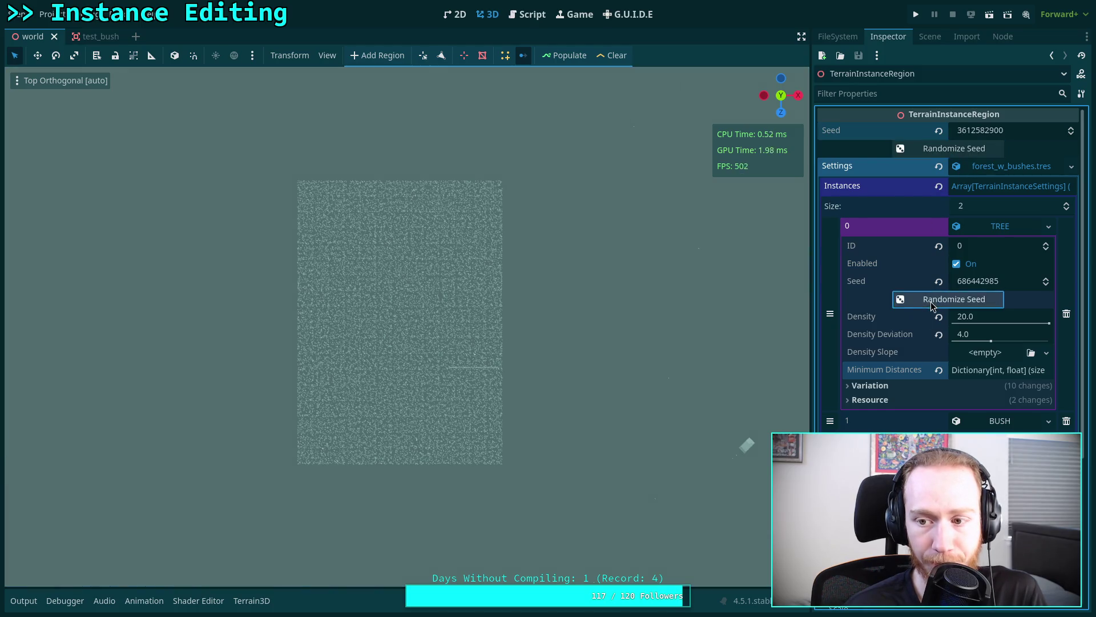
pyautogui.click(953, 149)
pyautogui.click(952, 299)
pyautogui.click(952, 149)
pyautogui.click(953, 300)
pyautogui.click(907, 149)
pyautogui.click(920, 302)
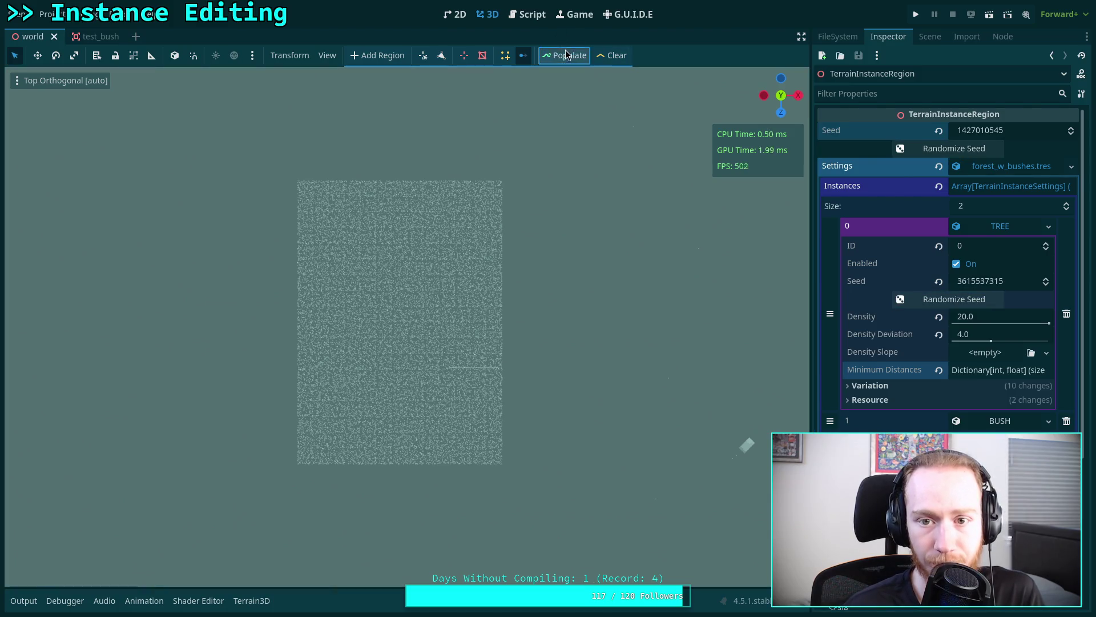
pyautogui.click(952, 149)
pyautogui.click(953, 299)
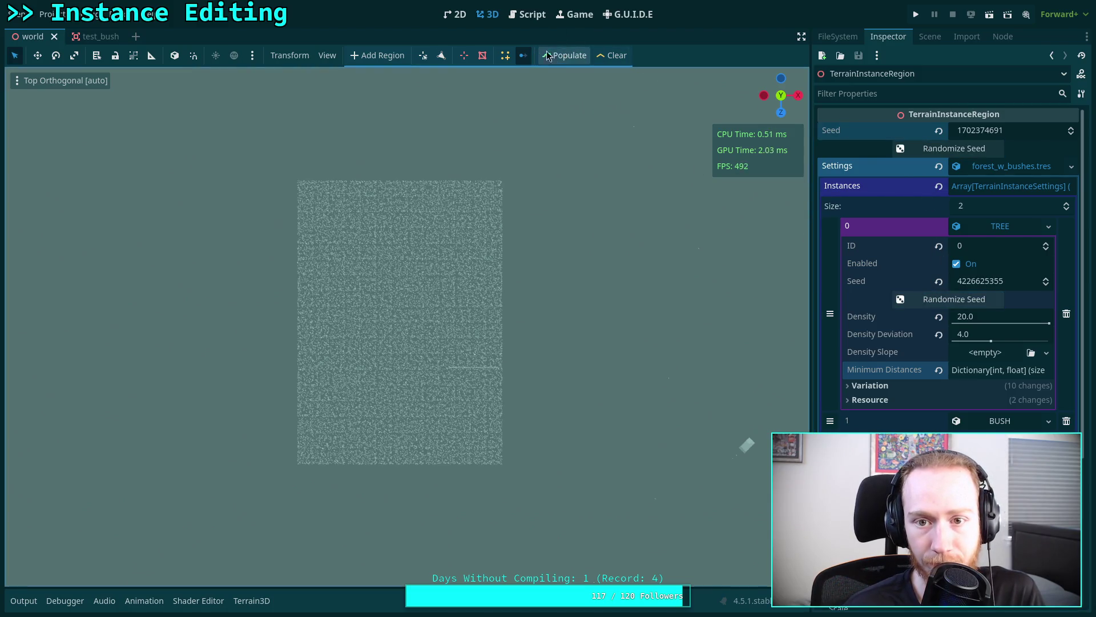
pyautogui.click(947, 149)
pyautogui.click(942, 300)
pyautogui.click(953, 149)
pyautogui.click(952, 299)
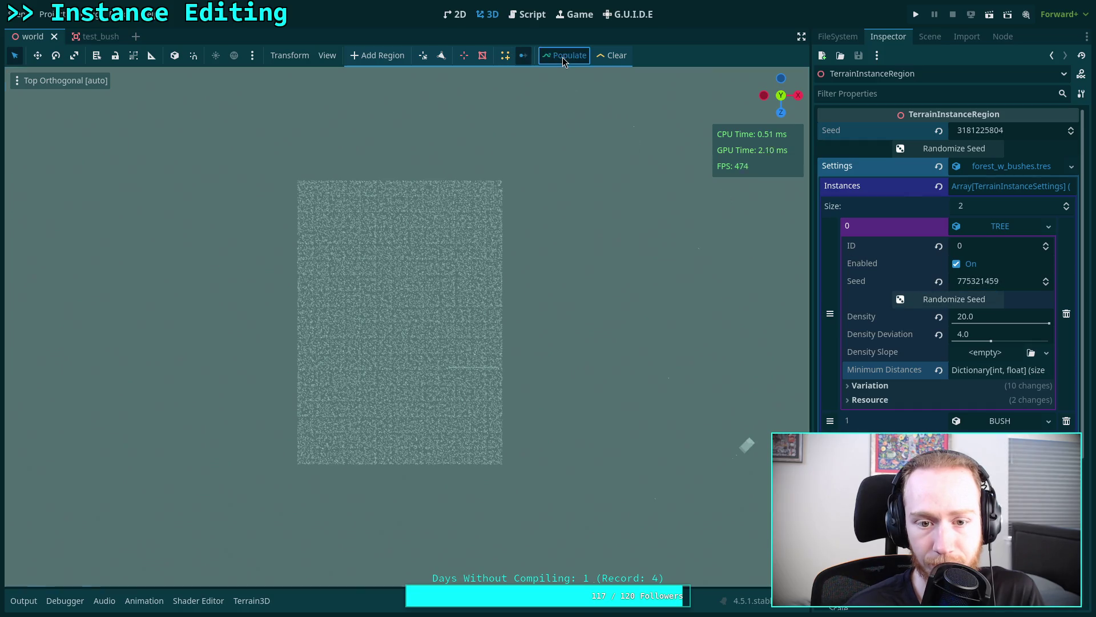
pyautogui.click(932, 147)
pyautogui.click(948, 299)
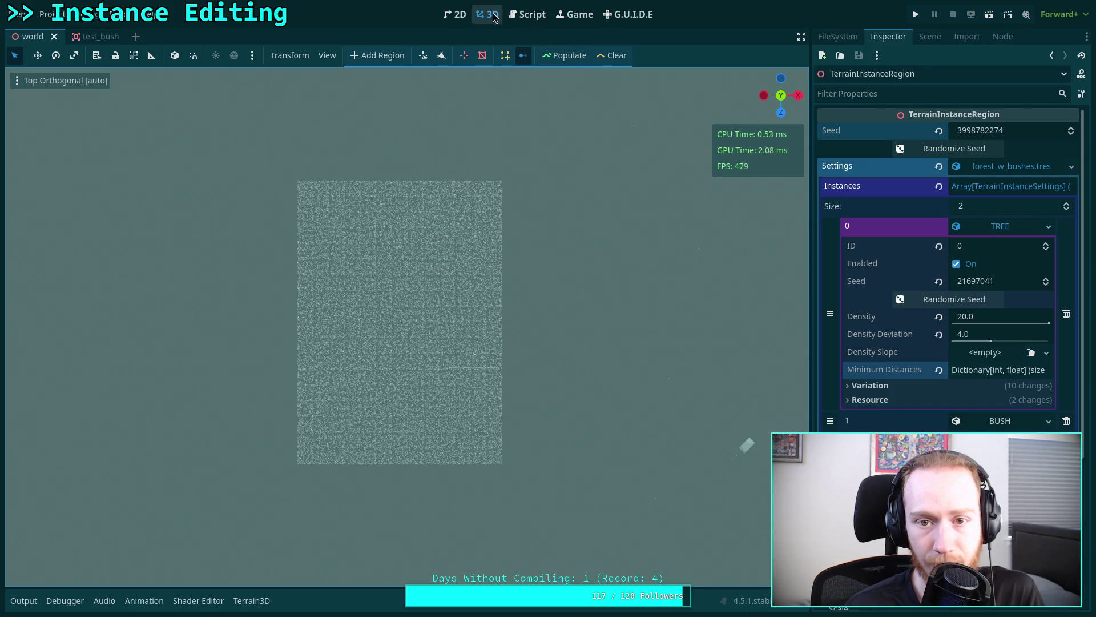
pyautogui.click(527, 14)
# - In TerrainInstanceRegion.gd, split line 20's btn_randomize_seed lambda so seed = randi() sits on its own line
pyautogui.click(779, 307)
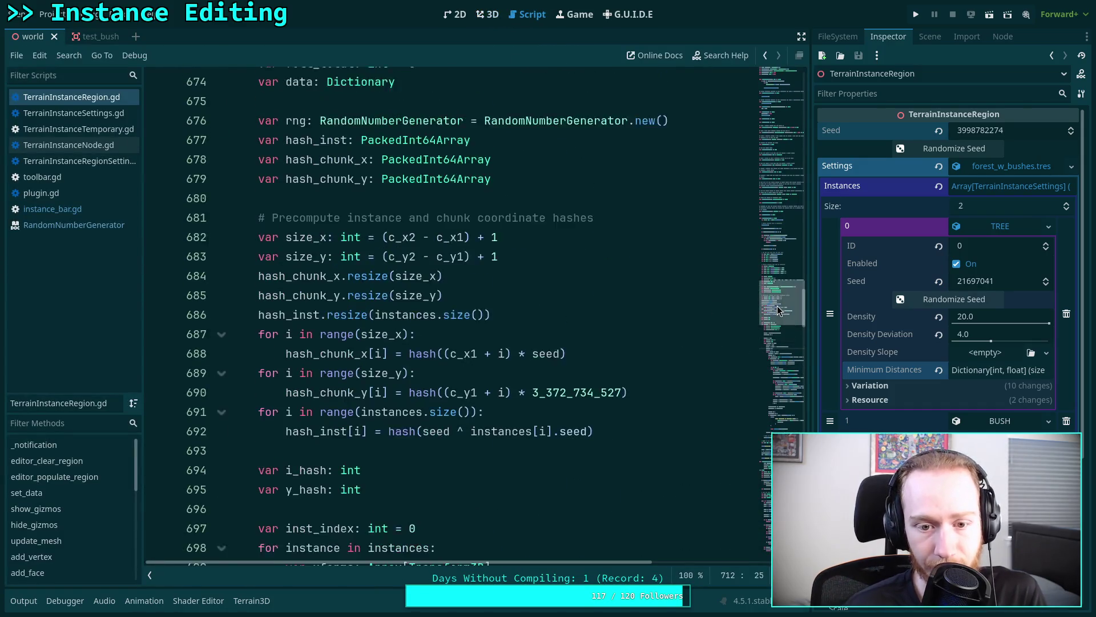
pyautogui.click(773, 183)
pyautogui.moveTo(773, 183); pyautogui.dragTo(769, 105)
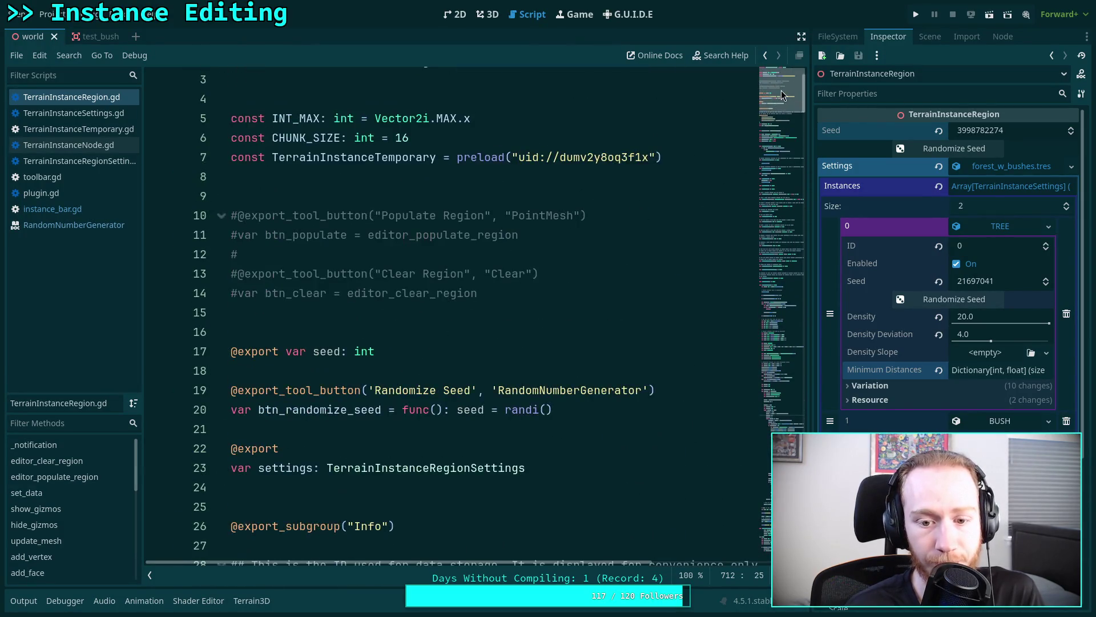
pyautogui.click(458, 410)
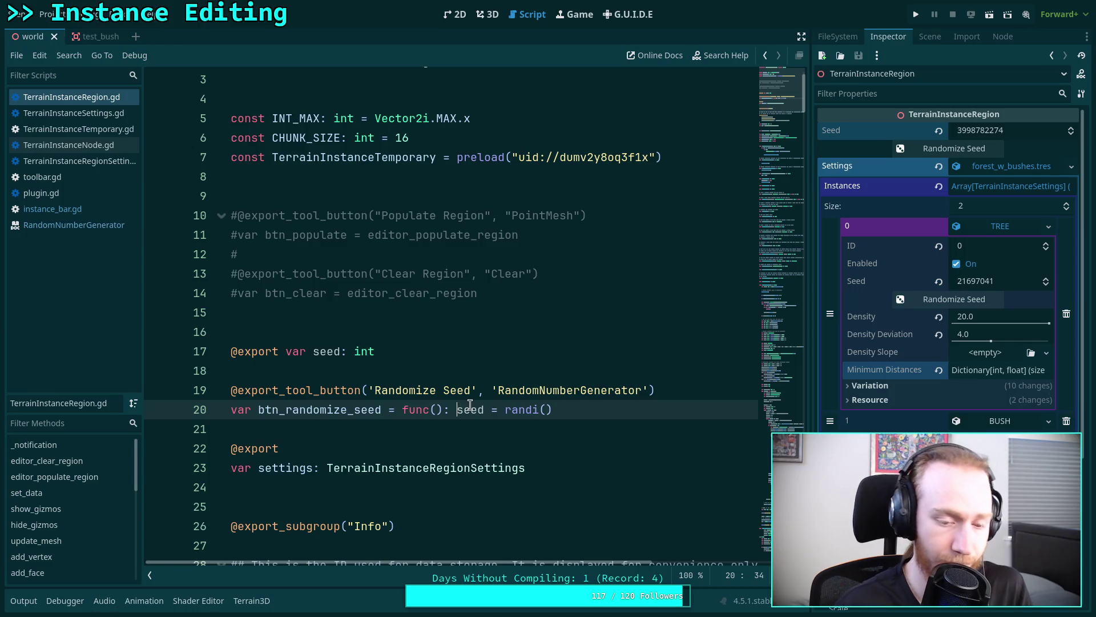
pyautogui.press('Return')
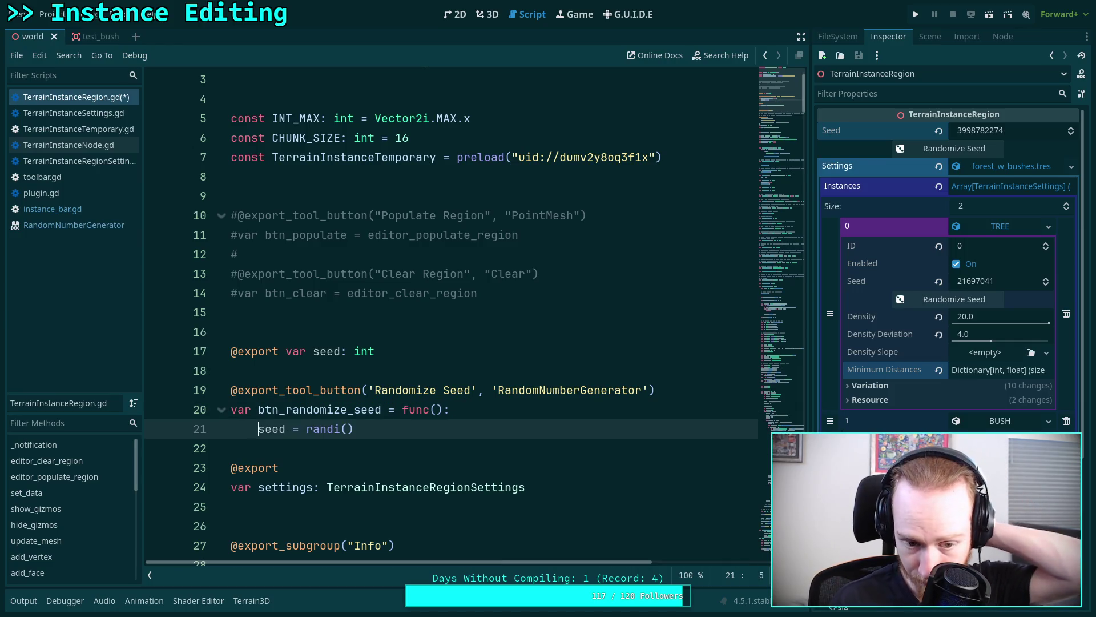
pyautogui.click(490, 415)
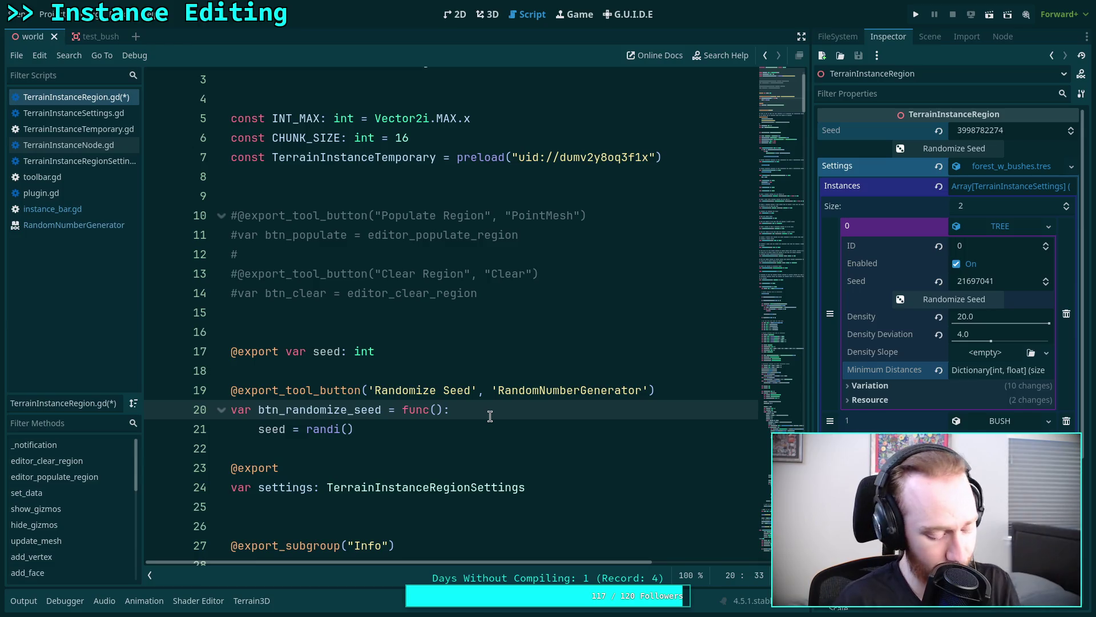
pyautogui.press('Return')
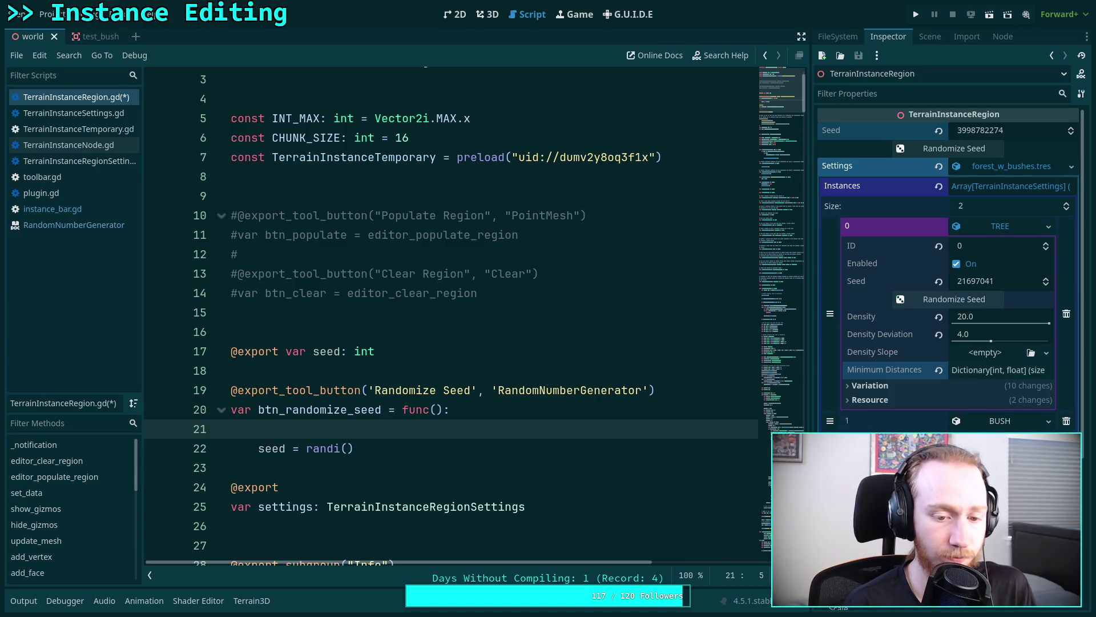
# - Insert a randomize() call above seed = randi()
pyautogui.write('rand')
pyautogui.press('Down')
pyautogui.press('Down')
pyautogui.press('Down')
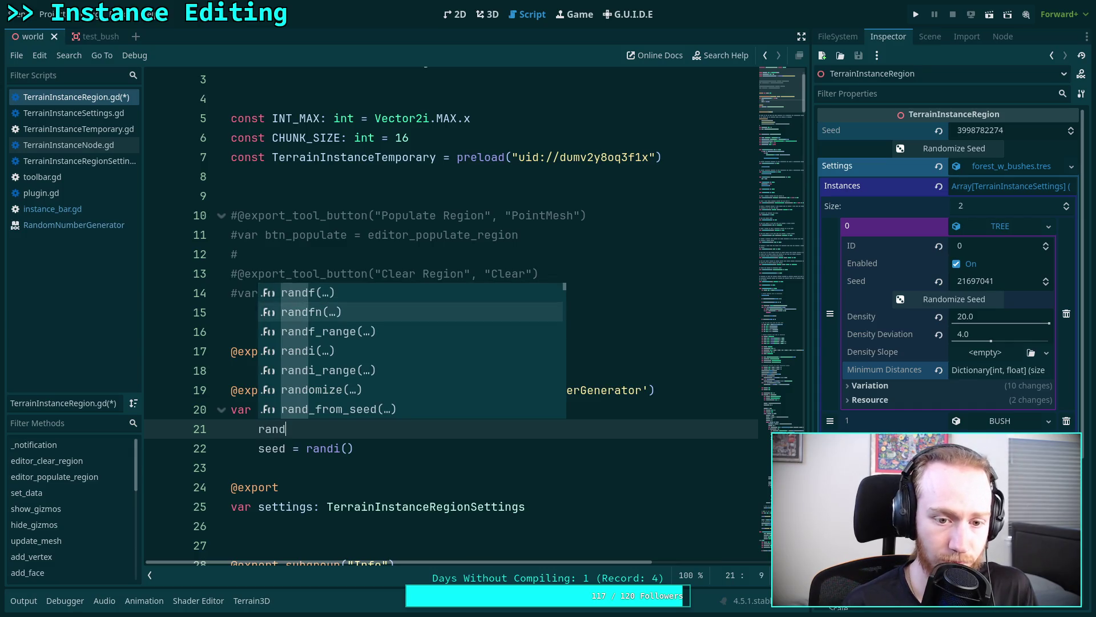
pyautogui.press('Down')
pyautogui.press('Down')
pyautogui.press('Return')
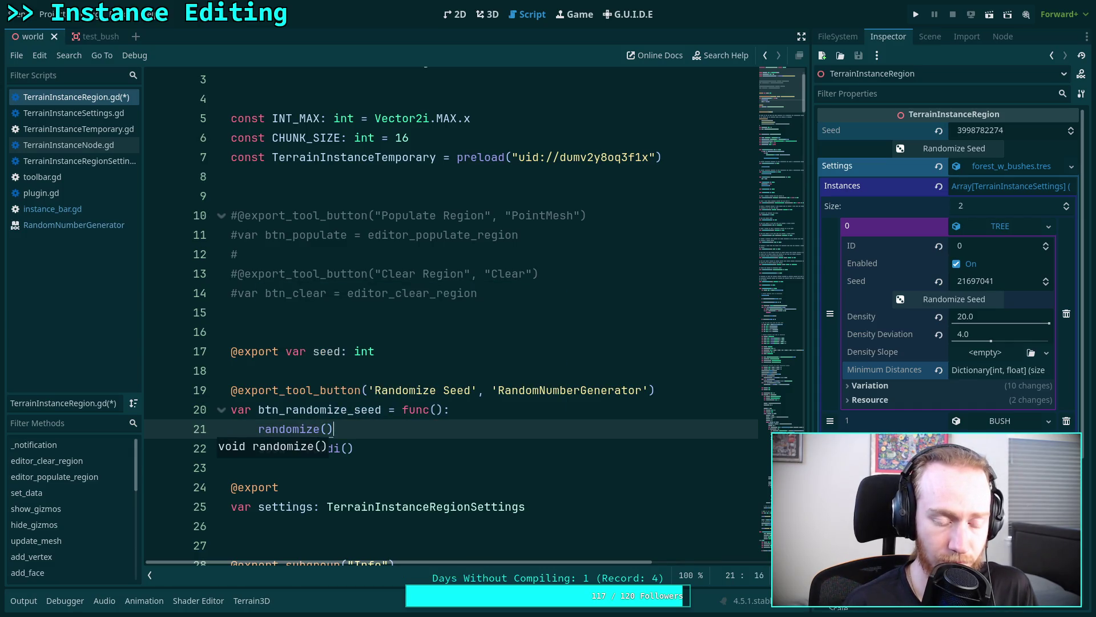
pyautogui.click(456, 448)
pyautogui.moveTo(308, 430)
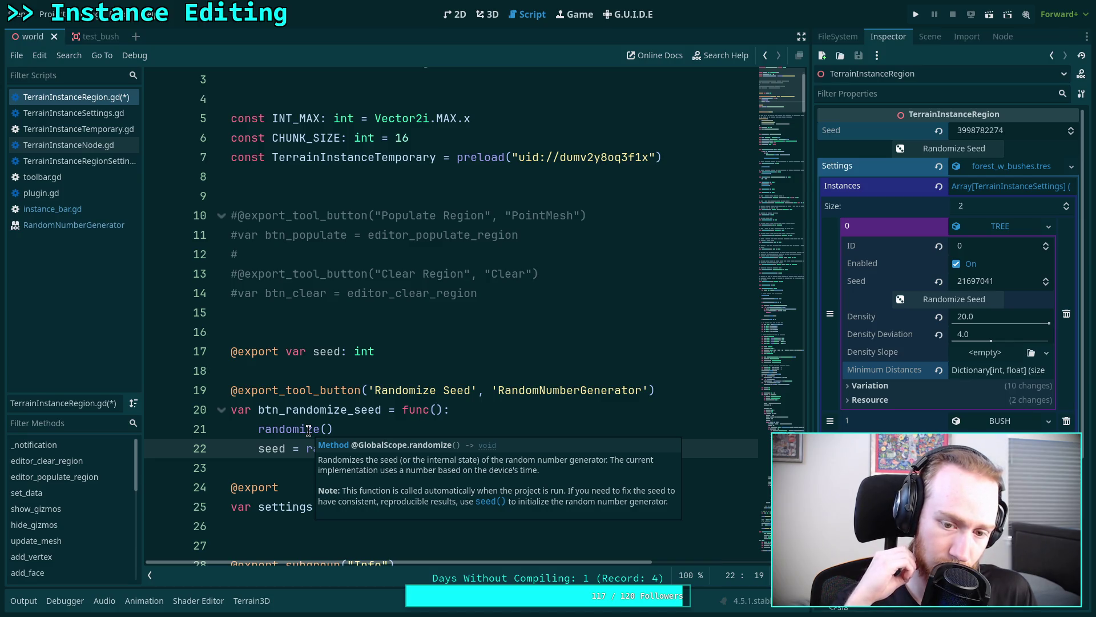
# - Save the script and open TerrainInstanceNode.gd
pyautogui.hotkey('ctrl', 's')
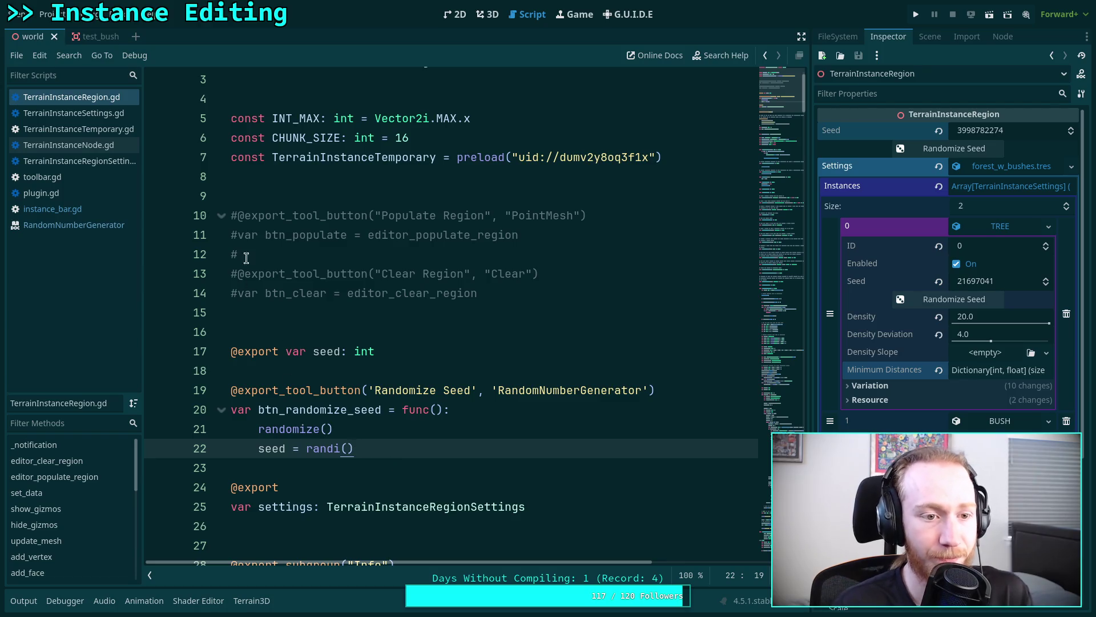
pyautogui.hotkey('ctrl', 's')
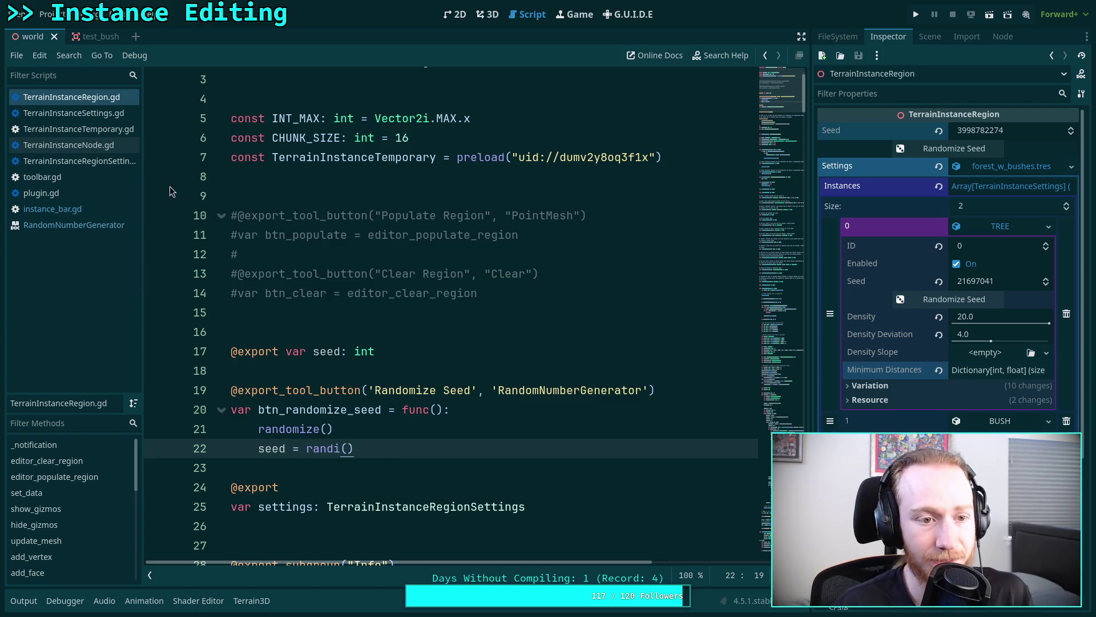
pyautogui.click(97, 147)
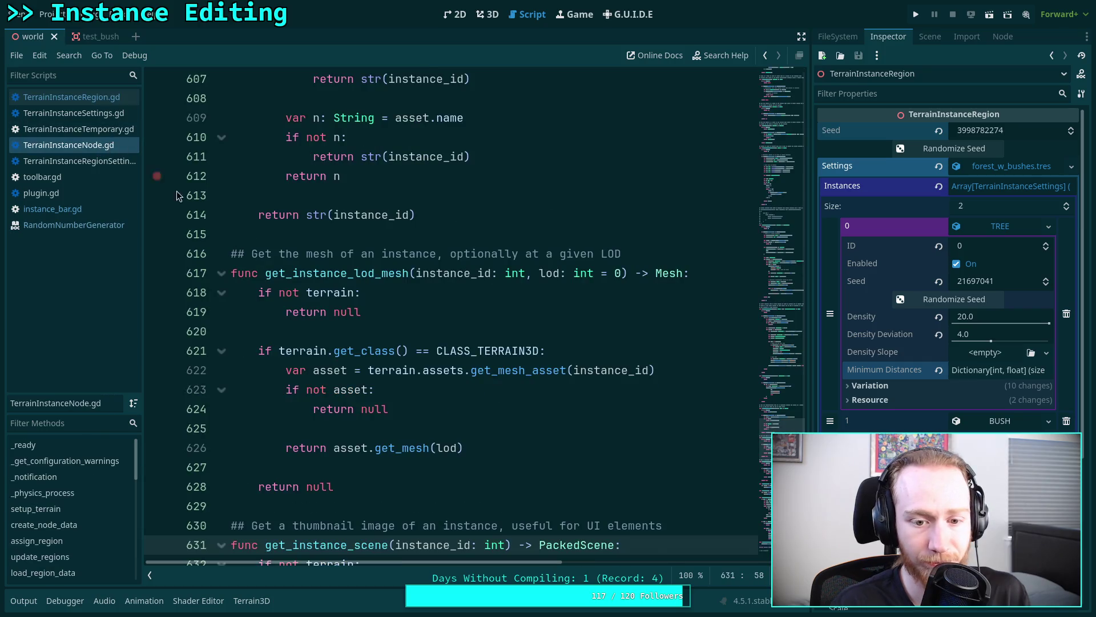
# - In TerrainInstanceSettings.gd, break line 16's lambda to put seed = randi() on its own line
pyautogui.click(106, 162)
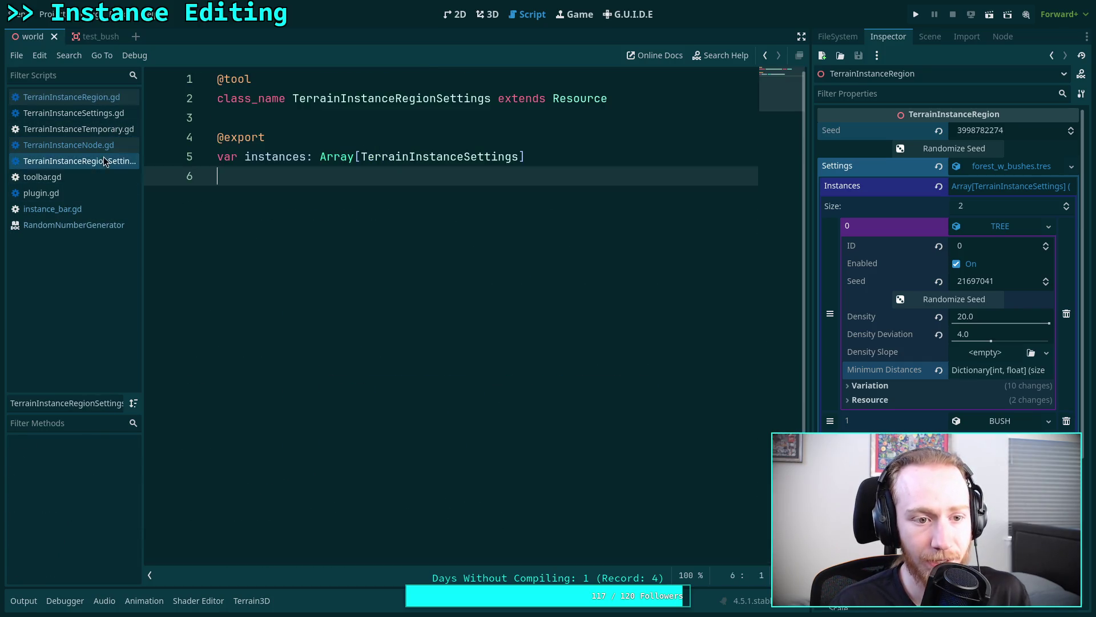
pyautogui.click(106, 114)
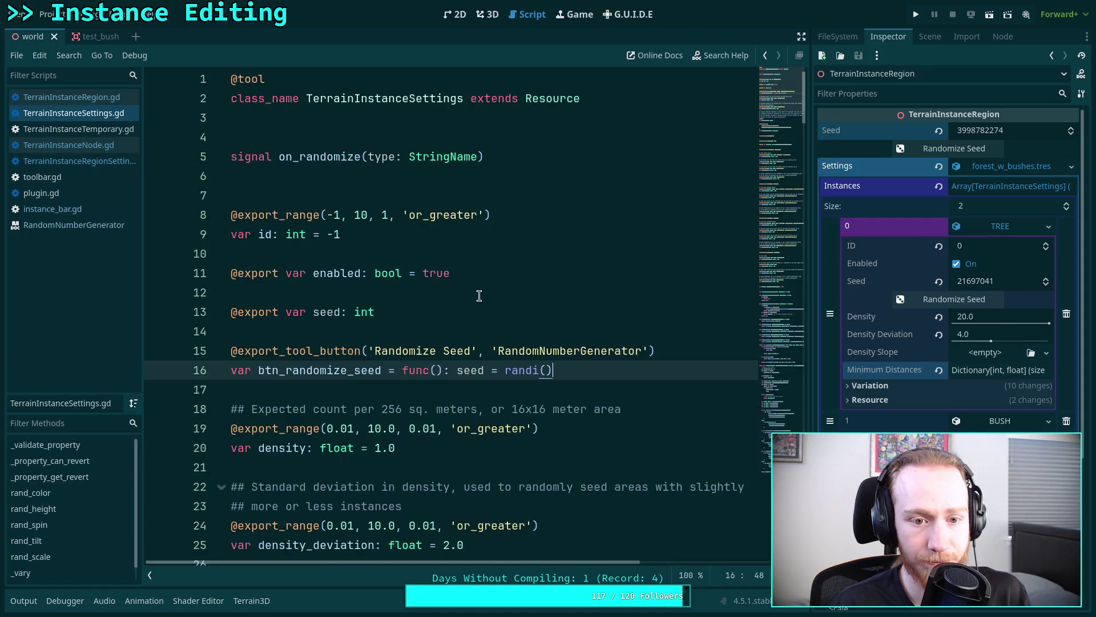
pyautogui.click(451, 370)
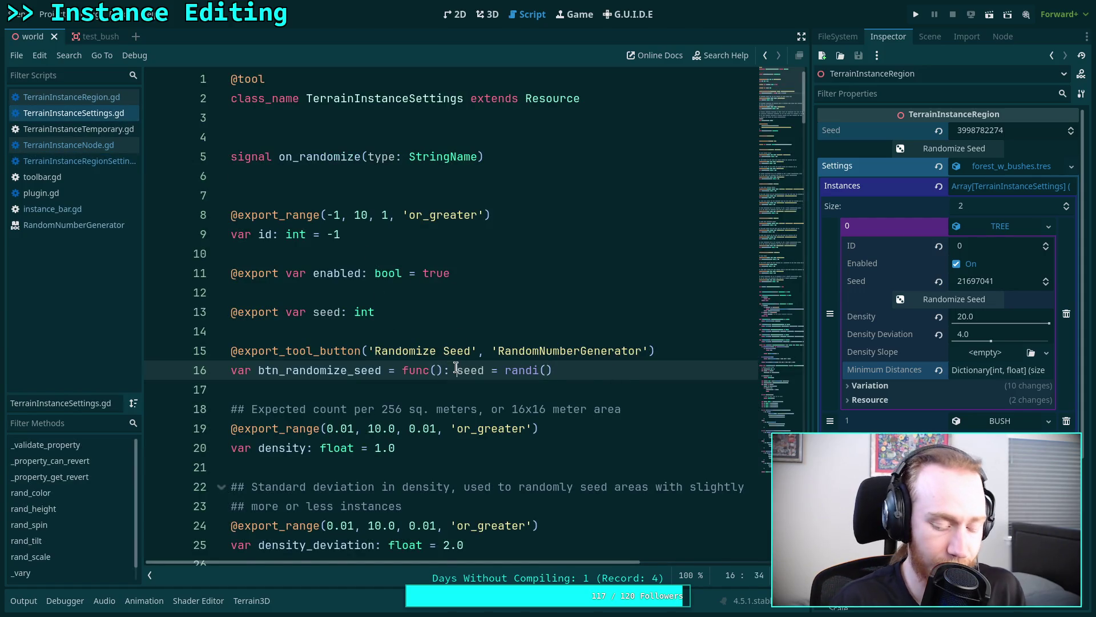
pyautogui.press('Return')
pyautogui.click(477, 370)
pyautogui.press('Return')
# - Add randomize() above seed = randi(), save, and switch to the 3D view
pyautogui.write('randomize')
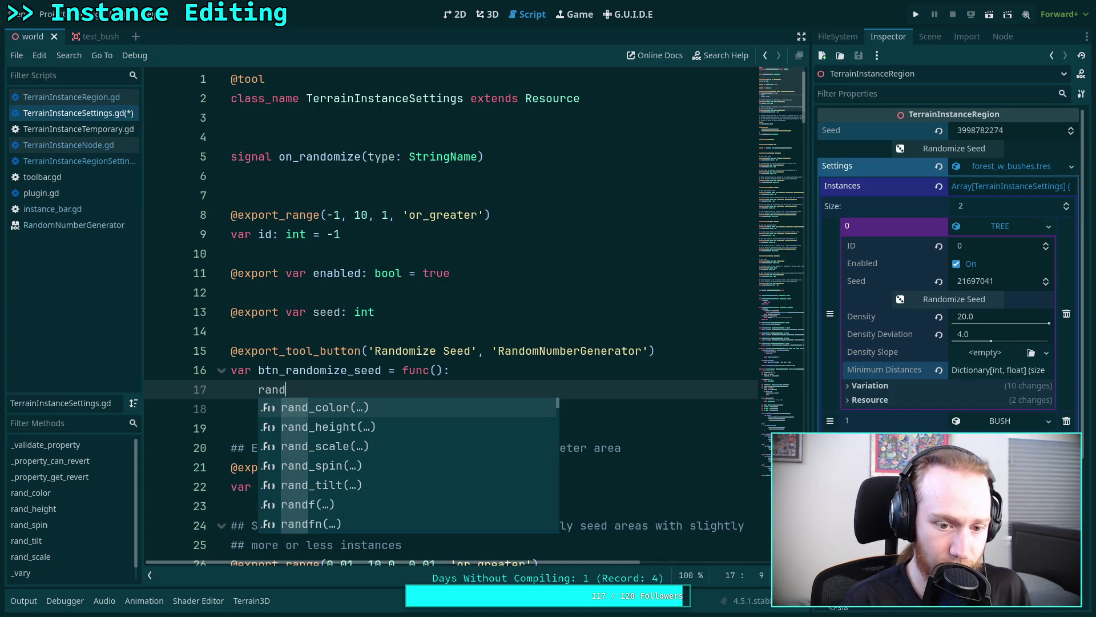
pyautogui.press('Return')
pyautogui.hotkey('ctrl', 's')
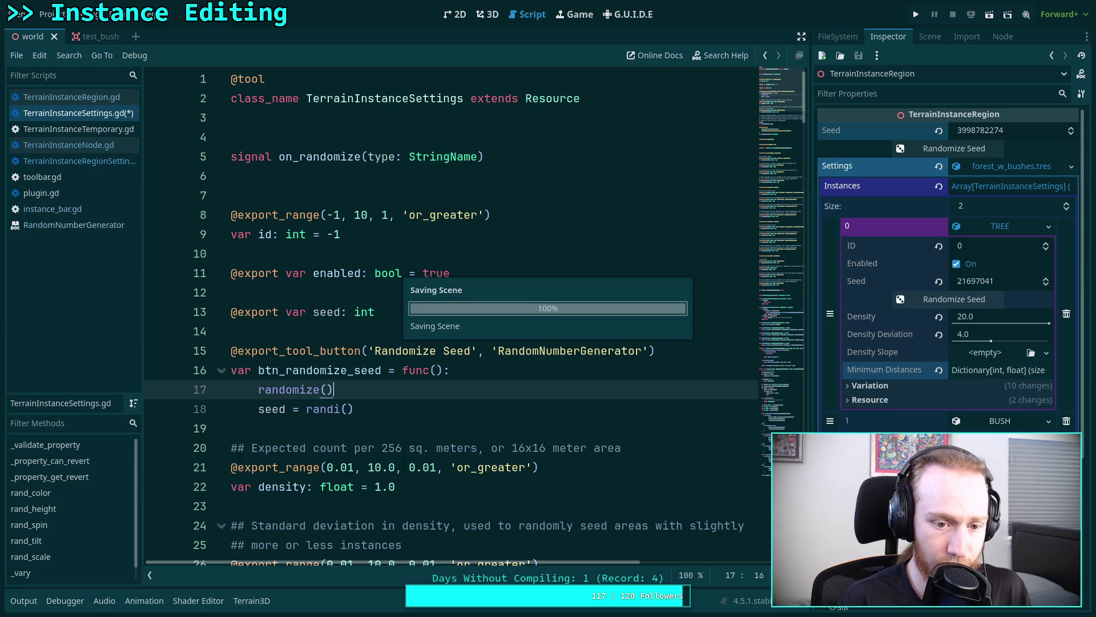
pyautogui.click(482, 14)
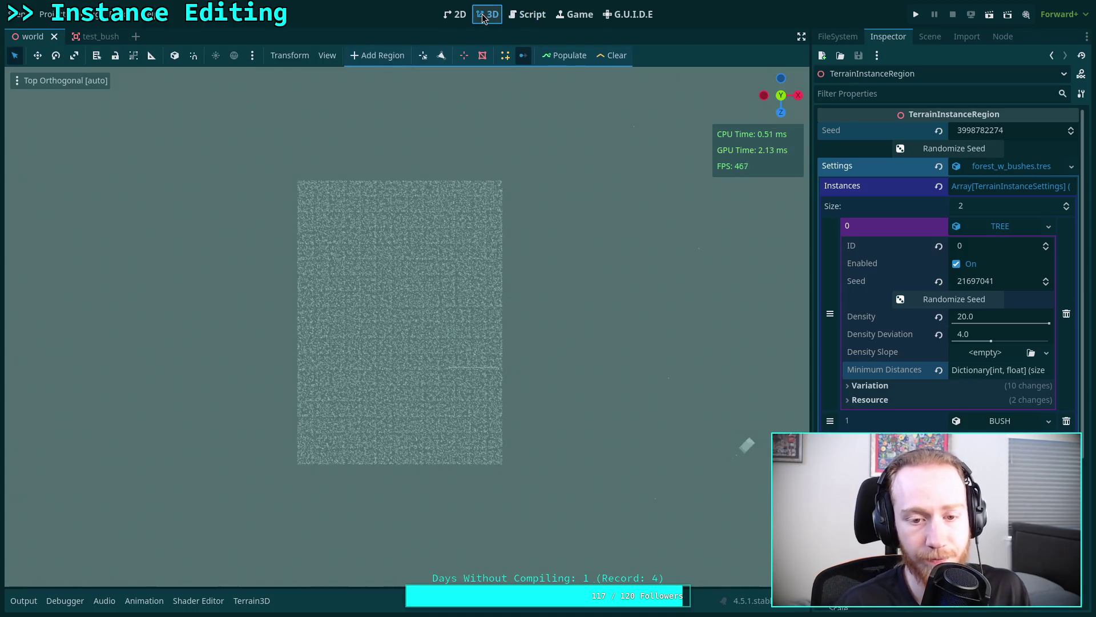
# - Clear the first region's tree instances, then return to TerrainInstanceSettings.gd in the script editor
pyautogui.click(623, 62)
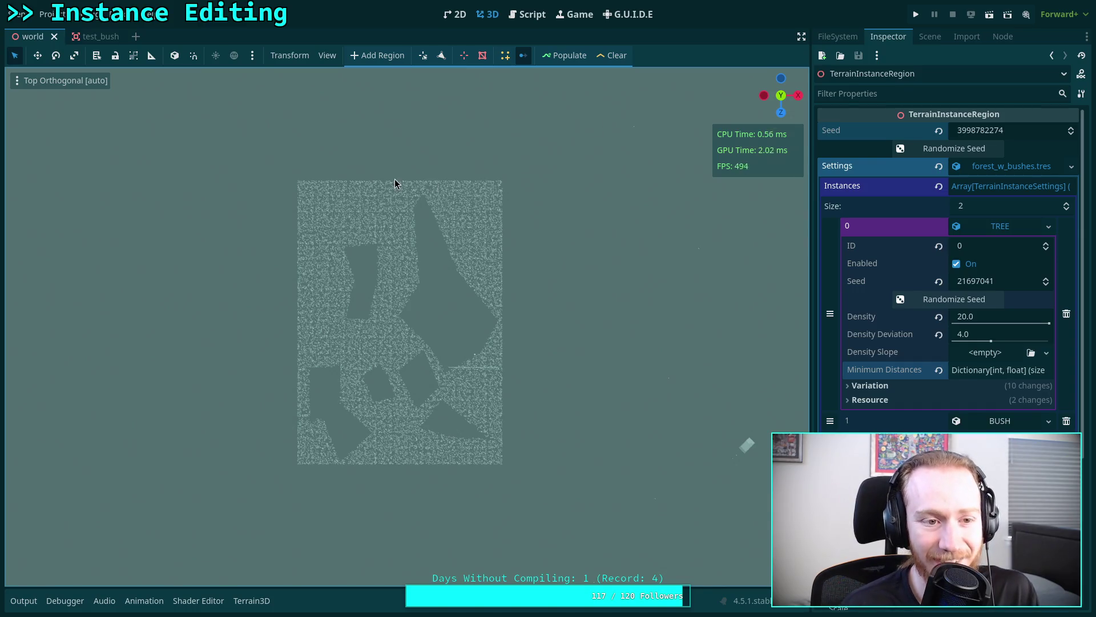
pyautogui.click(930, 36)
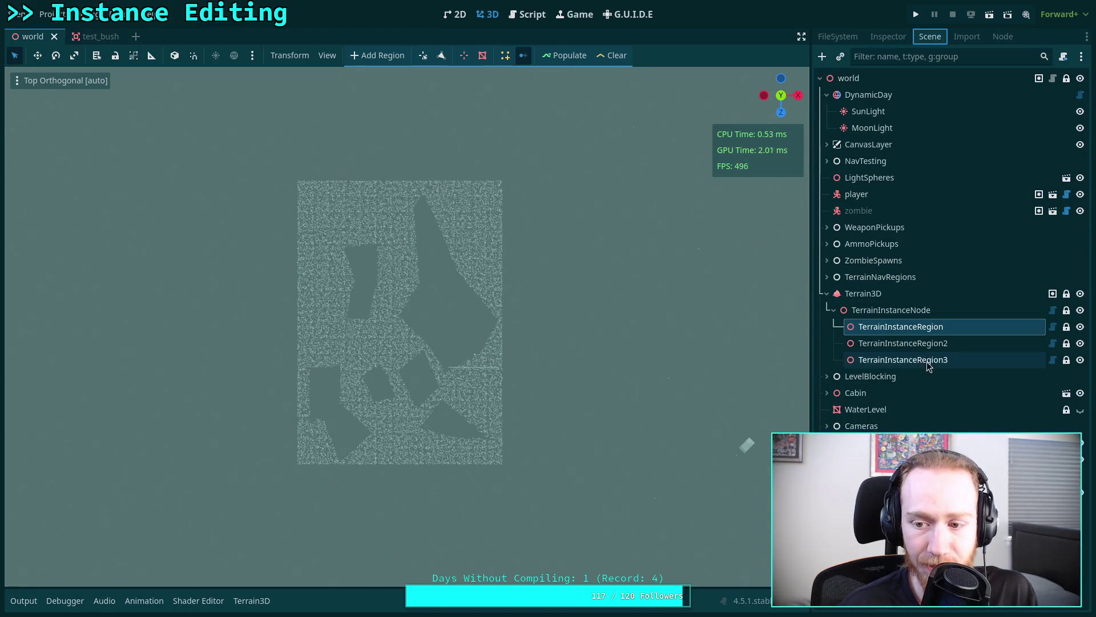
pyautogui.click(888, 36)
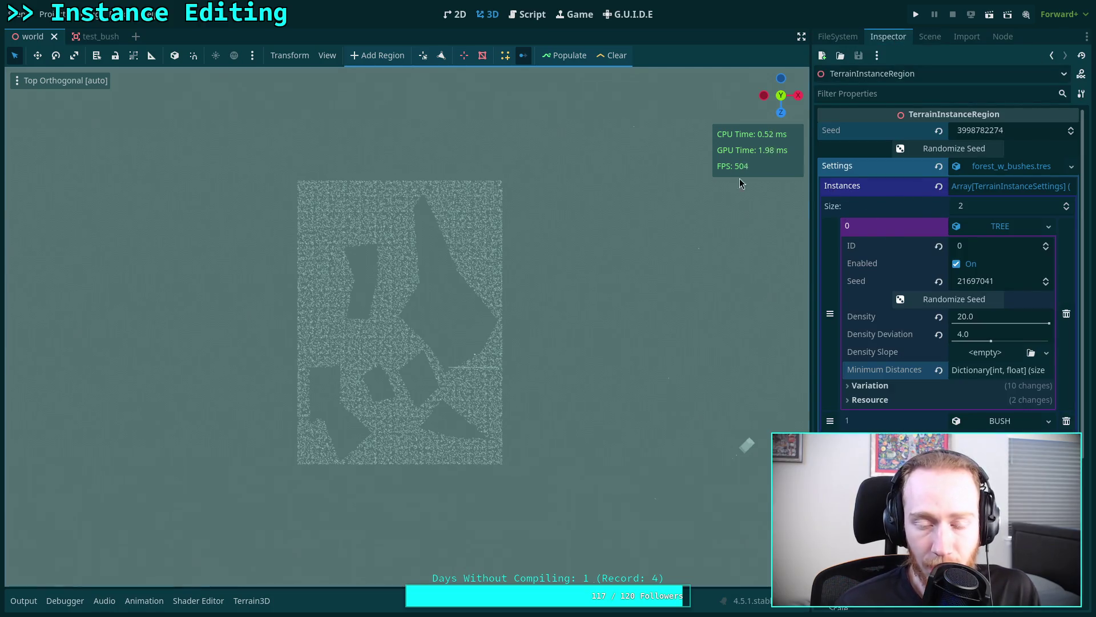
pyautogui.click(528, 14)
pyautogui.scroll(-6, 486, 318)
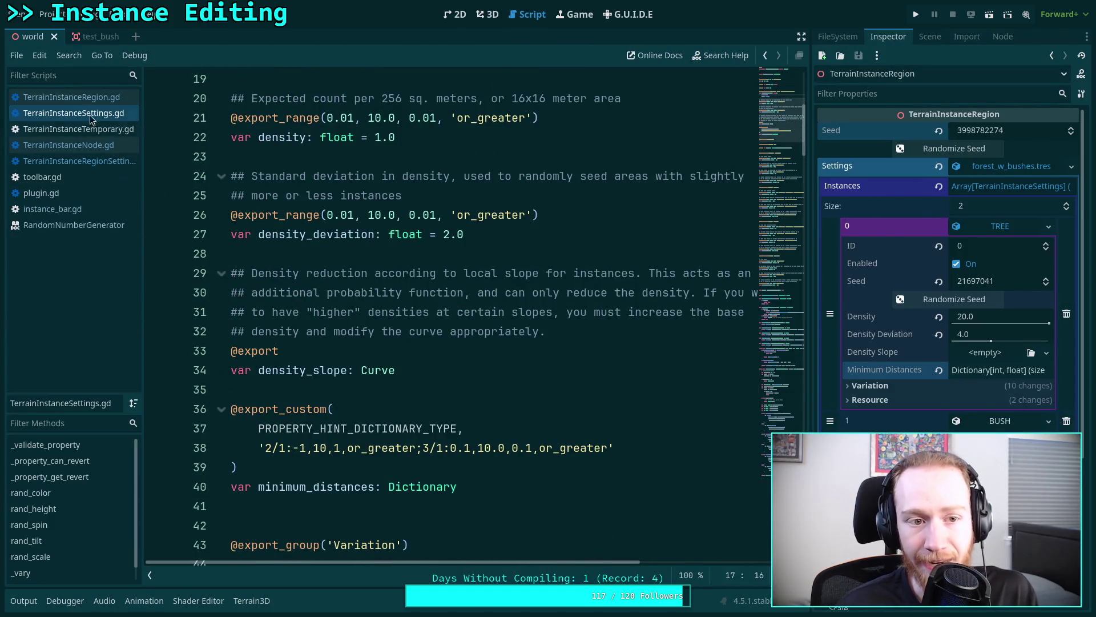
# - In TerrainInstanceRegion.gd, start an 'if not triangle_mesh.intersect_ray(' check at line 813
pyautogui.click(72, 97)
pyautogui.moveTo(790, 114)
pyautogui.mouseDown()
pyautogui.moveTo(790, 514)
pyautogui.moveTo(791, 503)
pyautogui.mouseUp()
pyautogui.click(463, 164)
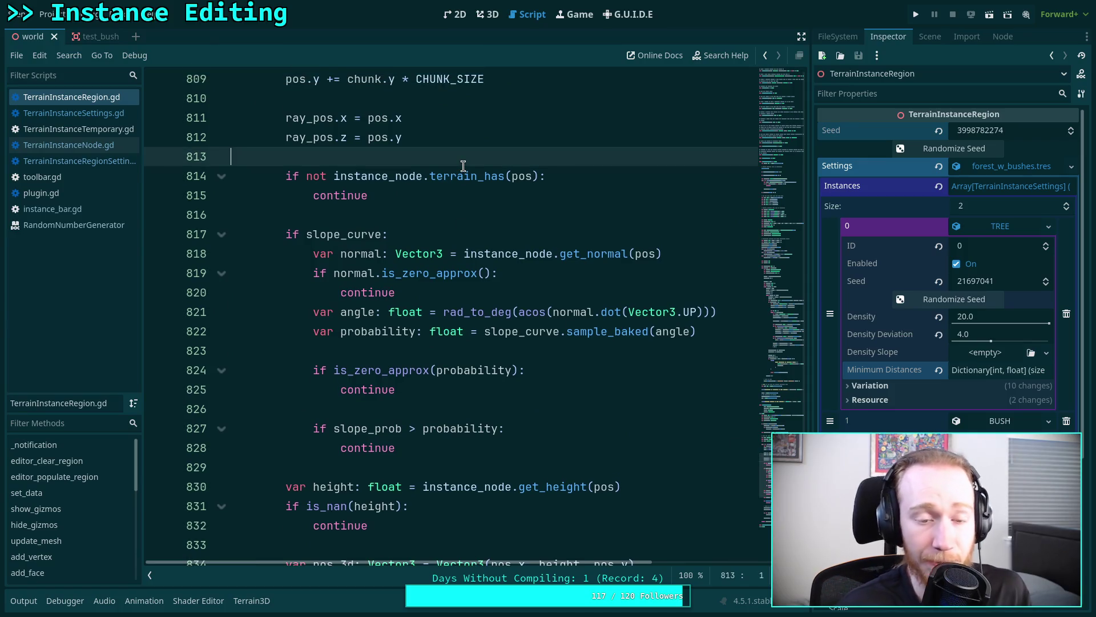
pyautogui.press('Return')
pyautogui.press('Return')
pyautogui.press('Up')
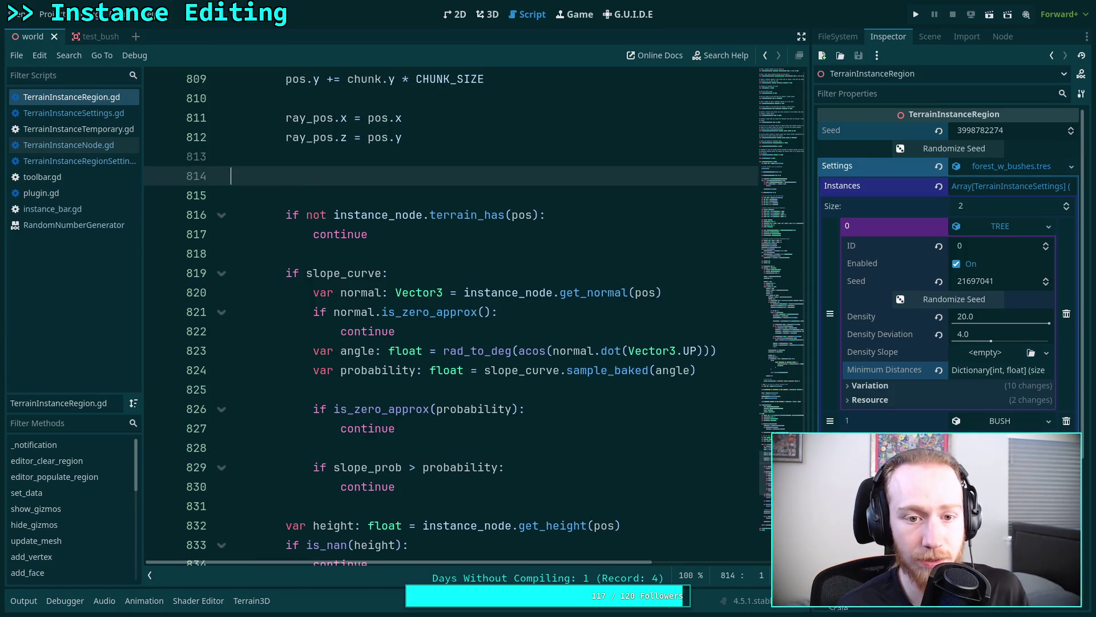
pyautogui.write('if not tr')
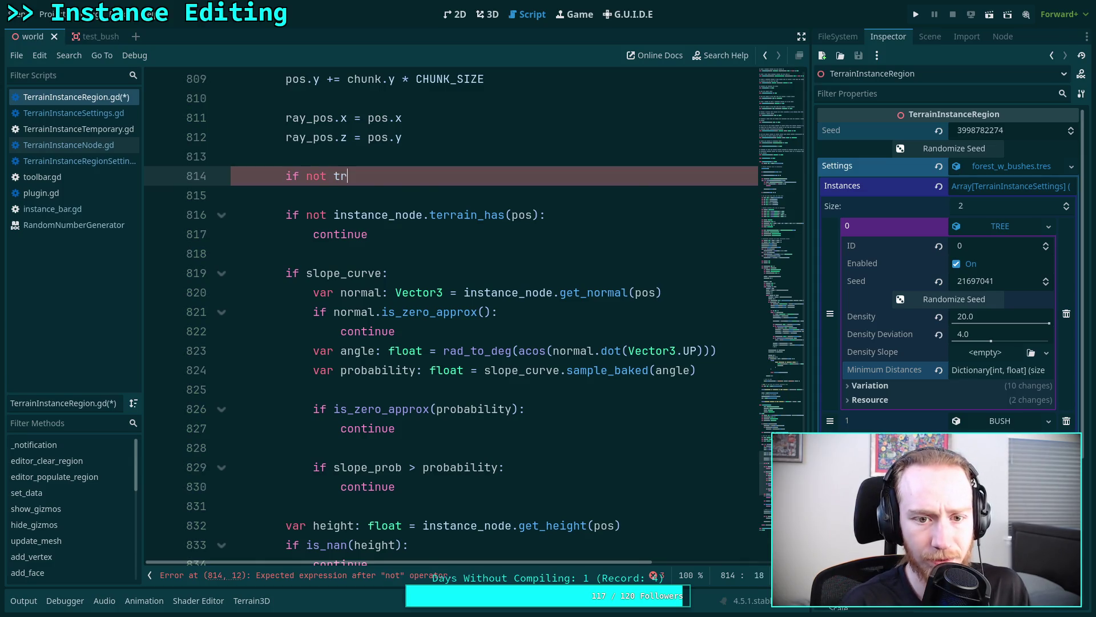
pyautogui.write('i')
pyautogui.press('Return')
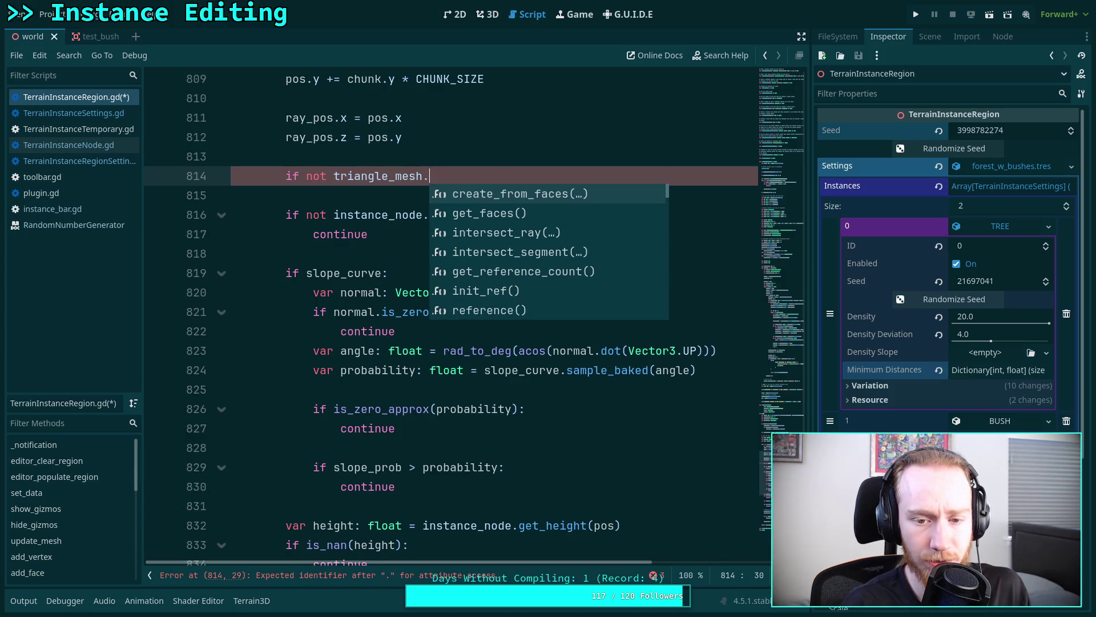
pyautogui.press('Down')
pyautogui.press('Down')
pyautogui.press('Return')
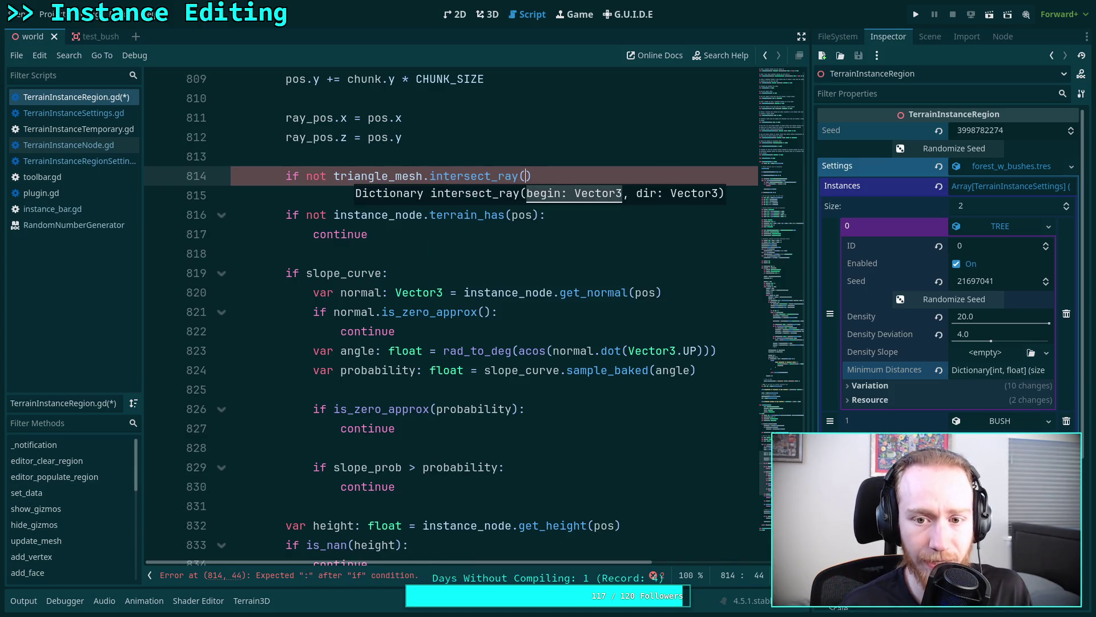
# - Finish the check with arguments ray_pos, dir and a continue body, then save and go to the git terminal
pyautogui.write('ray_.o')
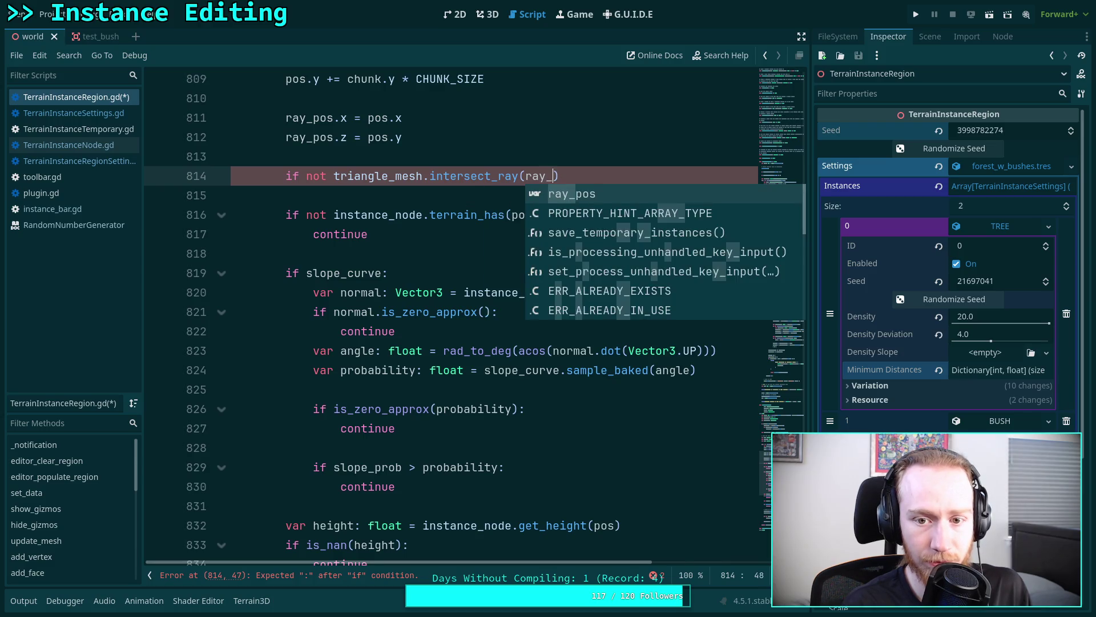
pyautogui.press('BackSpace')
pyautogui.press('BackSpace')
pyautogui.write('pos,')
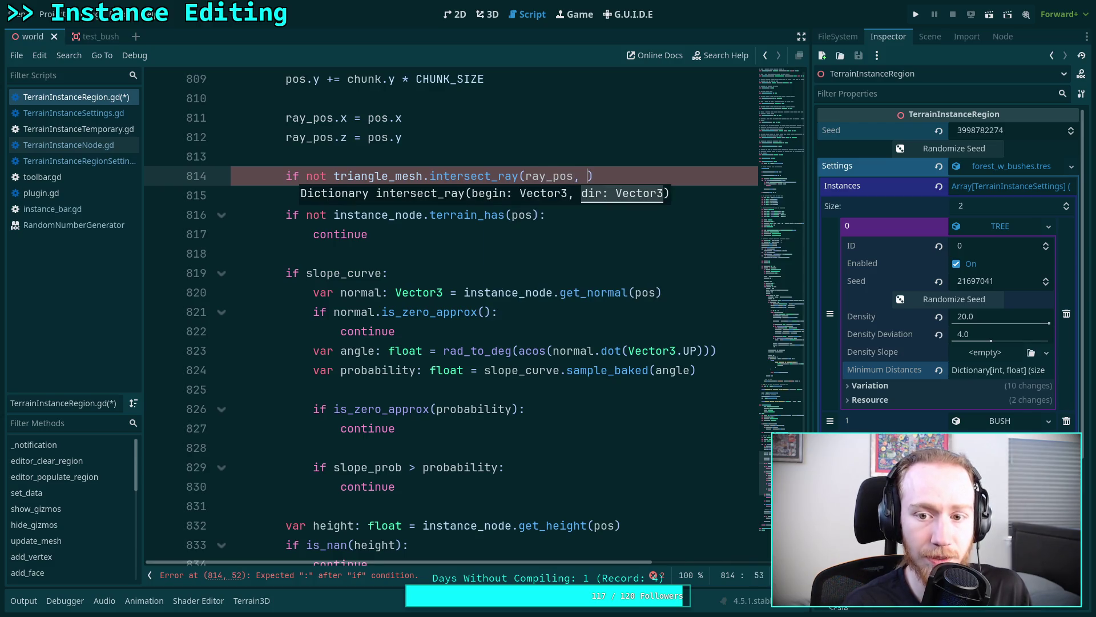
pyautogui.scroll(5, 501, 277)
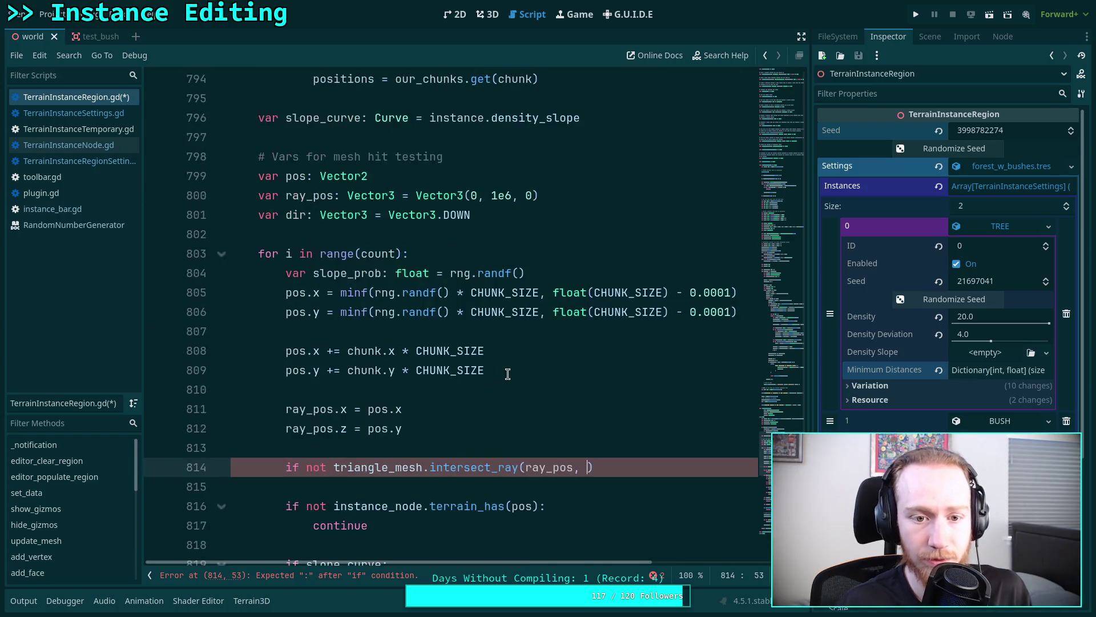
pyautogui.write('dir')
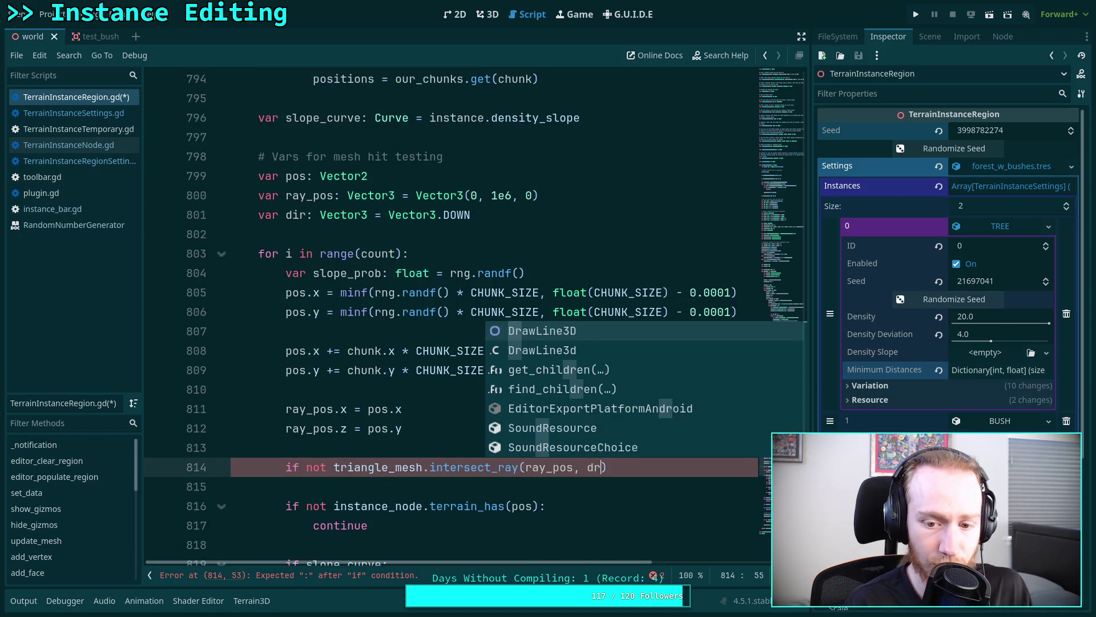
pyautogui.press('End')
pyautogui.write(':')
pyautogui.press('Return')
pyautogui.write('continue')
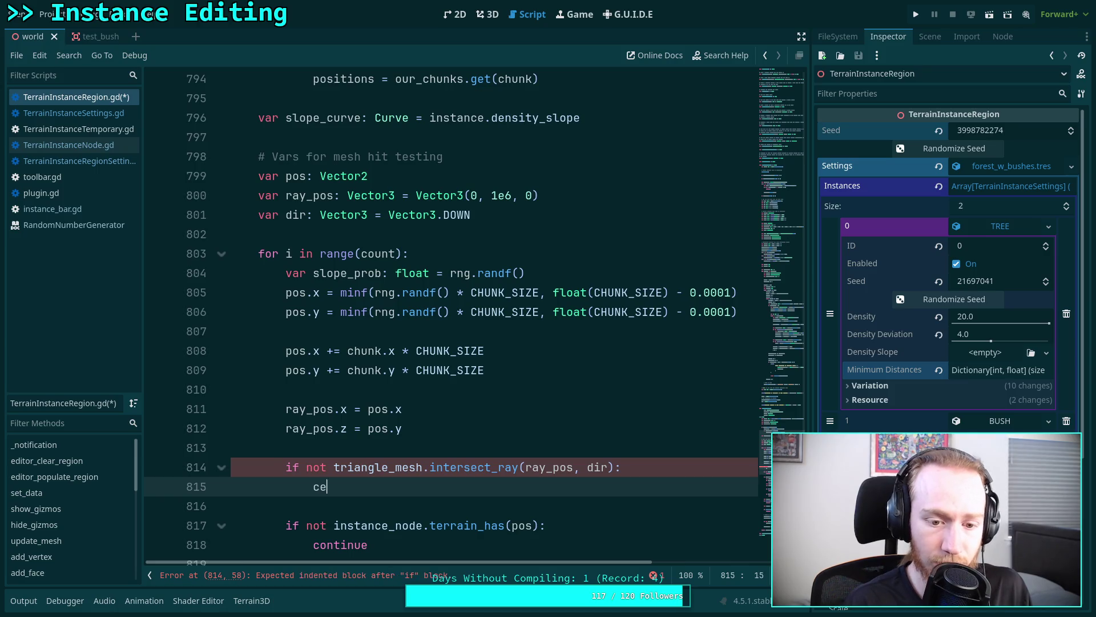
pyautogui.hotkey('ctrl', 's')
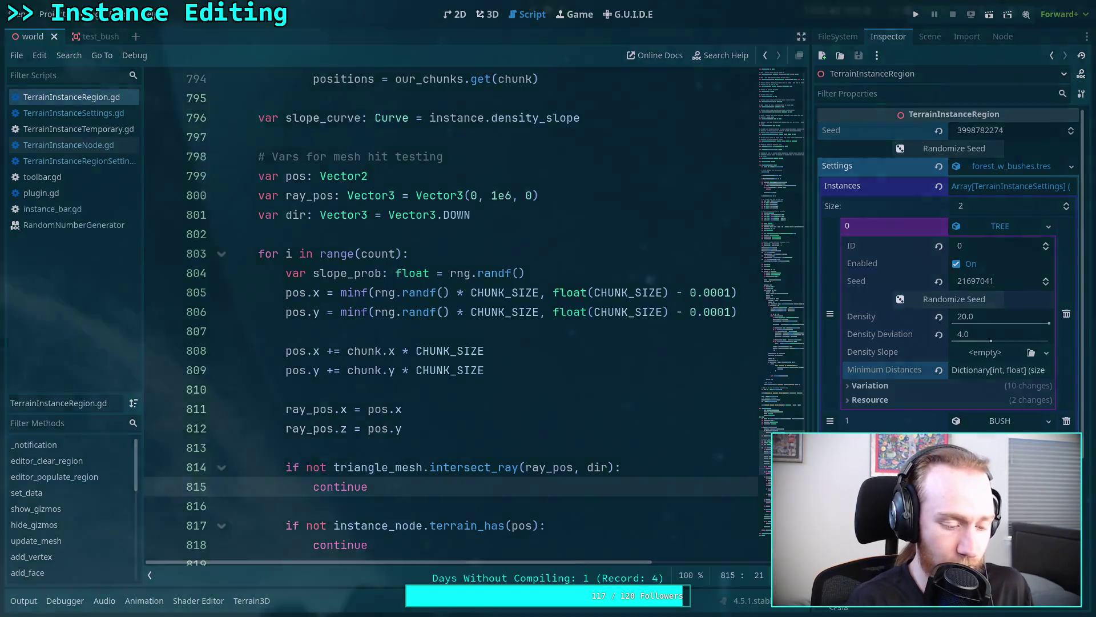
pyautogui.press('super+4')
pyautogui.press('super+1')
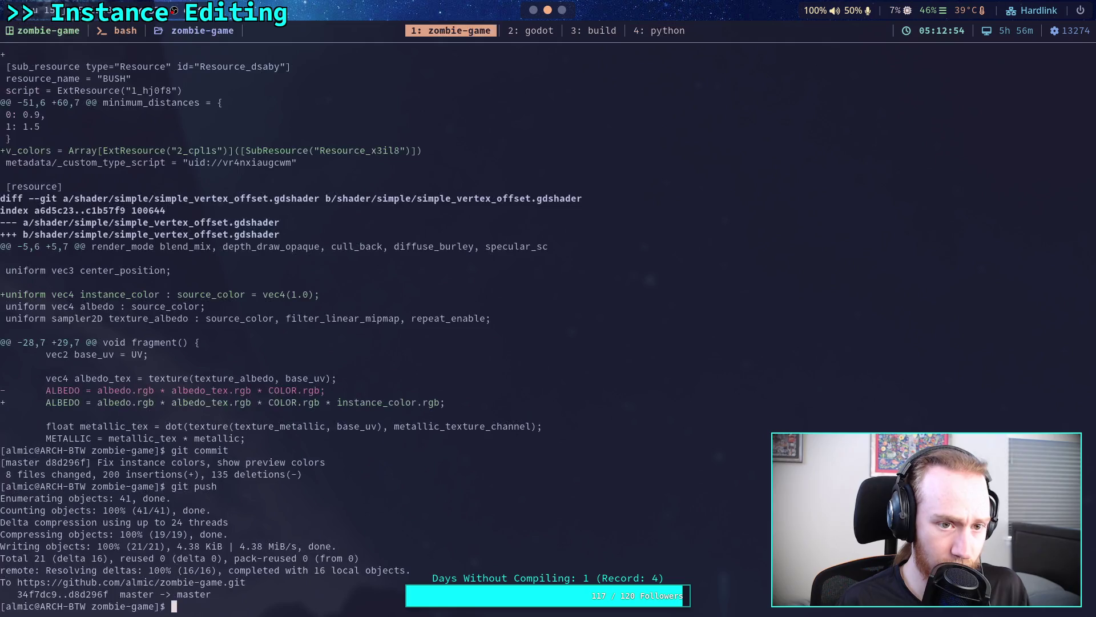
# - Run git diff and page through all pending changes
pyautogui.write('git diff')
pyautogui.press('Return')
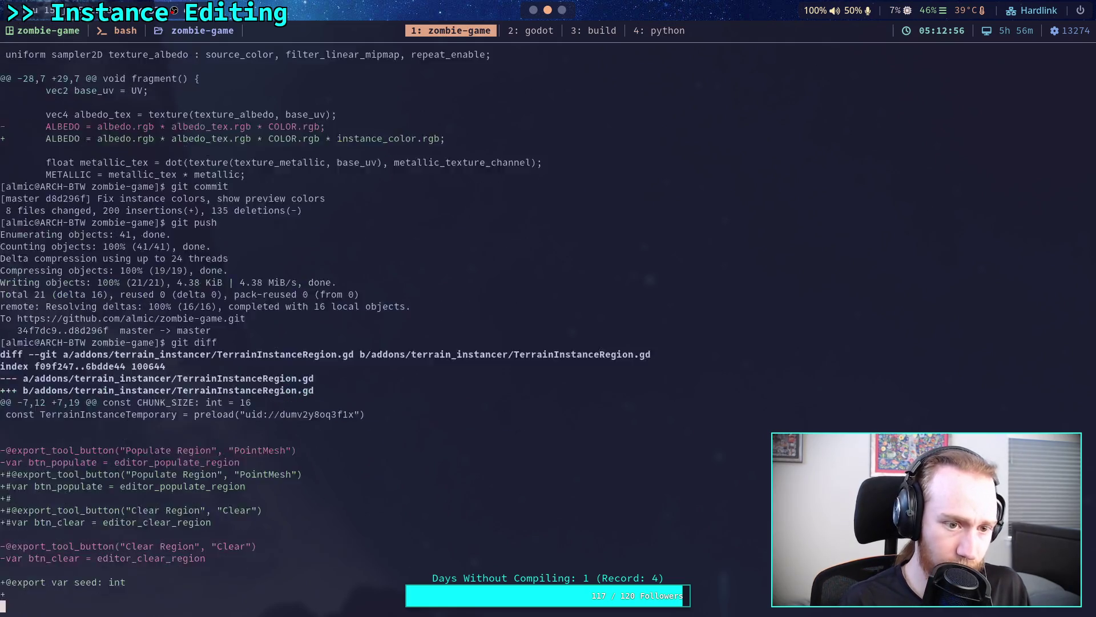
pyautogui.press('space')
pyautogui.press('space')
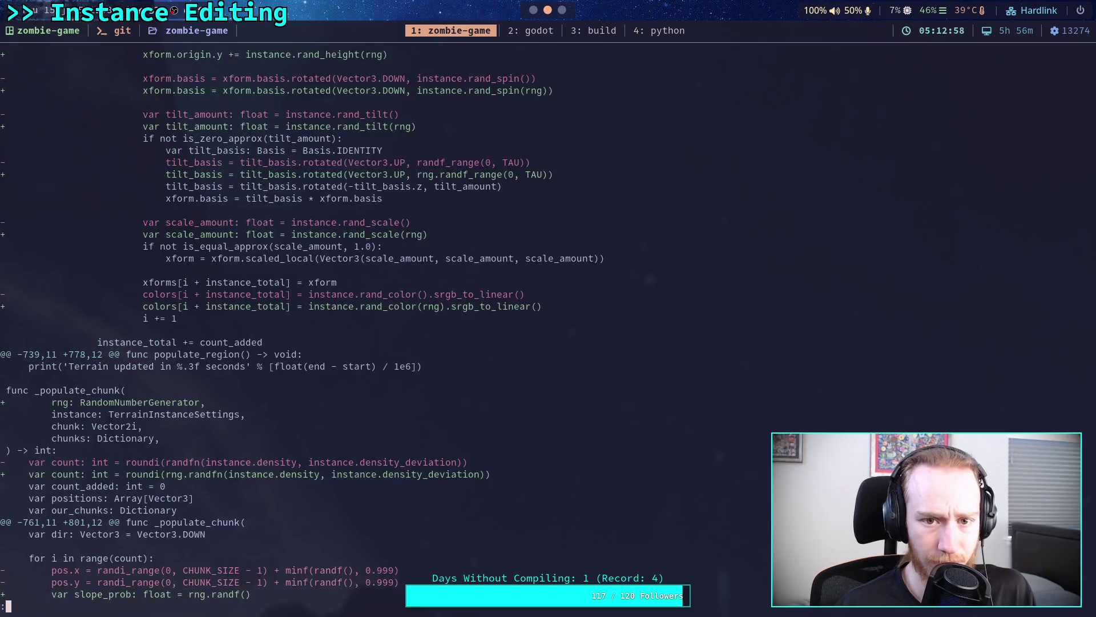
pyautogui.click(541, 21)
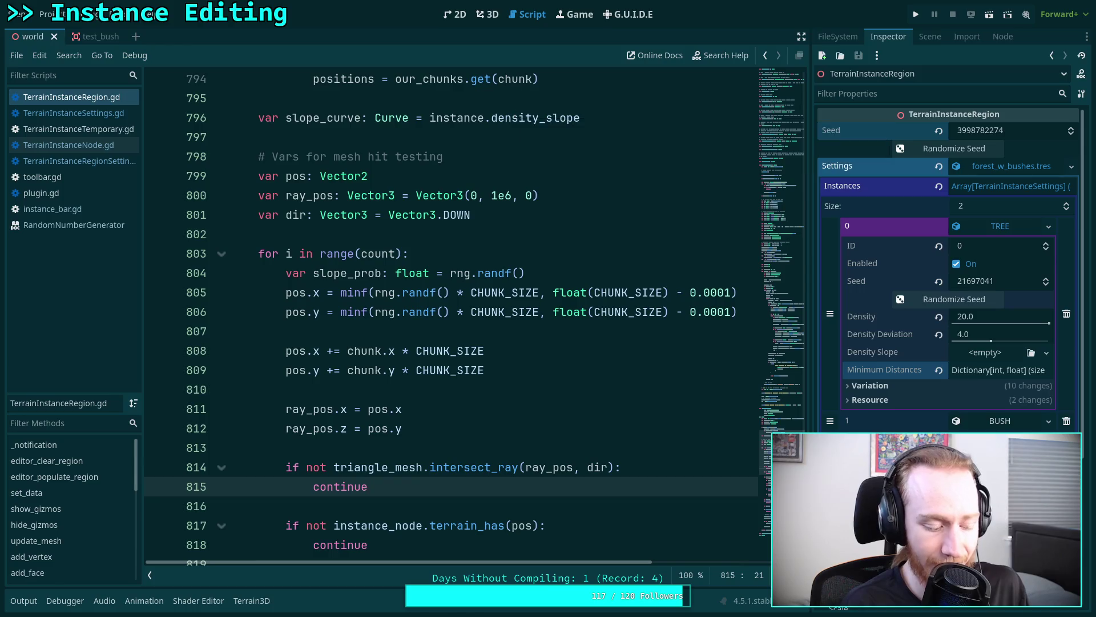
pyautogui.press('super+1')
pyautogui.press('q')
# - Diff the single terrain_instancer script, review its _populate_chunk changes, then return to Godot and save
pyautogui.press('Up')
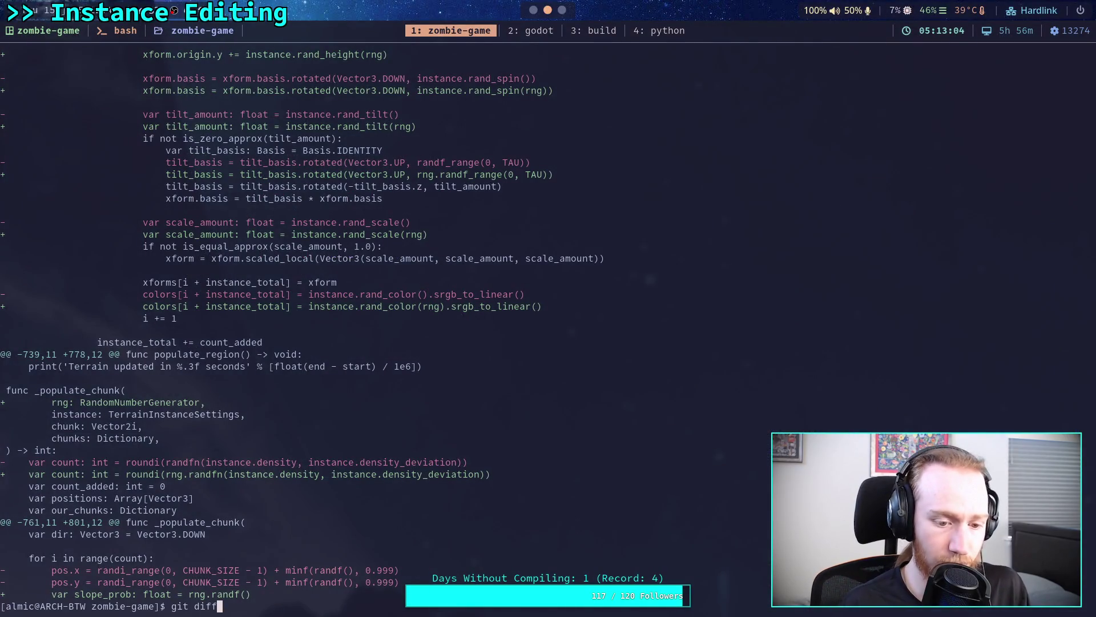
pyautogui.write('addons/terrain_')
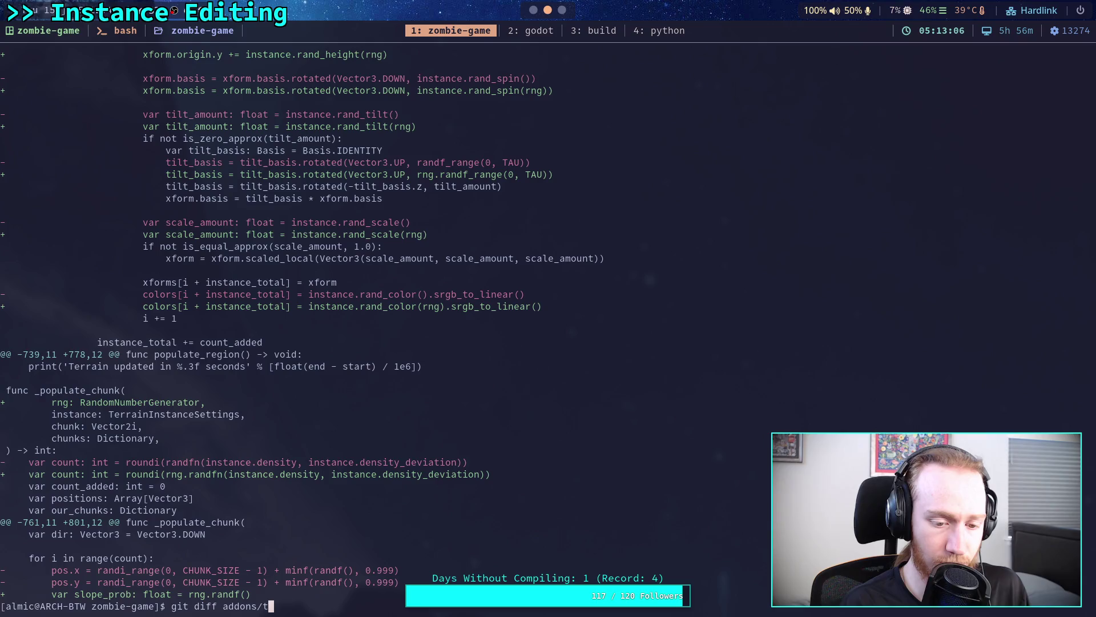
pyautogui.press('Tab')
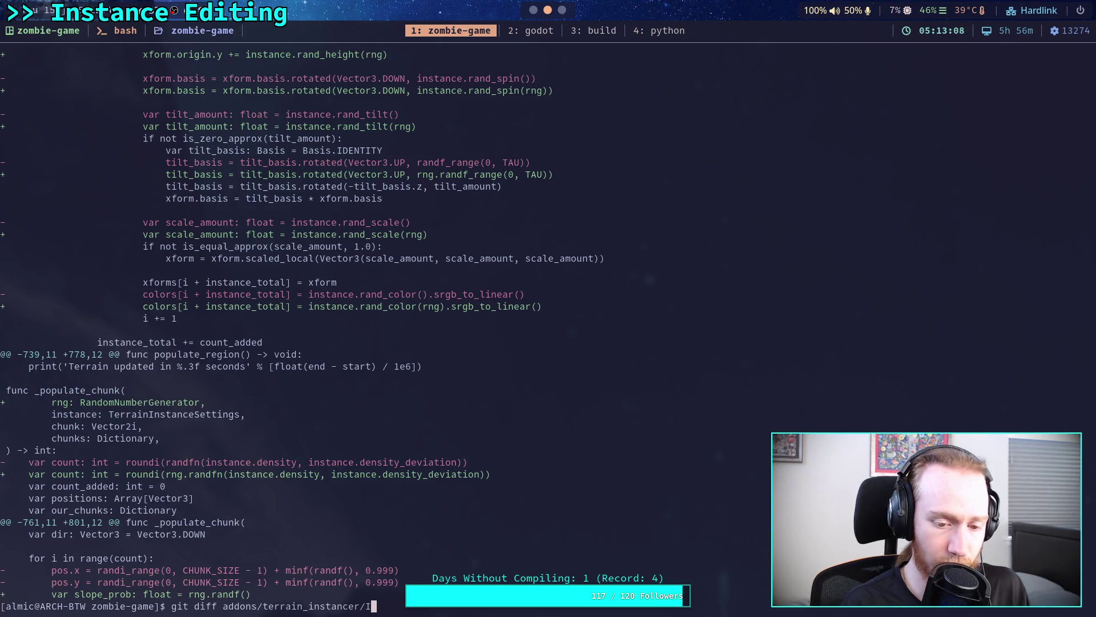
pyautogui.write('TerrainInstanceSettings.gd')
pyautogui.press('Return')
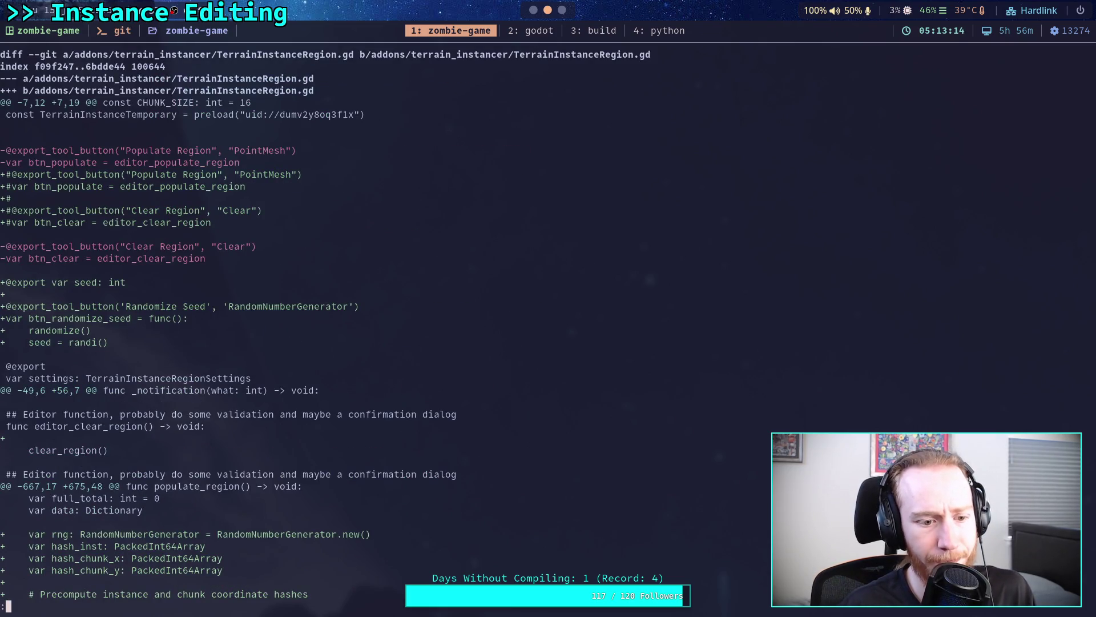
pyautogui.press('space')
pyautogui.scroll(-7, 298, 324)
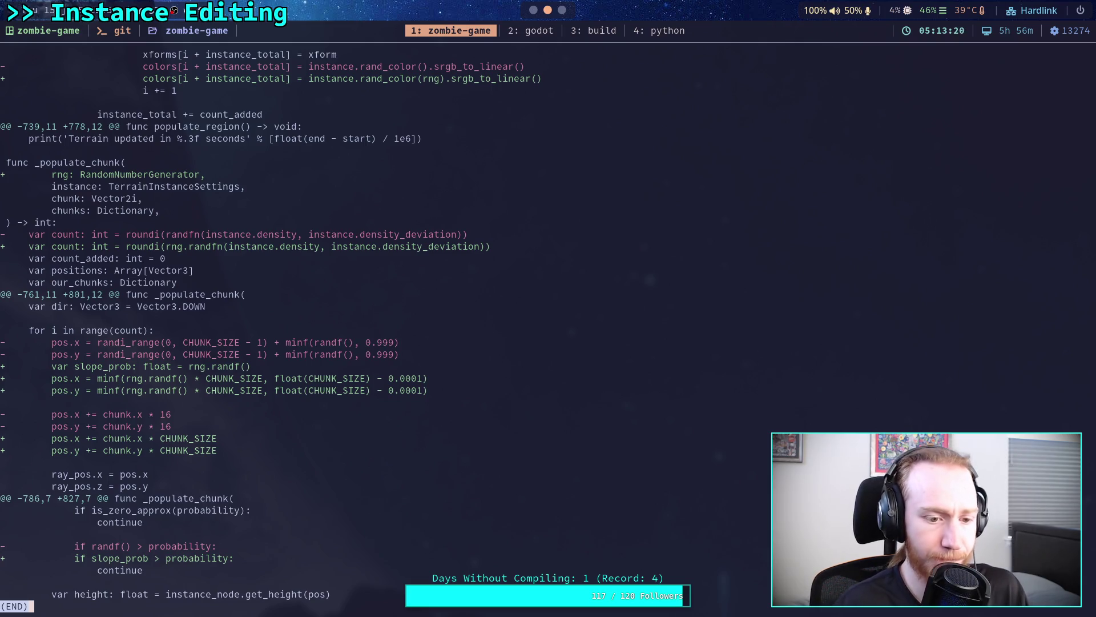
pyautogui.press('q')
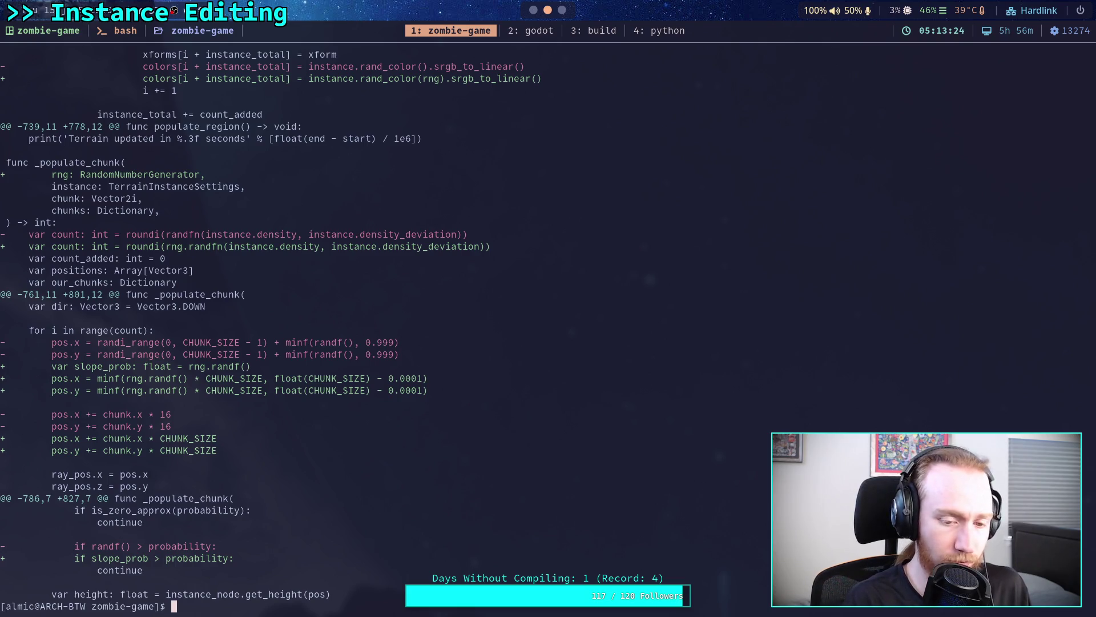
pyautogui.press('super+2')
pyautogui.hotkey('ctrl', 's')
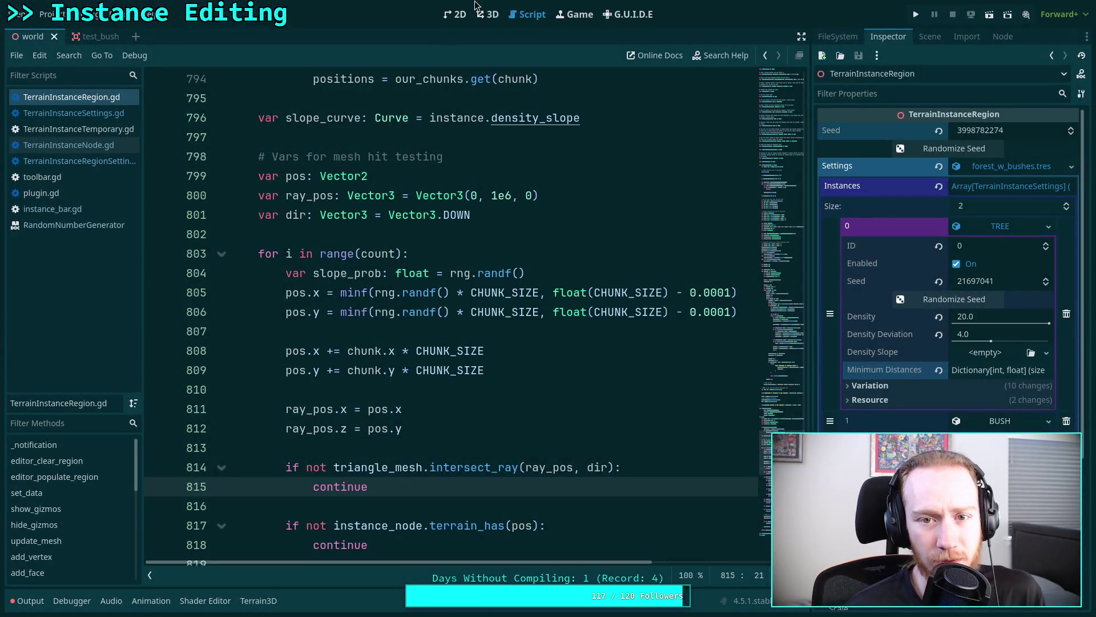
# - Select the Terrain3D node and set the brush size to 100 m
pyautogui.click(486, 14)
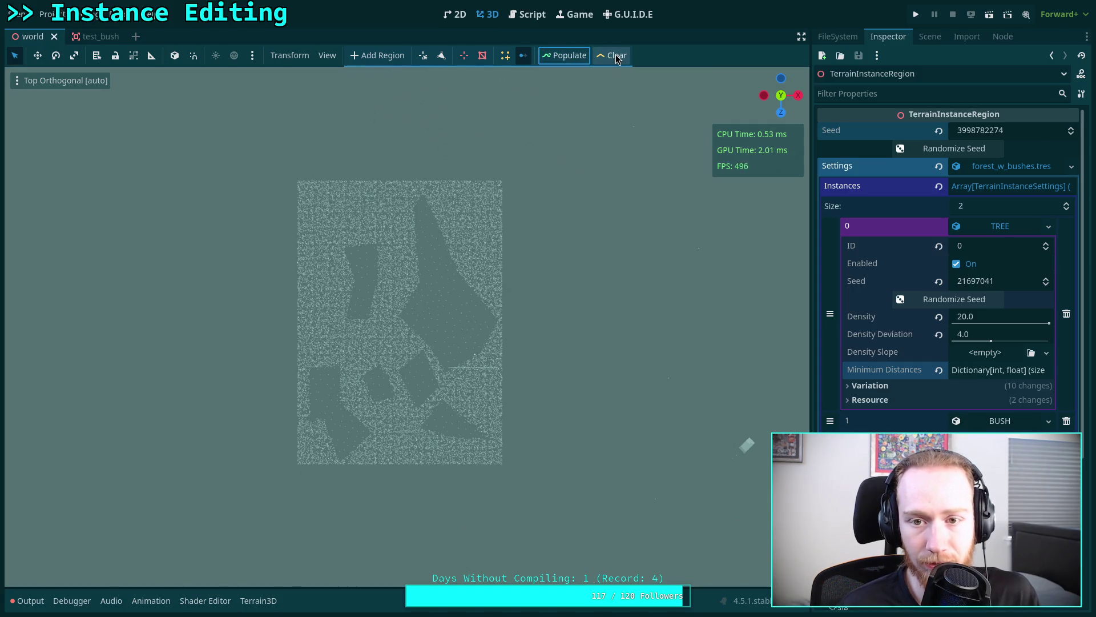
pyautogui.click(928, 37)
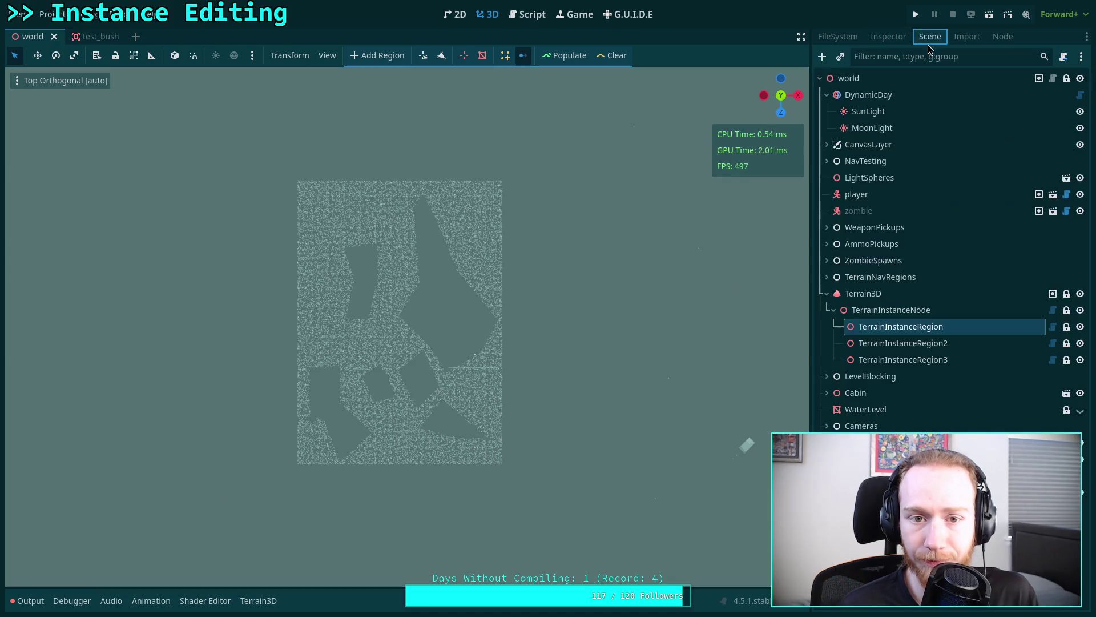
pyautogui.click(905, 301)
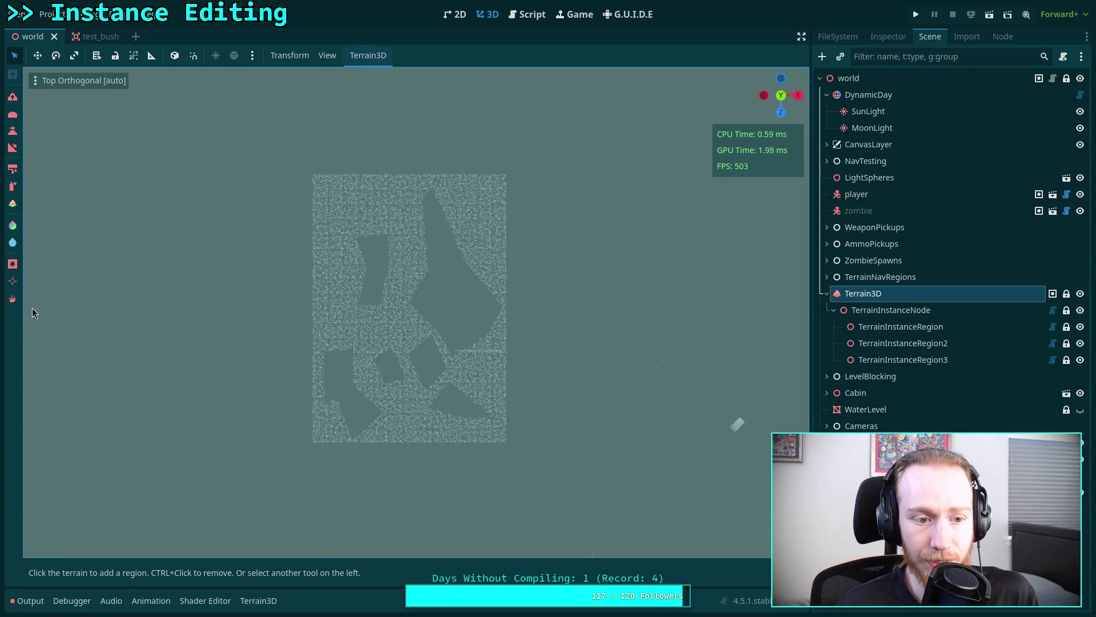
pyautogui.press('ctrl')
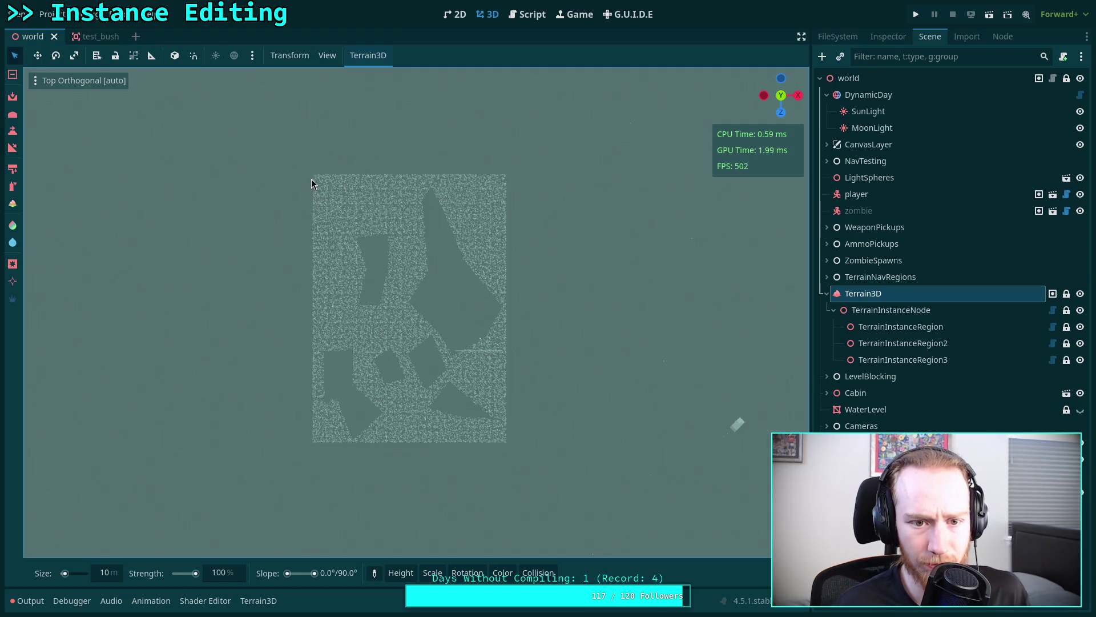
pyautogui.keyDown('ctrl'); pyautogui.click(337, 181); pyautogui.keyUp('ctrl')
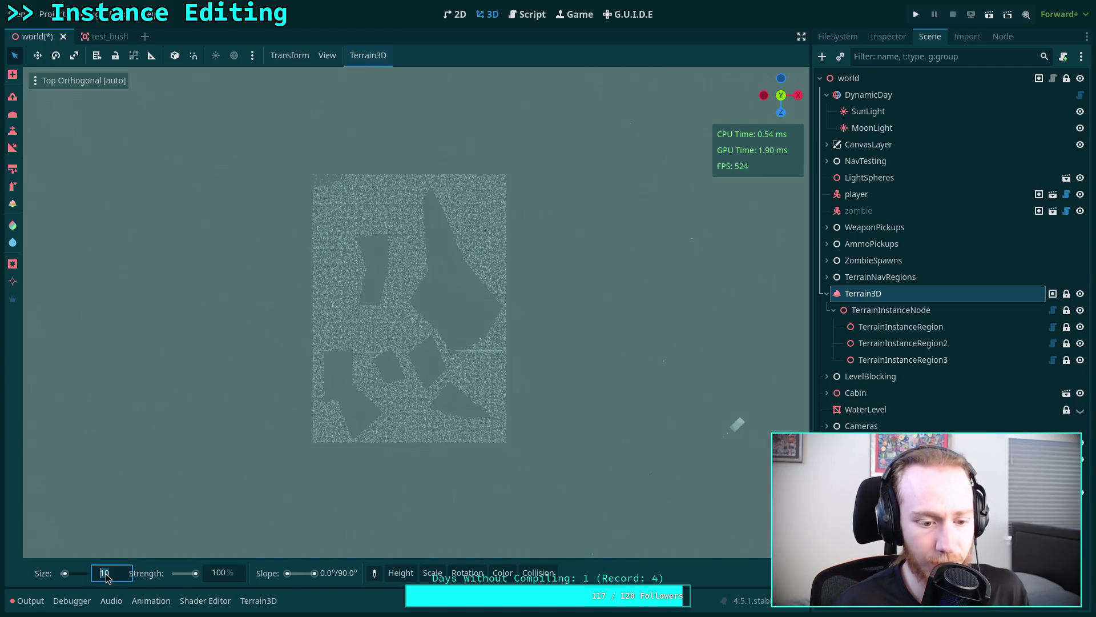
pyautogui.write('199')
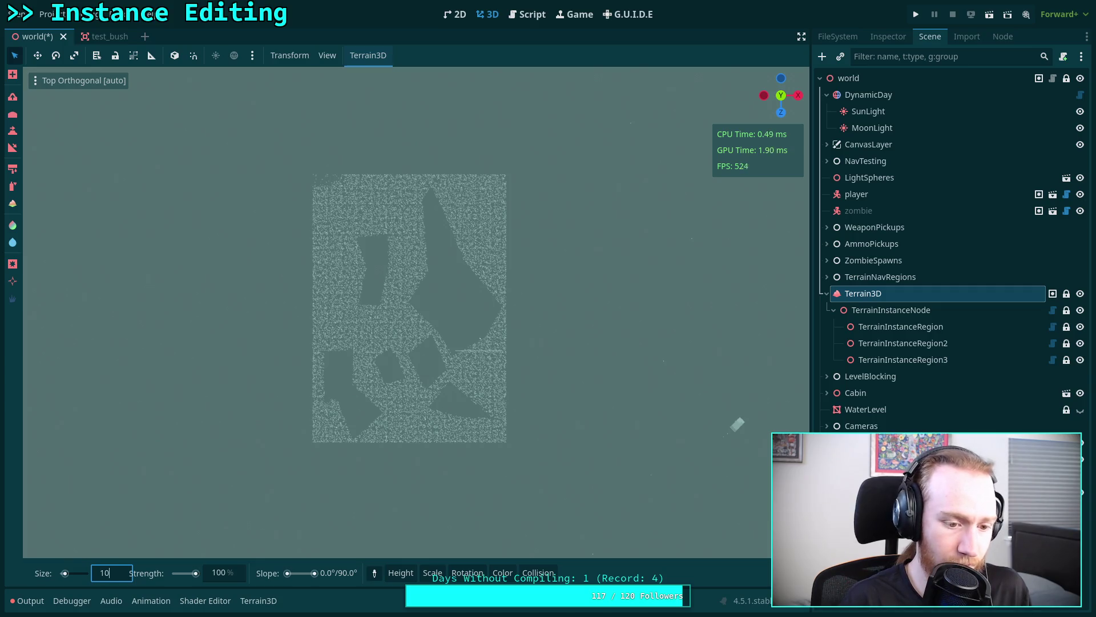
pyautogui.press('Return')
# - Erase the scattered tree instances across the whole terrain with the removing brush
pyautogui.press('ctrl')
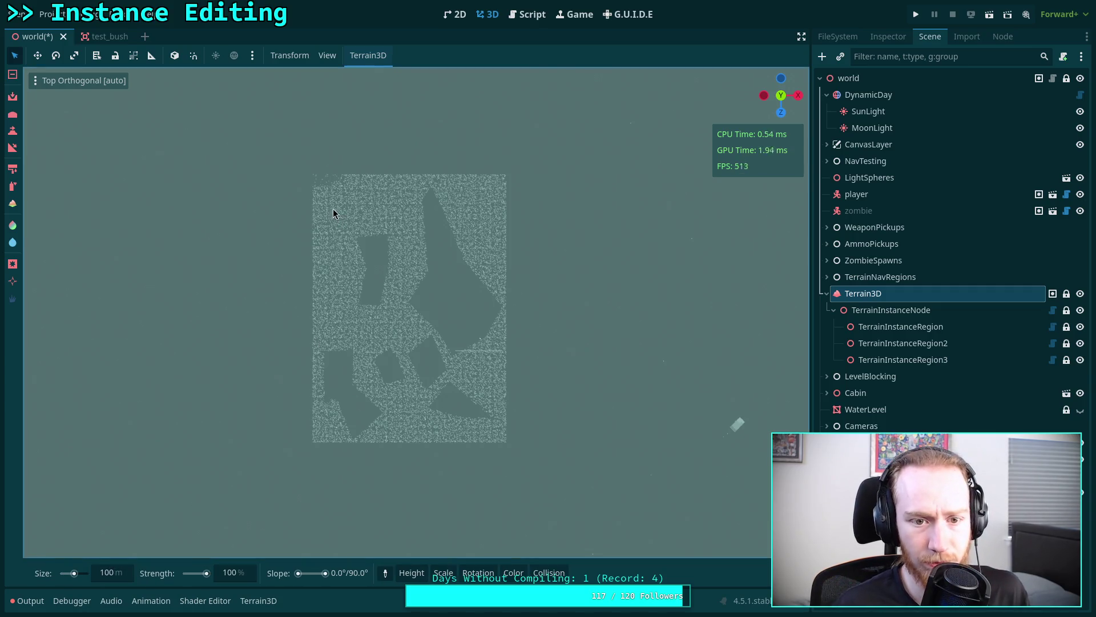
pyautogui.moveTo(323, 193)
pyautogui.mouseDown()
pyautogui.moveTo(340, 183)
pyautogui.moveTo(423, 190)
pyautogui.mouseUp()
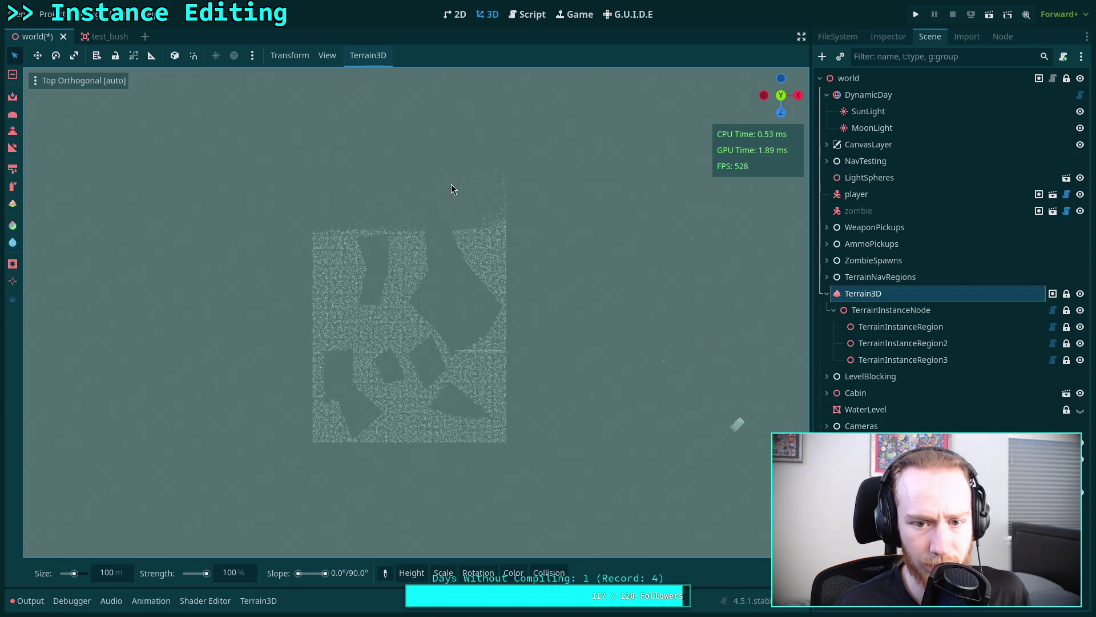
pyautogui.moveTo(498, 202); pyautogui.dragTo(525, 238)
pyautogui.moveTo(438, 424)
pyautogui.mouseDown()
pyautogui.moveTo(318, 421)
pyautogui.moveTo(321, 255)
pyautogui.moveTo(392, 392)
pyautogui.moveTo(431, 374)
pyautogui.moveTo(491, 288)
pyautogui.mouseUp()
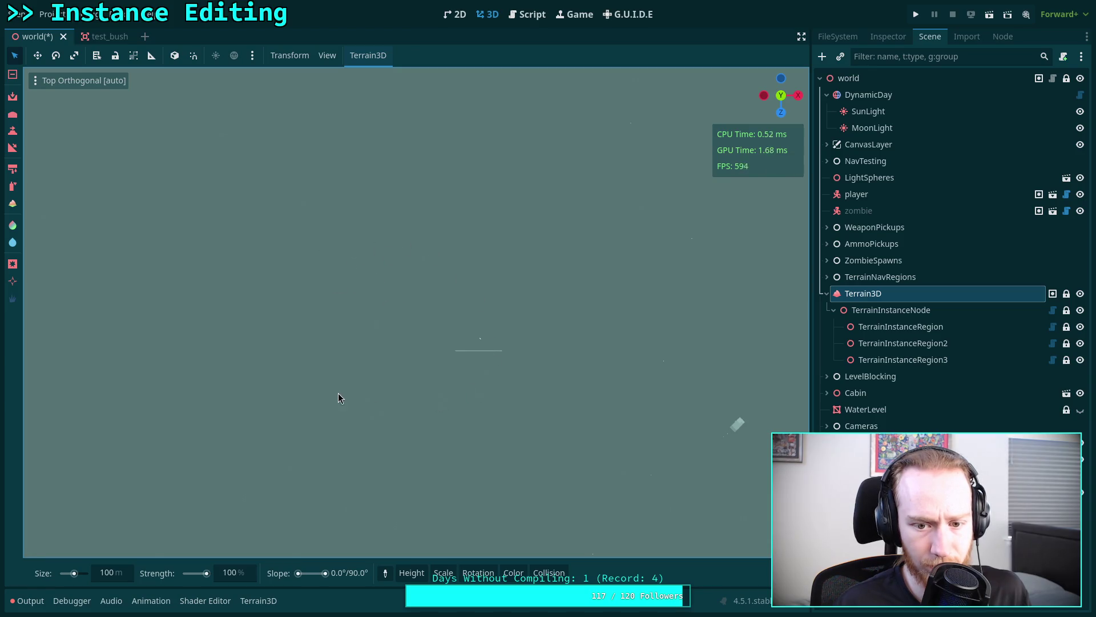
pyautogui.click(248, 601)
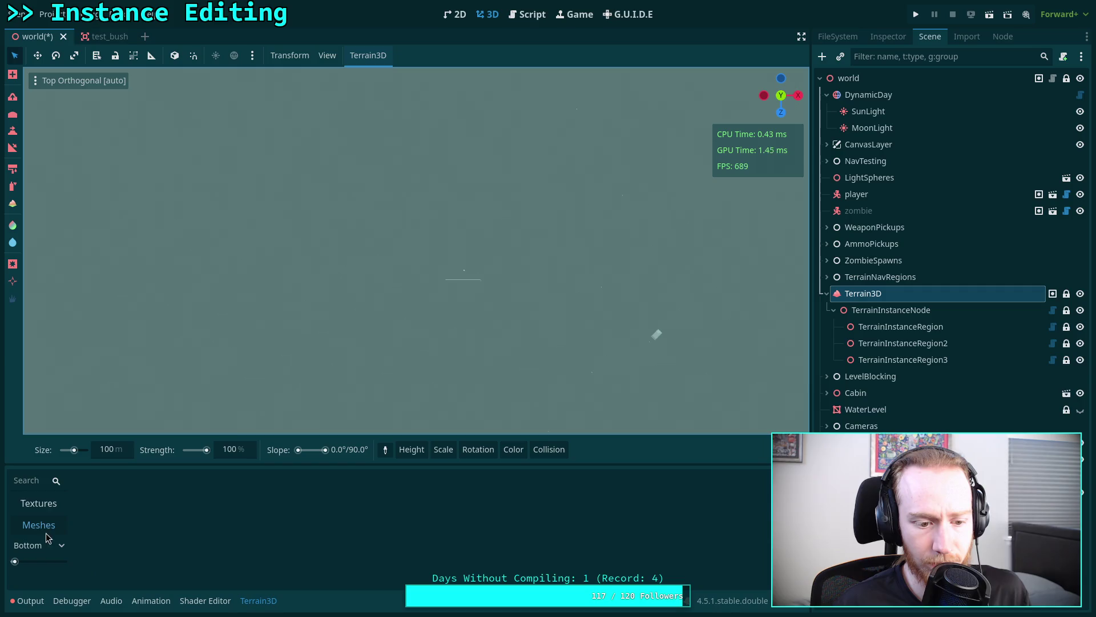
# - Close the bottom panel, select the first TerrainInstanceRegion and expand its TREE instance settings
pyautogui.click(258, 601)
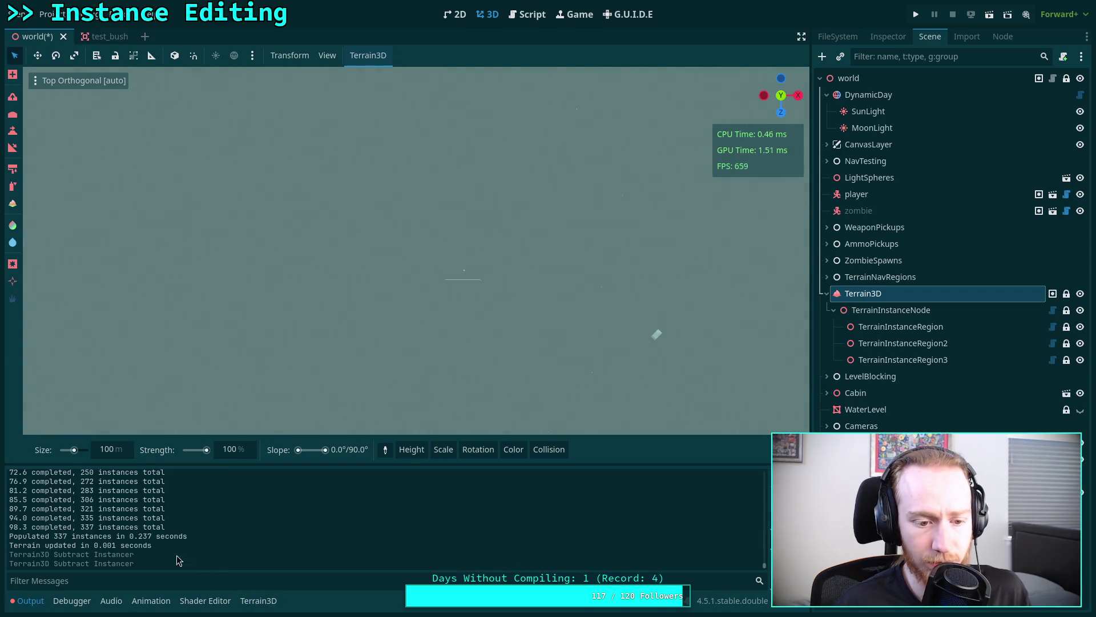
pyautogui.click(258, 601)
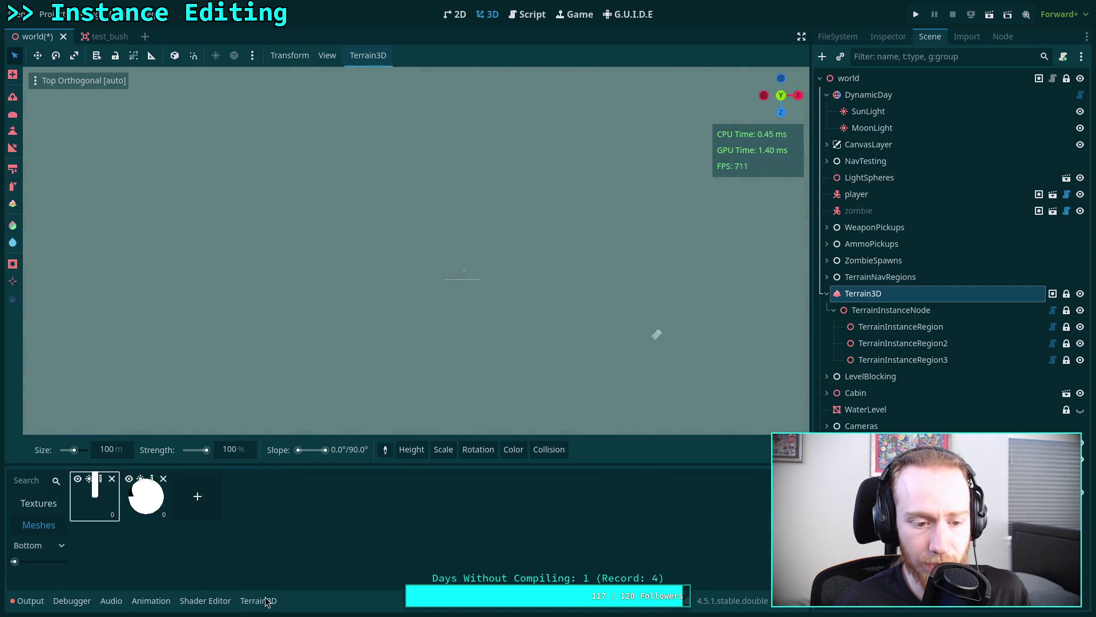
pyautogui.click(258, 600)
pyautogui.click(891, 327)
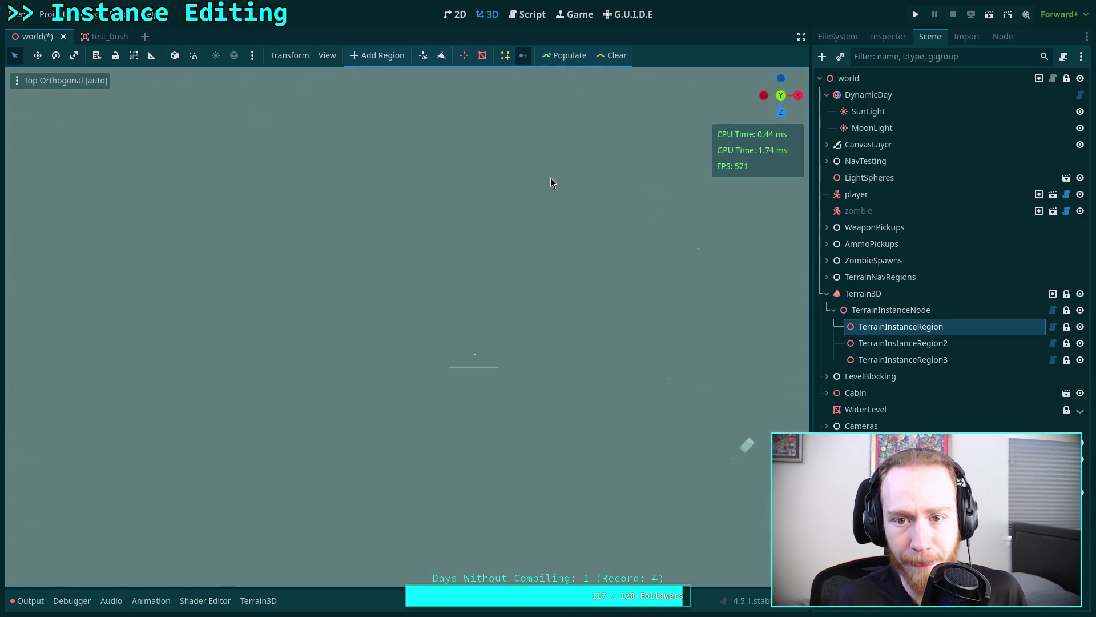
pyautogui.scroll(3, 402, 319)
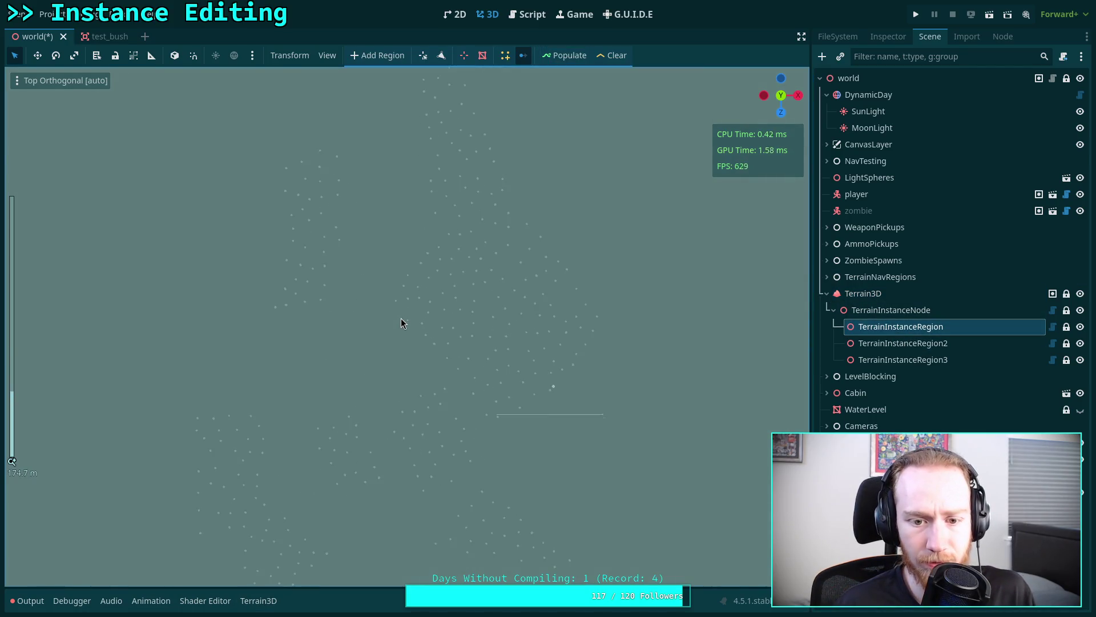
pyautogui.click(891, 37)
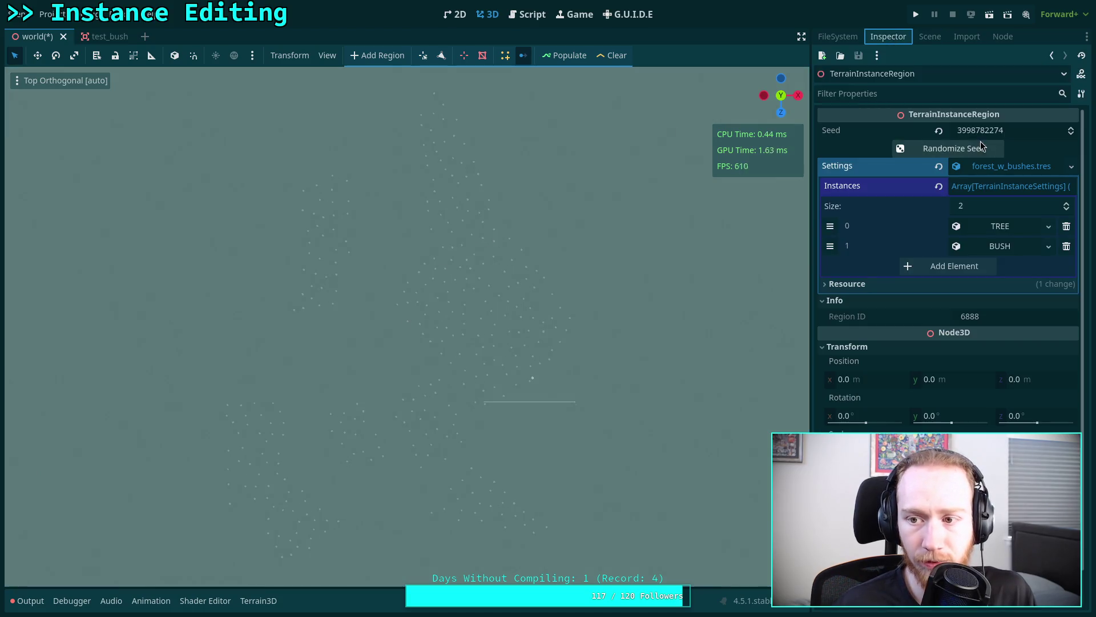
pyautogui.click(996, 226)
# - Repopulate the region with trees several times, re-rolling the region and TREE seeds between runs
pyautogui.click(566, 55)
pyautogui.click(937, 149)
pyautogui.click(936, 299)
pyautogui.click(559, 55)
pyautogui.click(936, 148)
pyautogui.click(936, 300)
pyautogui.click(565, 55)
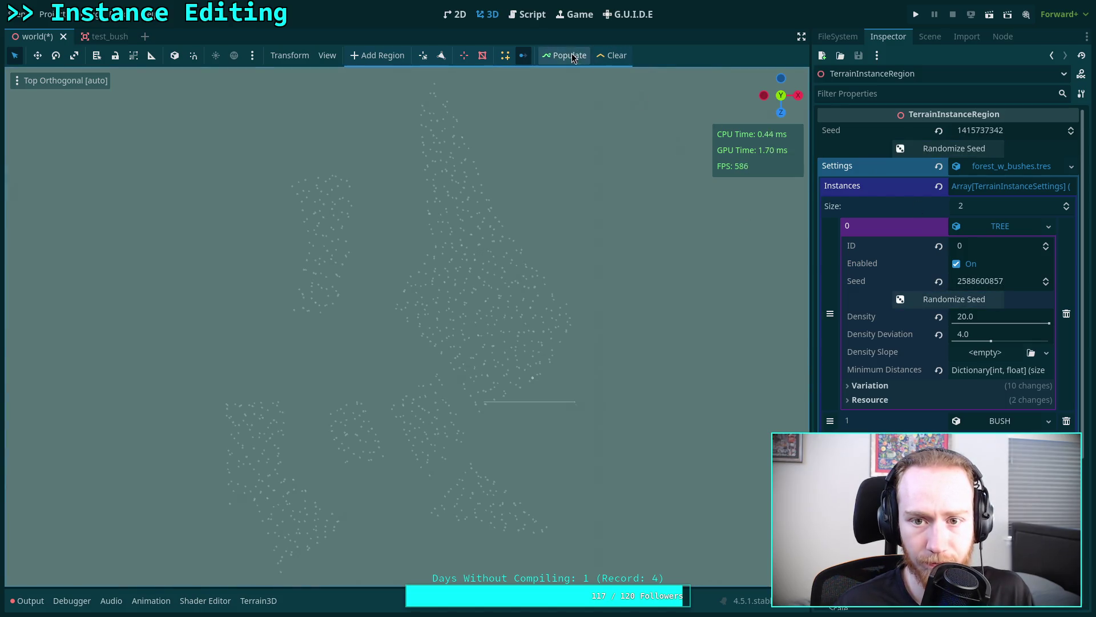
pyautogui.click(936, 148)
pyautogui.click(936, 299)
pyautogui.click(562, 55)
pyautogui.click(907, 148)
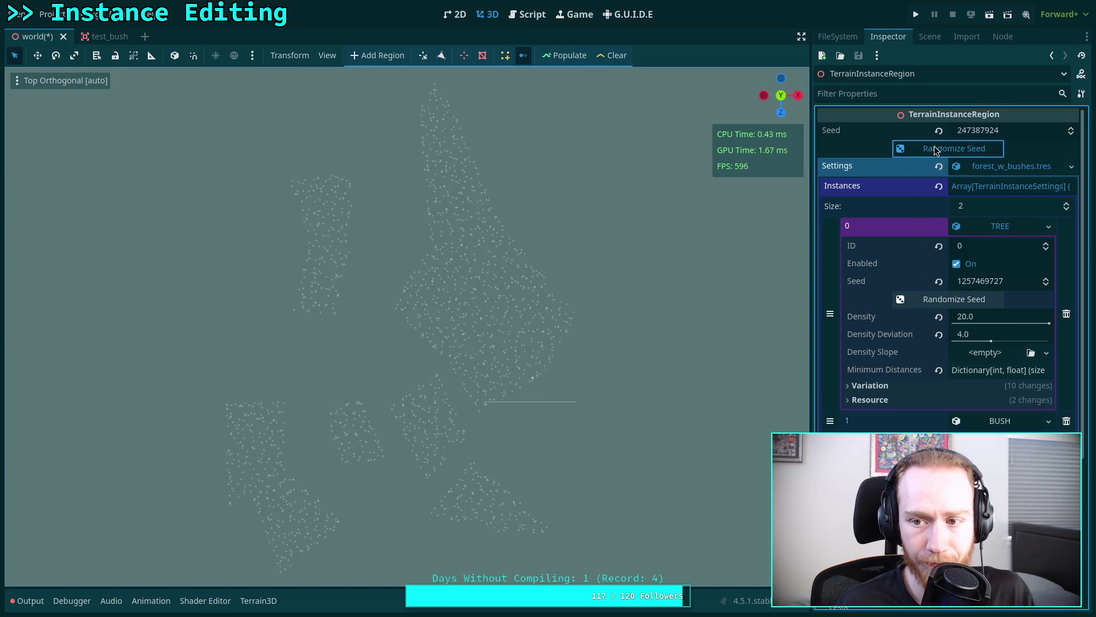
pyautogui.click(908, 299)
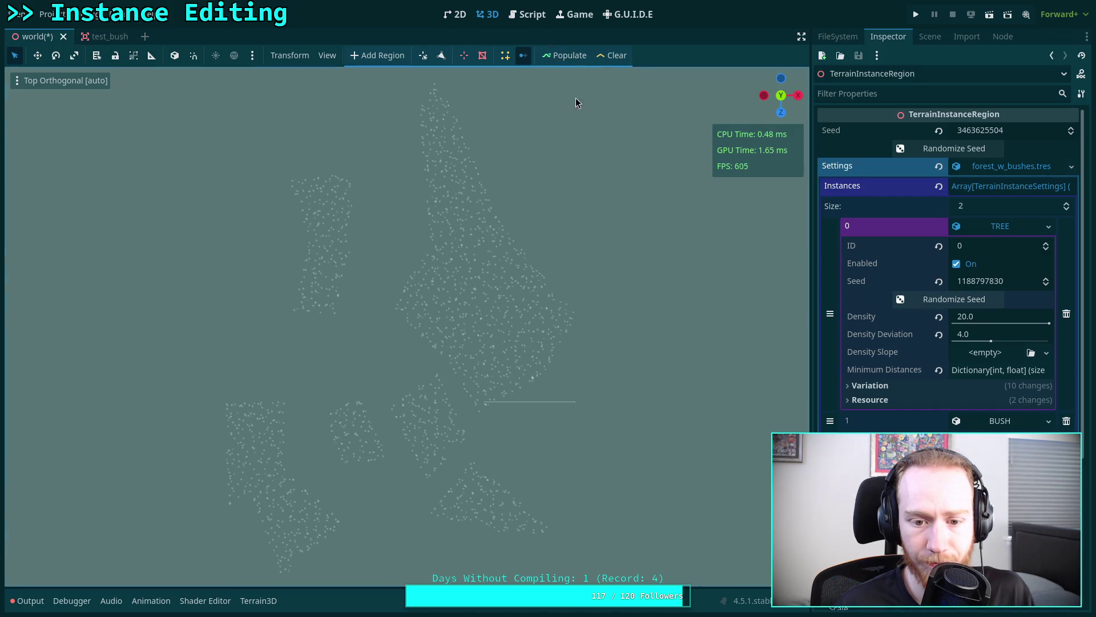
pyautogui.click(908, 148)
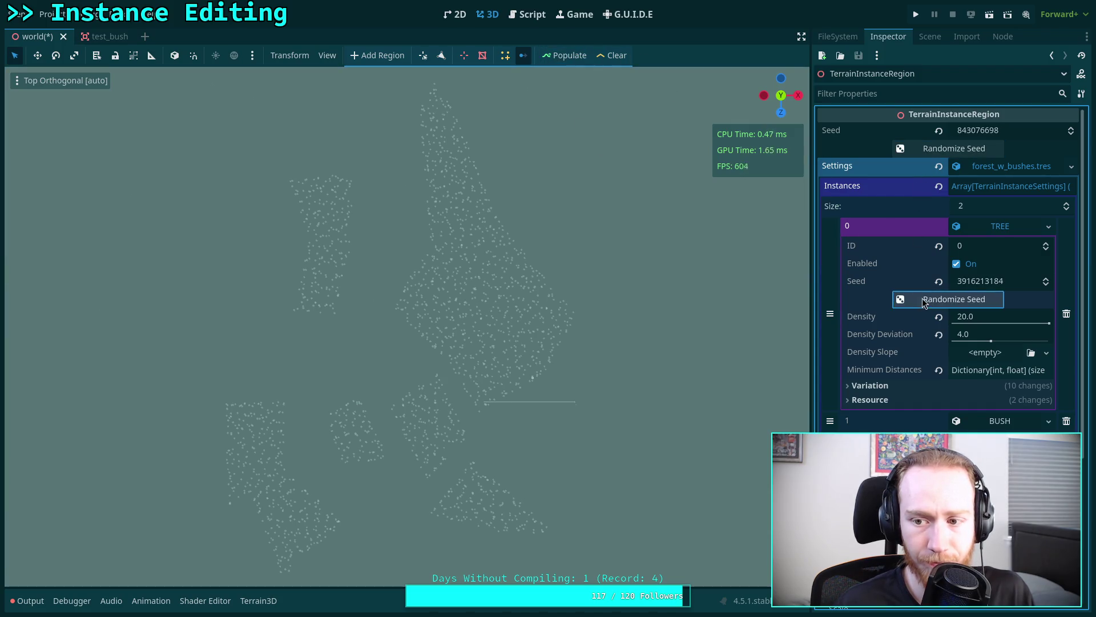
pyautogui.click(908, 298)
pyautogui.click(561, 62)
pyautogui.click(913, 148)
pyautogui.click(925, 309)
pyautogui.click(925, 309)
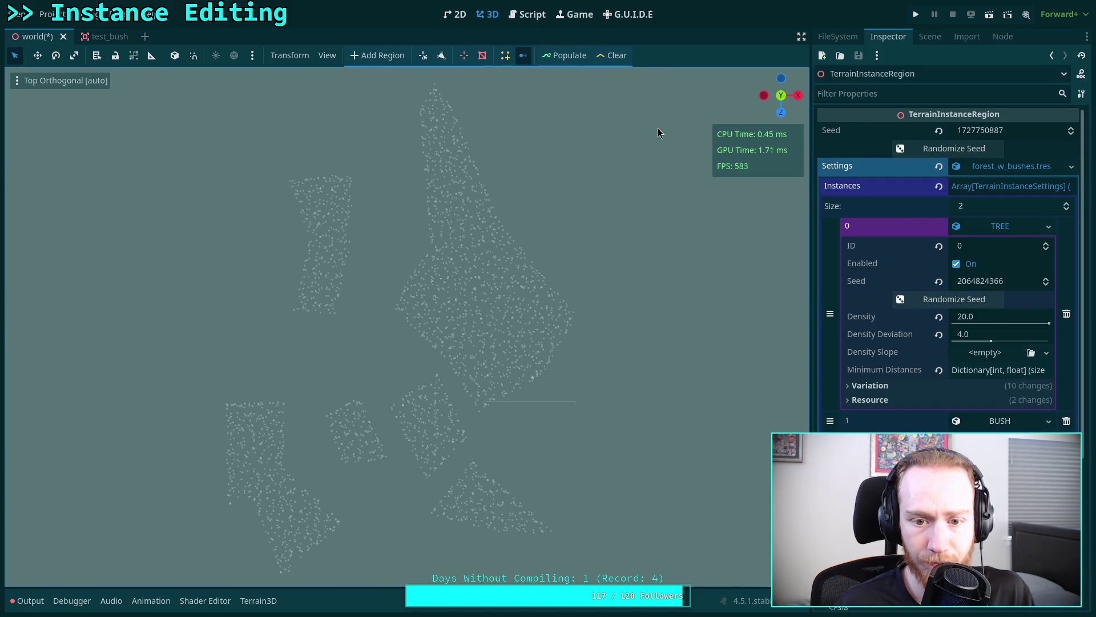
pyautogui.click(910, 150)
pyautogui.click(925, 300)
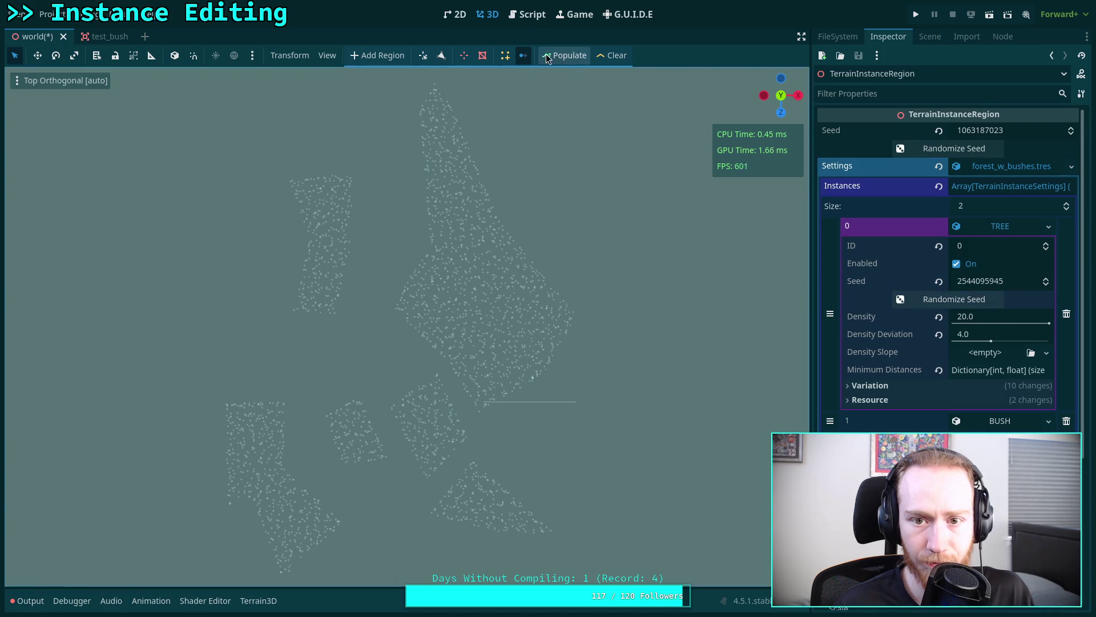
pyautogui.click(561, 57)
pyautogui.click(914, 149)
pyautogui.click(925, 299)
pyautogui.click(565, 55)
pyautogui.click(929, 150)
pyautogui.click(929, 149)
pyautogui.click(929, 299)
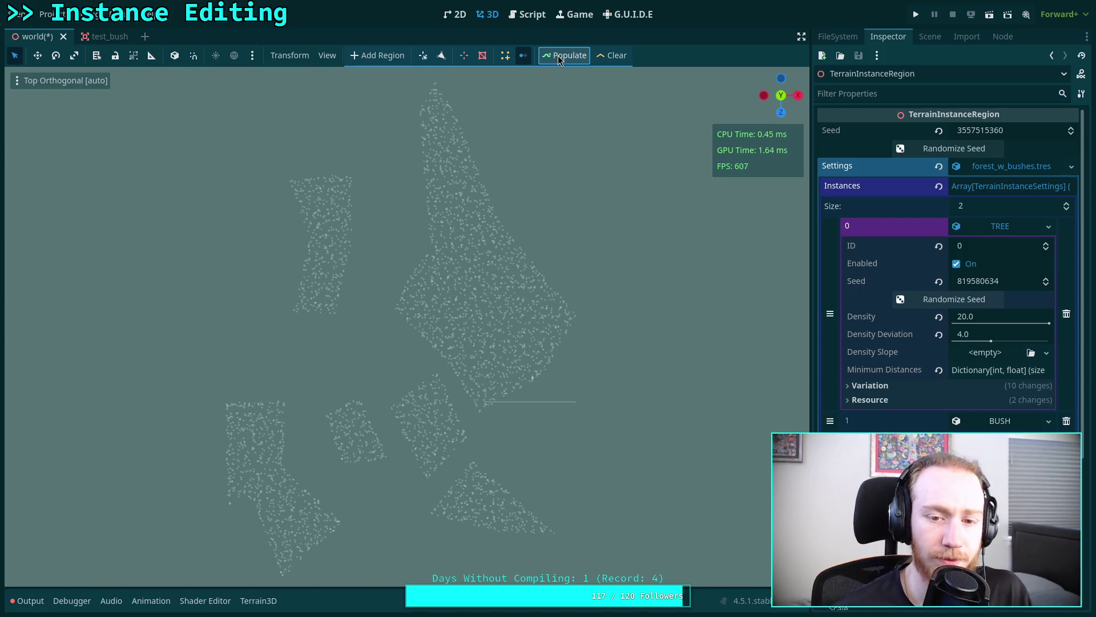
pyautogui.scroll(-5, 383, 242)
pyautogui.scroll(4, 390, 304)
pyautogui.scroll(-2, 399, 344)
pyautogui.scroll(3, 399, 344)
pyautogui.click(954, 147)
pyautogui.click(954, 299)
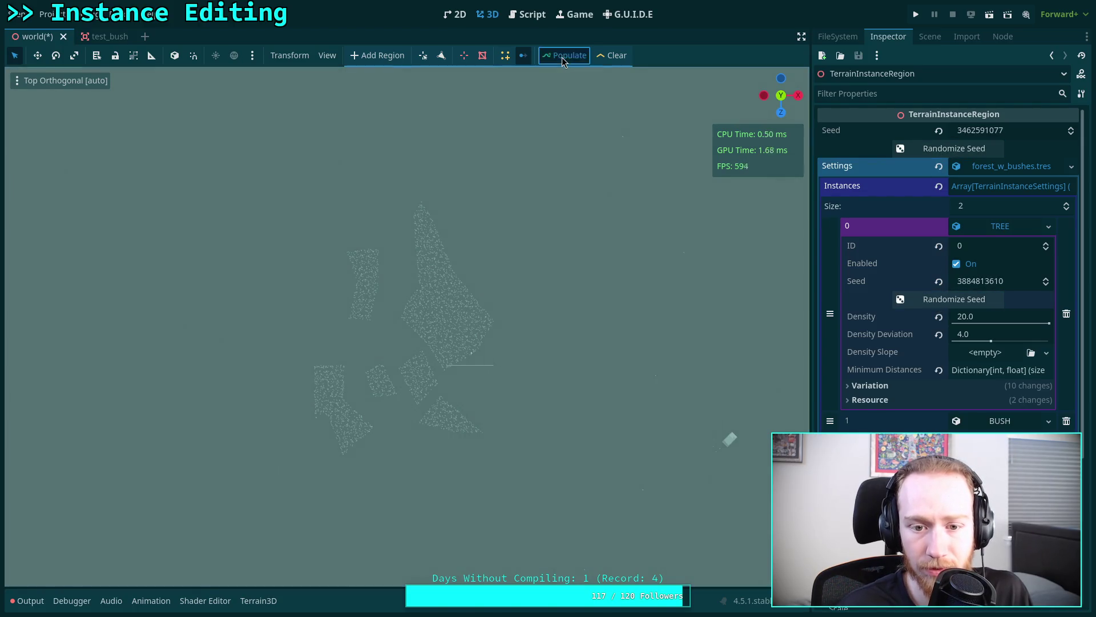
pyautogui.click(918, 150)
pyautogui.click(925, 297)
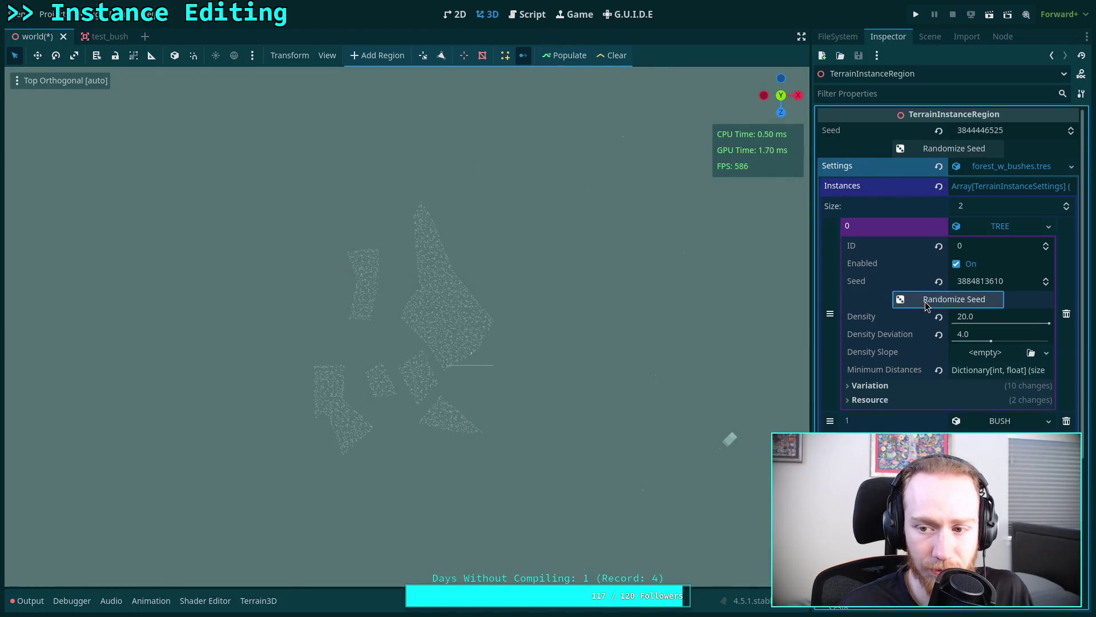
pyautogui.click(922, 148)
pyautogui.click(925, 299)
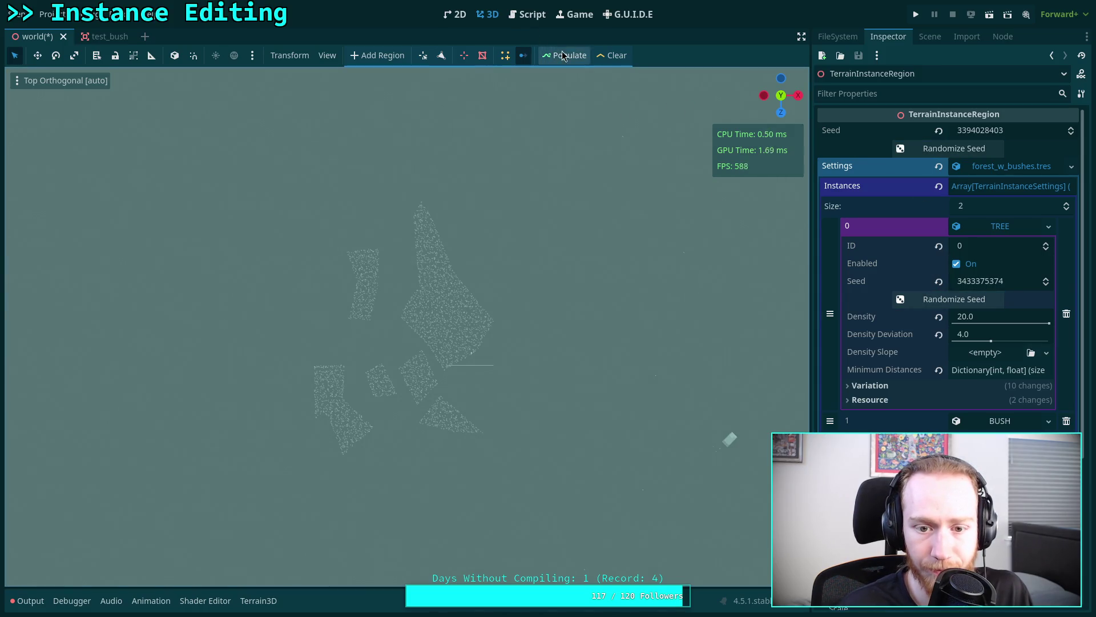
pyautogui.click(946, 148)
pyautogui.click(925, 299)
pyautogui.click(931, 148)
pyautogui.click(917, 305)
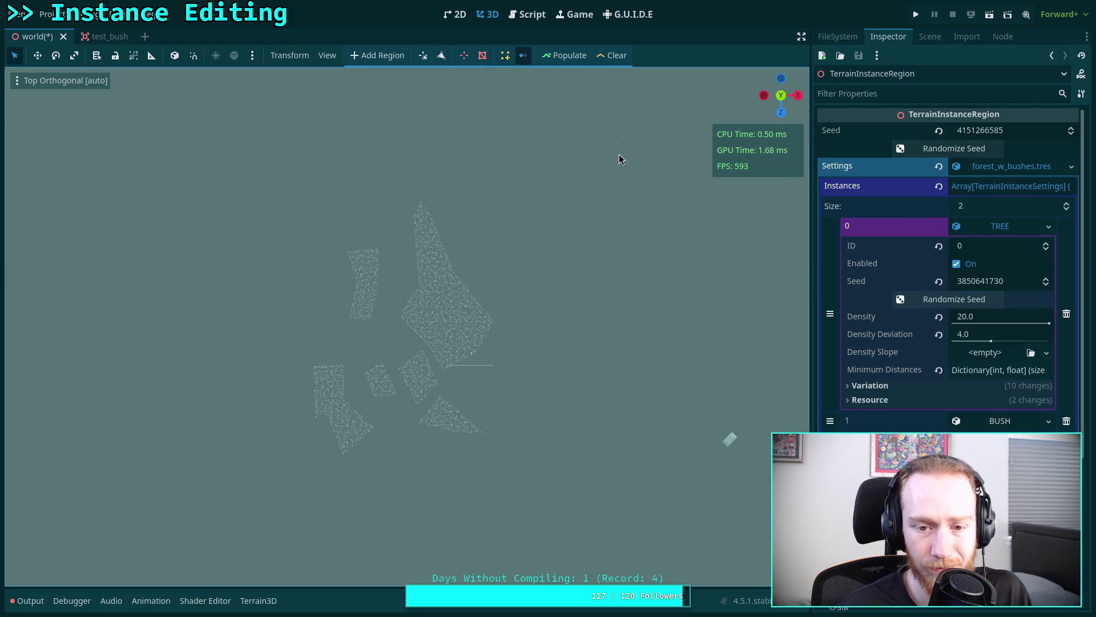
pyautogui.scroll(3, 474, 222)
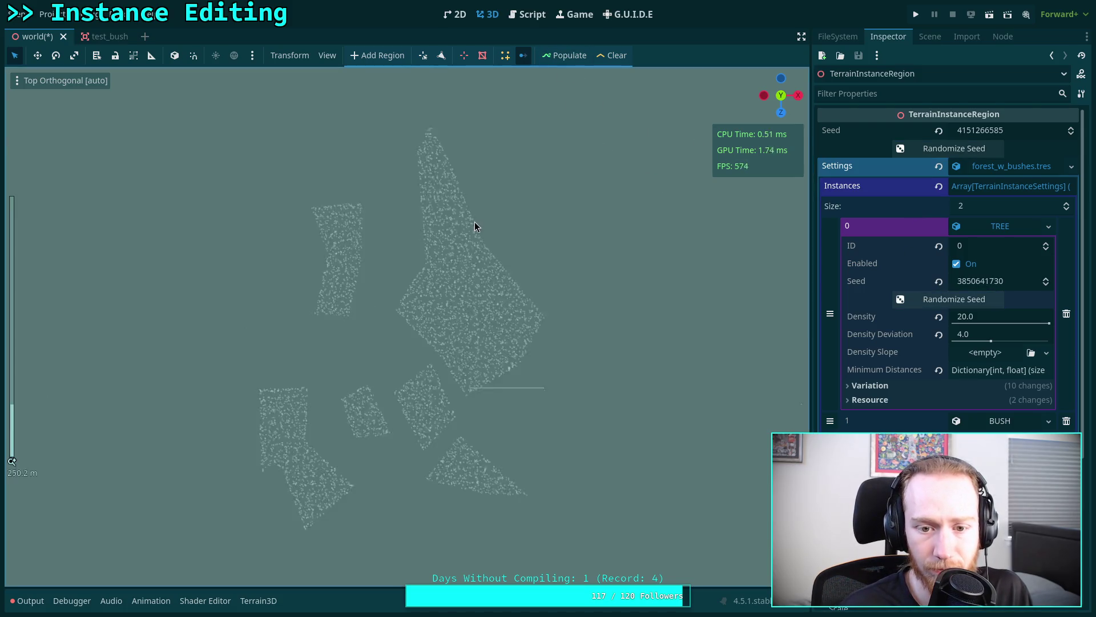
pyautogui.click(937, 148)
pyautogui.click(917, 300)
pyautogui.click(939, 148)
pyautogui.click(945, 303)
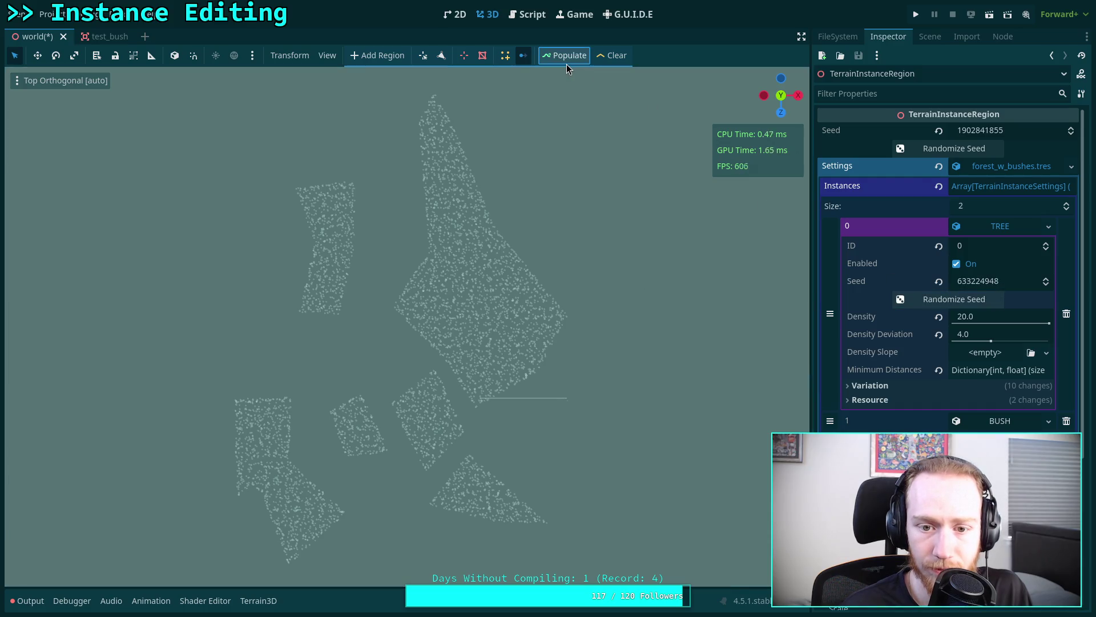
pyautogui.click(914, 148)
pyautogui.click(942, 299)
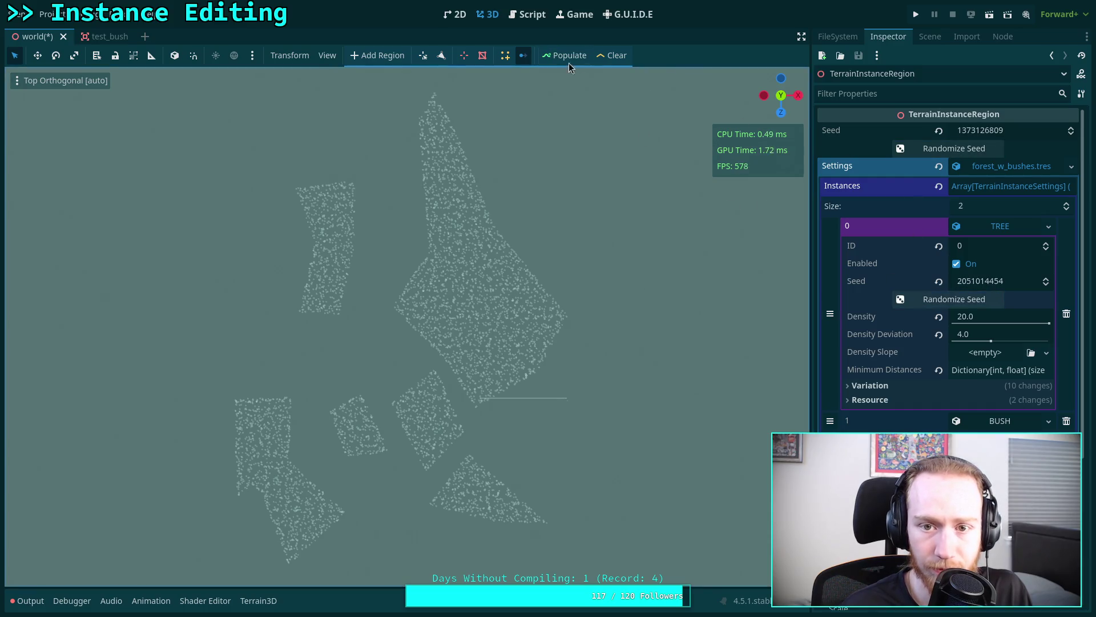
pyautogui.click(948, 149)
pyautogui.click(948, 299)
pyautogui.click(948, 149)
pyautogui.click(948, 299)
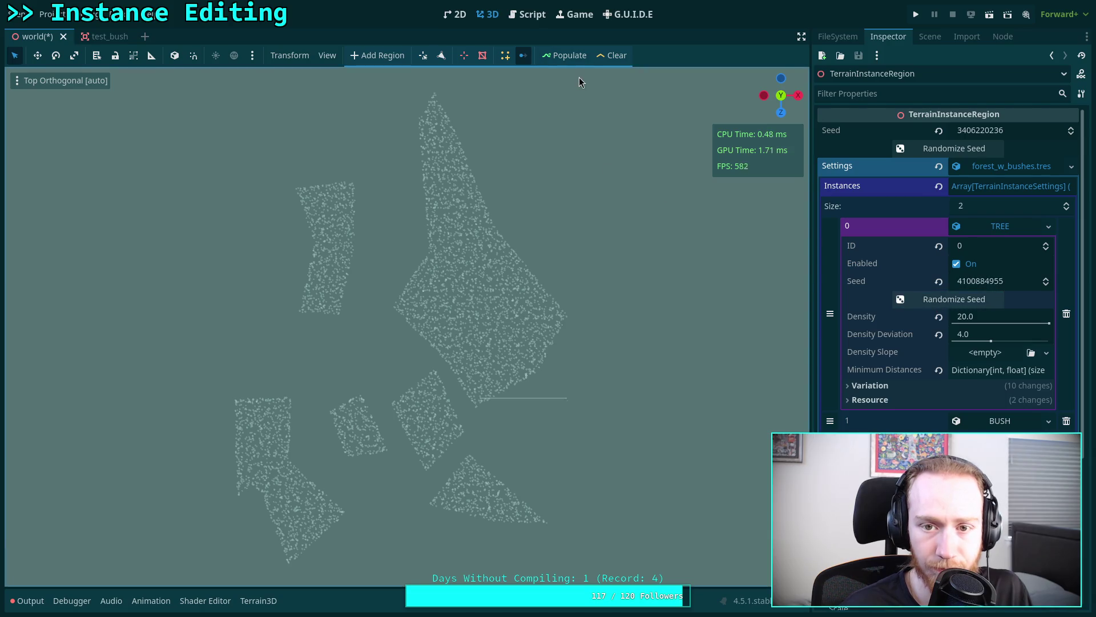
pyautogui.click(925, 148)
pyautogui.click(925, 300)
pyautogui.click(925, 148)
pyautogui.click(920, 301)
pyautogui.click(920, 301)
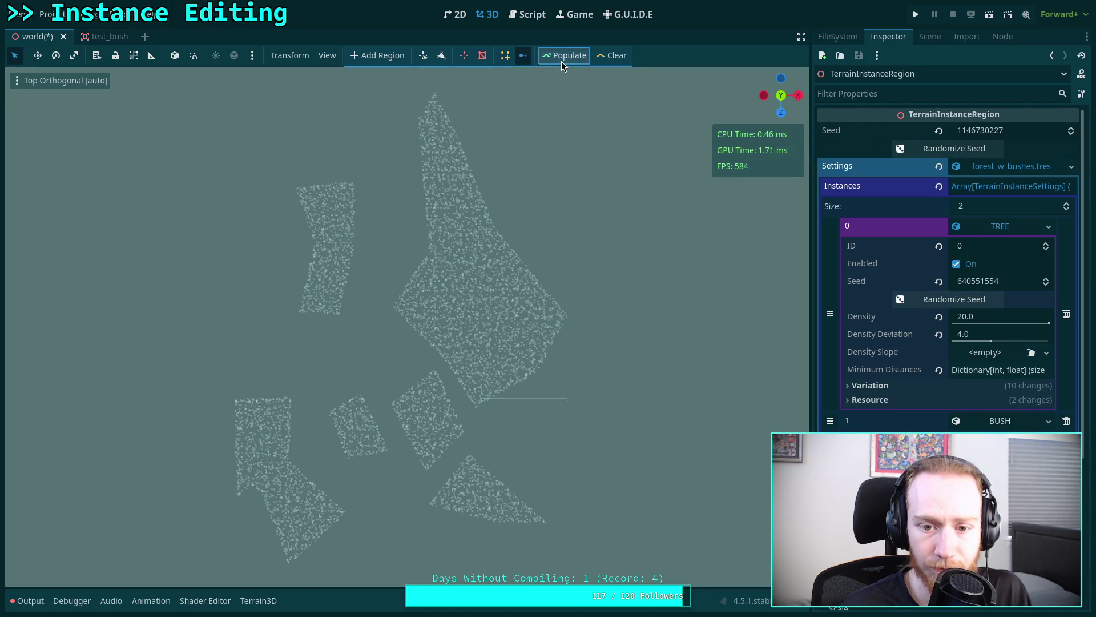
pyautogui.click(924, 149)
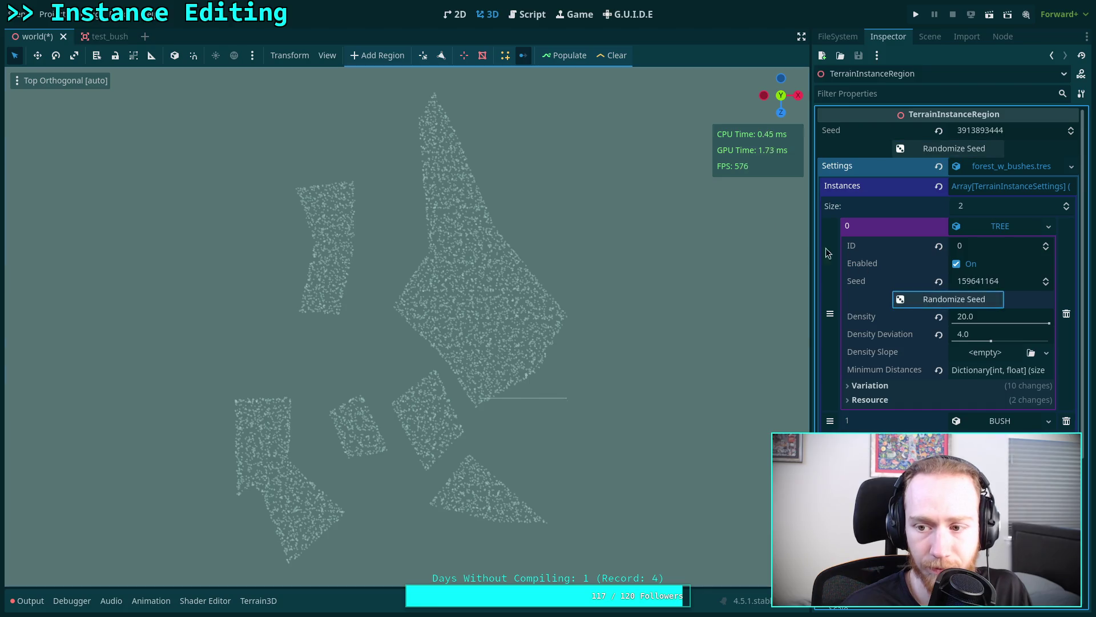
pyautogui.click(921, 299)
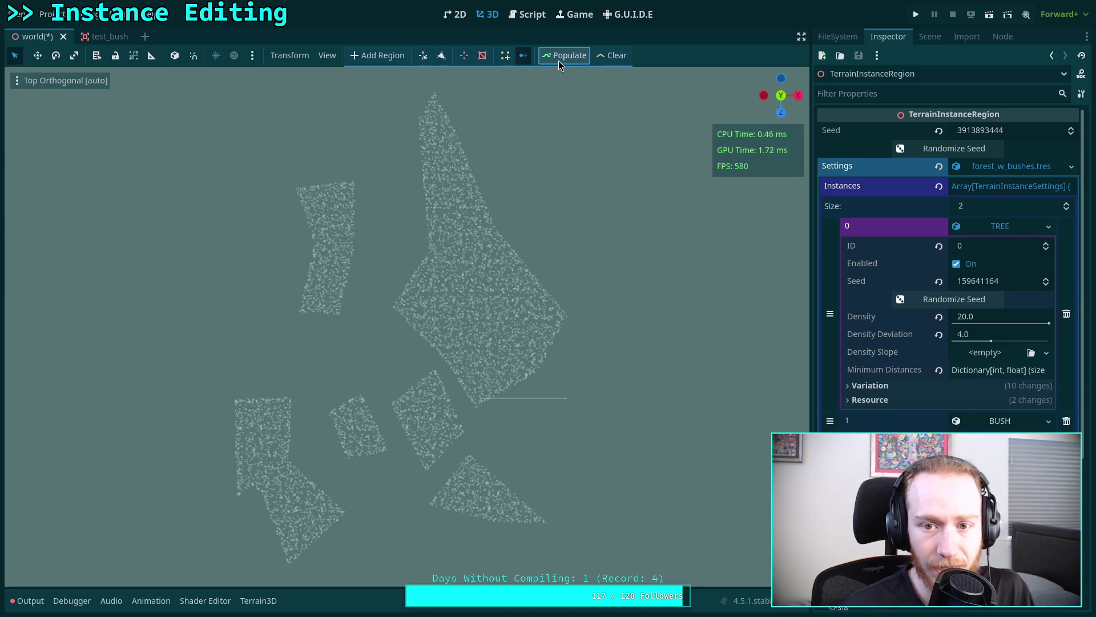
pyautogui.click(527, 14)
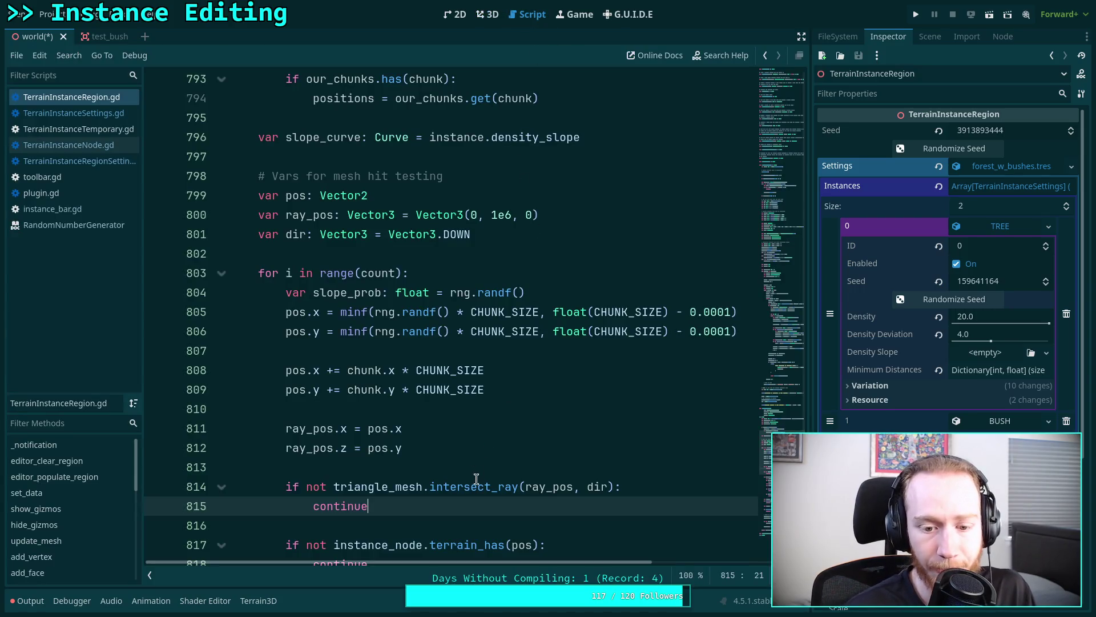
# - Look through TerrainInstanceNode.gd, TerrainInstanceRegionSettings.gd and TerrainInstanceSettings.gd in the script list
pyautogui.scroll(15, 475, 475)
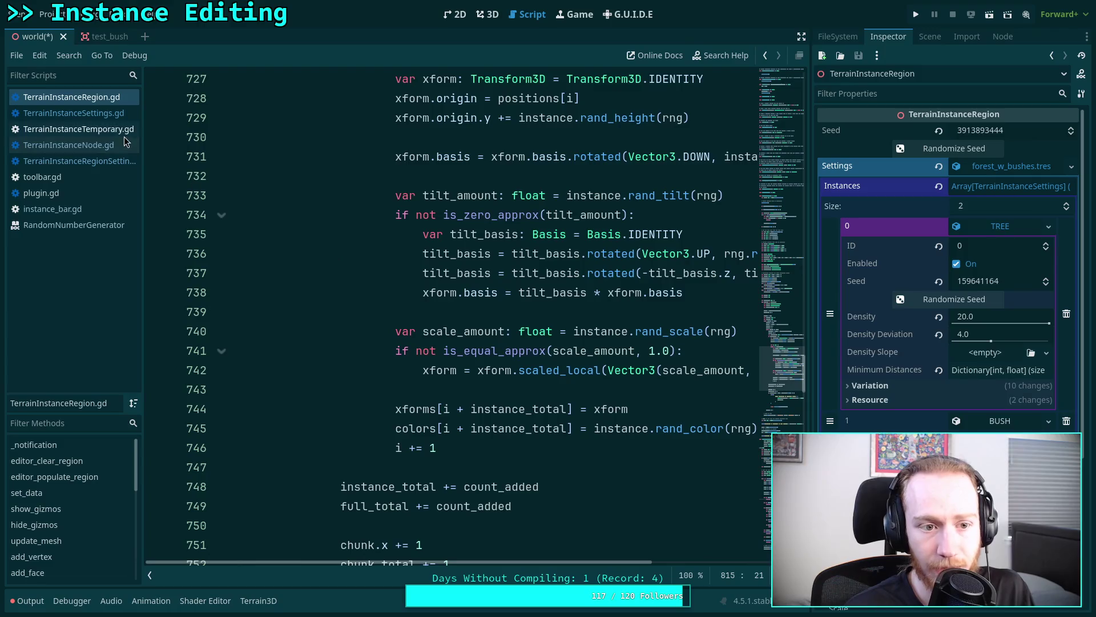
pyautogui.click(117, 144)
pyautogui.click(109, 163)
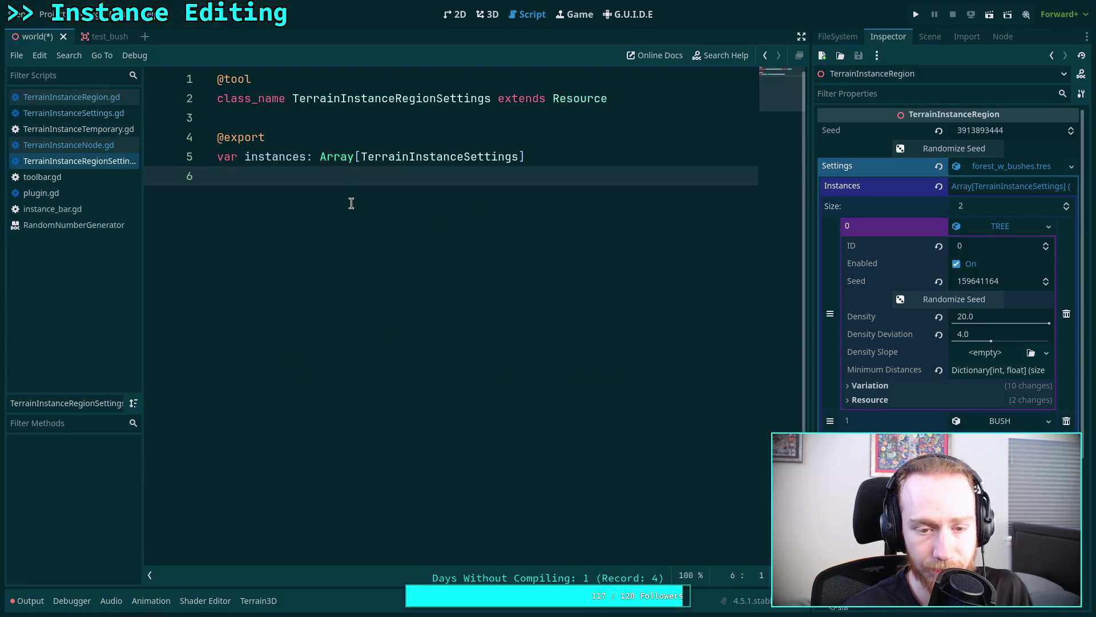
pyautogui.click(91, 100)
pyautogui.click(107, 115)
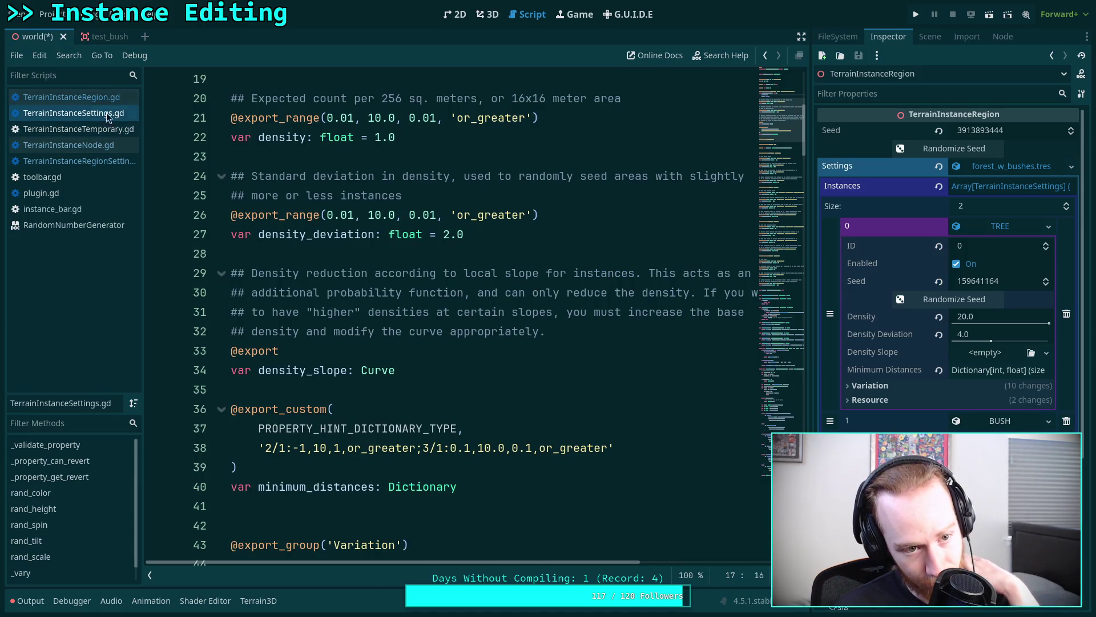
# - Open toolbar.gd, unfold on_populate_region and put the caret on its empty line
pyautogui.click(69, 184)
pyautogui.scroll(-4, 230, 299)
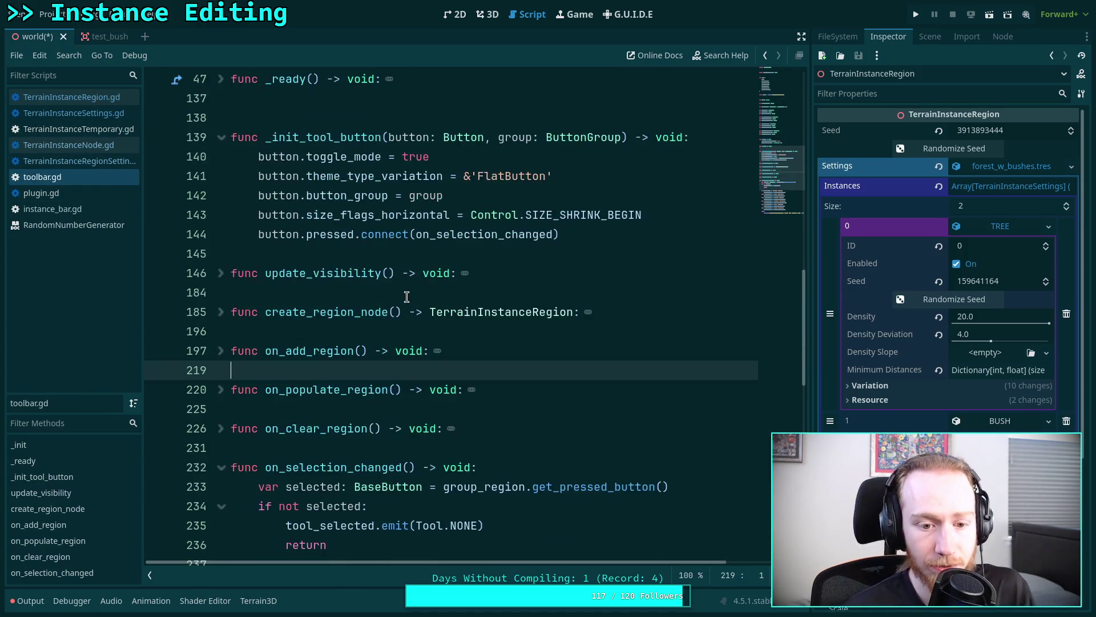
pyautogui.click(221, 273)
pyautogui.scroll(-1, 566, 269)
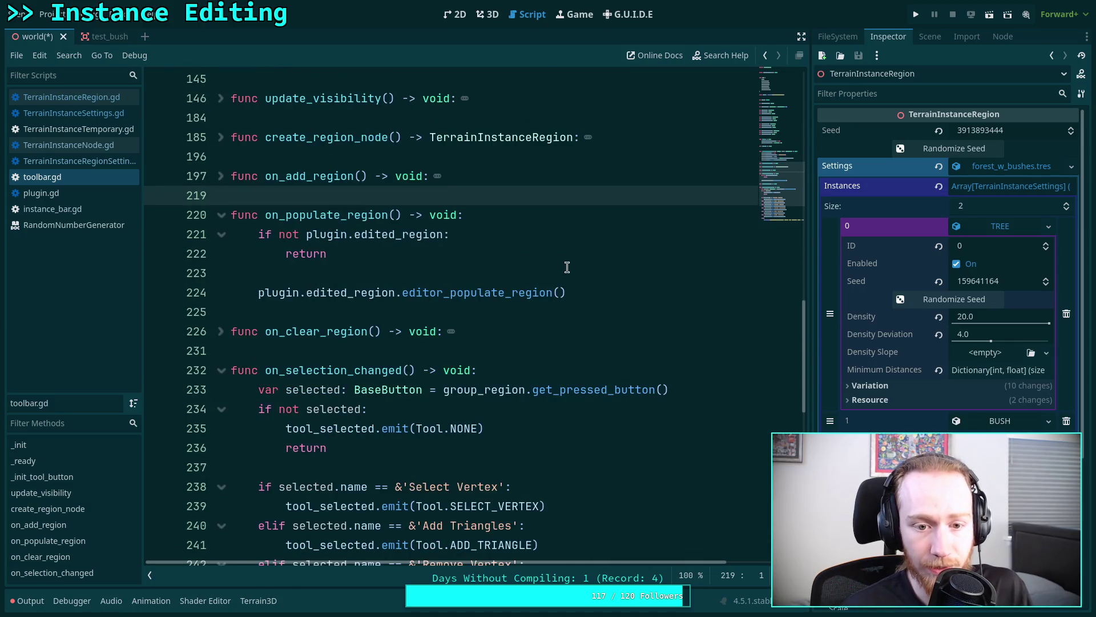
pyautogui.click(589, 288)
pyautogui.click(589, 279)
# - Wrap the editor_populate_region() call in a 'for k in range(100):' loop
pyautogui.press('Return')
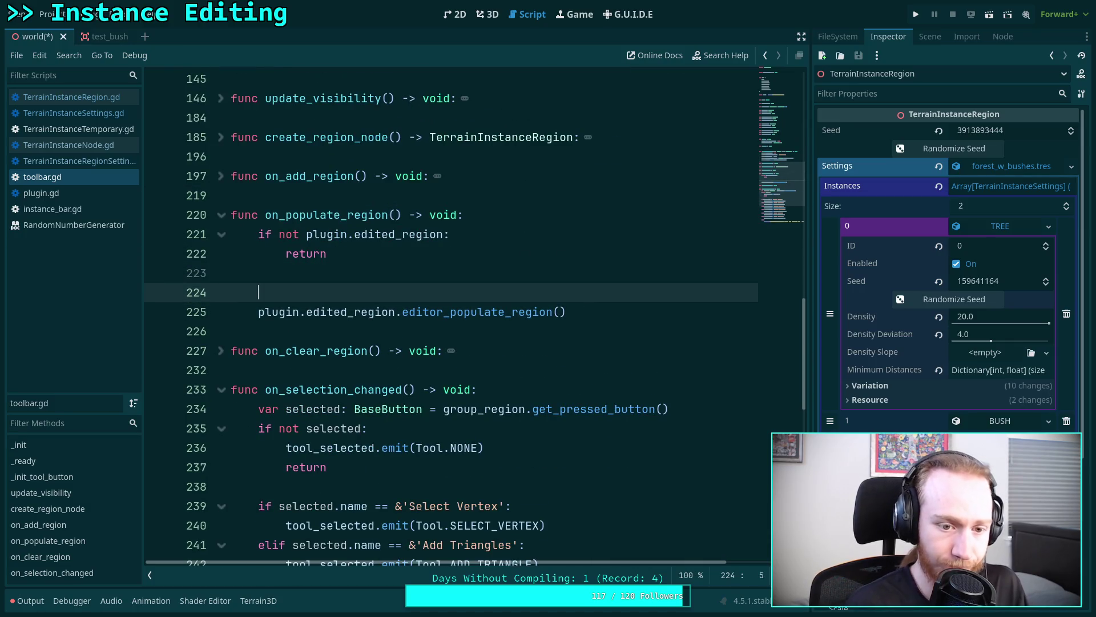
pyautogui.write('for')
pyautogui.hotkey('ctrl', 'space')
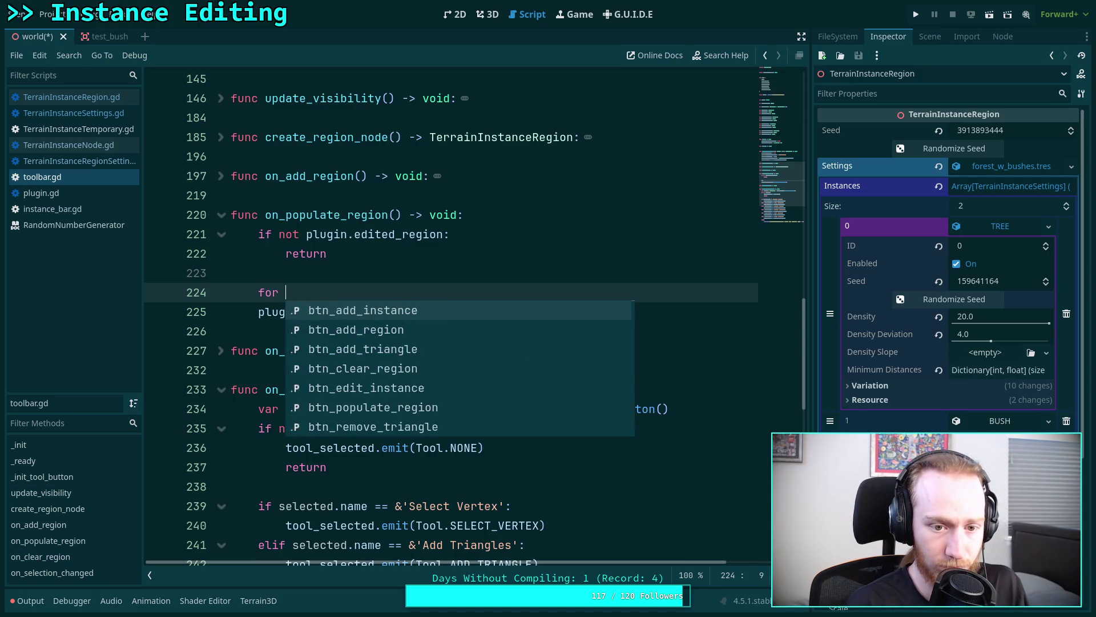
pyautogui.write('k')
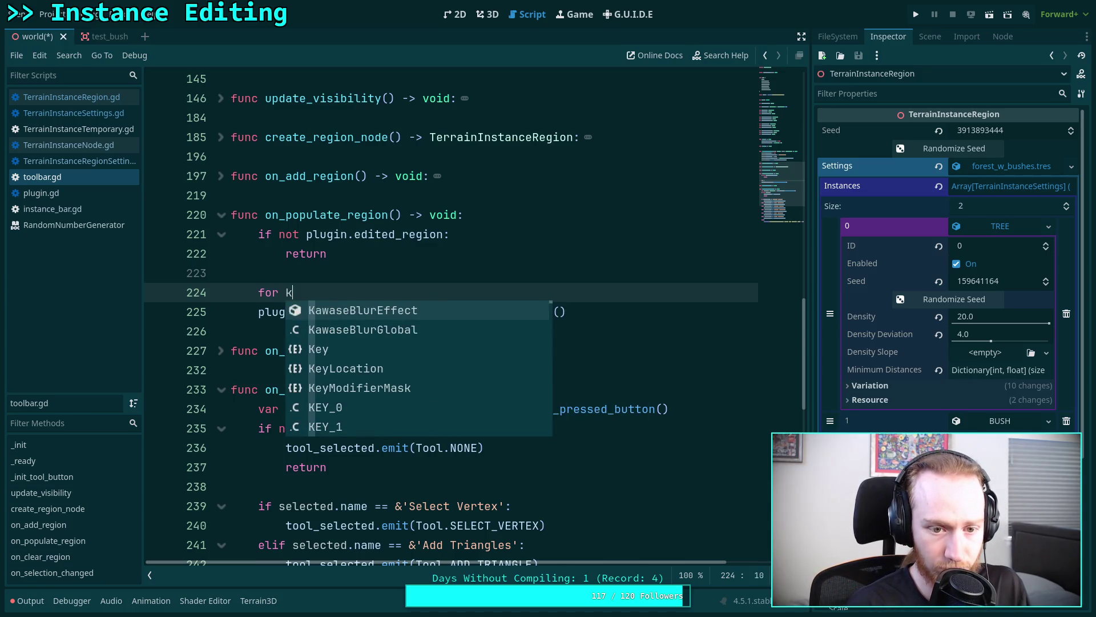
pyautogui.write(' in')
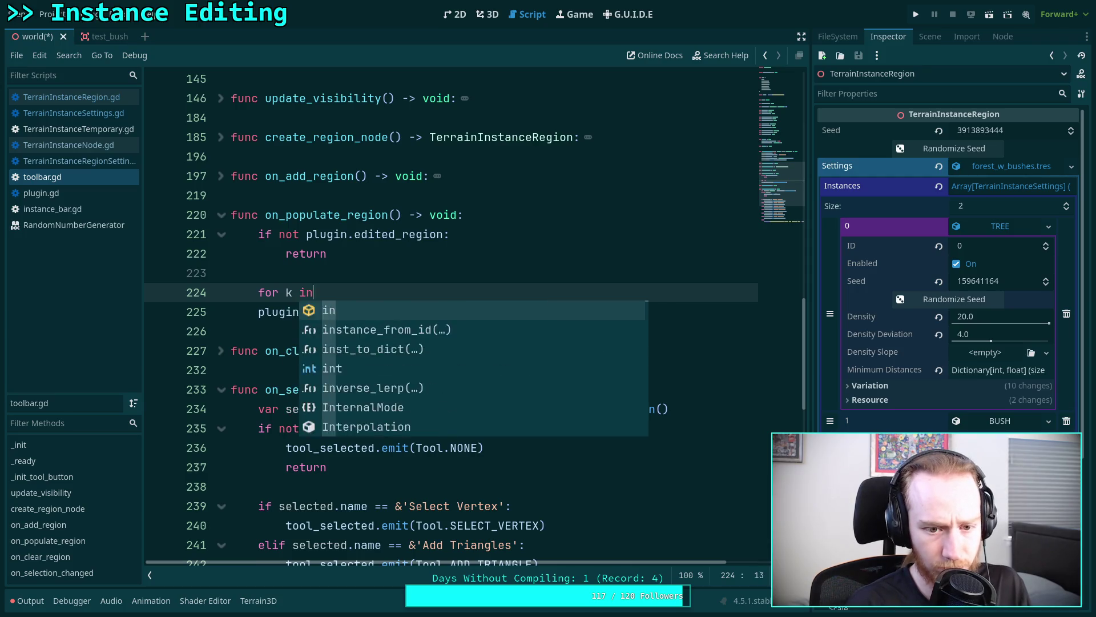
pyautogui.write(' range(100):')
pyautogui.click(254, 313)
pyautogui.press('Tab')
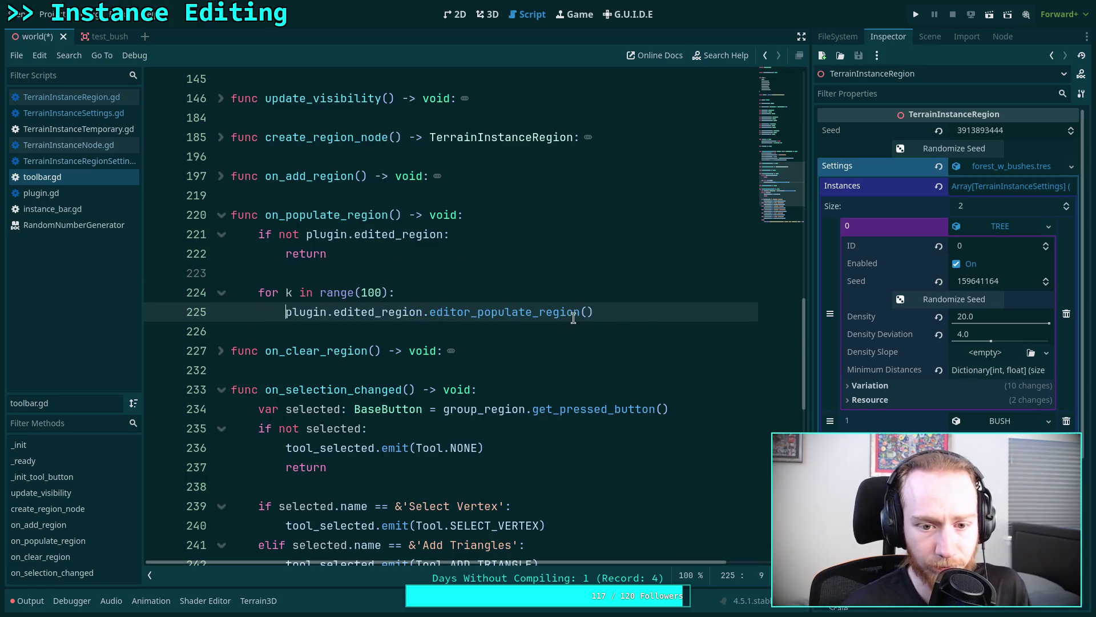
pyautogui.press('Return')
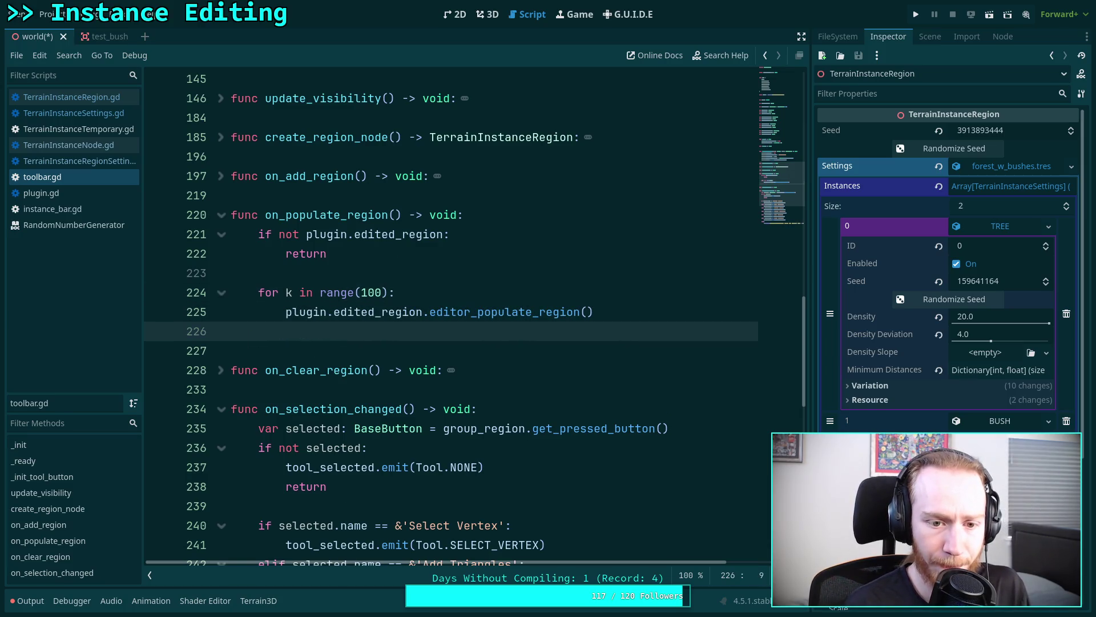
# - Add a loop line calling btn_randomize_seed on plugin.edited_region
pyautogui.write('plugin.e')
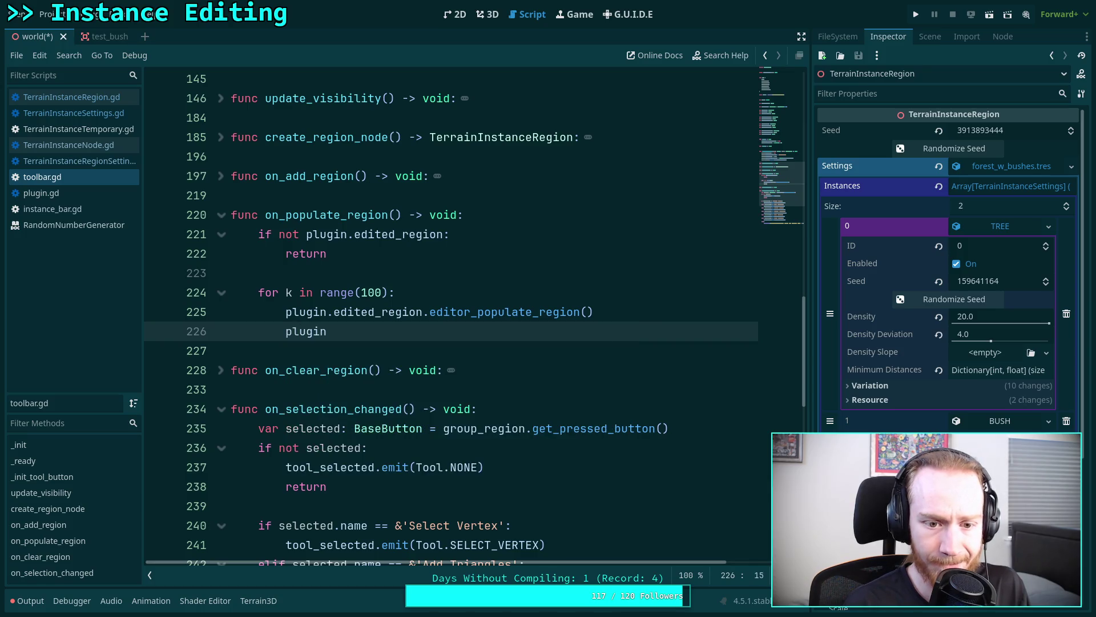
pyautogui.press('Down')
pyautogui.press('Return')
pyautogui.write('.edited_region.')
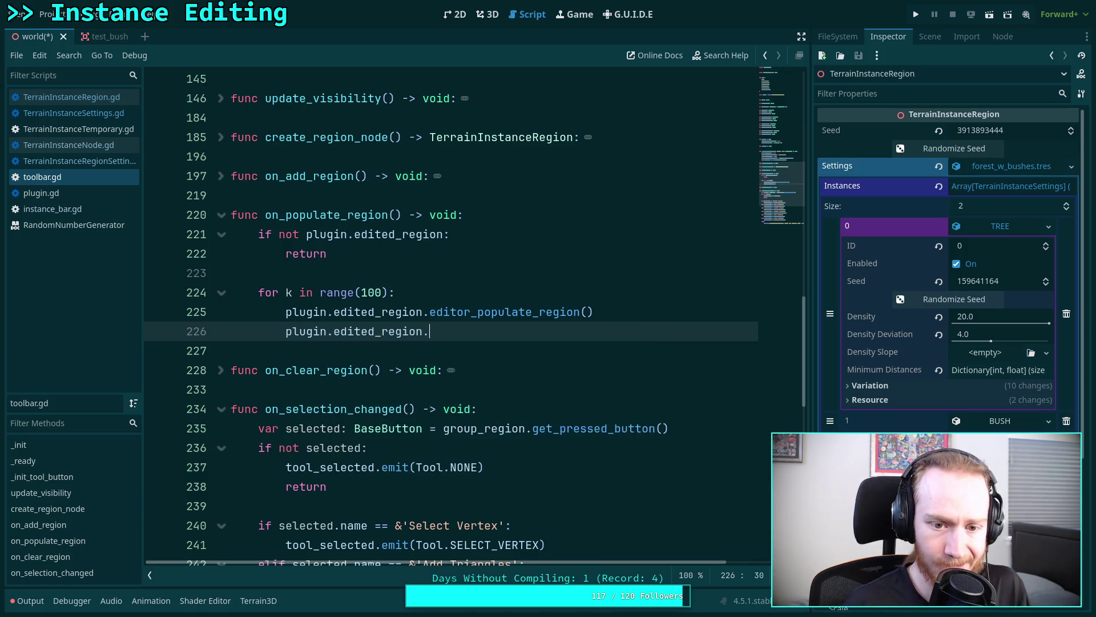
pyautogui.press('Down')
pyautogui.press('Down')
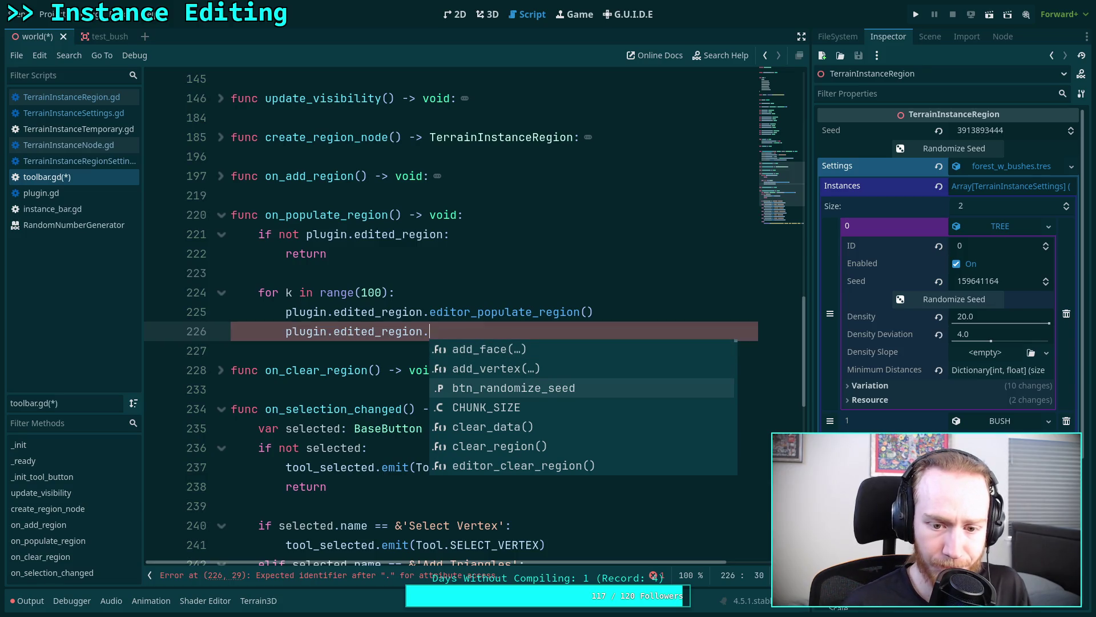
pyautogui.press('Return')
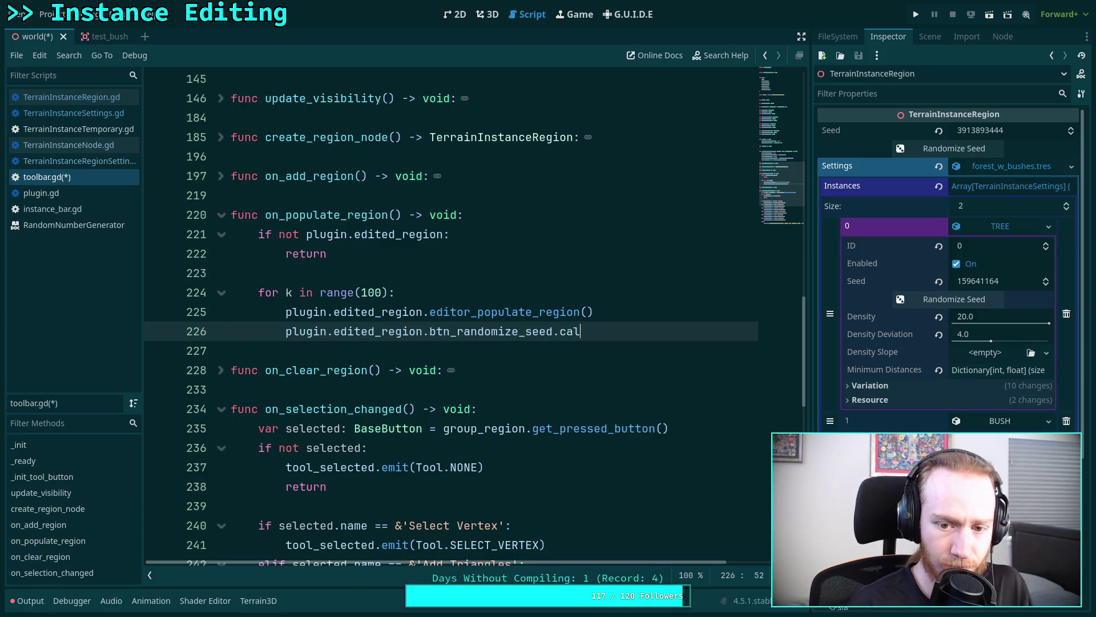
# - Add a line calling edited_region.settings.instances[0].btn_randomize_seed.call() to re-roll the TREE seed
pyautogui.press('Return')
pyautogui.write('pl')
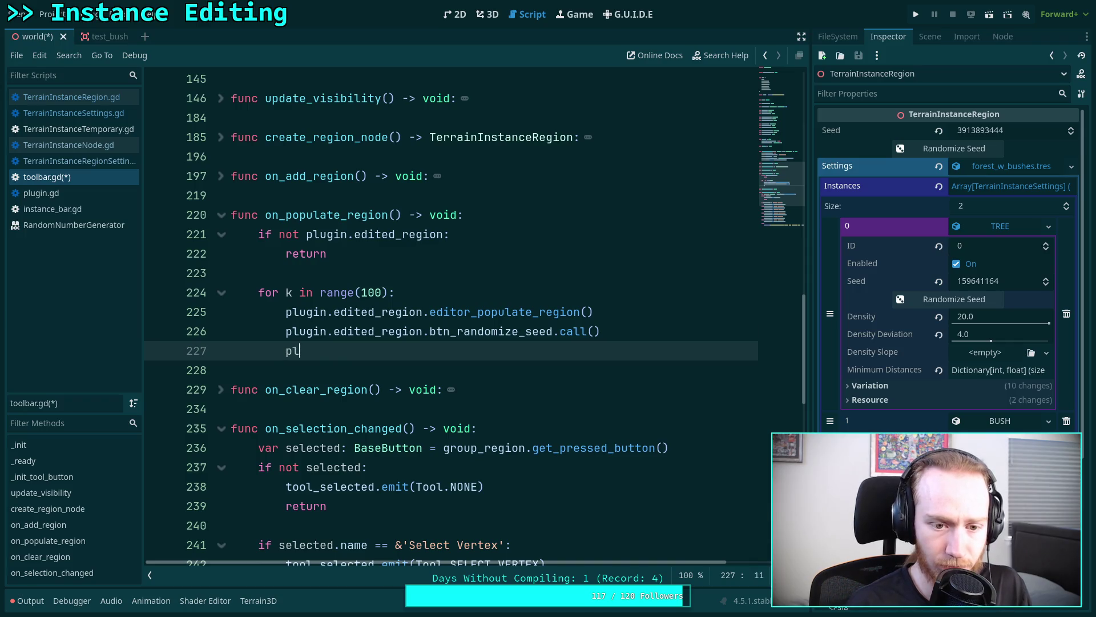
pyautogui.press('Return')
pyautogui.write('.ed')
pyautogui.press('Return')
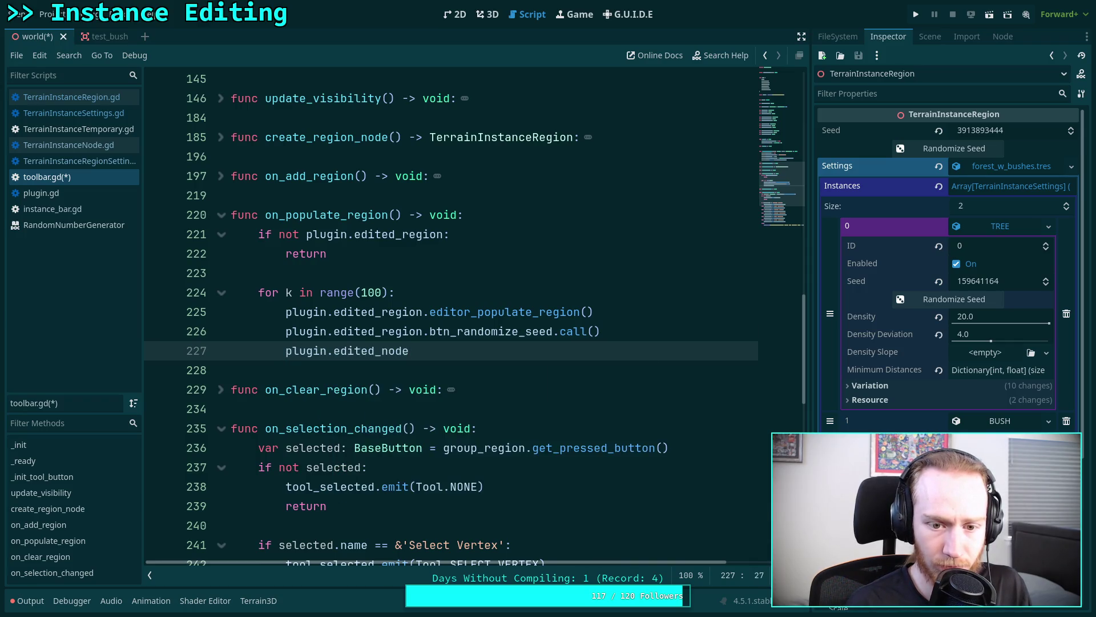
pyautogui.press('BackSpace')
pyautogui.press('BackSpace')
pyautogui.write('r')
pyautogui.press('Return')
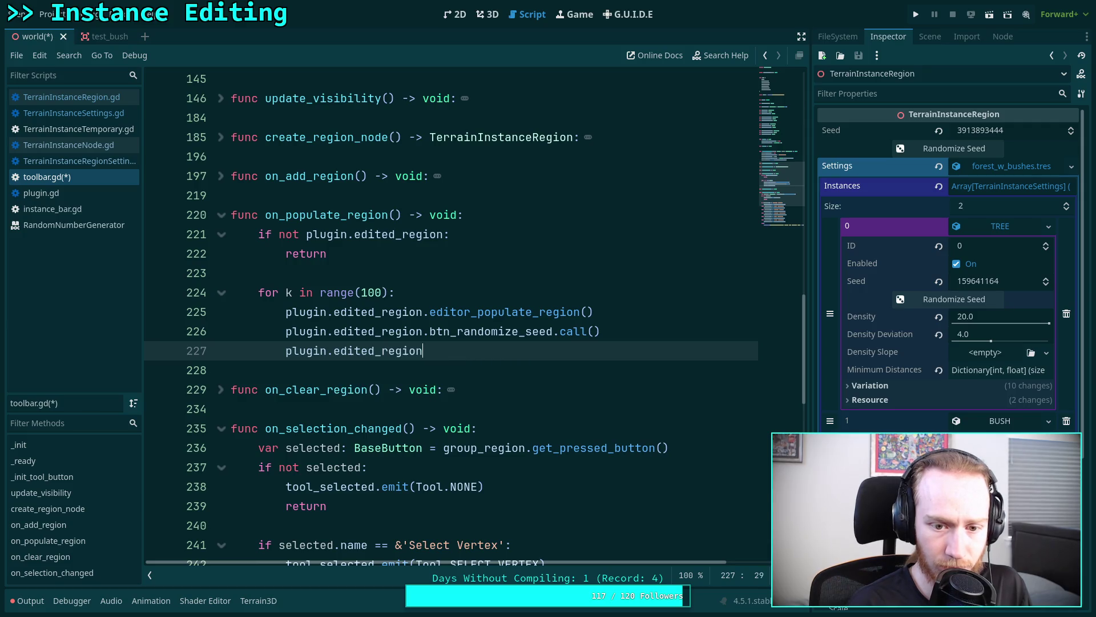
pyautogui.write('.btn')
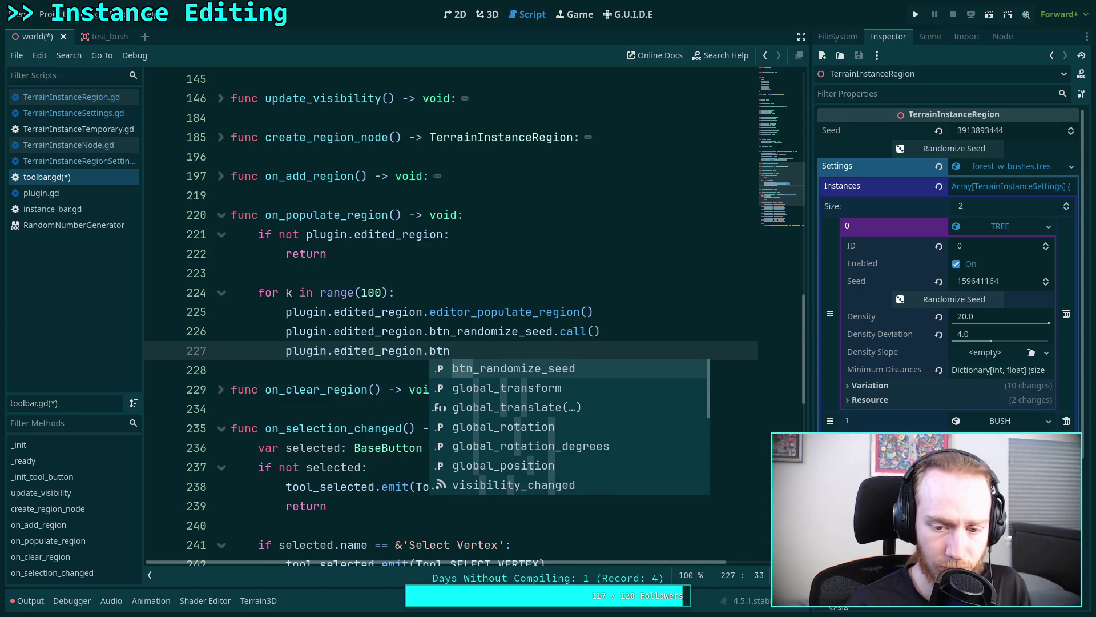
pyautogui.press('BackSpace')
pyautogui.press('BackSpace')
pyautogui.press('BackSpace')
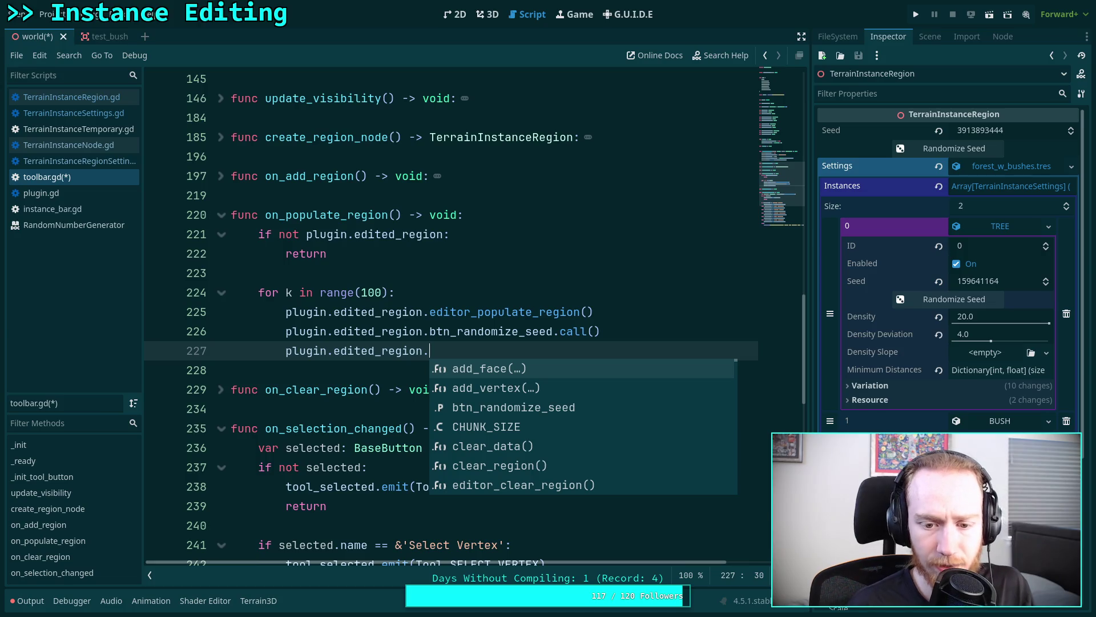
pyautogui.write('set')
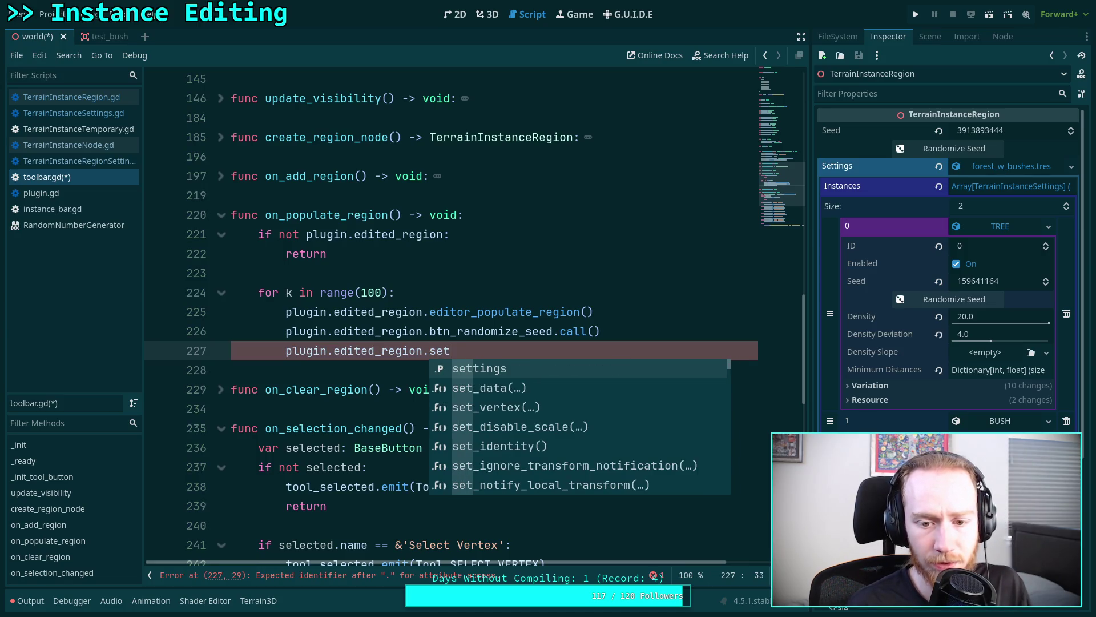
pyautogui.press('Return')
pyautogui.write('.')
pyautogui.press('Return')
pyautogui.write('.')
pyautogui.press('BackSpace')
pyautogui.write('[0')
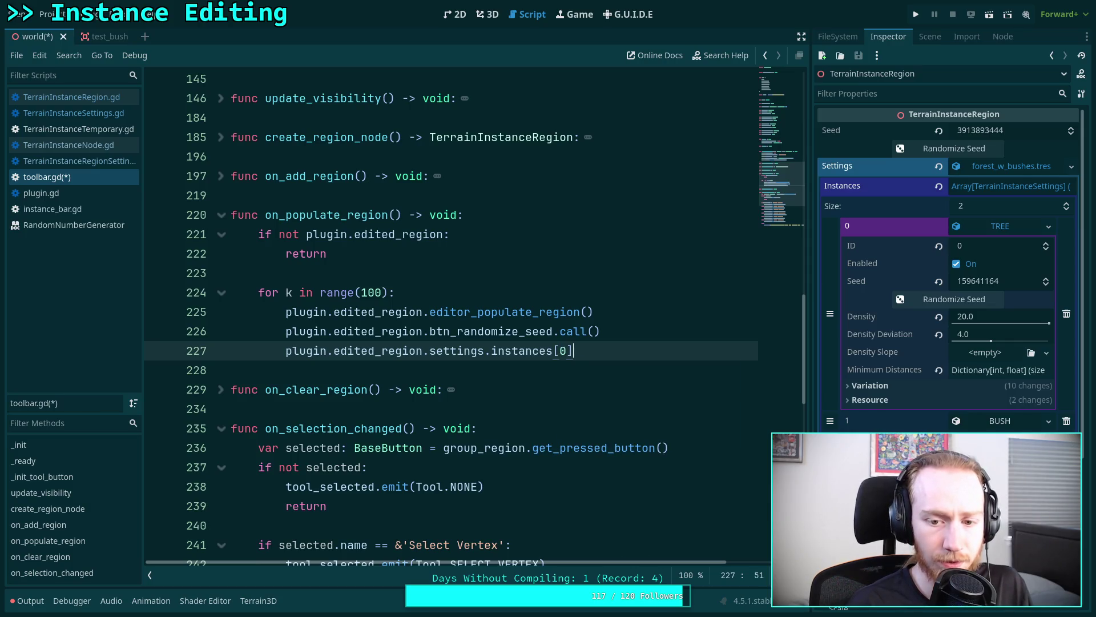
pyautogui.write('.btn_randomize_seed.')
pyautogui.press('Return')
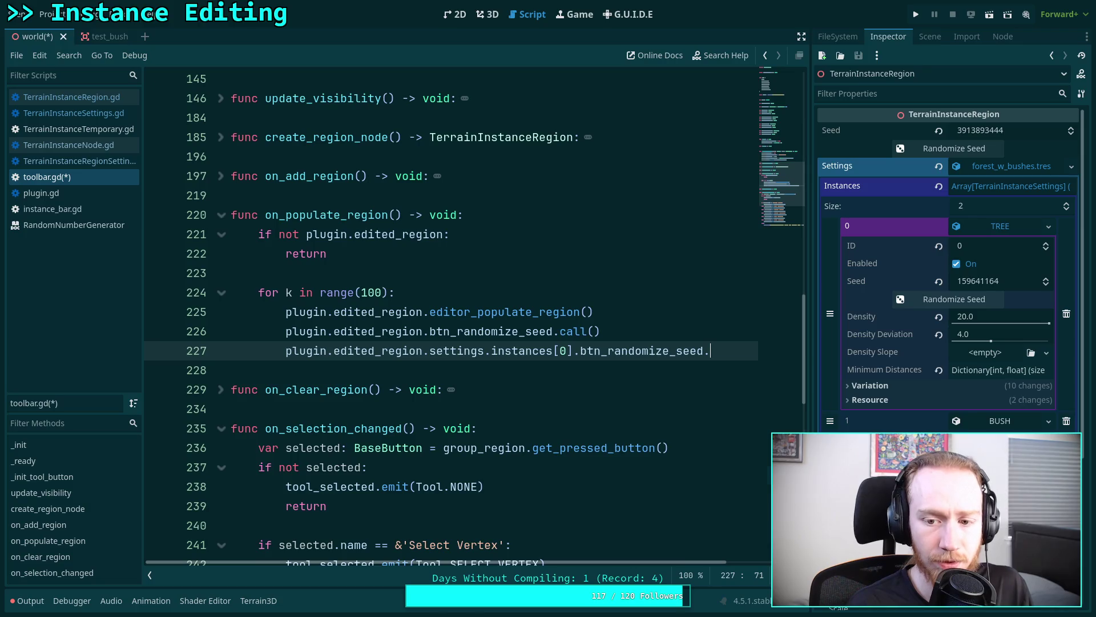
pyautogui.write('call')
pyautogui.press('Return')
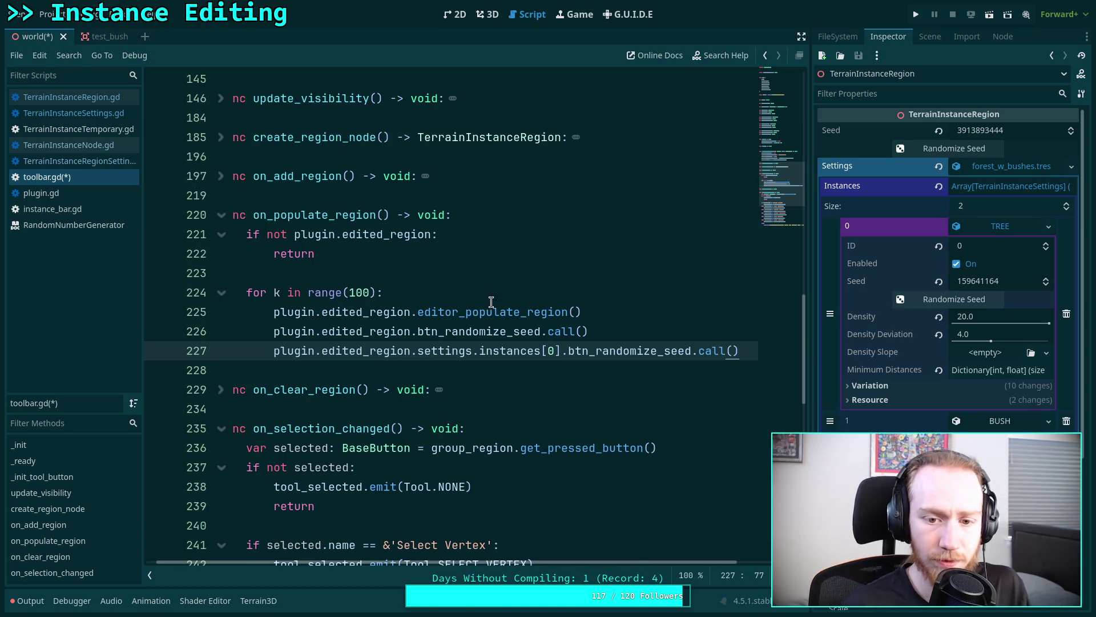
# - Move editor_populate_region() below the seed lines with Alt+Down, save toolbar.gd, and return to 3D
pyautogui.click(473, 311)
pyautogui.hotkey('alt', 'Down')
pyautogui.hotkey('alt', 'Down')
pyautogui.hotkey('ctrl', 's')
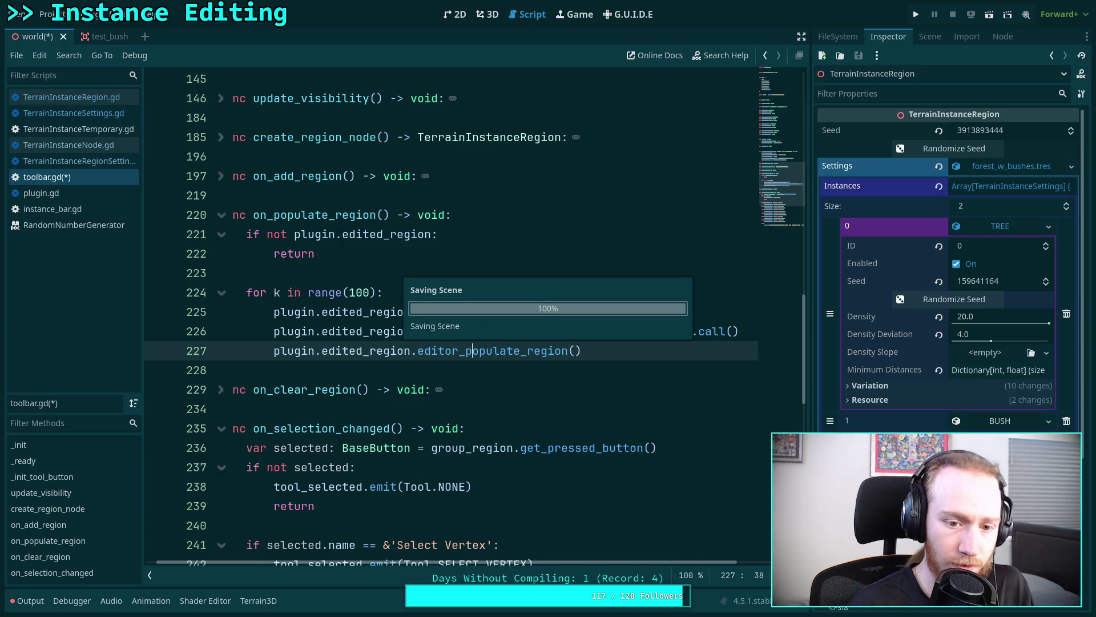
pyautogui.click(487, 14)
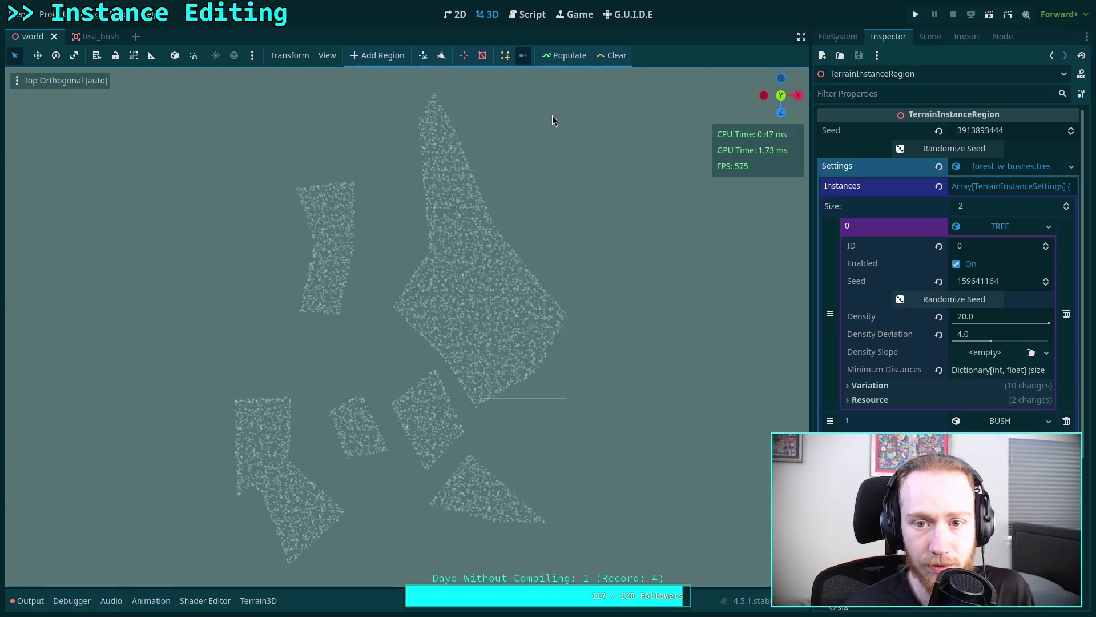
# - Clear all instances and rerun Populate, watching the Output log until the 100 passes finish
pyautogui.click(603, 61)
pyautogui.click(27, 601)
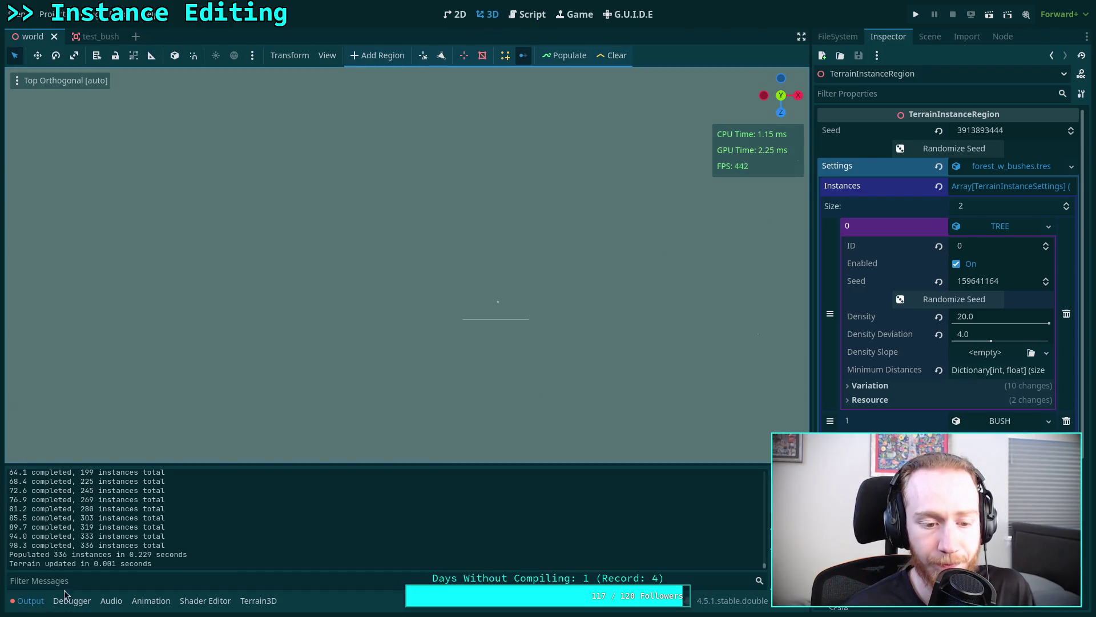
pyautogui.click(563, 60)
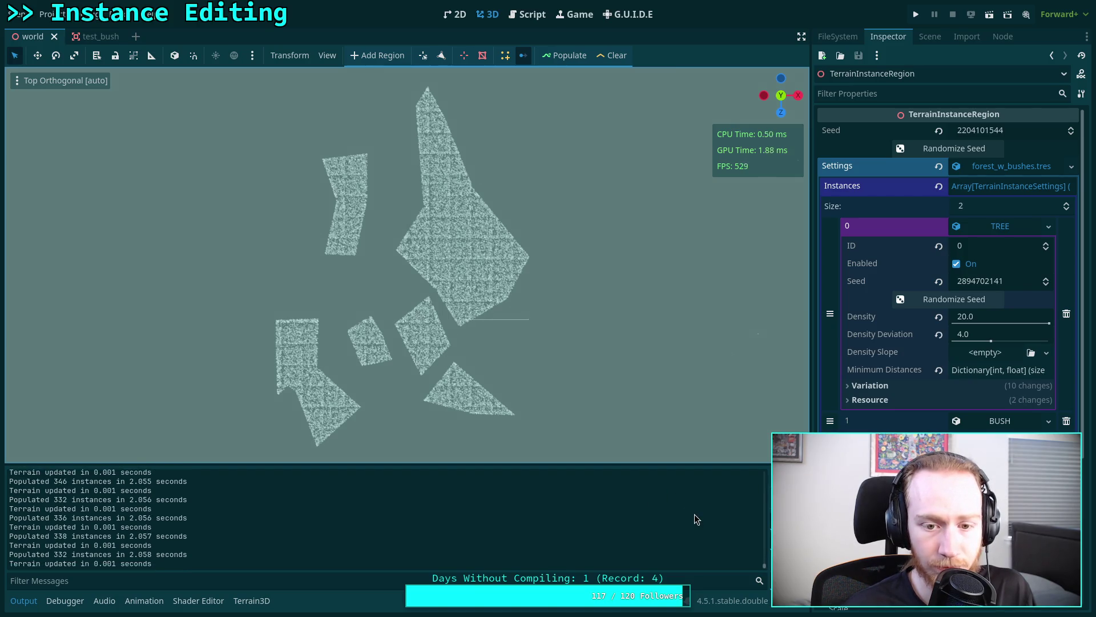
pyautogui.scroll(5, 457, 296)
pyautogui.scroll(-5, 458, 298)
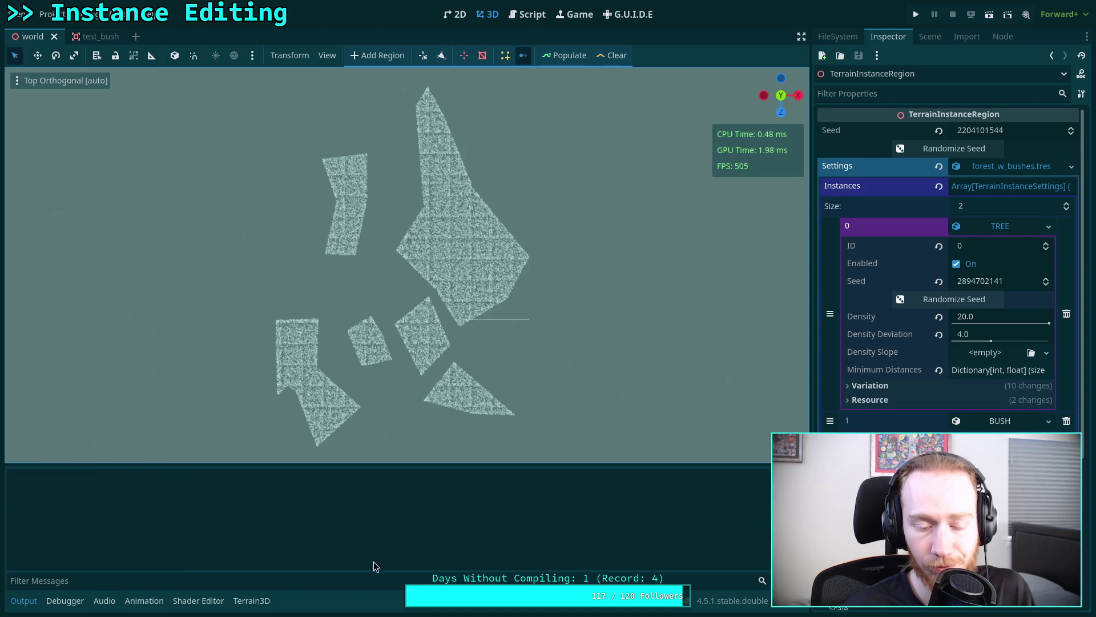
pyautogui.click(26, 601)
# - Zoom around the viewport to inspect the densely packed trees, then go back to the script editor
pyautogui.scroll(3, 439, 375)
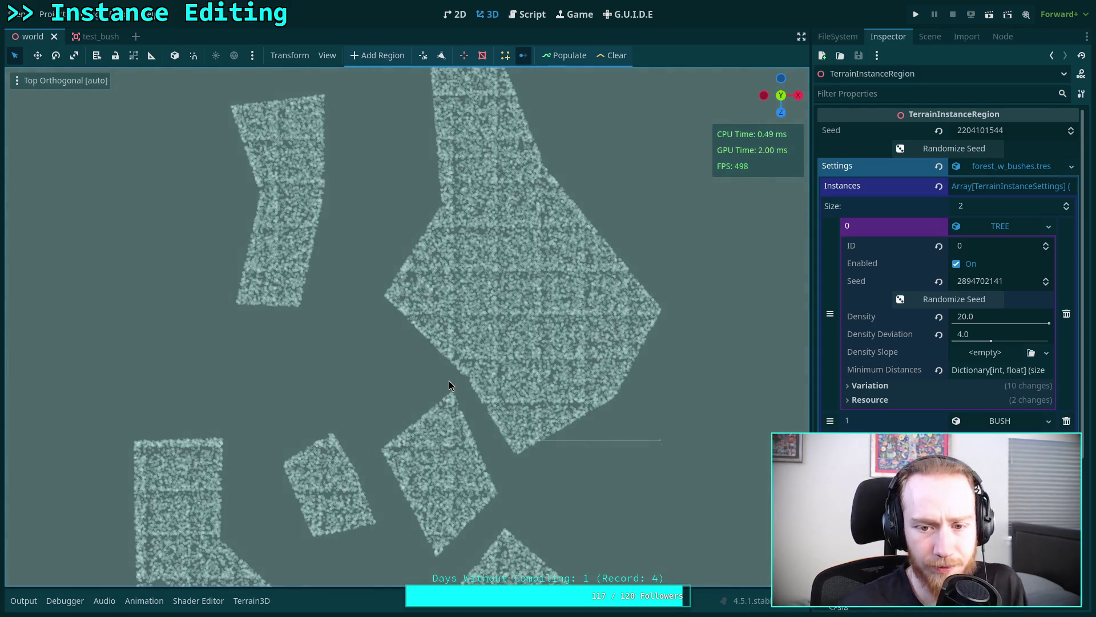
pyautogui.scroll(-6, 448, 380)
pyautogui.scroll(8, 451, 374)
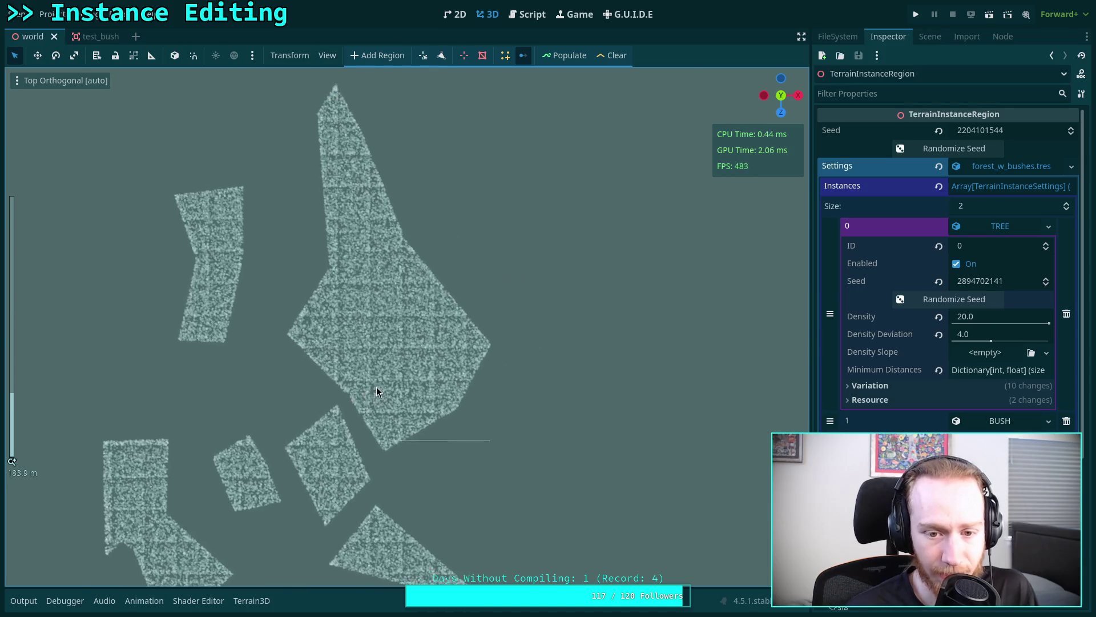
pyautogui.hscroll(-3, 394, 359)
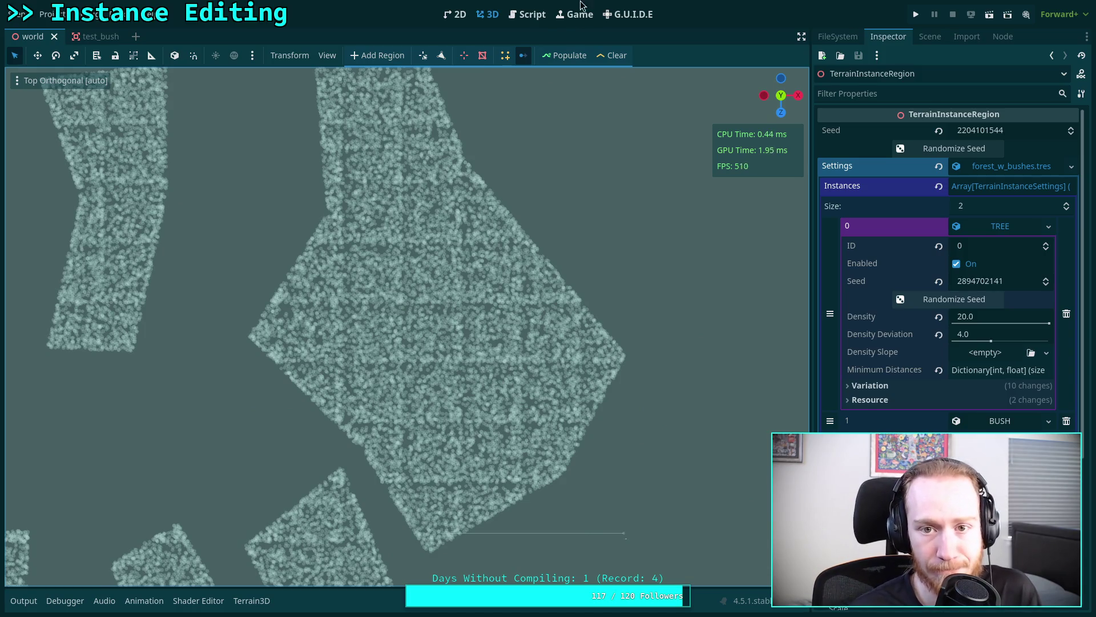
pyautogui.click(529, 14)
# - Flip through the two settings scripts, then open TerrainInstanceRegion.gd and scroll to populate_region
pyautogui.scroll(-10, 471, 294)
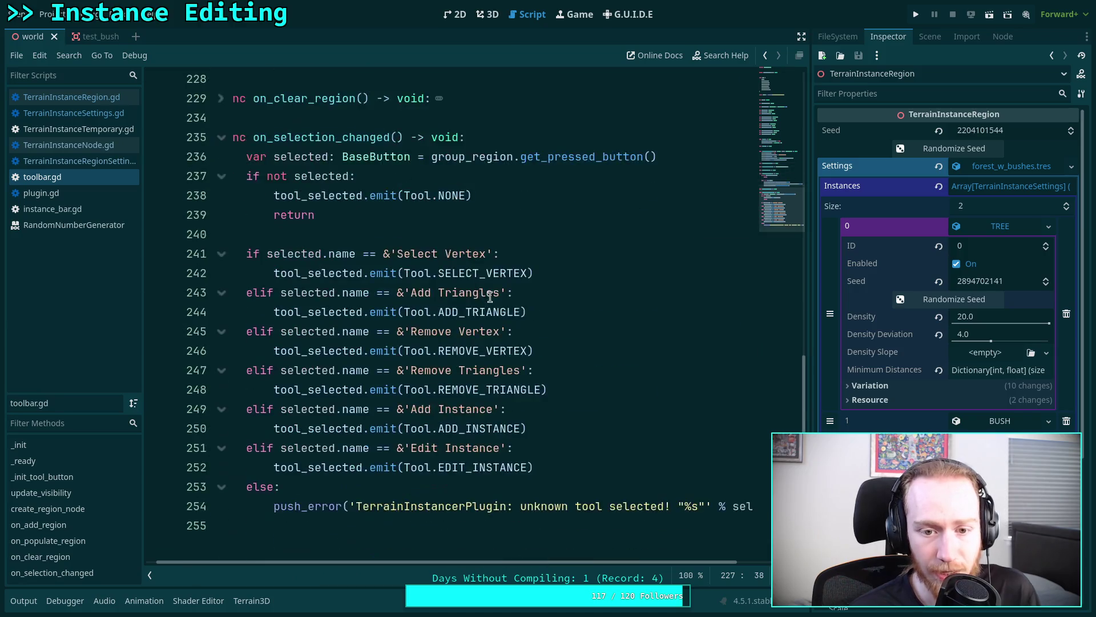
pyautogui.scroll(8, 473, 289)
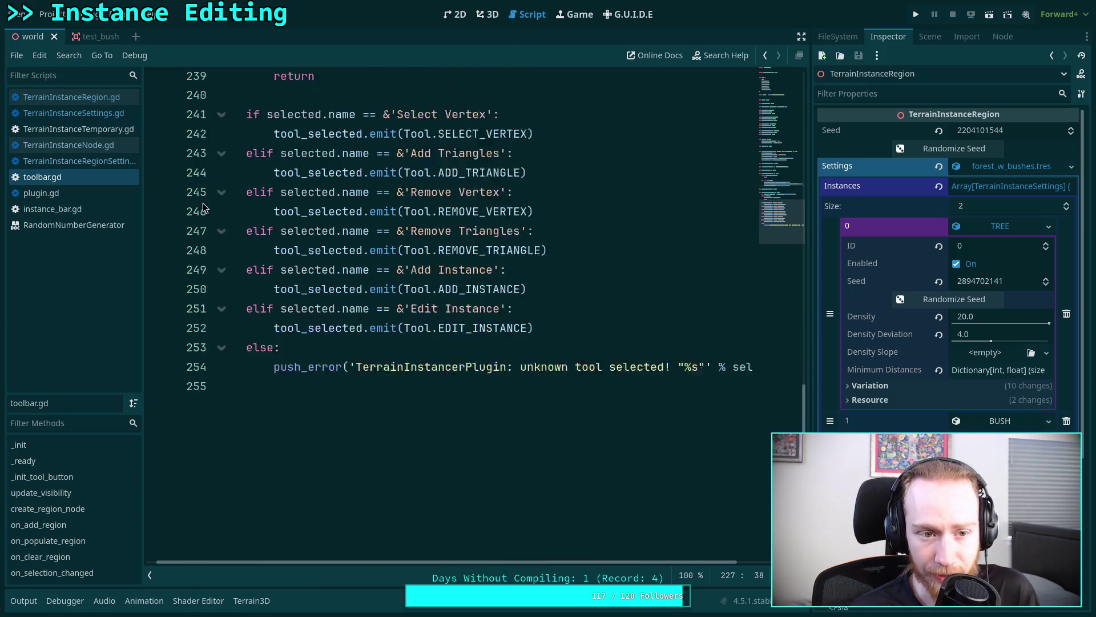
pyautogui.click(99, 165)
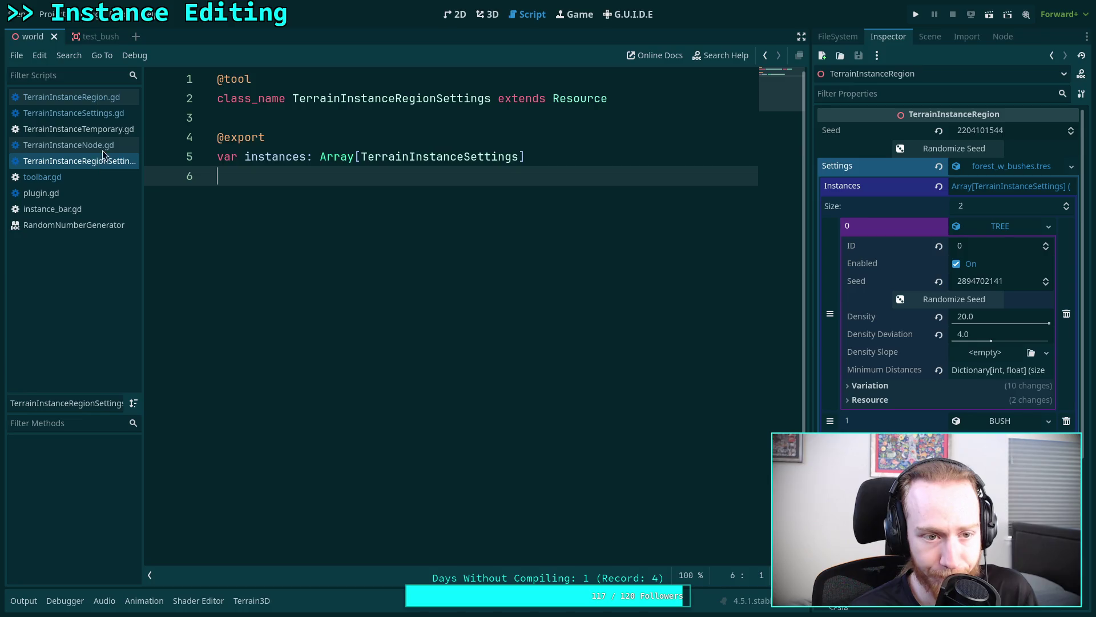
pyautogui.click(118, 114)
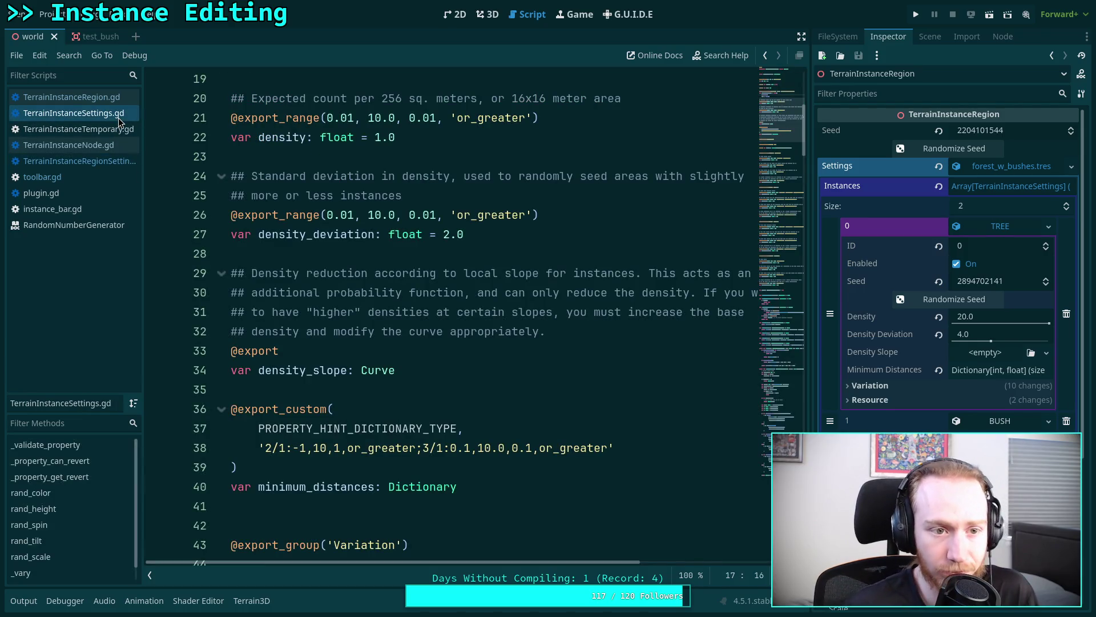
pyautogui.click(71, 97)
pyautogui.scroll(2, 595, 350)
pyautogui.scroll(-10, 595, 350)
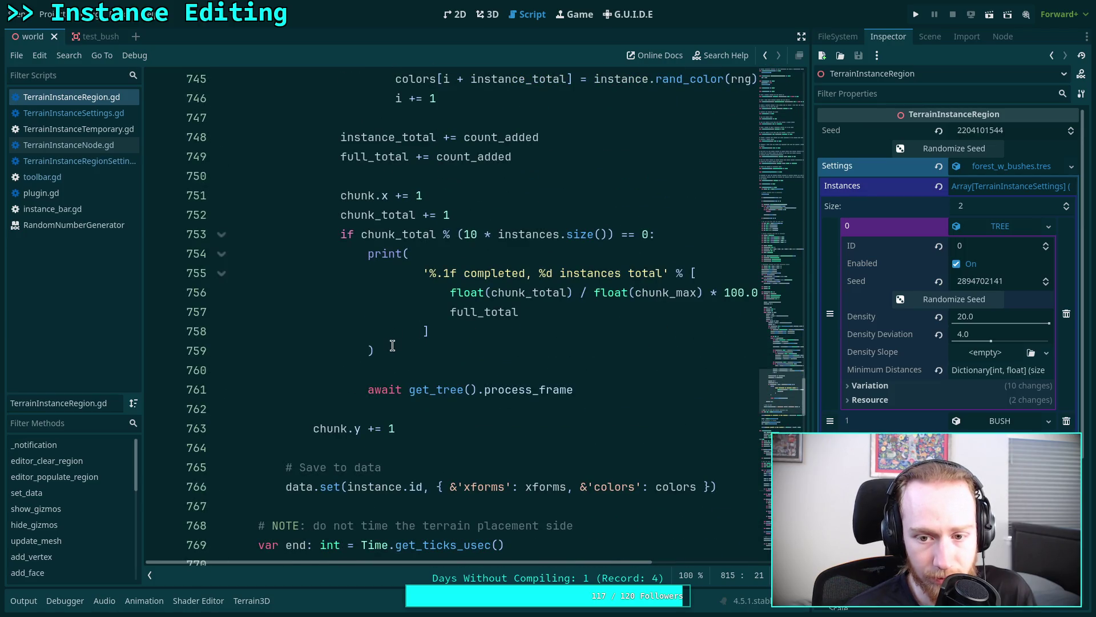
pyautogui.click(369, 255)
pyautogui.click(341, 239)
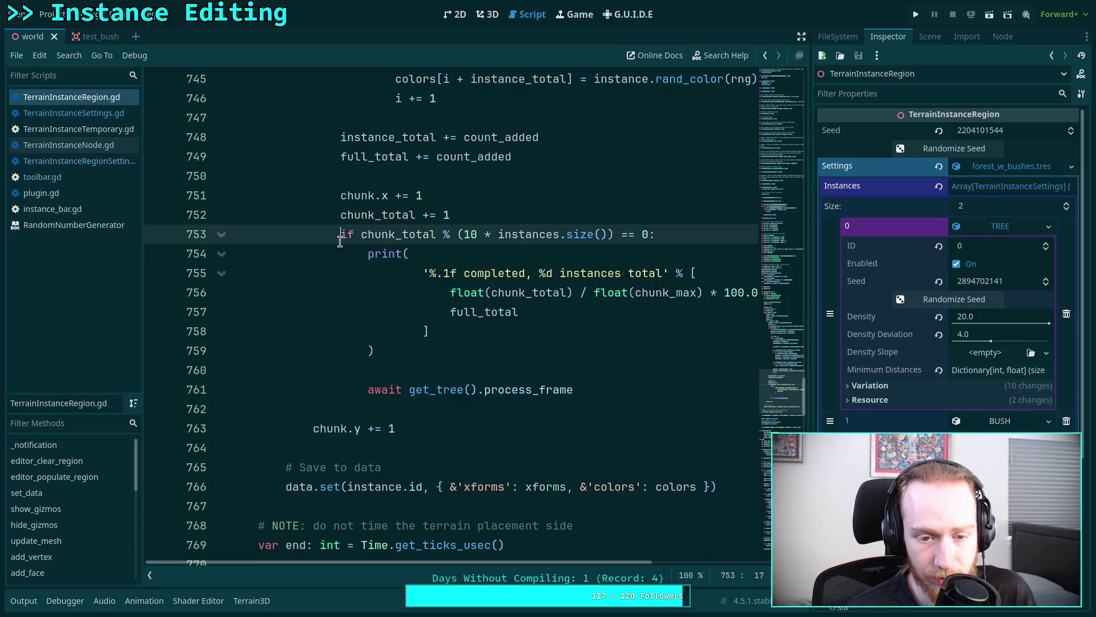
pyautogui.moveTo(769, 399); pyautogui.dragTo(782, 246)
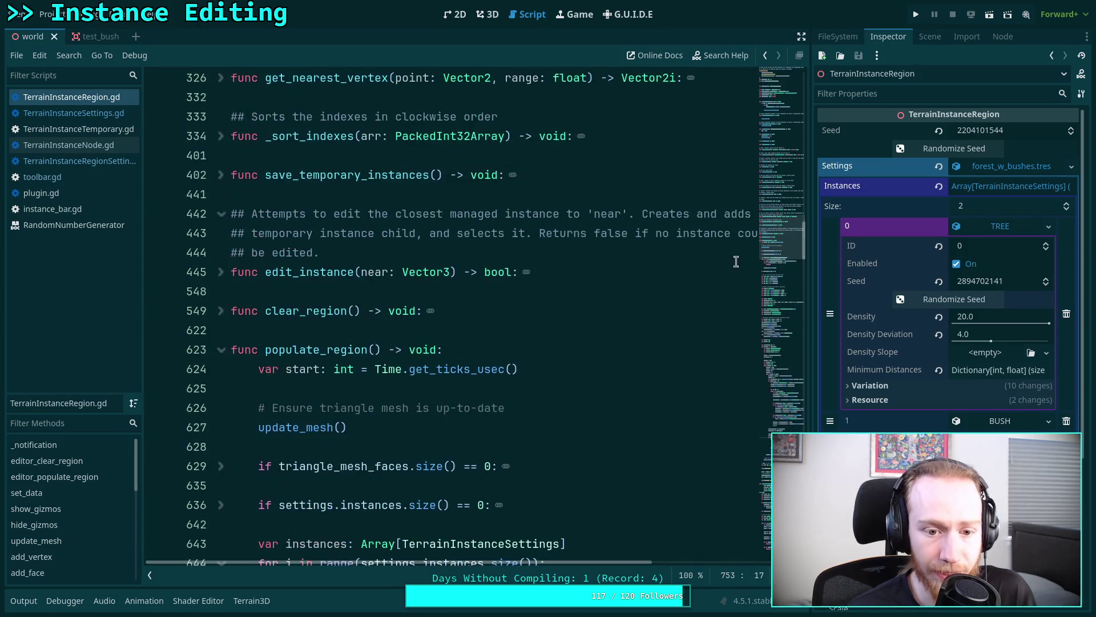
# - Add an 'editor_mode: bool = false' parameter to populate_region
pyautogui.click(376, 350)
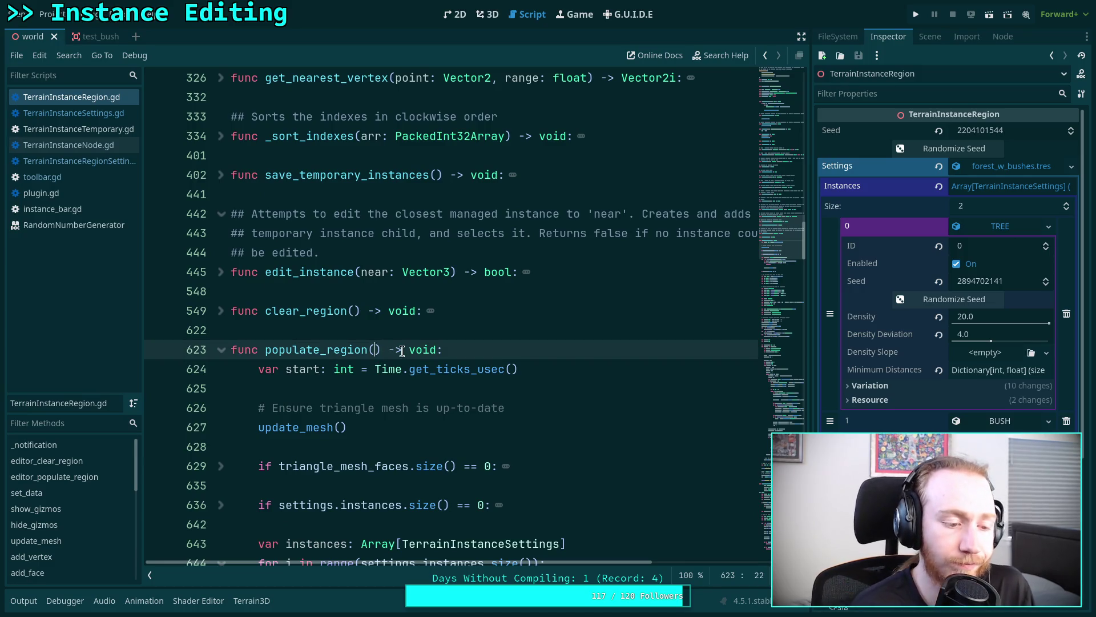
pyautogui.write('editor_')
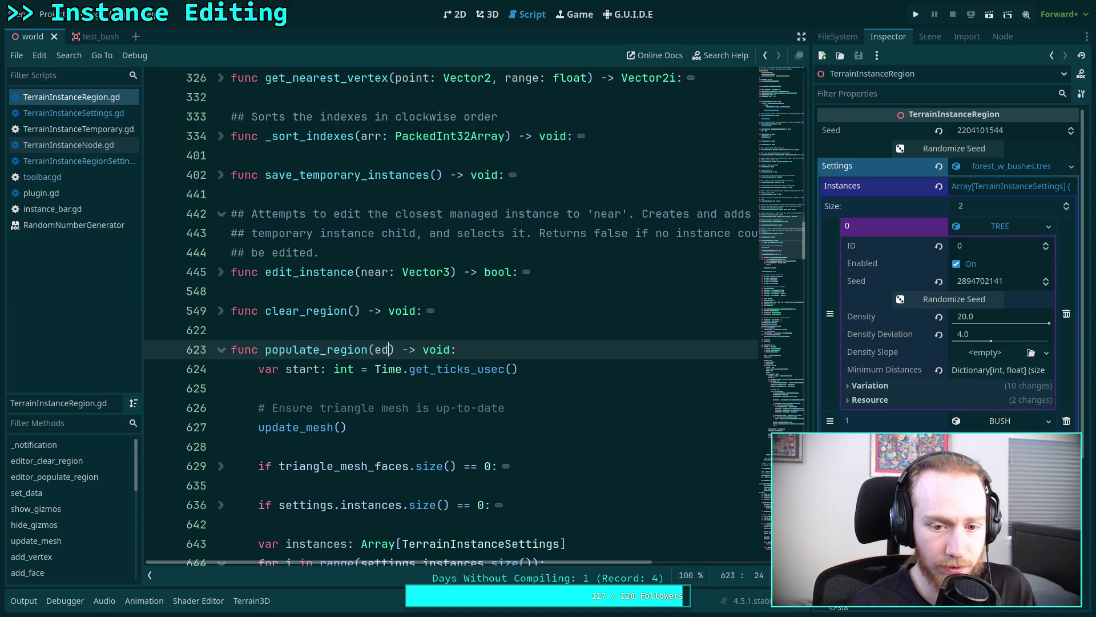
pyautogui.write('mode: ')
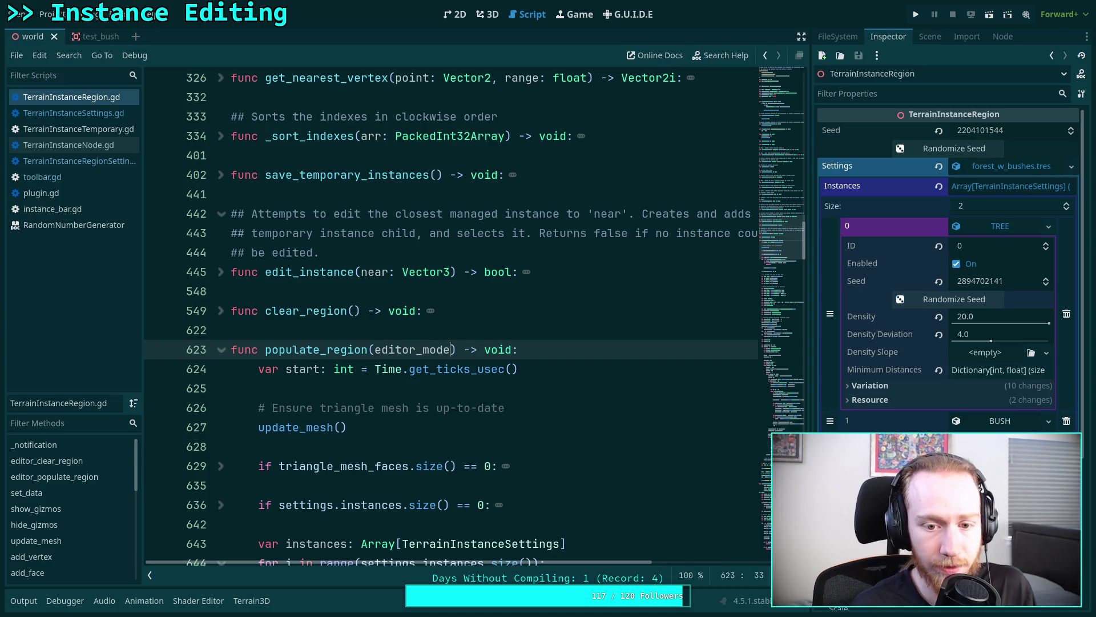
pyautogui.write('bool = false')
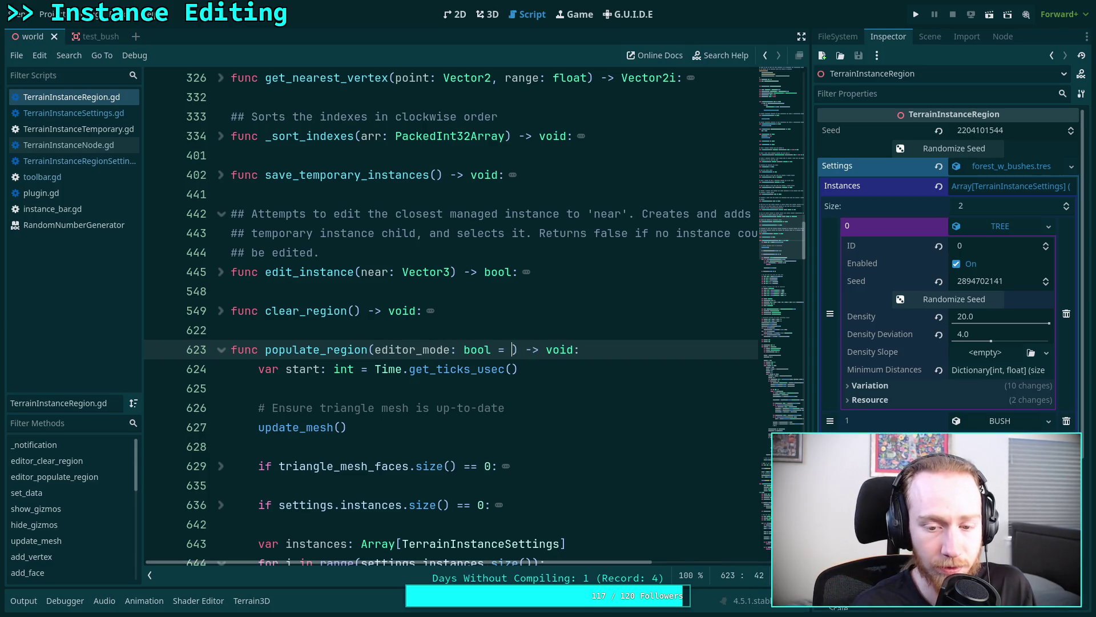
pyautogui.press('Escape')
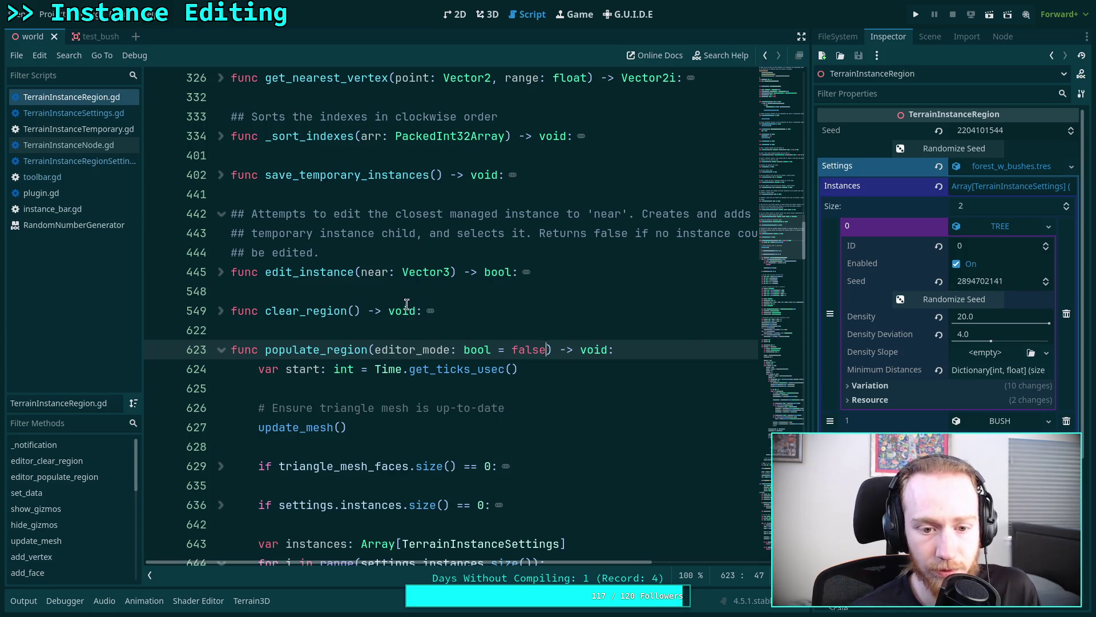
# - Make editor_populate_region call populate_region(true) and remove the empty line under editor_clear_region
pyautogui.scroll(2, 346, 284)
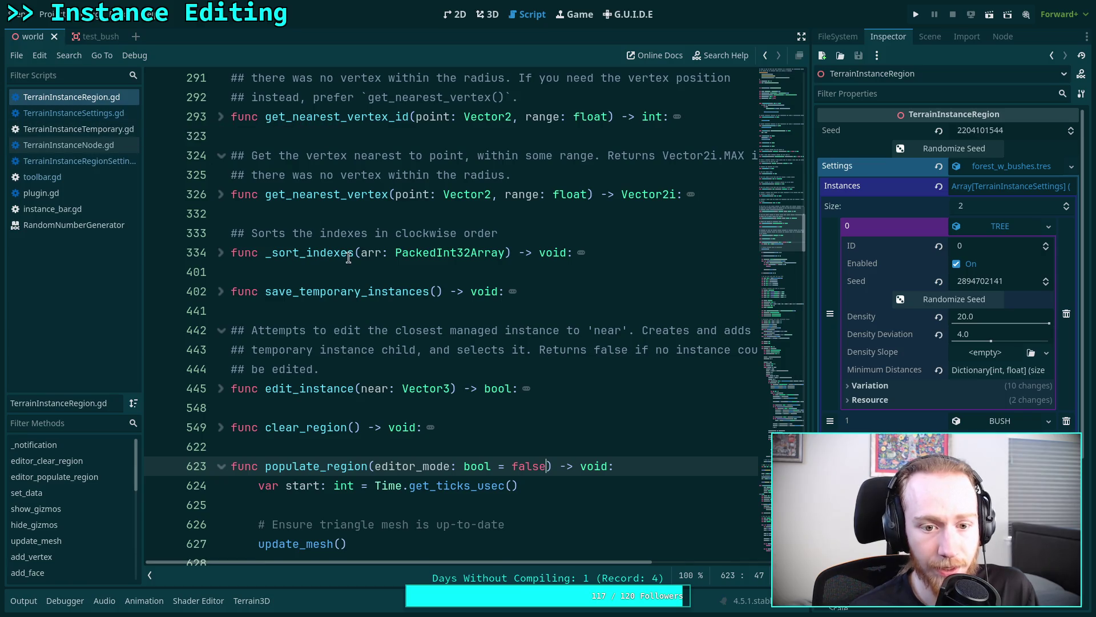
pyautogui.scroll(9, 317, 263)
pyautogui.scroll(10, 317, 263)
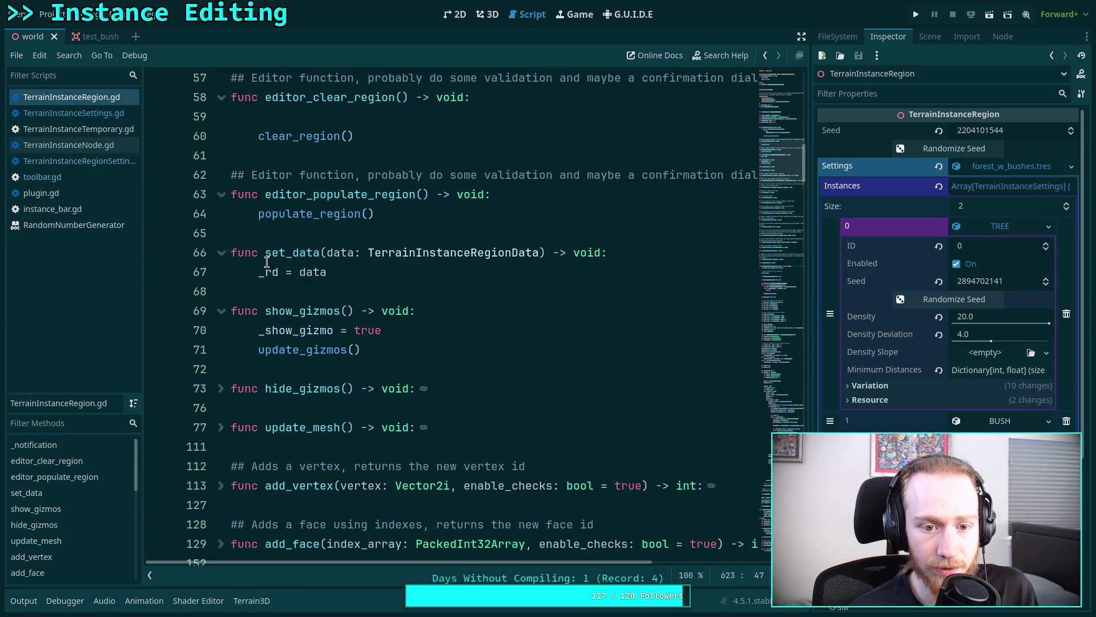
pyautogui.click(367, 330)
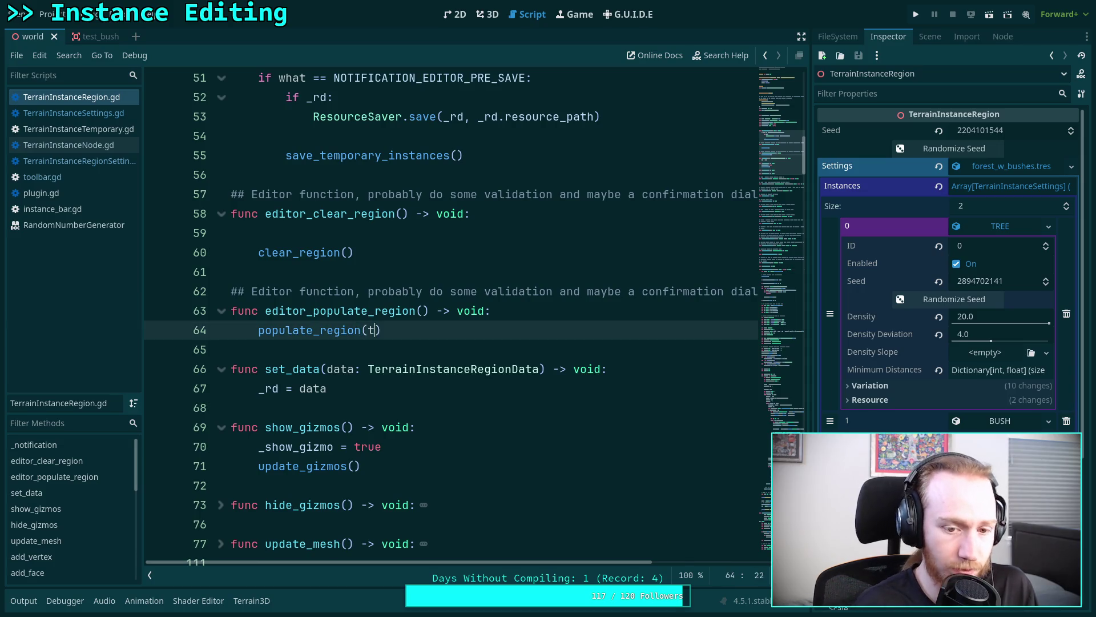
pyautogui.write('true')
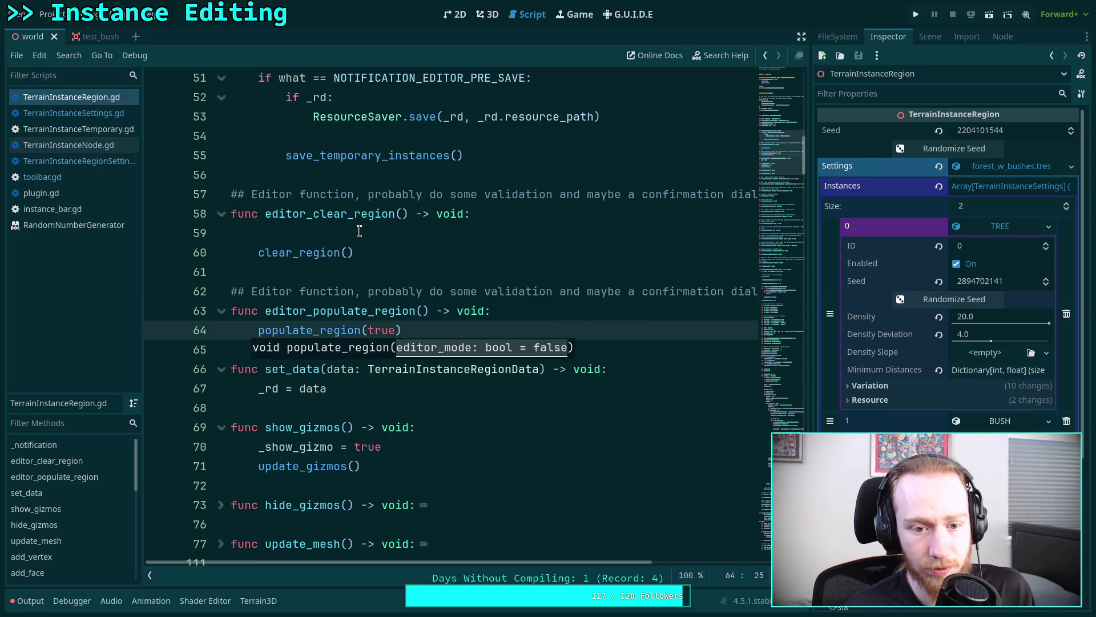
pyautogui.click(359, 231)
pyautogui.press('BackSpace')
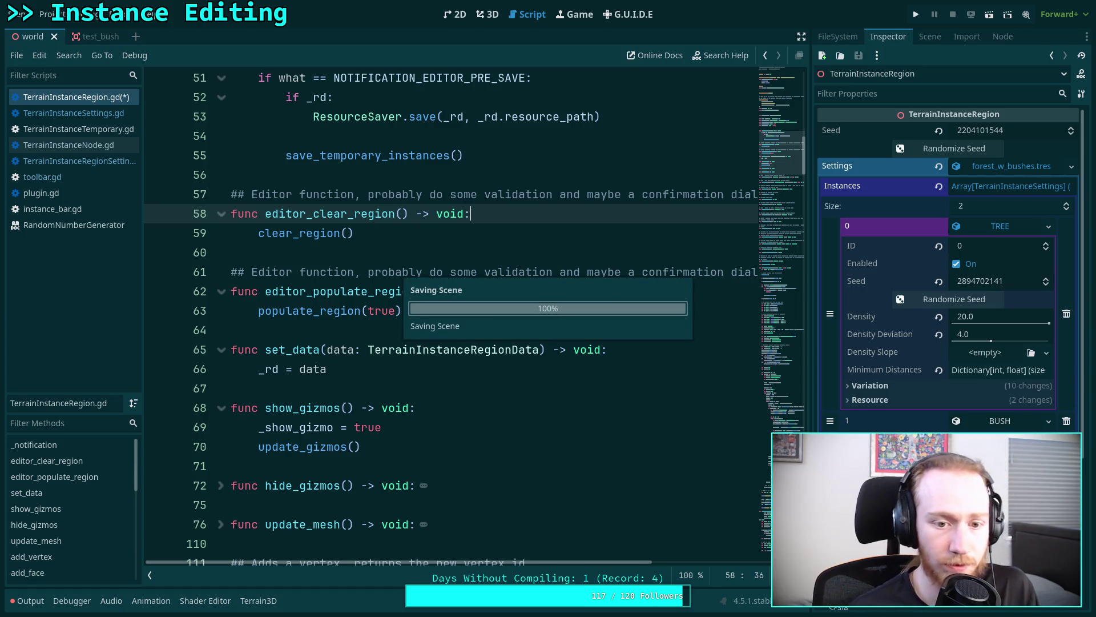
pyautogui.scroll(4, 775, 222)
# - Below 'chunk.x += 1' in the chunk loop, add an 'if not editor_mode:' condition
pyautogui.moveTo(784, 164); pyautogui.dragTo(787, 411)
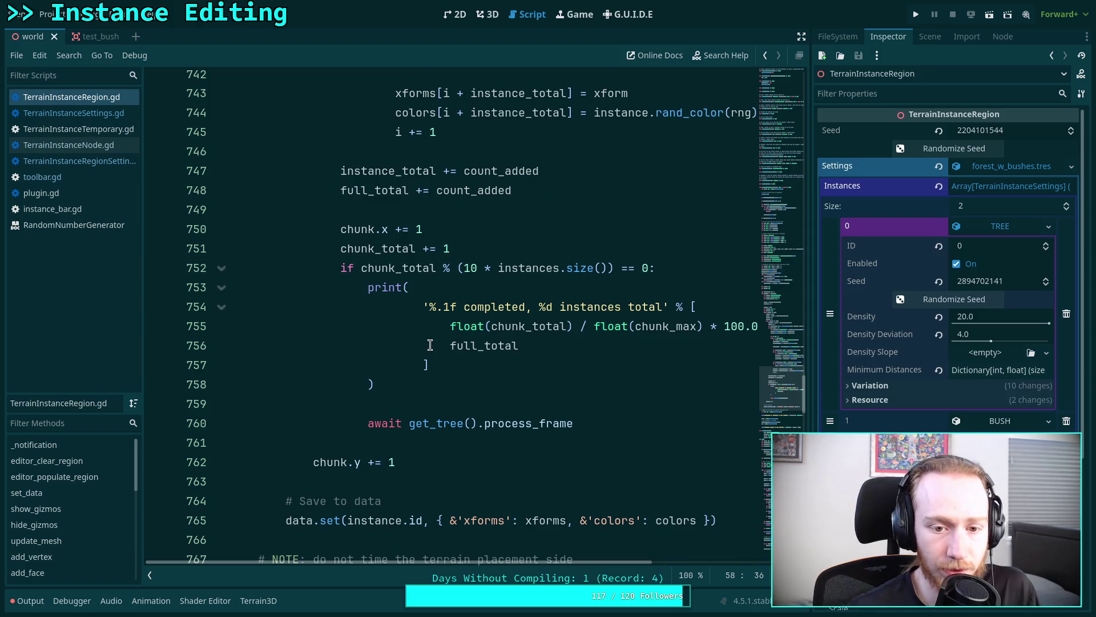
pyautogui.scroll(1, 479, 288)
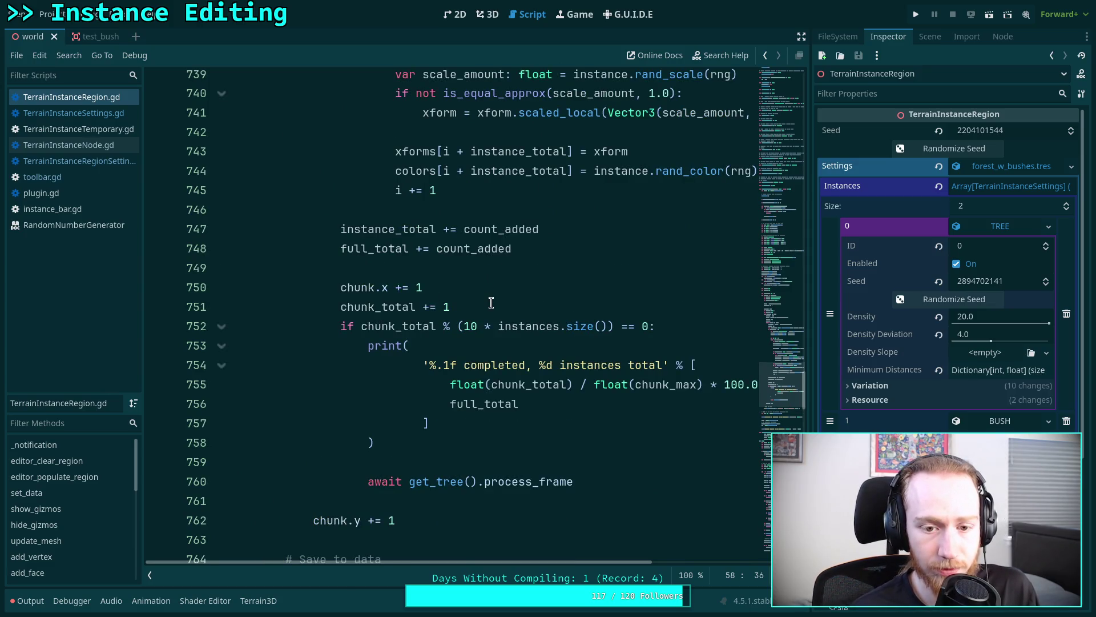
pyautogui.scroll(-1, 471, 293)
pyautogui.click(383, 252)
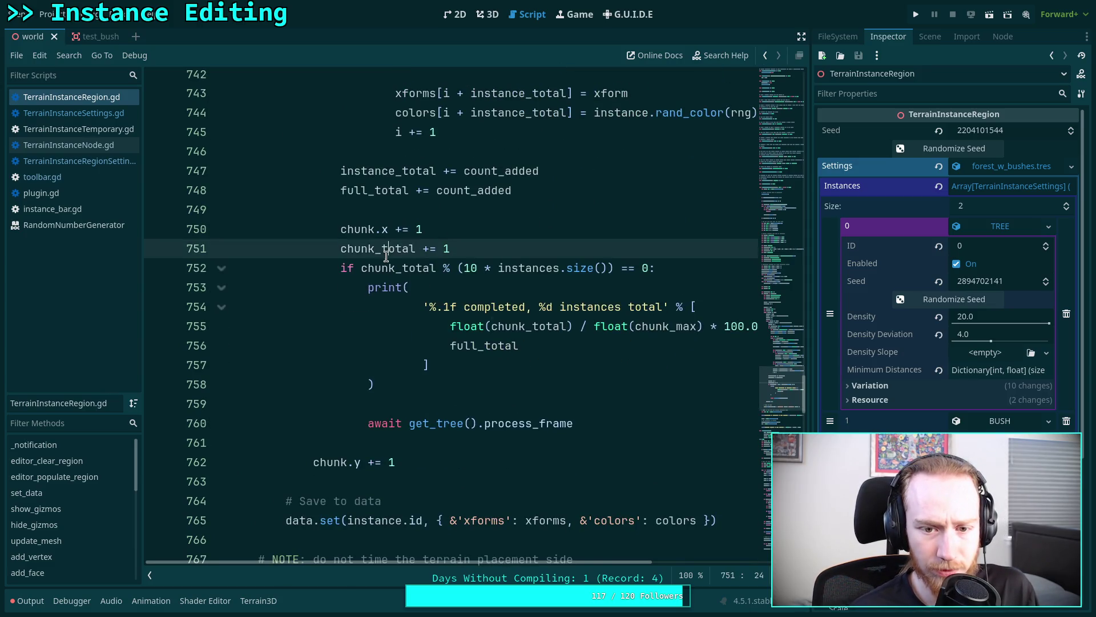
pyautogui.click(486, 229)
pyautogui.press('Return')
pyautogui.write('if e')
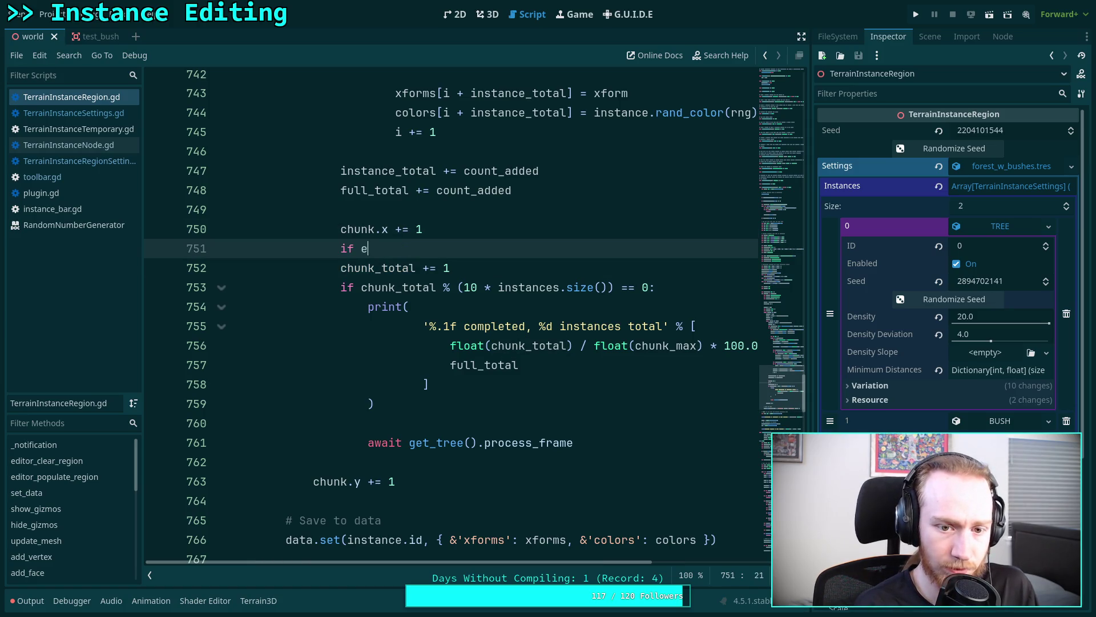
pyautogui.write('ditor_mode:')
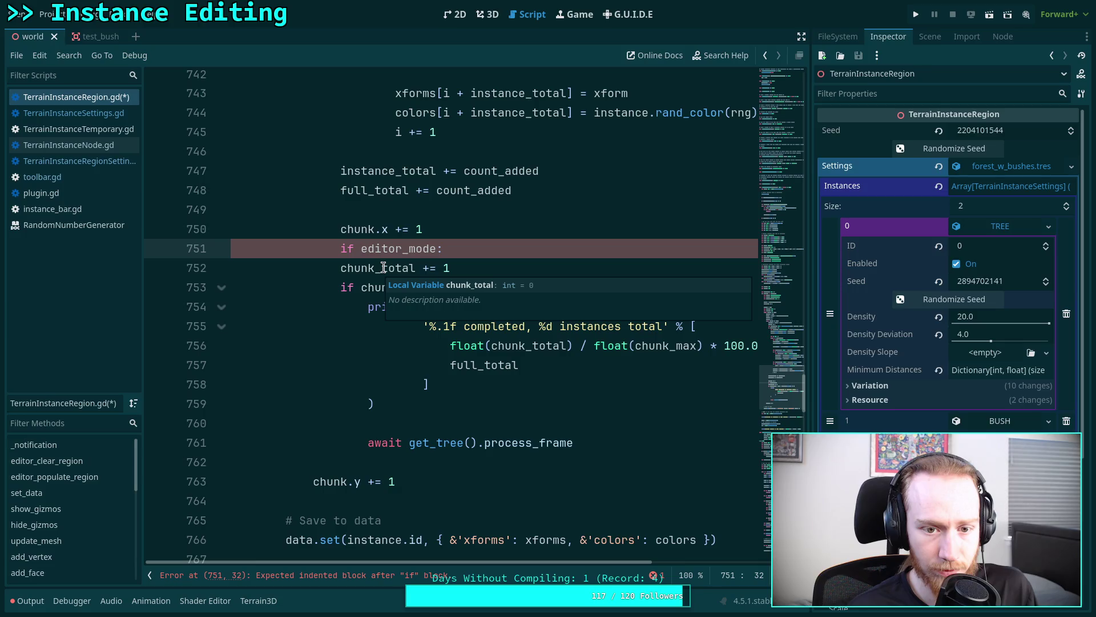
pyautogui.click(361, 249)
pyautogui.write('not')
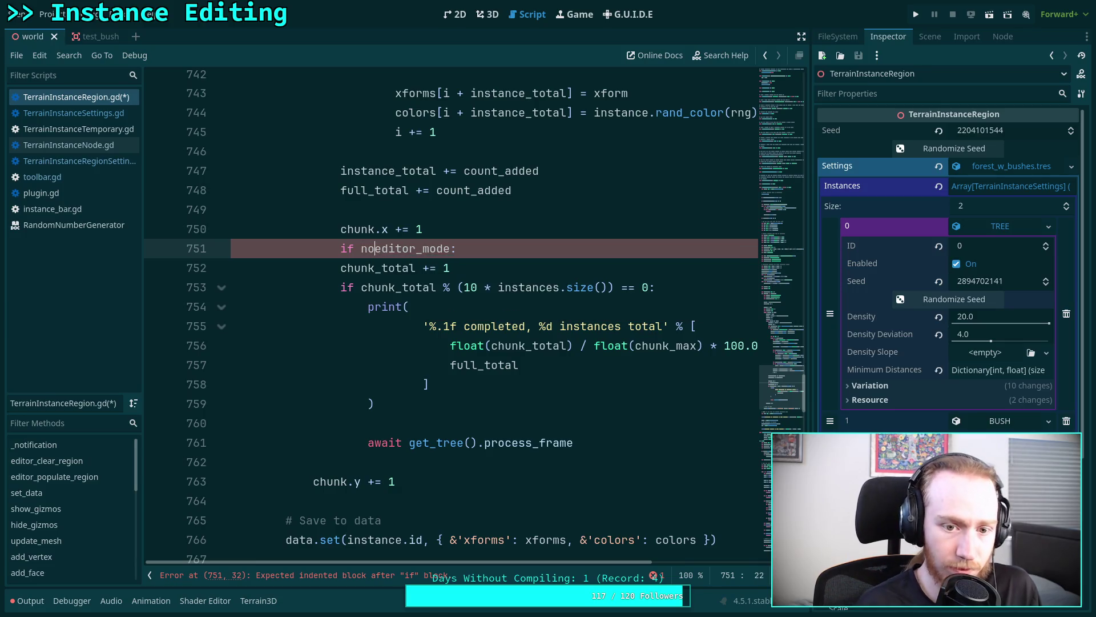
# - Put an indented 'continue' under the condition, save, and search the script for chunk_total
pyautogui.click(550, 247)
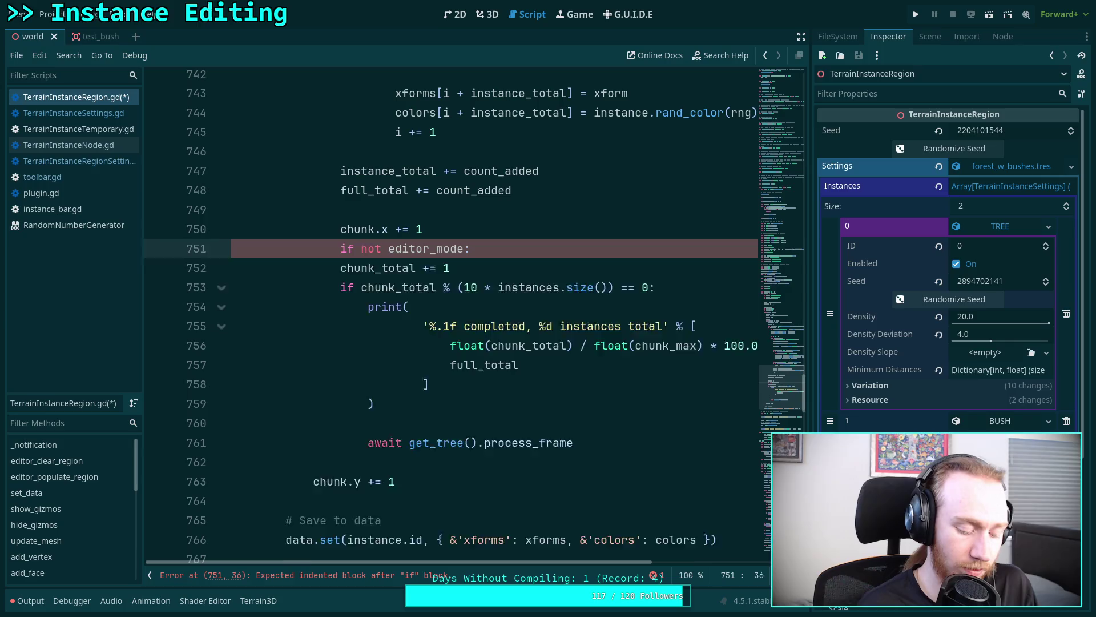
pyautogui.press('Return')
pyautogui.write('centin')
pyautogui.press('BackSpace')
pyautogui.press('BackSpace')
pyautogui.press('BackSpace')
pyautogui.write('ont')
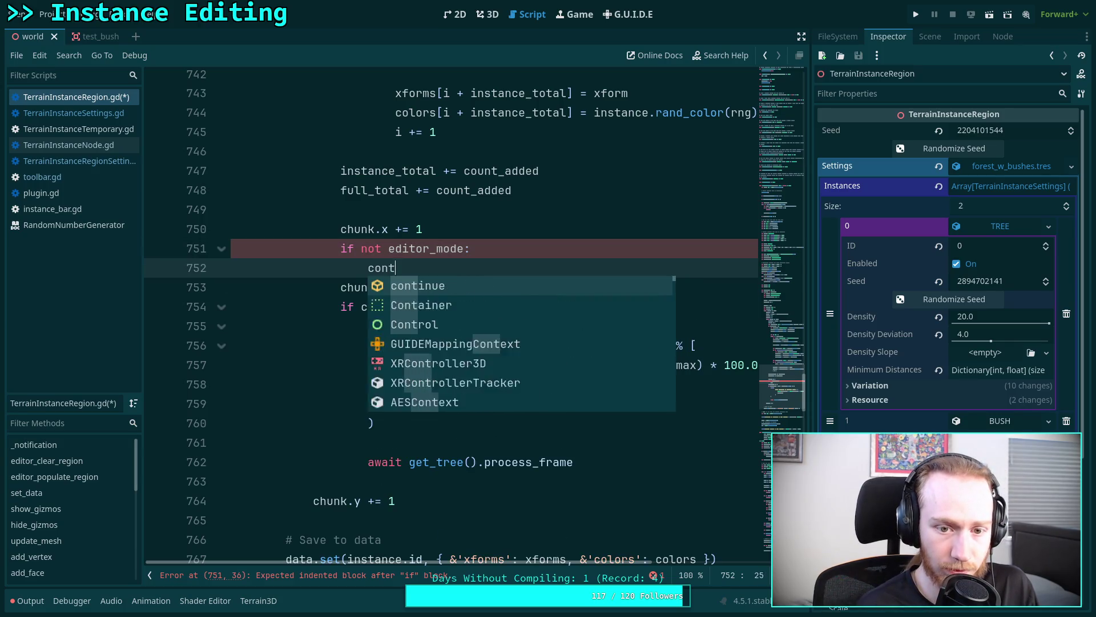
pyautogui.write('inue')
pyautogui.press('Return')
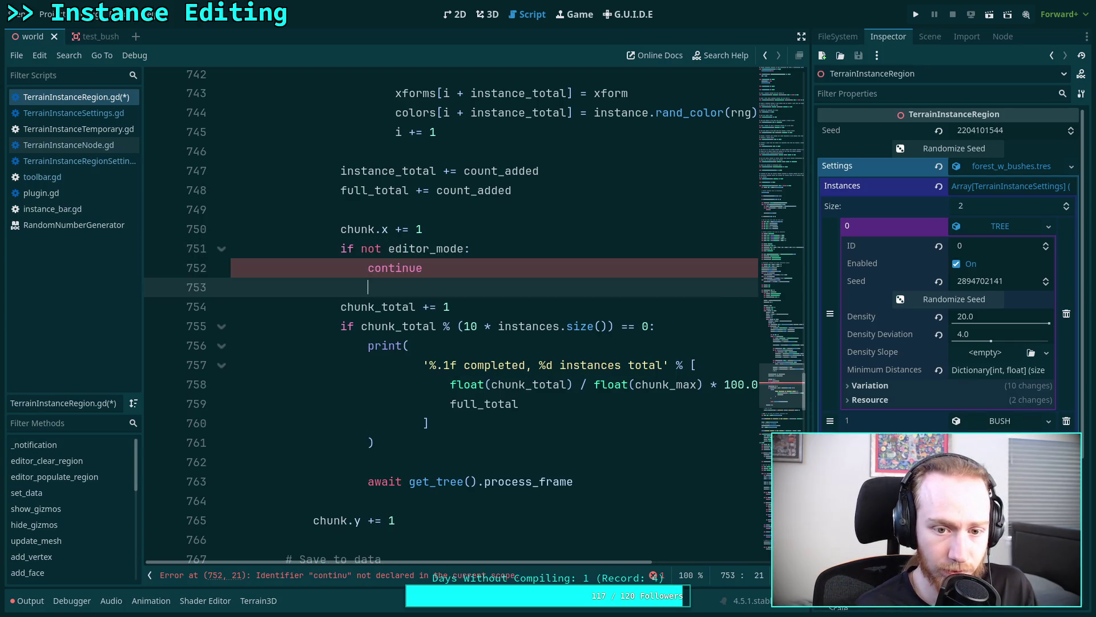
pyautogui.hotkey('ctrl', 's')
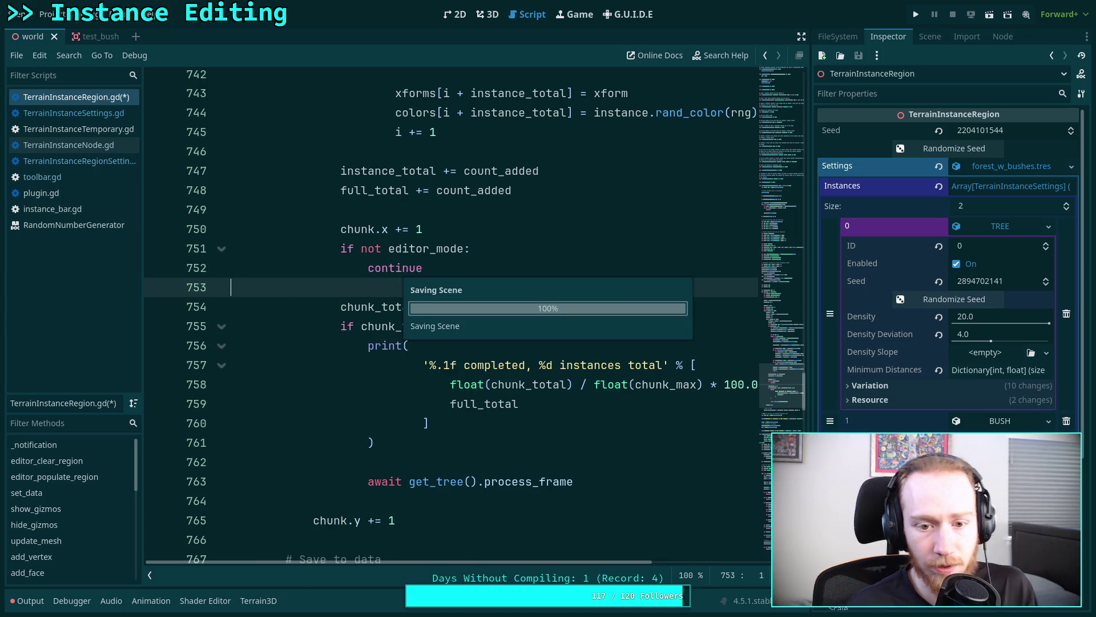
pyautogui.doubleClick(374, 306)
pyautogui.hotkey('ctrl', 'f')
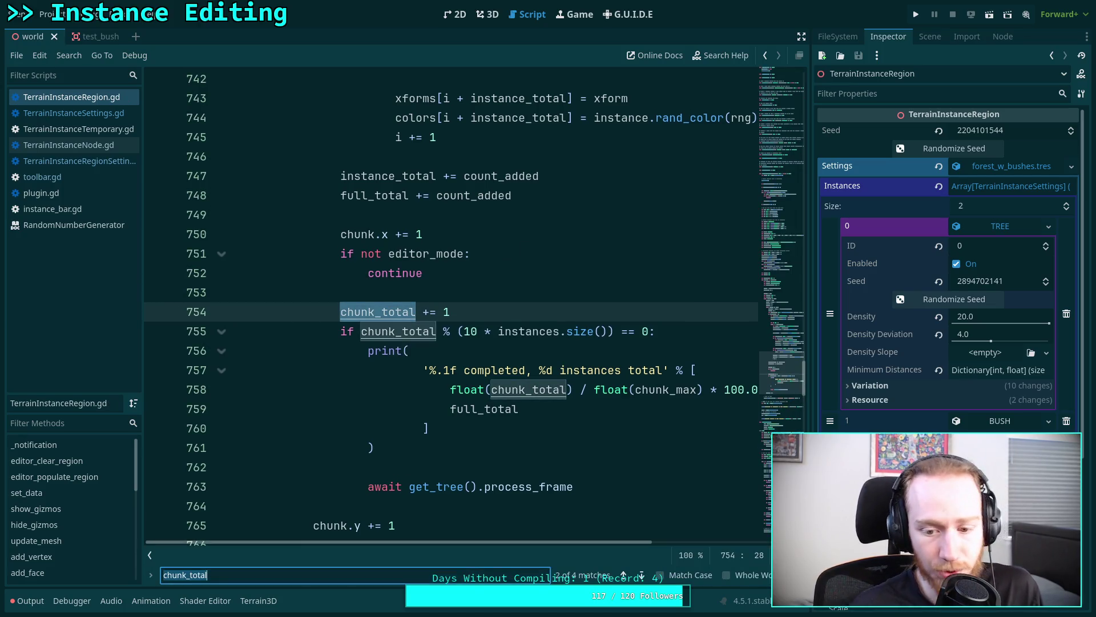
pyautogui.click(637, 574)
pyautogui.click(637, 573)
pyautogui.click(637, 574)
pyautogui.click(638, 574)
pyautogui.click(637, 574)
pyautogui.press('Escape')
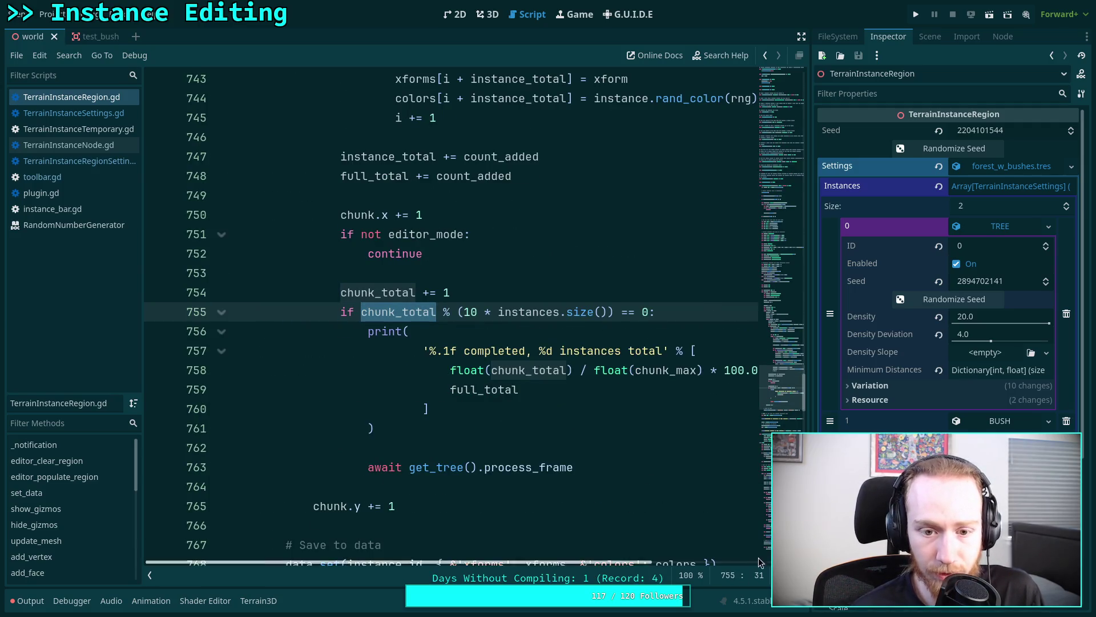
pyautogui.click(381, 408)
pyautogui.scroll(-2, 413, 367)
pyautogui.scroll(-4, 413, 366)
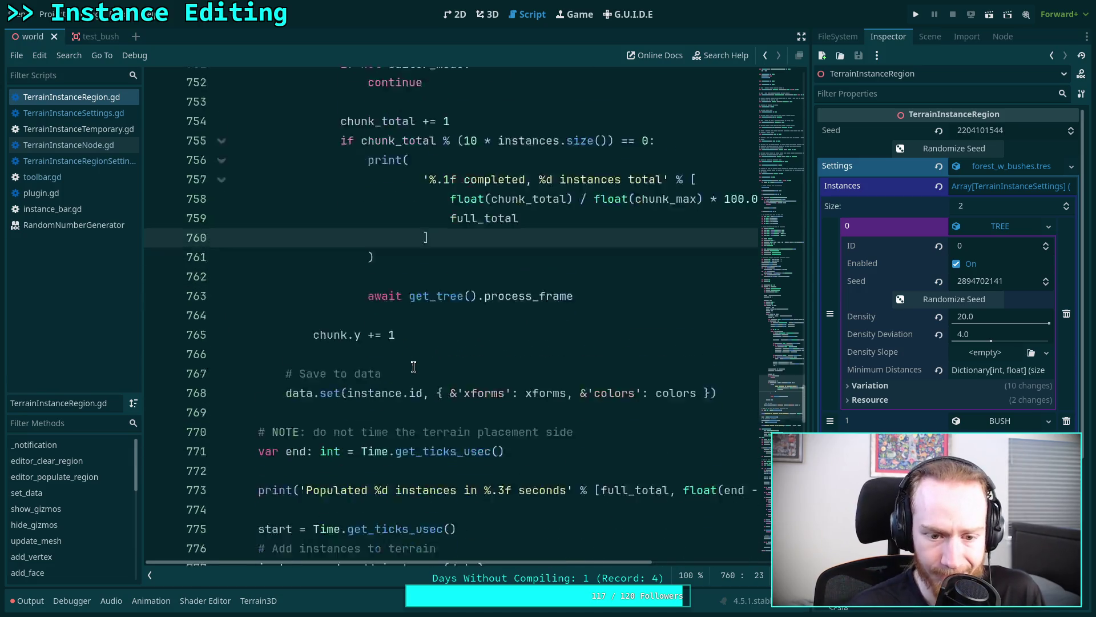
pyautogui.scroll(3, 414, 365)
pyautogui.scroll(-3, 414, 365)
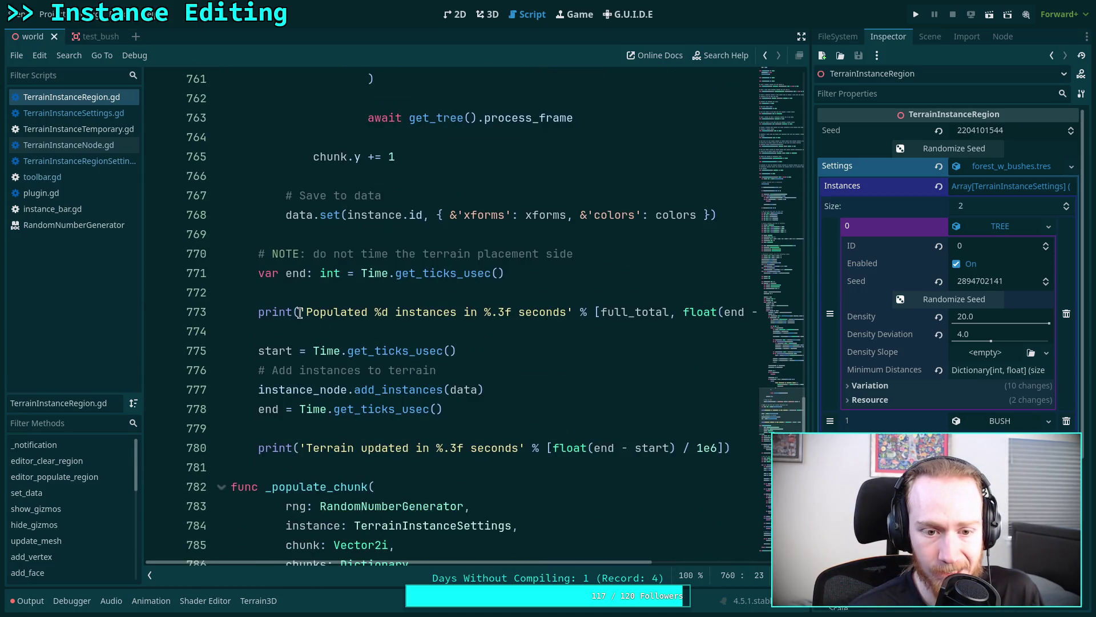
pyautogui.click(323, 298)
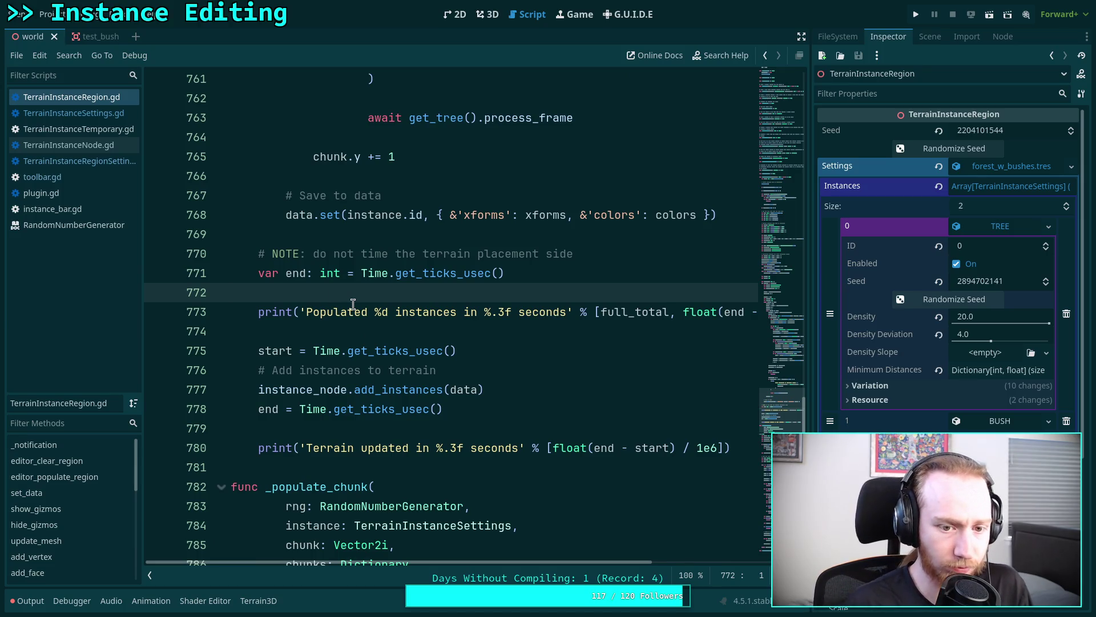
pyautogui.click(364, 236)
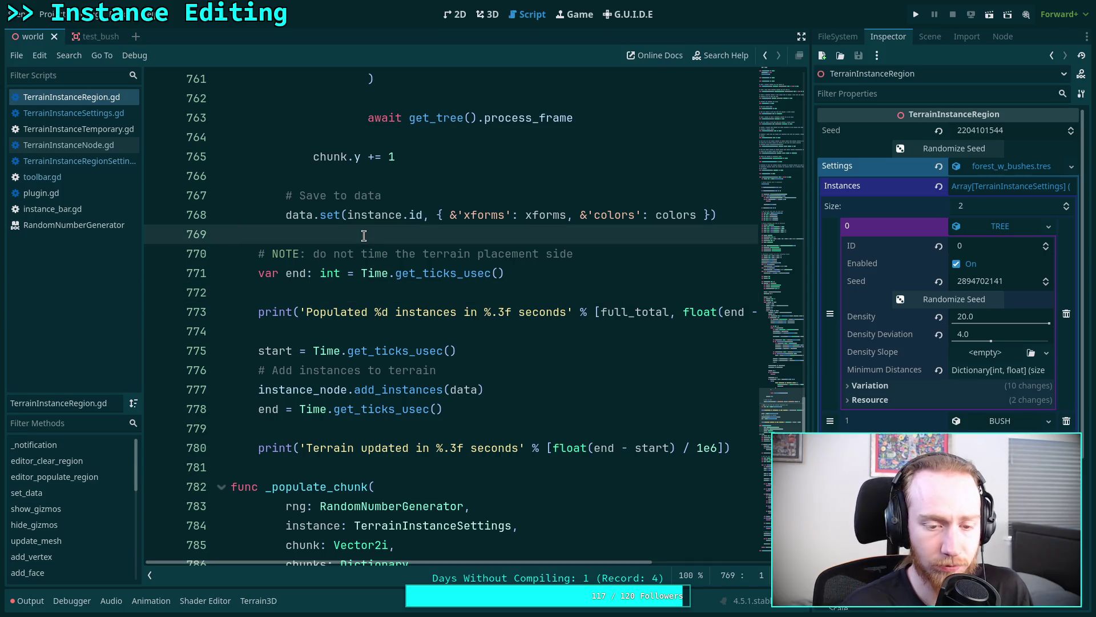
pyautogui.press('Down')
pyautogui.press('Down')
pyautogui.press('Down')
pyautogui.press('Return')
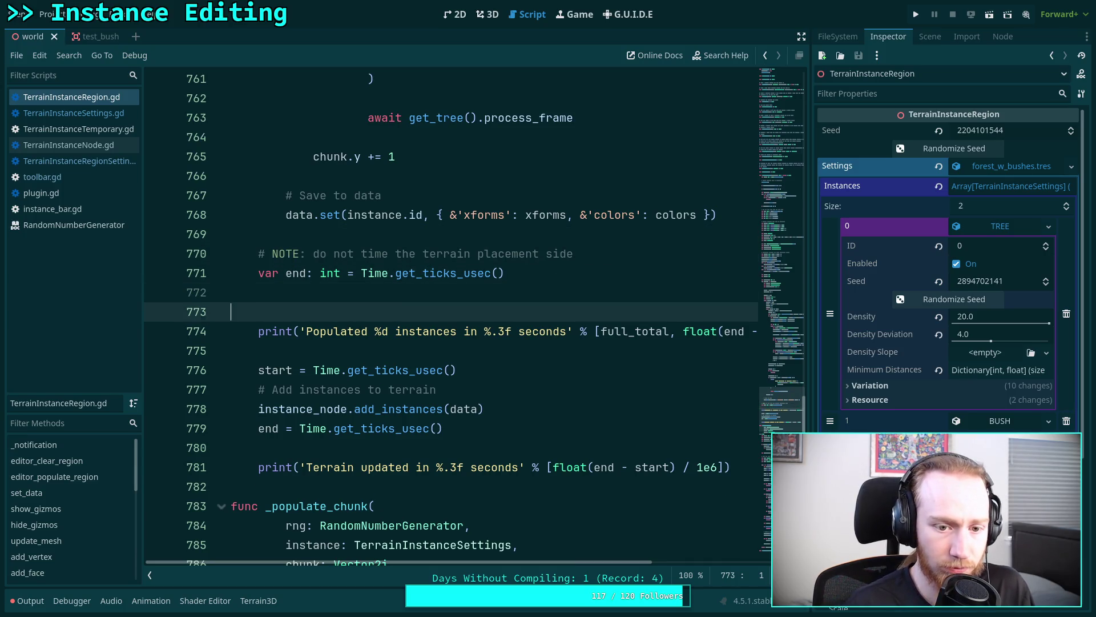
pyautogui.hotkey('ctrl', 'z')
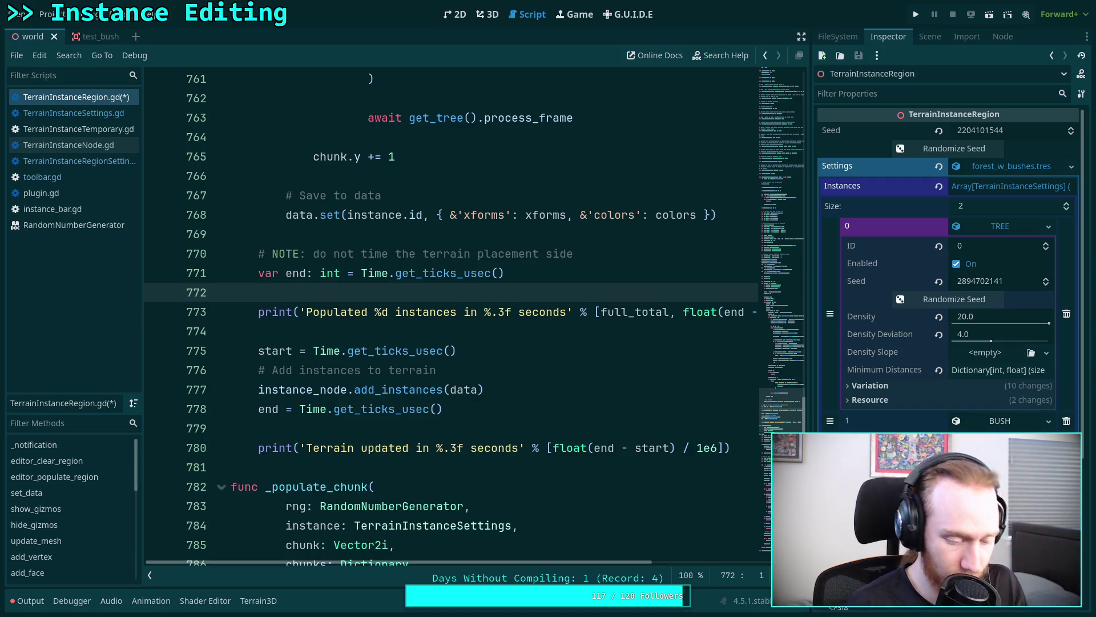
# - Wrap the Populated print and the start timer line in an 'if editor_mode:' block
pyautogui.press('Return')
pyautogui.write('if e')
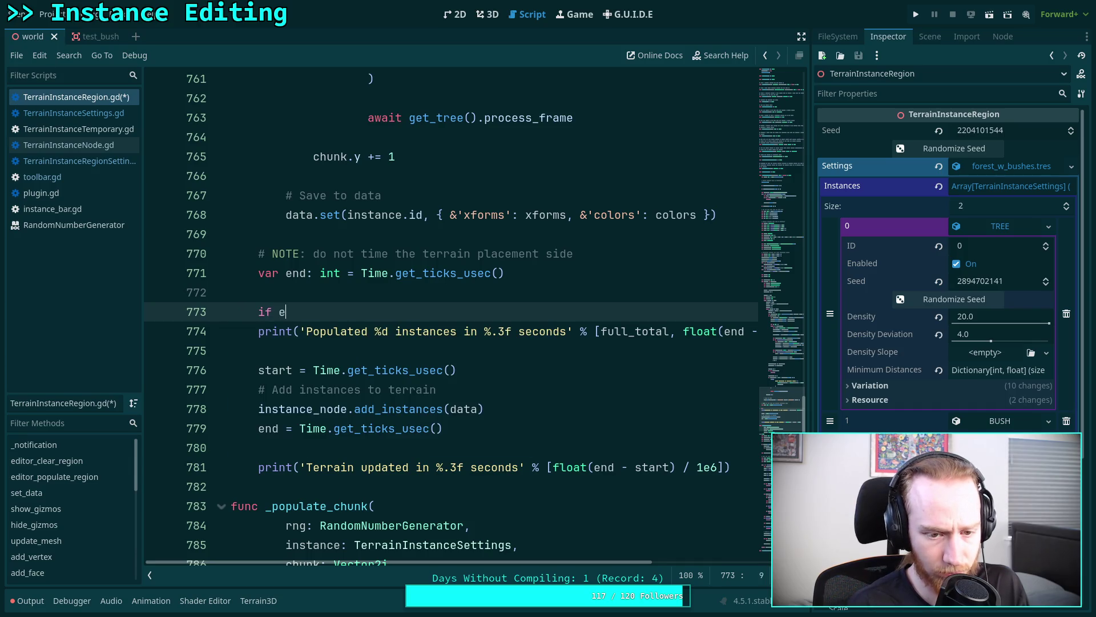
pyautogui.write('d')
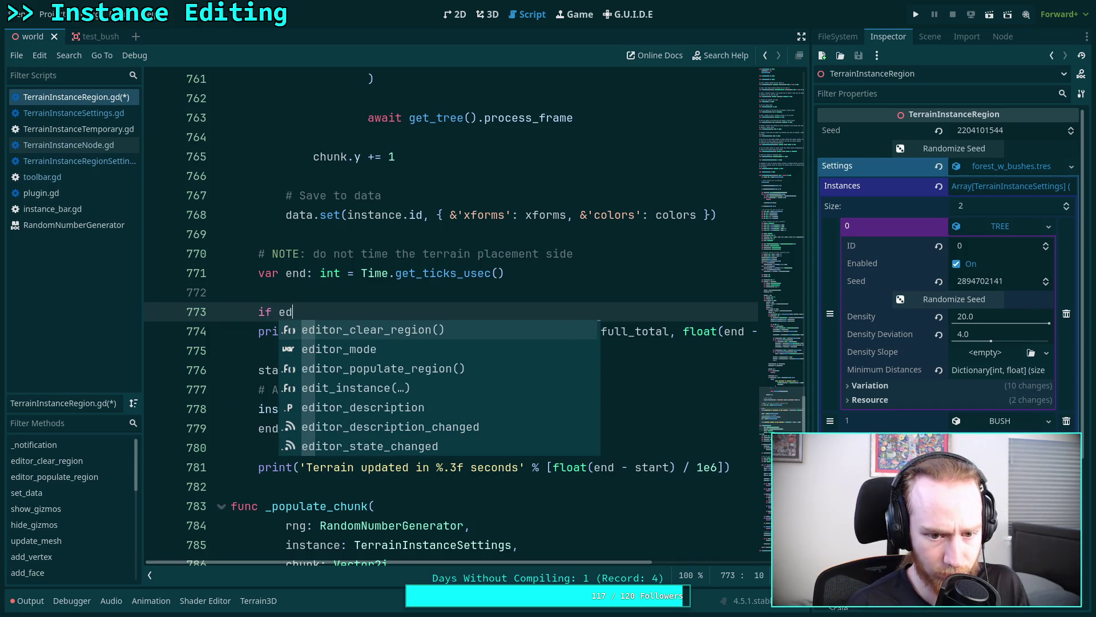
pyautogui.press('Down')
pyautogui.press('Return')
pyautogui.click(256, 332)
pyautogui.press('Tab')
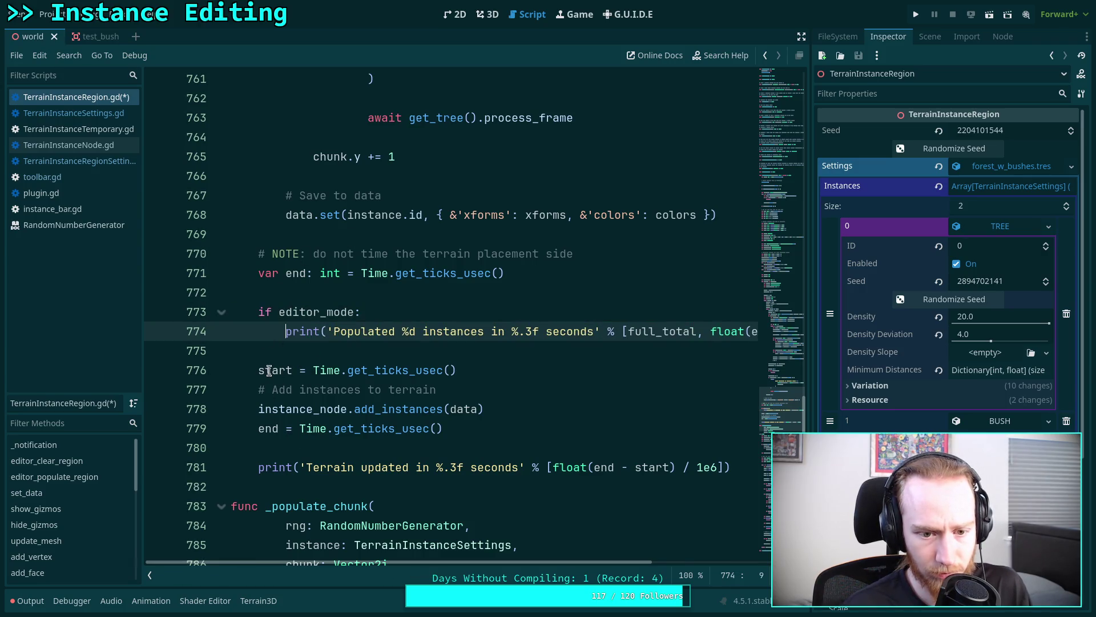
pyautogui.click(258, 370)
pyautogui.press('Tab')
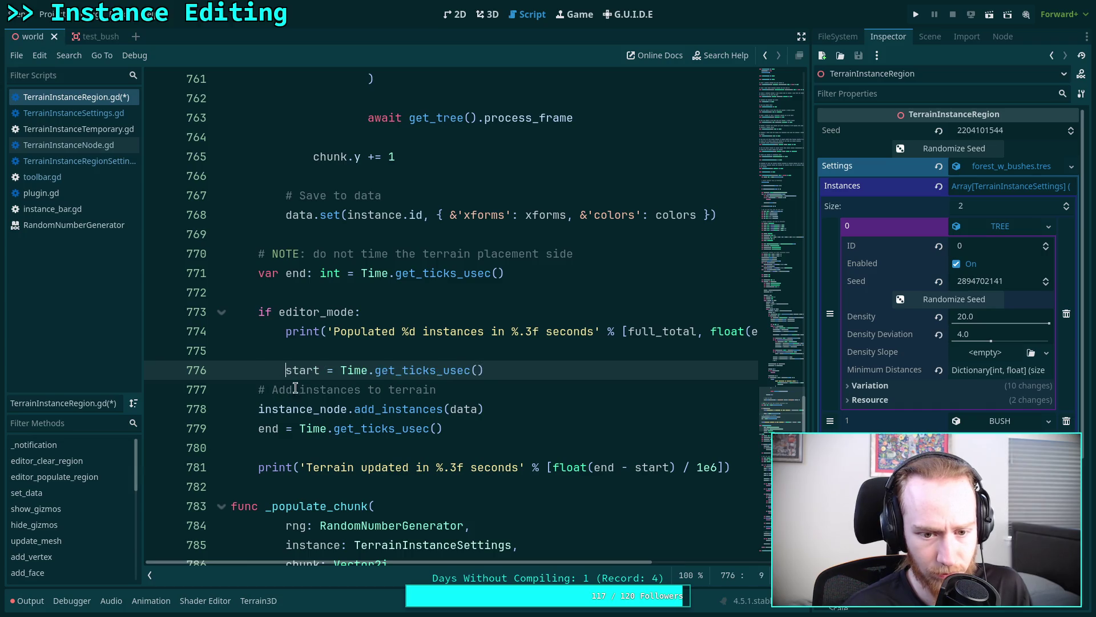
pyautogui.click(548, 366)
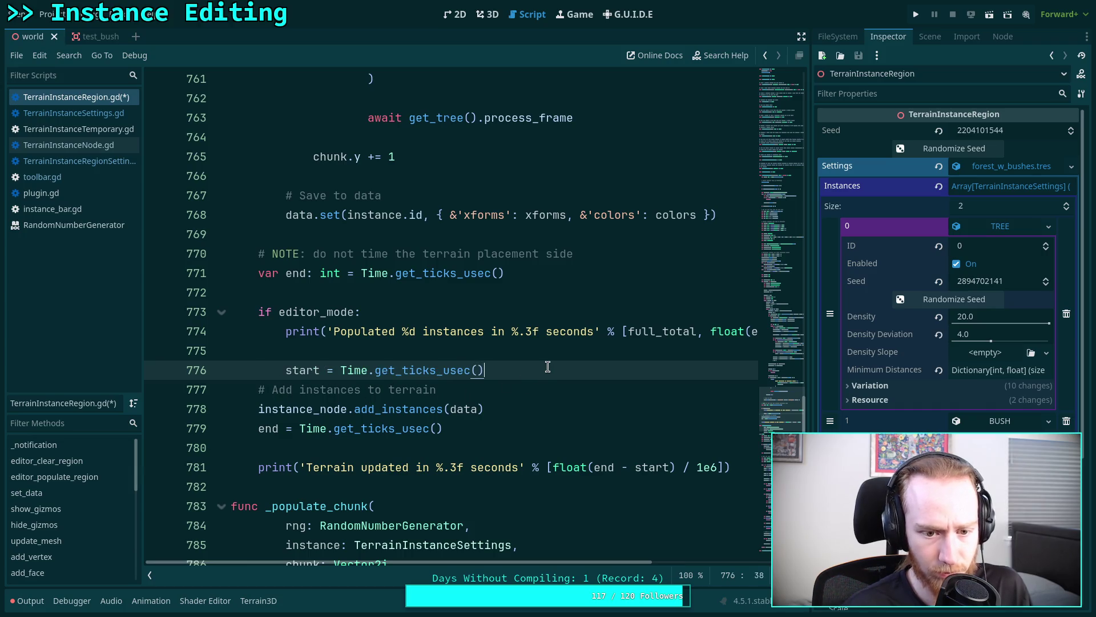
# - After add_instances, put the end timer and Terrain updated print under 'if editor_mode:'
pyautogui.click(522, 408)
pyautogui.press('Return')
pyautogui.press('Return')
pyautogui.write('if editor_mode:')
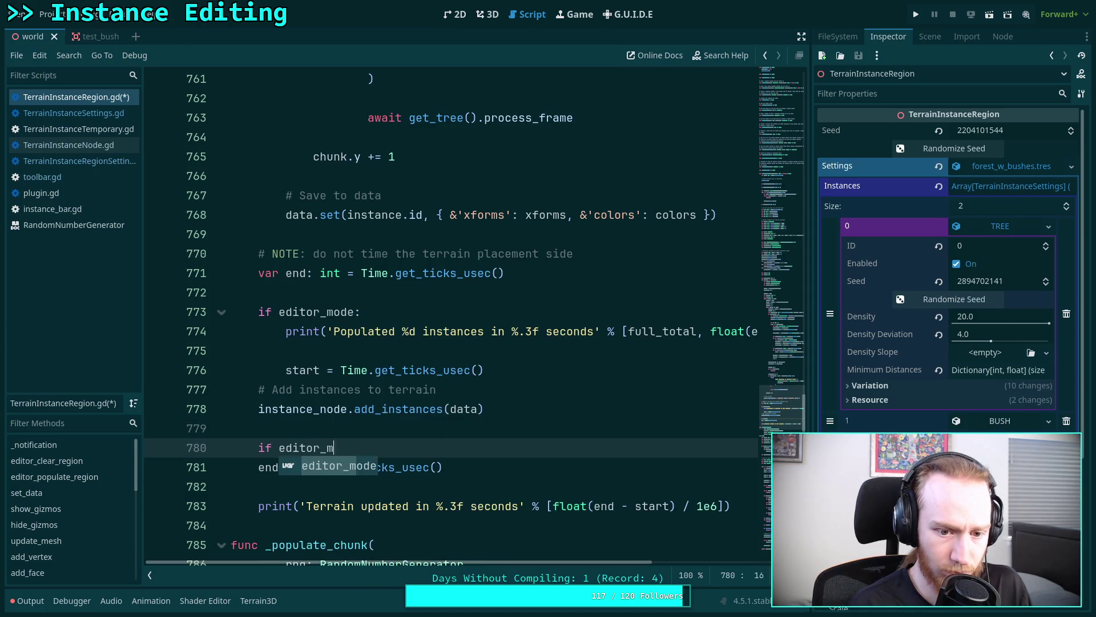
pyautogui.moveTo(302, 467); pyautogui.dragTo(319, 503)
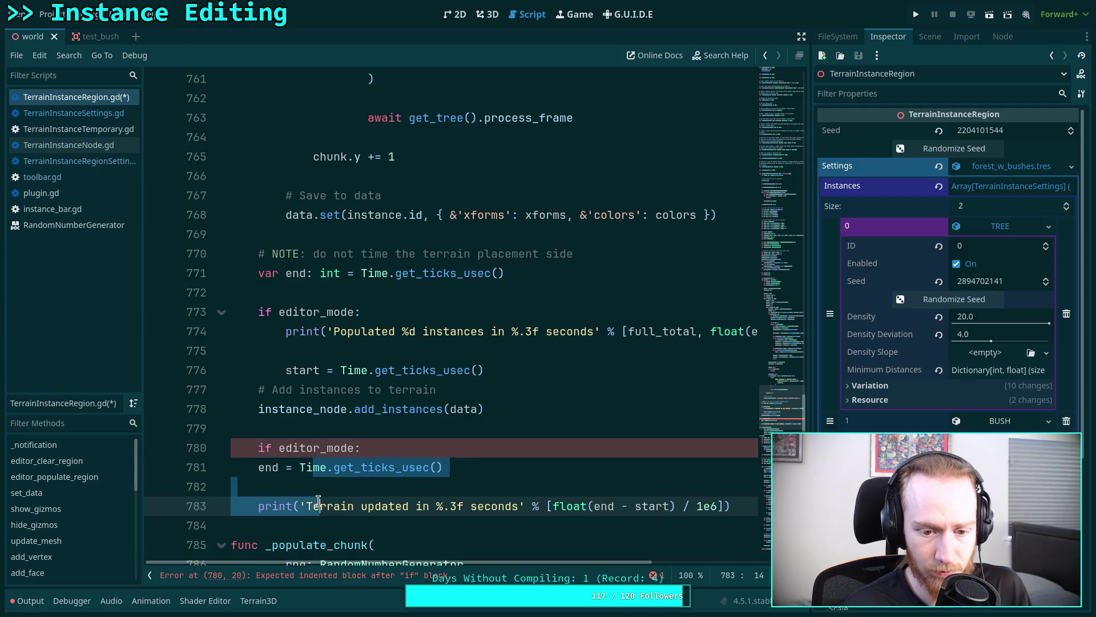
pyautogui.press('Tab')
pyautogui.click(320, 486)
pyautogui.press('BackSpace')
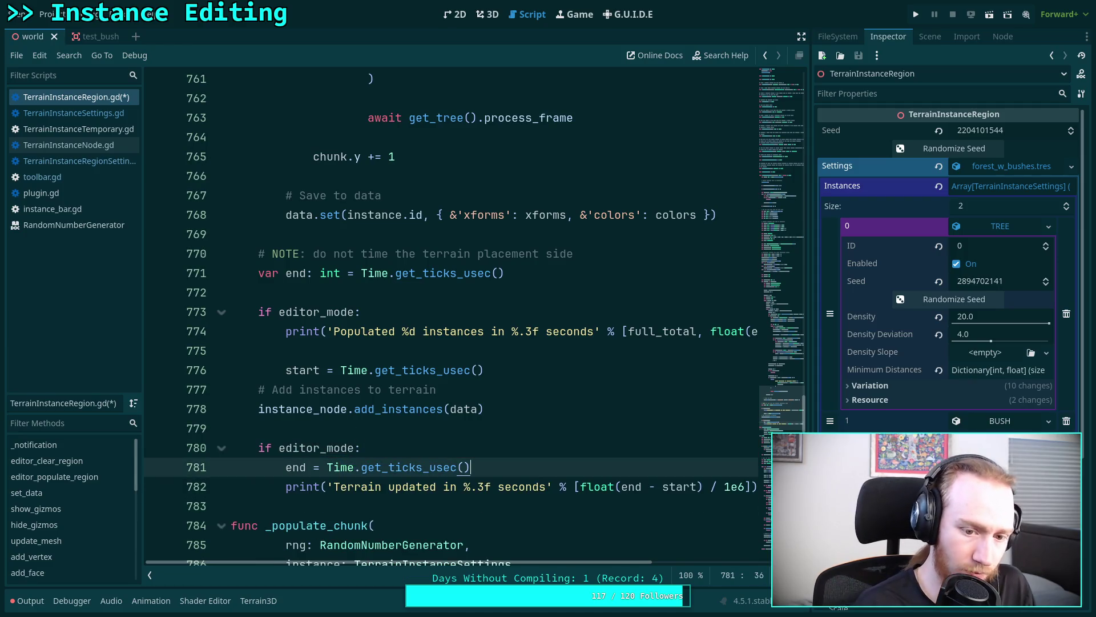
# - Tidy the blank lines around the start timer block and save the script
pyautogui.click(314, 350)
pyautogui.press('BackSpace')
pyautogui.press('Down')
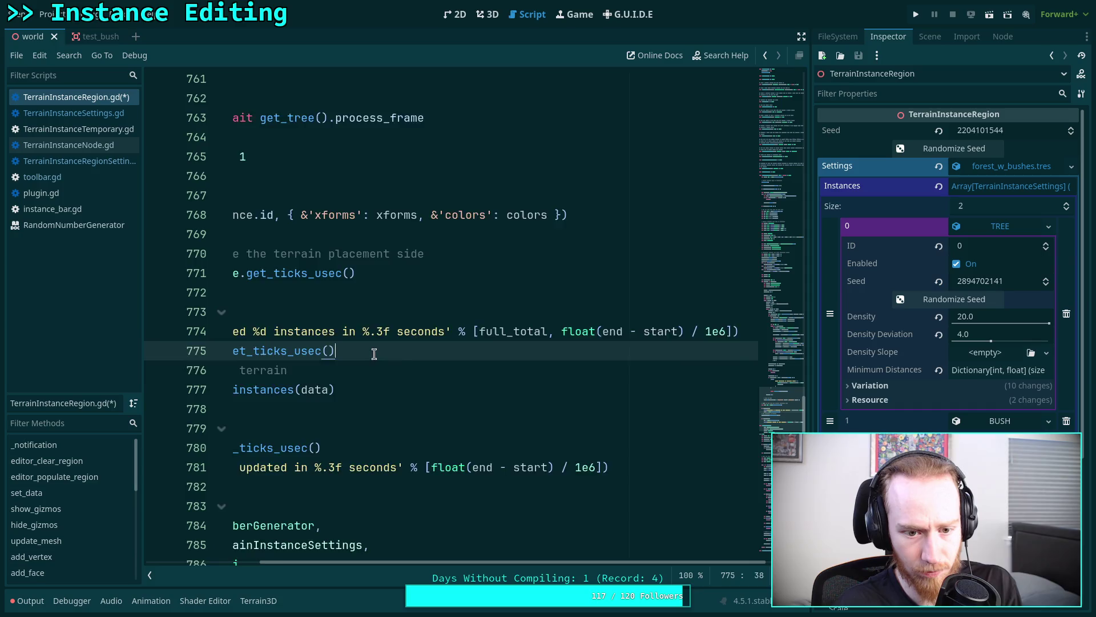
pyautogui.press('Return')
pyautogui.hotkey('shift', 'Home')
pyautogui.click(370, 384)
pyautogui.hotkey('ctrl', 's')
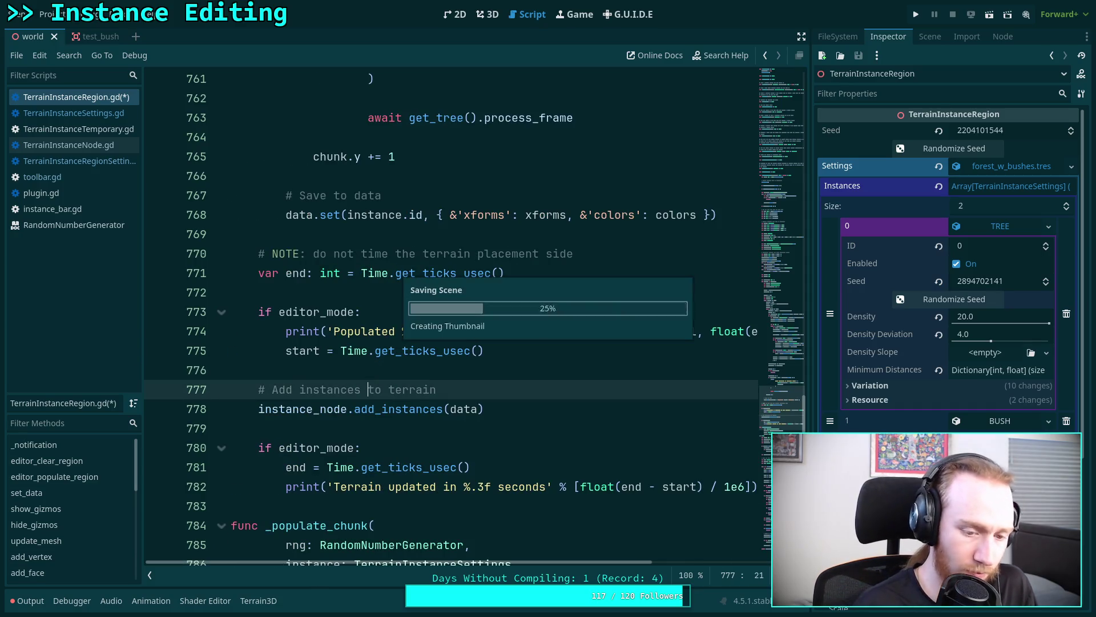
# - Browse TerrainInstanceRegionSettings.gd and toolbar.gd around the editor_populate_region call, leaving them unchanged
pyautogui.click(108, 161)
pyautogui.click(80, 178)
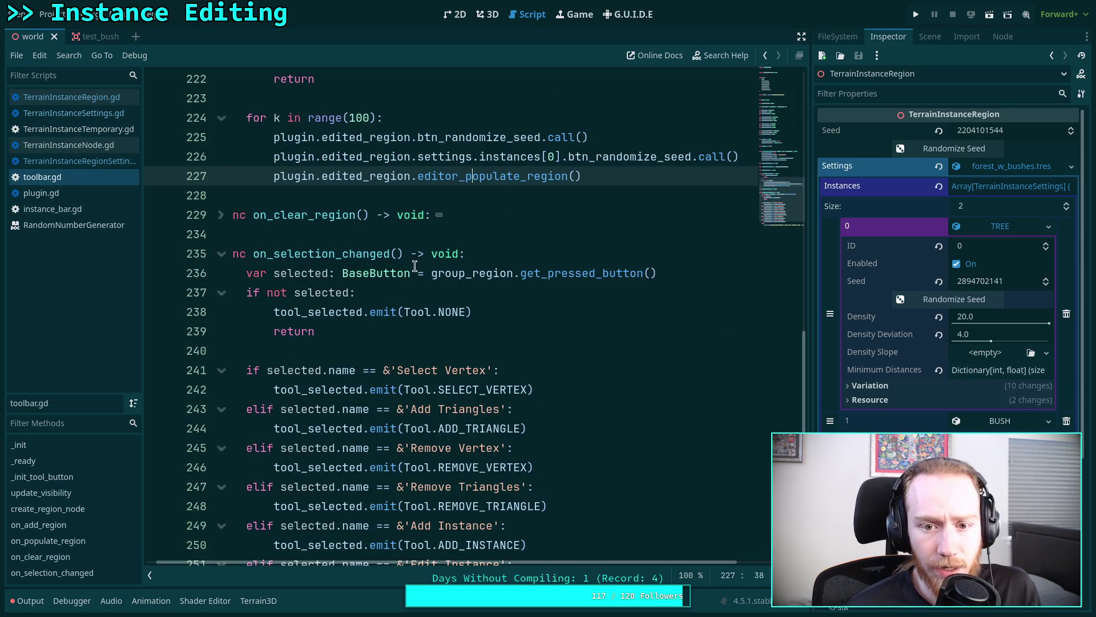
pyautogui.scroll(20, 474, 301)
pyautogui.click(578, 408)
pyautogui.write('fu')
pyautogui.press('BackSpace')
pyautogui.press('BackSpace')
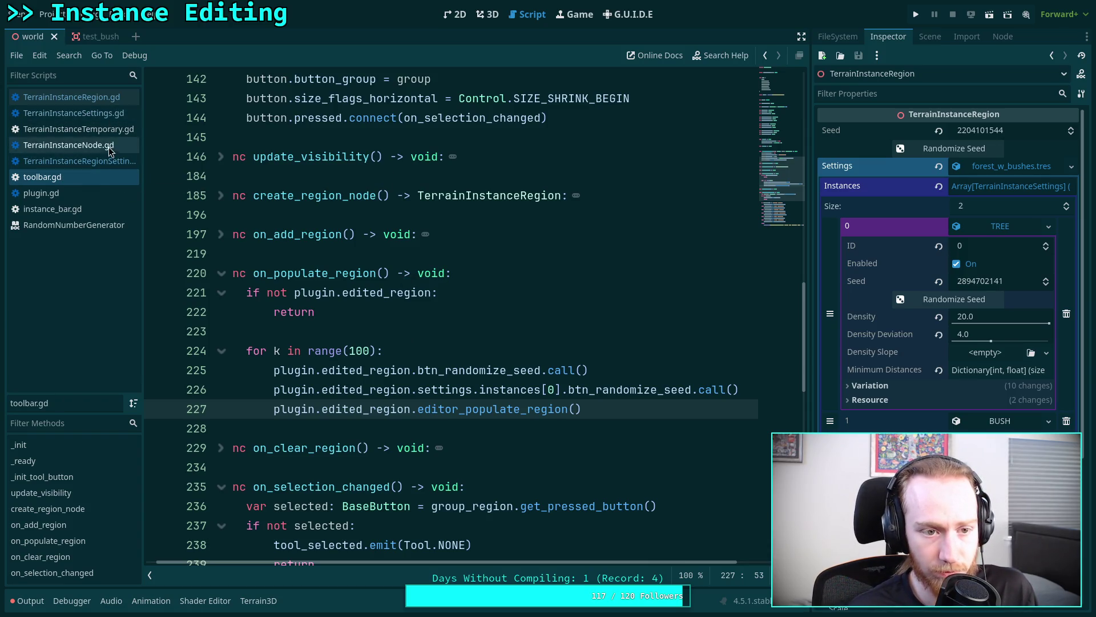
# - In TerrainInstanceRegion.gd, change line 63 to populate_region(false), then return to the 3D view
pyautogui.click(97, 97)
pyautogui.moveTo(779, 229)
pyautogui.mouseDown()
pyautogui.moveTo(778, 131)
pyautogui.moveTo(781, 148)
pyautogui.mouseUp()
pyautogui.doubleClick(383, 343)
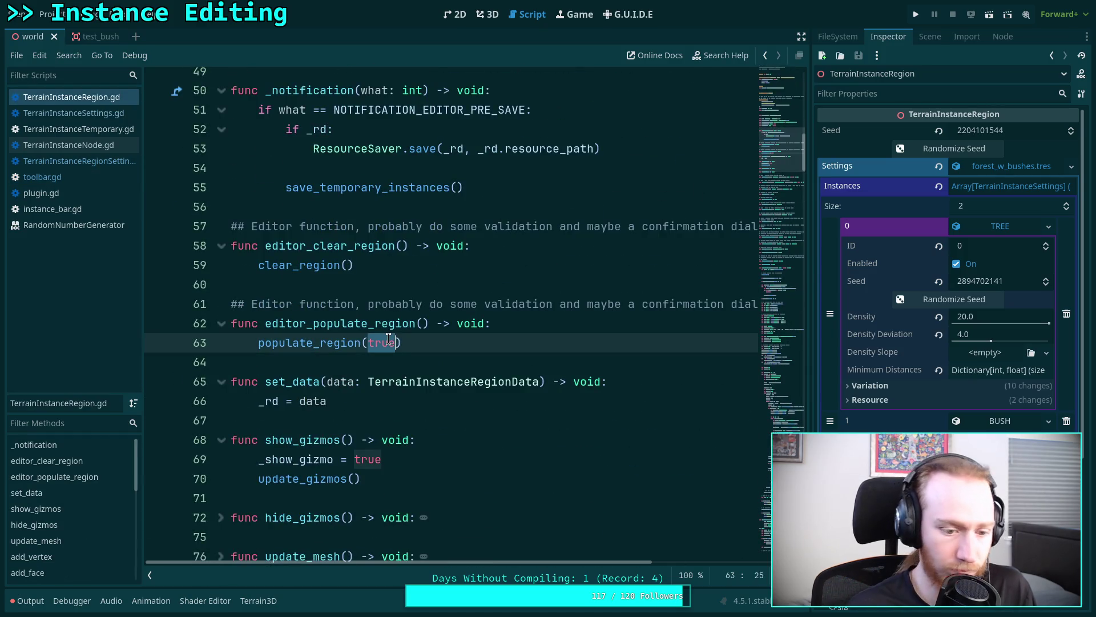
pyautogui.write('false')
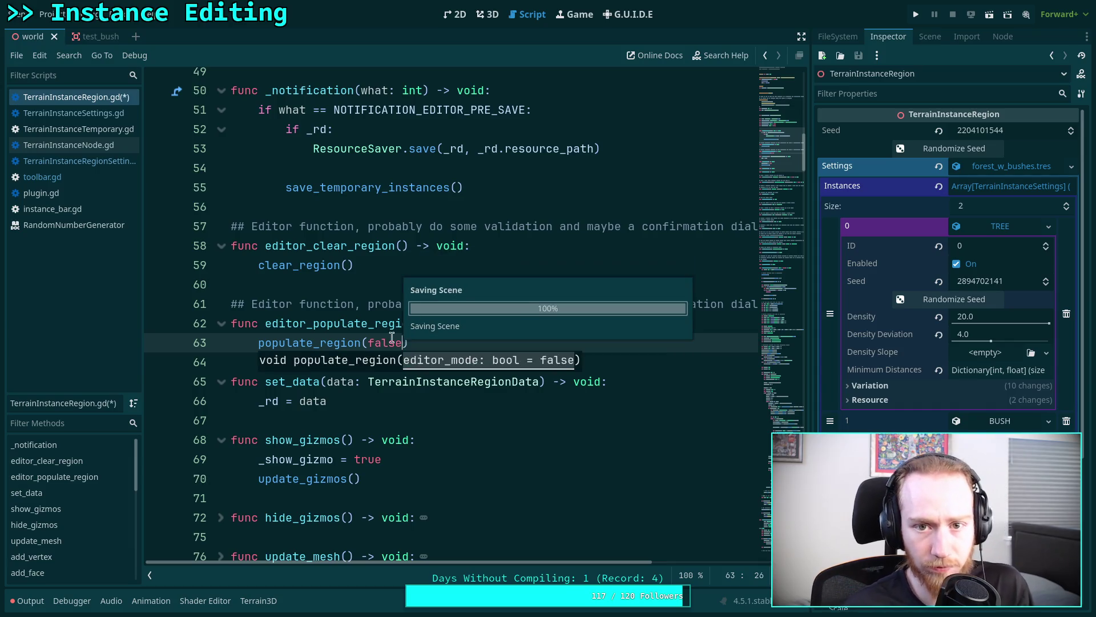
pyautogui.click(490, 15)
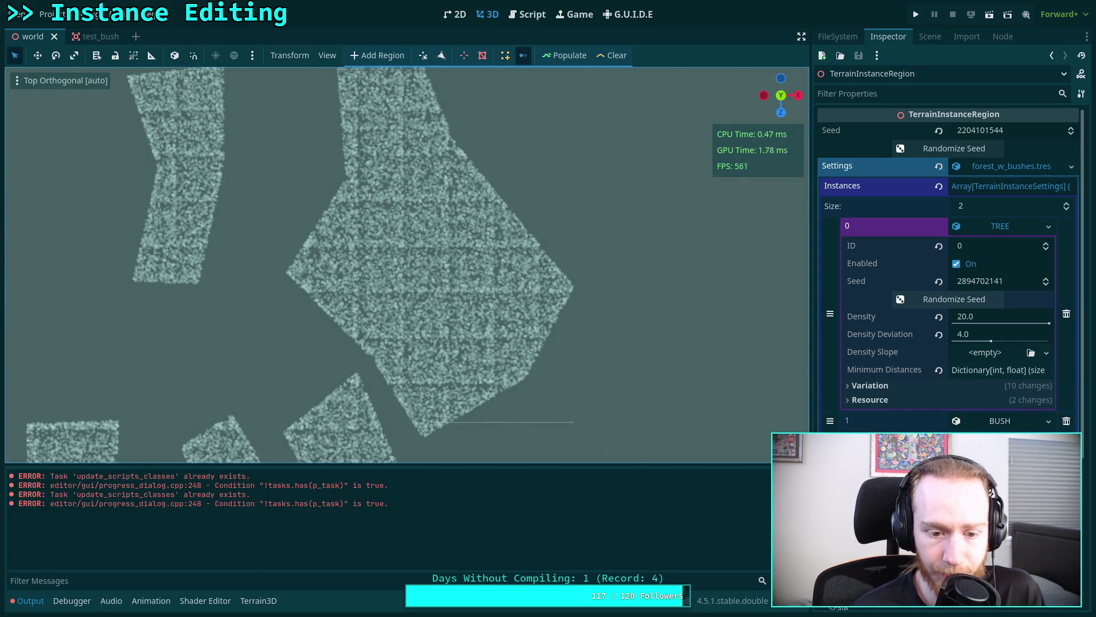
# - Empty the Output log, clear all region instances, and collapse the Output panel
pyautogui.click(797, 478)
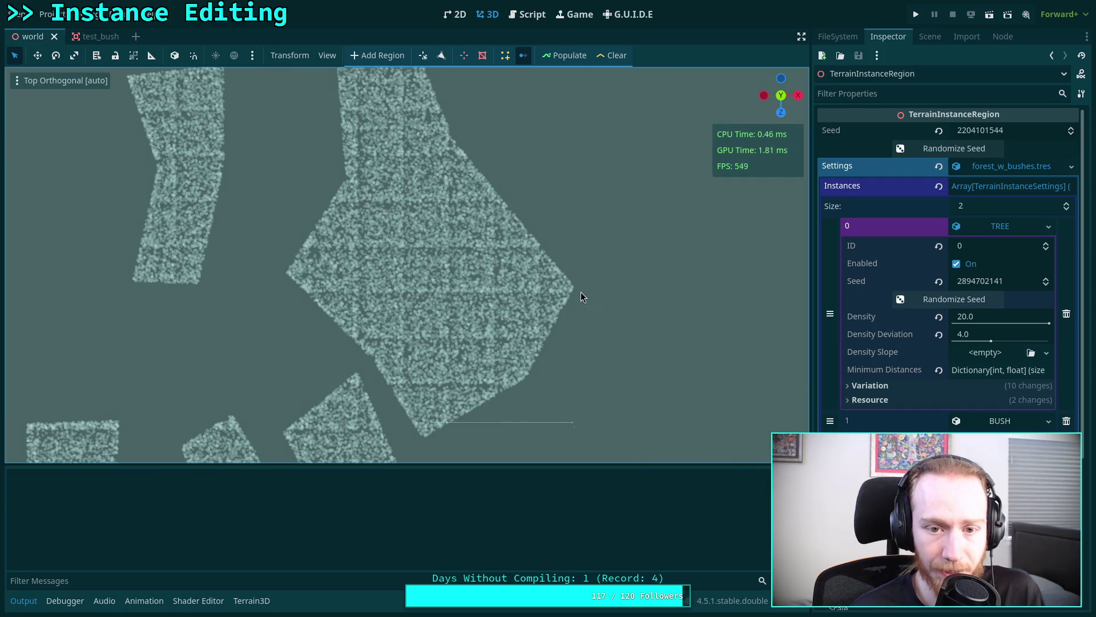
pyautogui.click(612, 55)
pyautogui.scroll(-5, 477, 208)
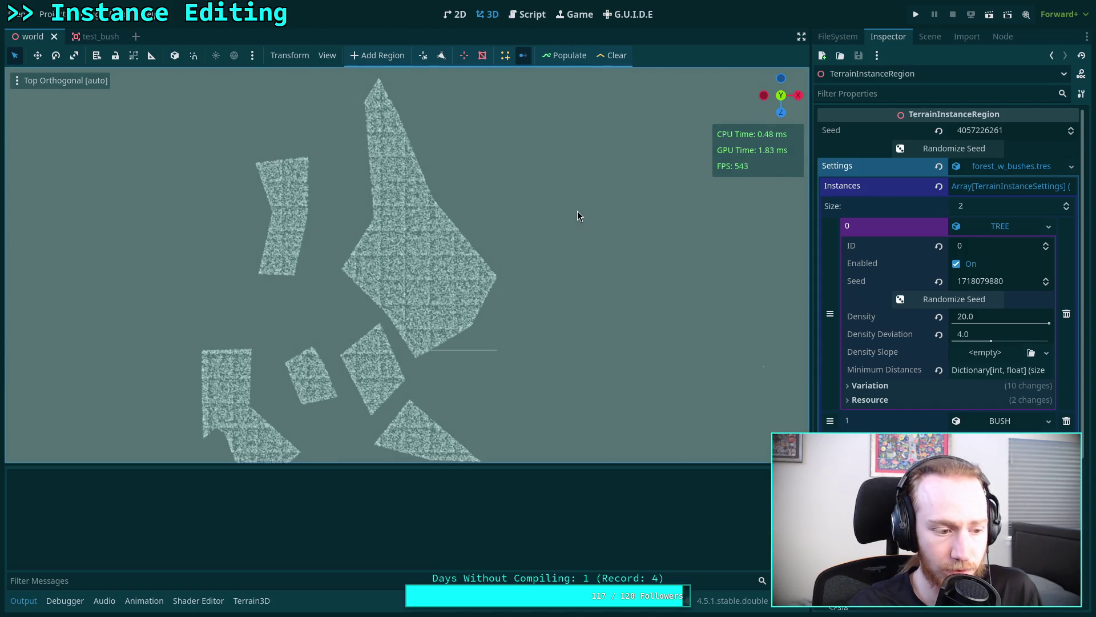
pyautogui.click(23, 600)
# - Pan and zoom across the regions to inspect the densely scattered trees
pyautogui.moveTo(289, 405)
pyautogui.mouseDown()
pyautogui.moveTo(334, 354)
pyautogui.moveTo(358, 357)
pyautogui.mouseUp()
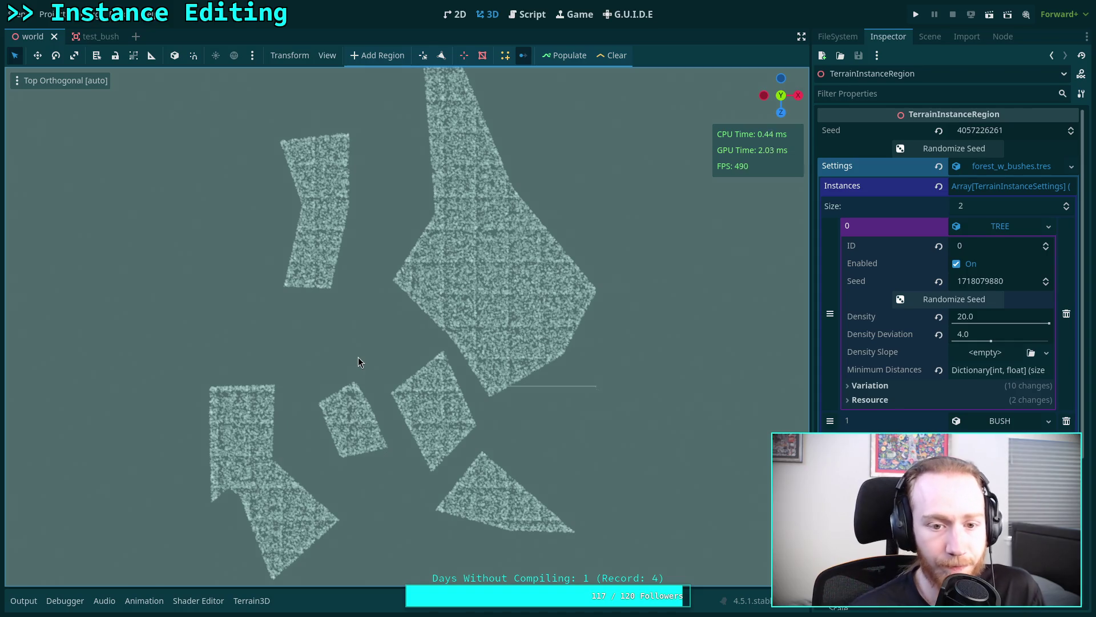
pyautogui.scroll(-3, 358, 357)
pyautogui.scroll(5, 430, 368)
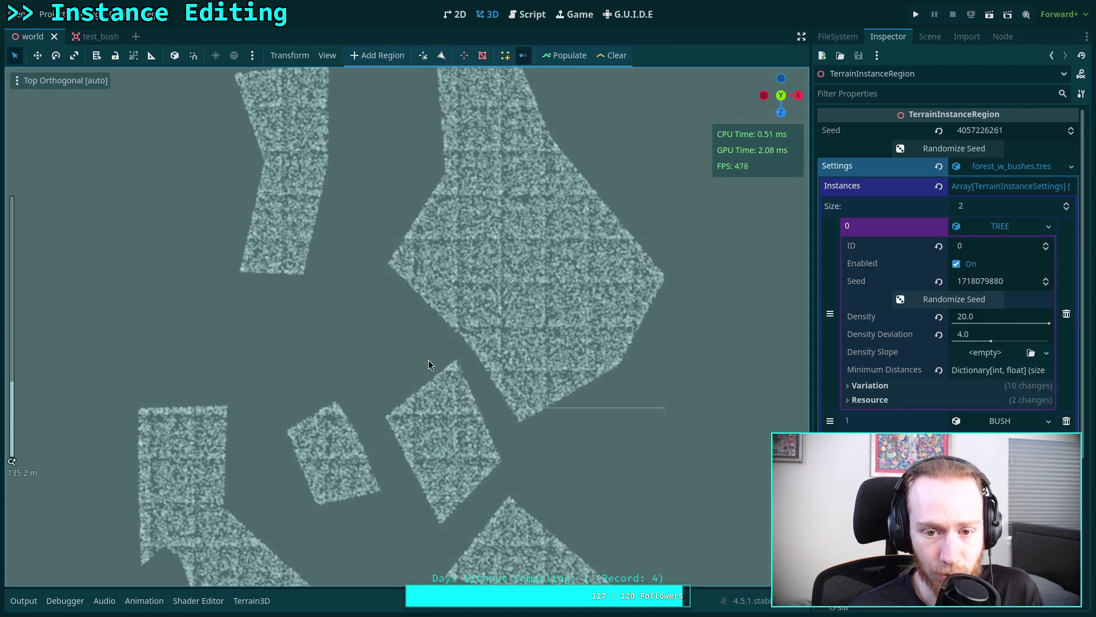
pyautogui.moveTo(429, 365); pyautogui.dragTo(386, 412)
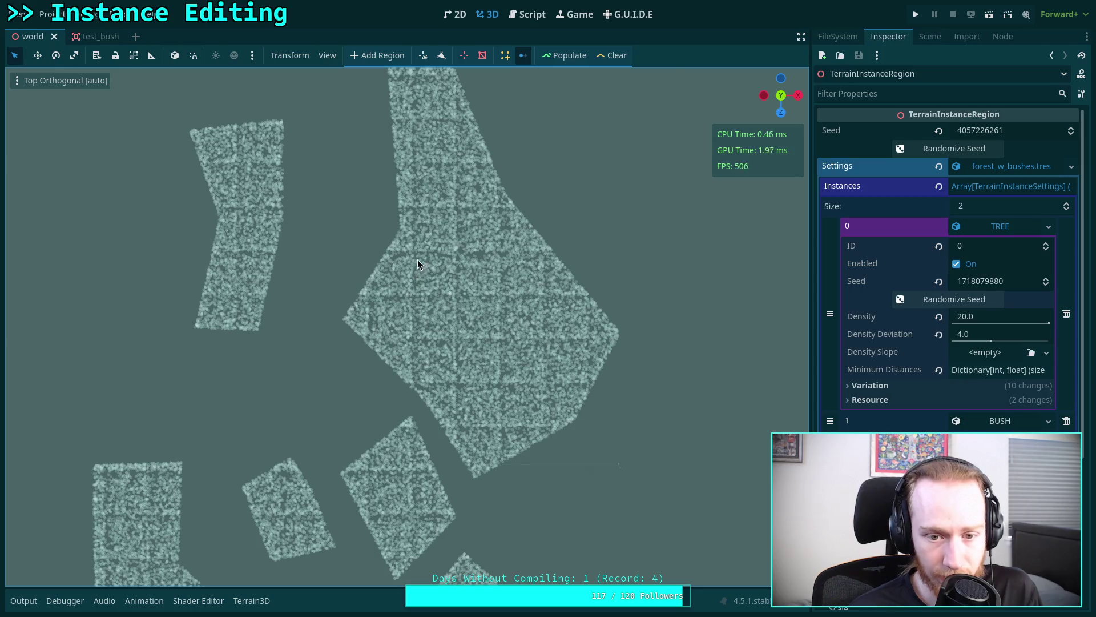
pyautogui.moveTo(430, 256)
pyautogui.mouseDown()
pyautogui.moveTo(439, 369)
pyautogui.moveTo(421, 339)
pyautogui.moveTo(417, 366)
pyautogui.mouseUp()
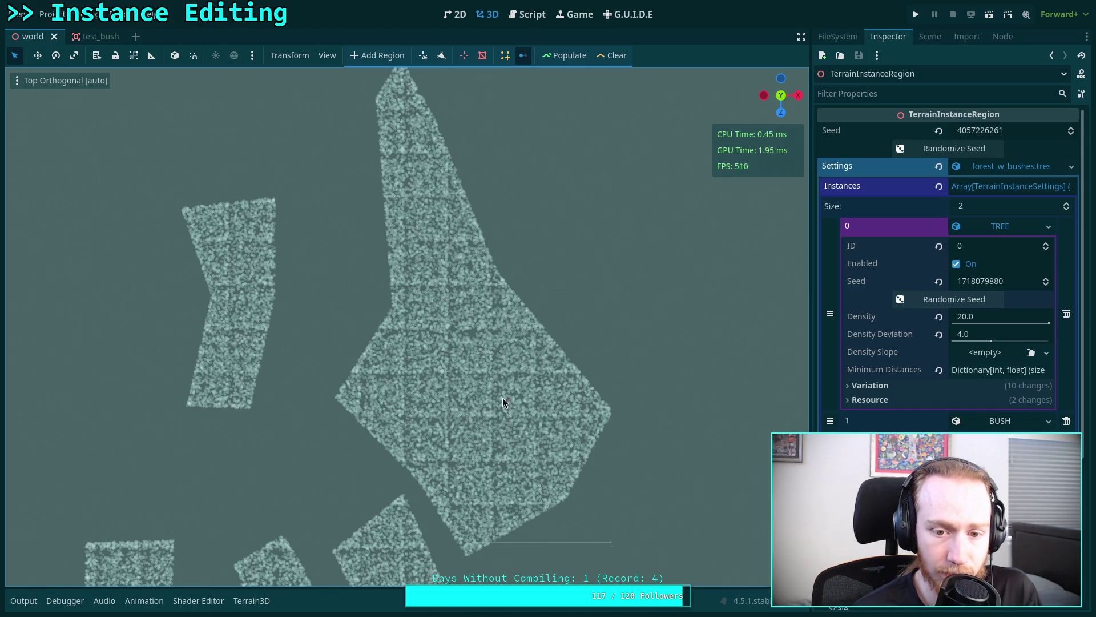
pyautogui.scroll(10, 477, 334)
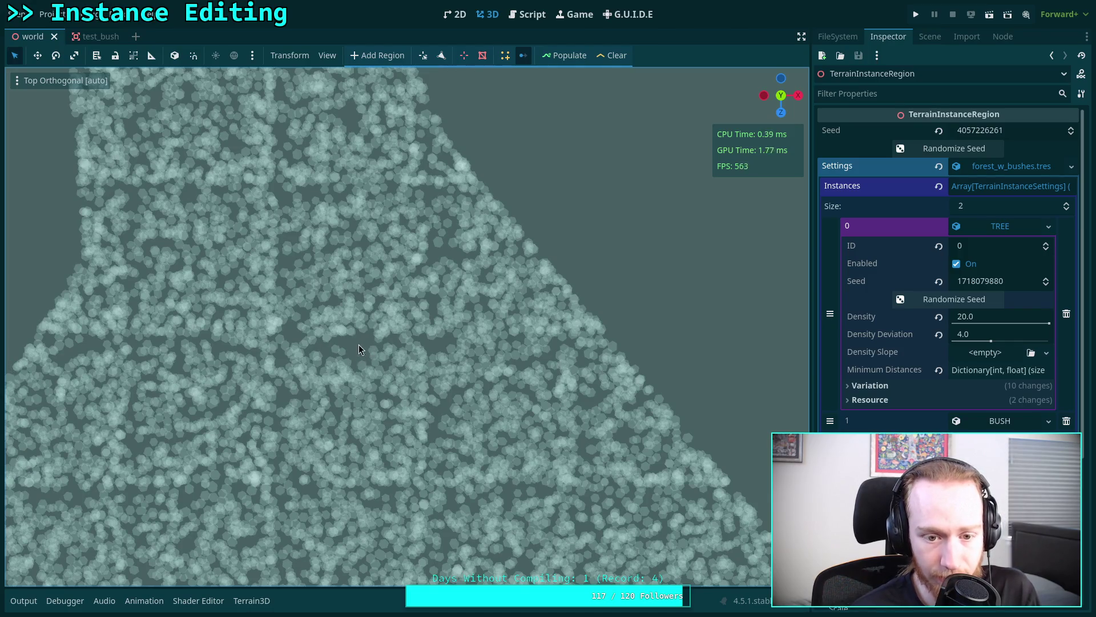
pyautogui.scroll(-8, 354, 350)
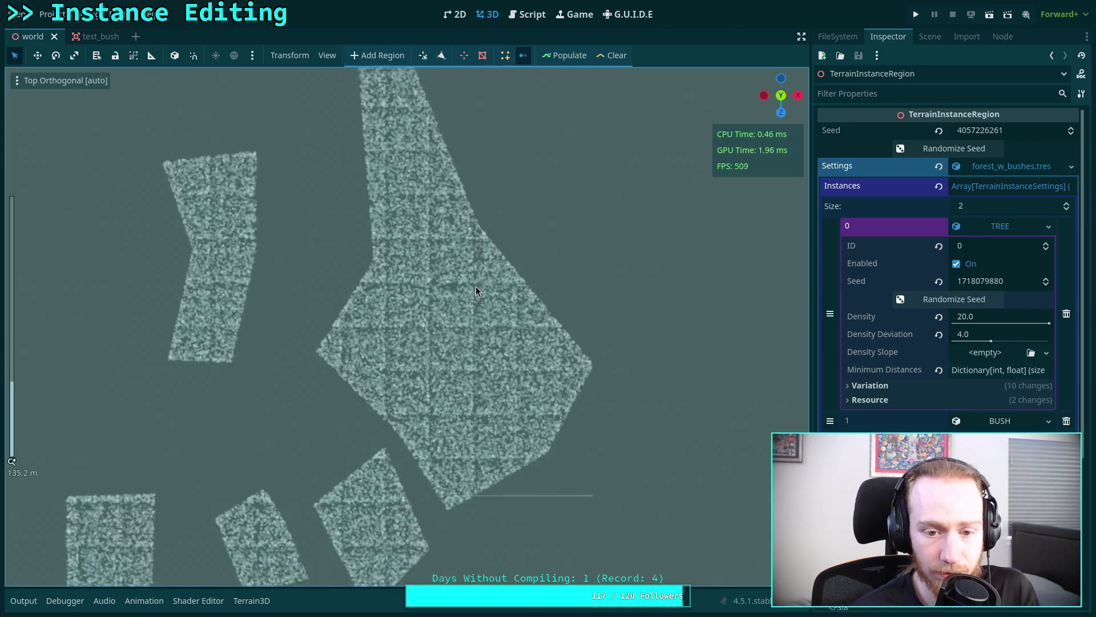
pyautogui.scroll(7, 333, 389)
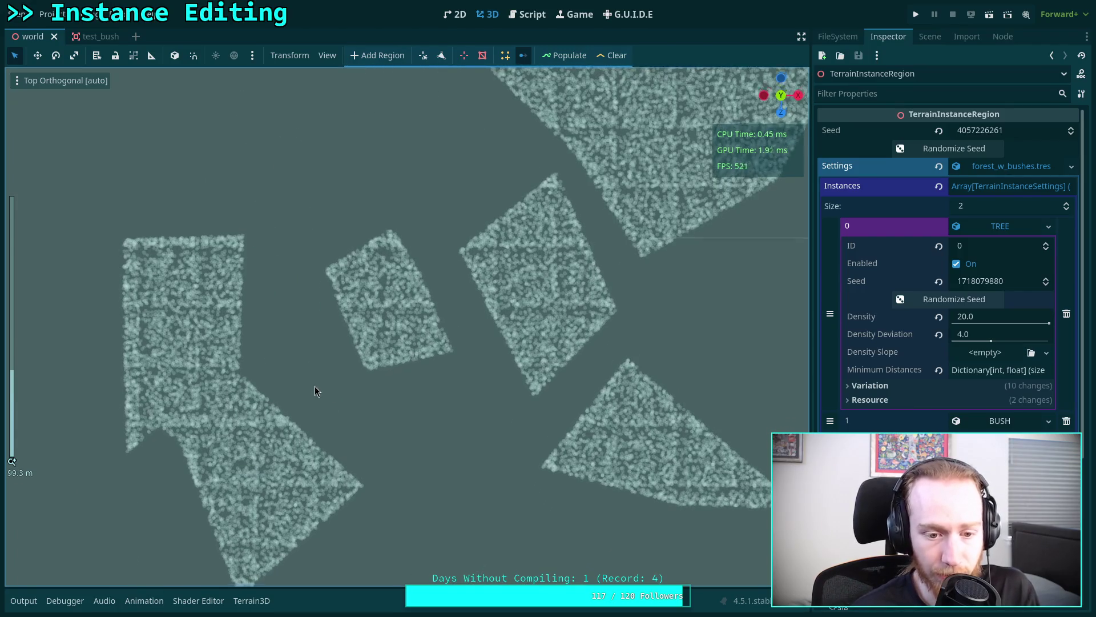
pyautogui.press('f')
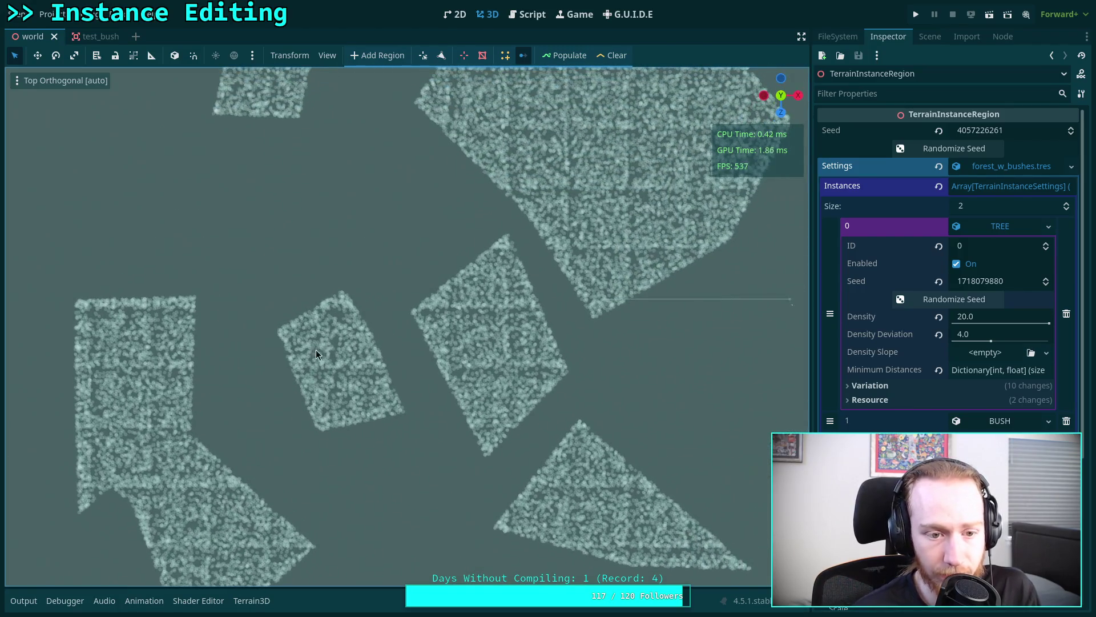
pyautogui.scroll(5, 331, 315)
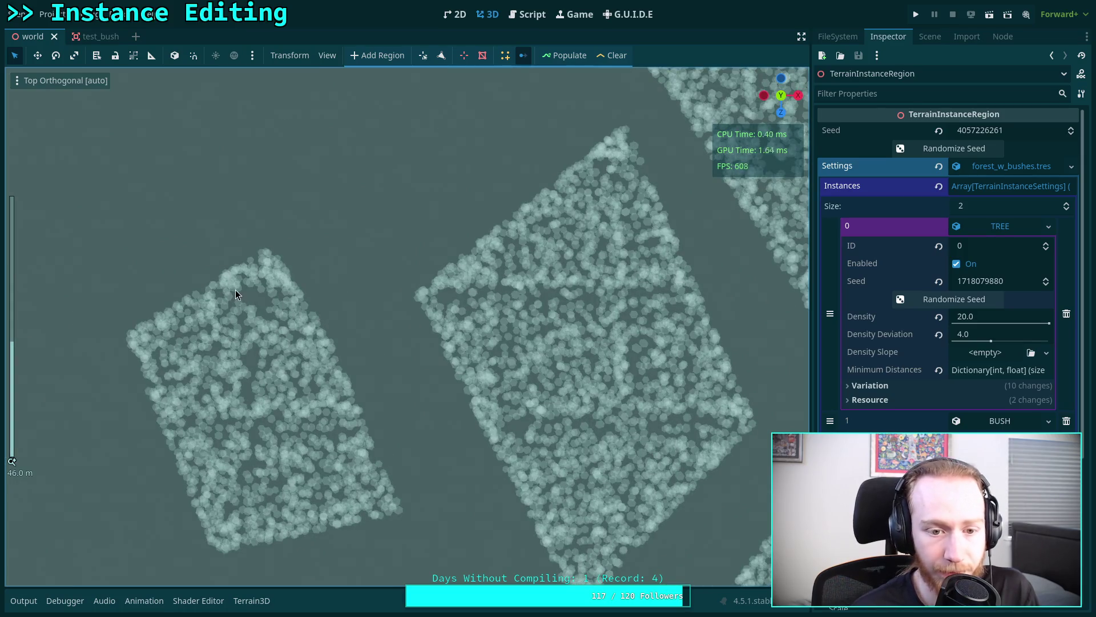
pyautogui.scroll(-5, 457, 302)
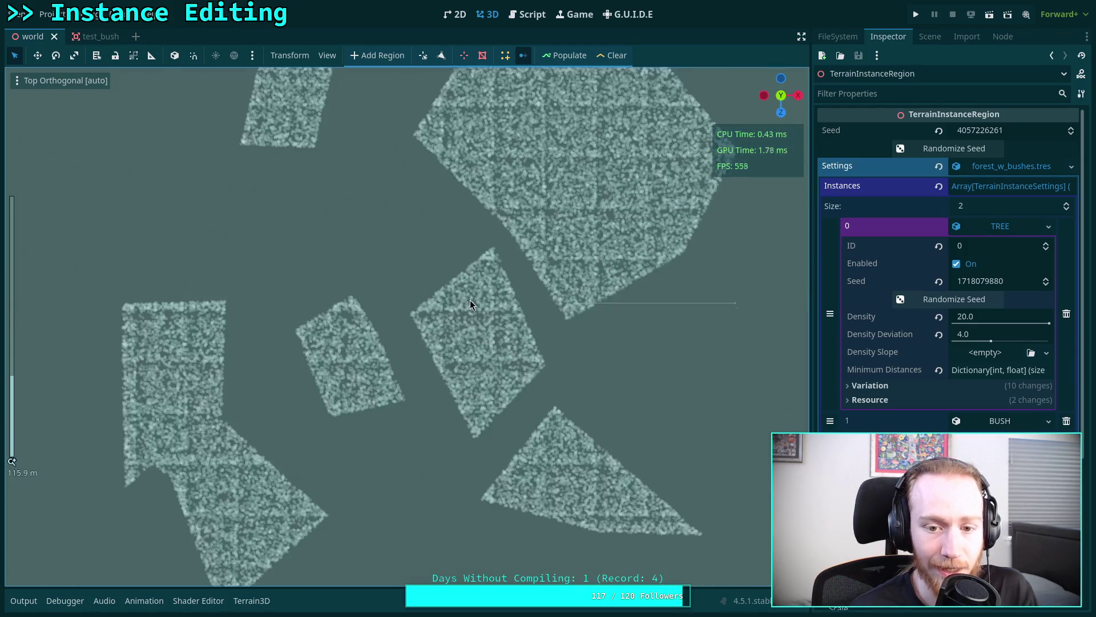
pyautogui.scroll(10, 328, 330)
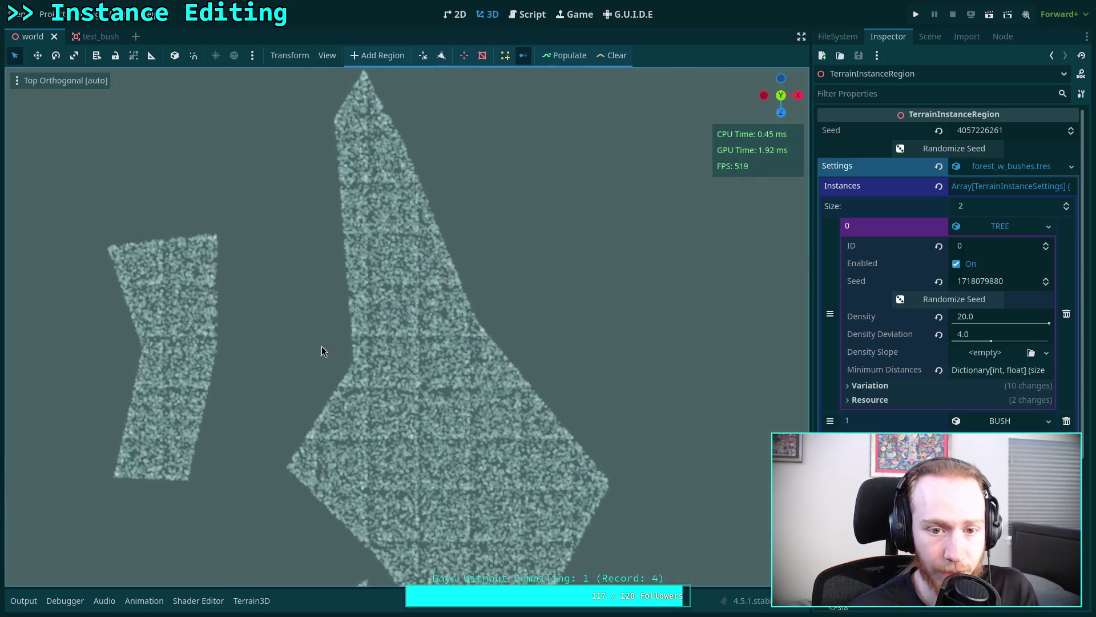
pyautogui.scroll(-5, 400, 399)
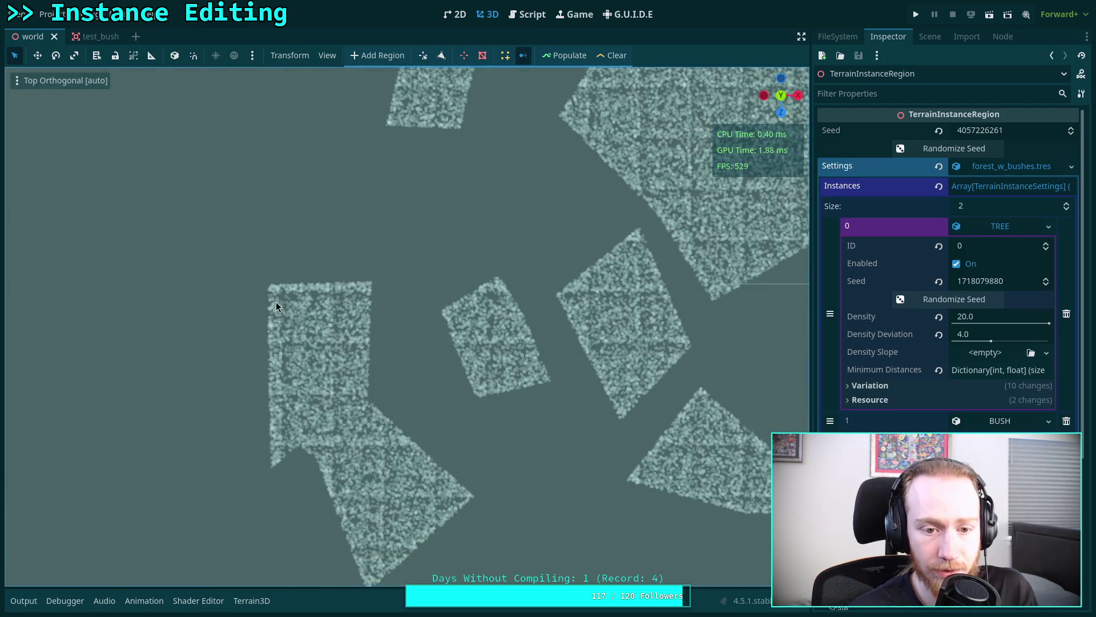
pyautogui.scroll(3, 280, 299)
pyautogui.scroll(1, 279, 299)
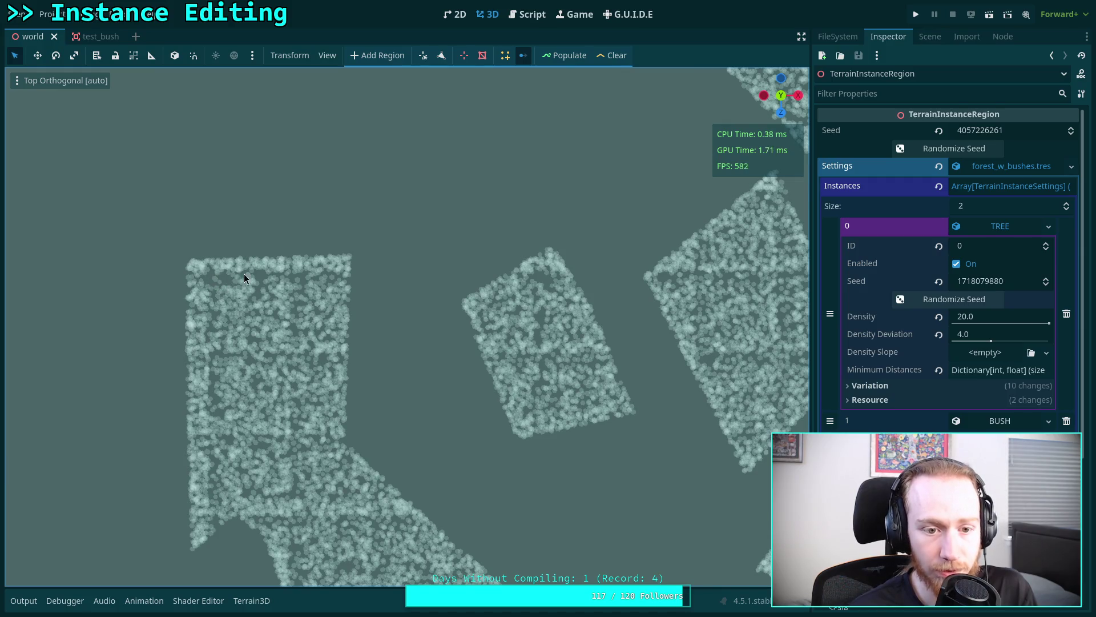
pyautogui.scroll(2, 257, 280)
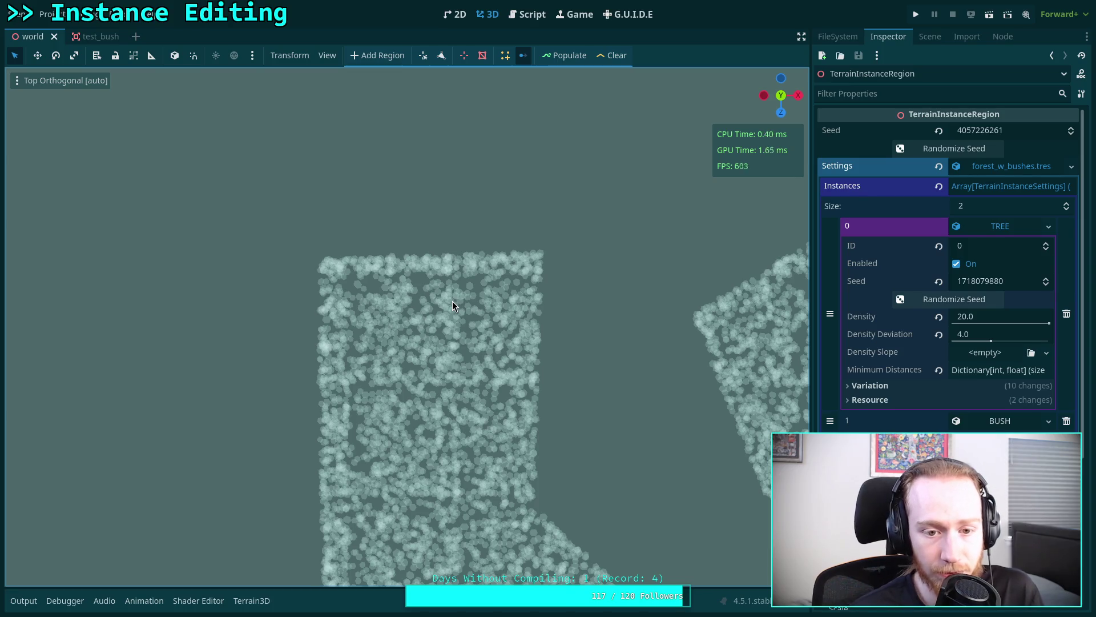
pyautogui.scroll(4, 399, 291)
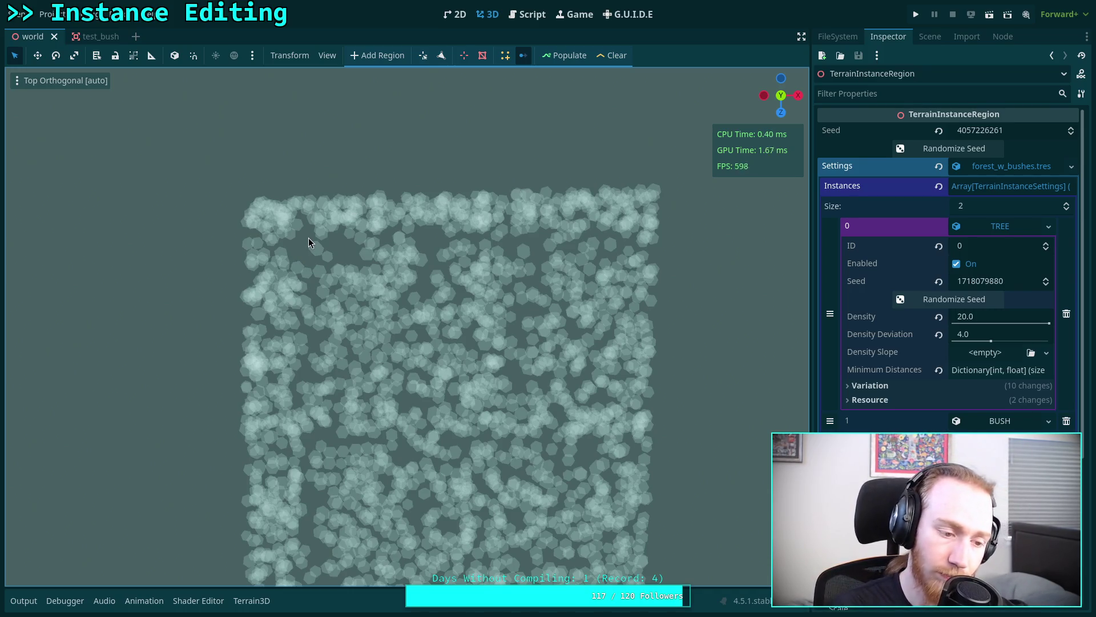
pyautogui.scroll(-10, 320, 246)
pyautogui.scroll(-3, 282, 326)
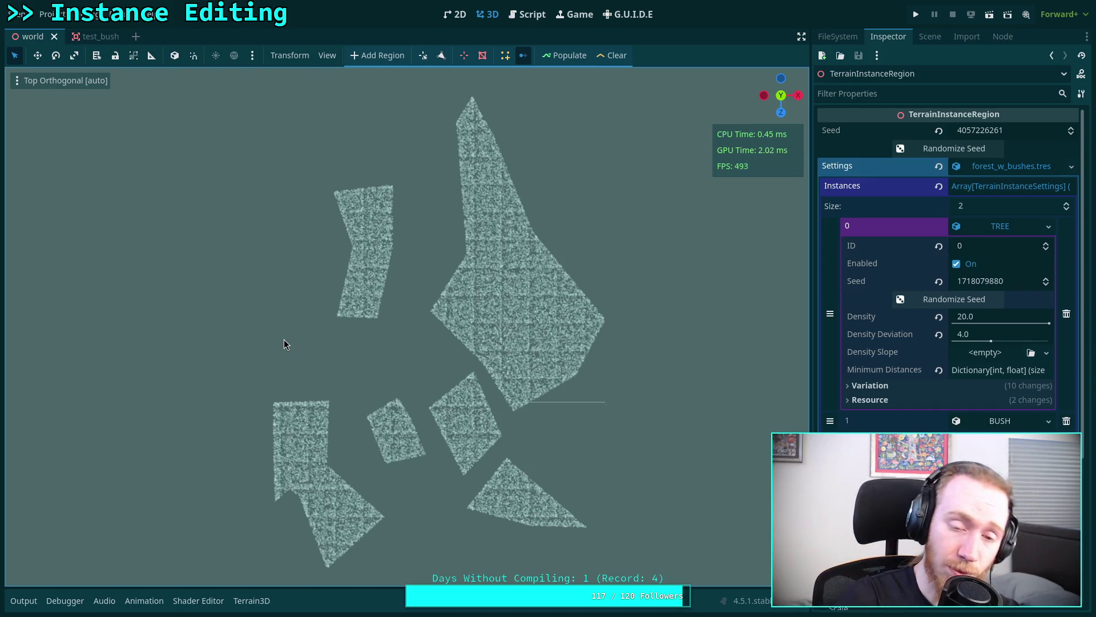
pyautogui.moveTo(465, 371)
pyautogui.mouseDown()
pyautogui.moveTo(534, 389)
pyautogui.moveTo(406, 180)
pyautogui.moveTo(337, 202)
pyautogui.moveTo(419, 306)
pyautogui.mouseUp()
pyautogui.scroll(5, 447, 323)
pyautogui.moveTo(358, 407)
pyautogui.mouseDown()
pyautogui.moveTo(463, 296)
pyautogui.moveTo(462, 246)
pyautogui.moveTo(512, 190)
pyautogui.mouseUp()
# - Switch to Top view, change toolbar.gd's loop to range(50), save, and return to 3D
pyautogui.click(781, 84)
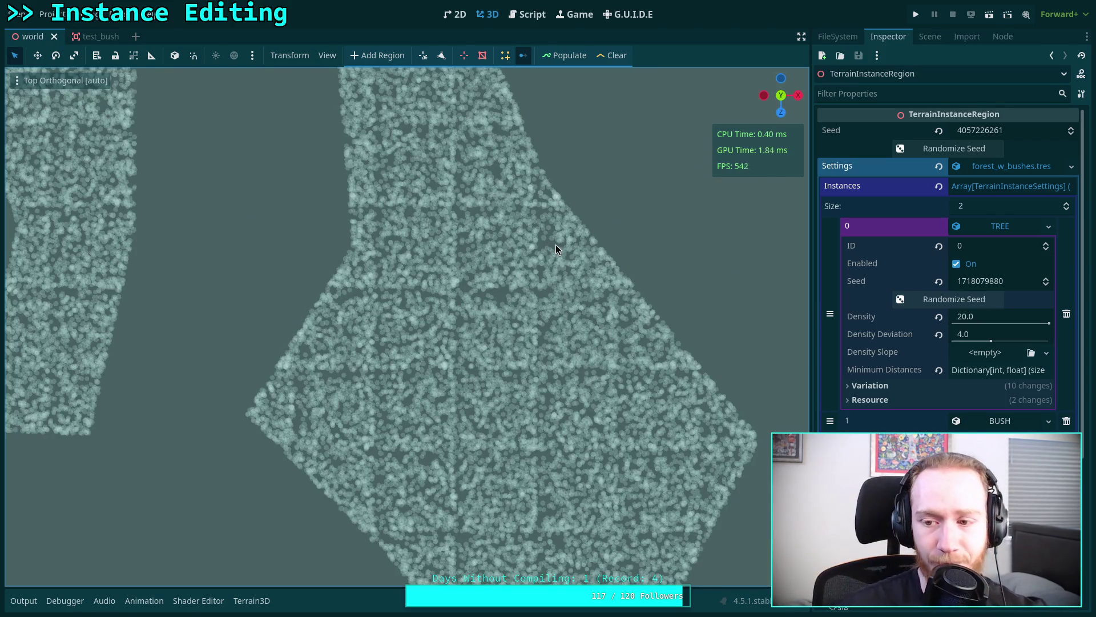
pyautogui.click(527, 13)
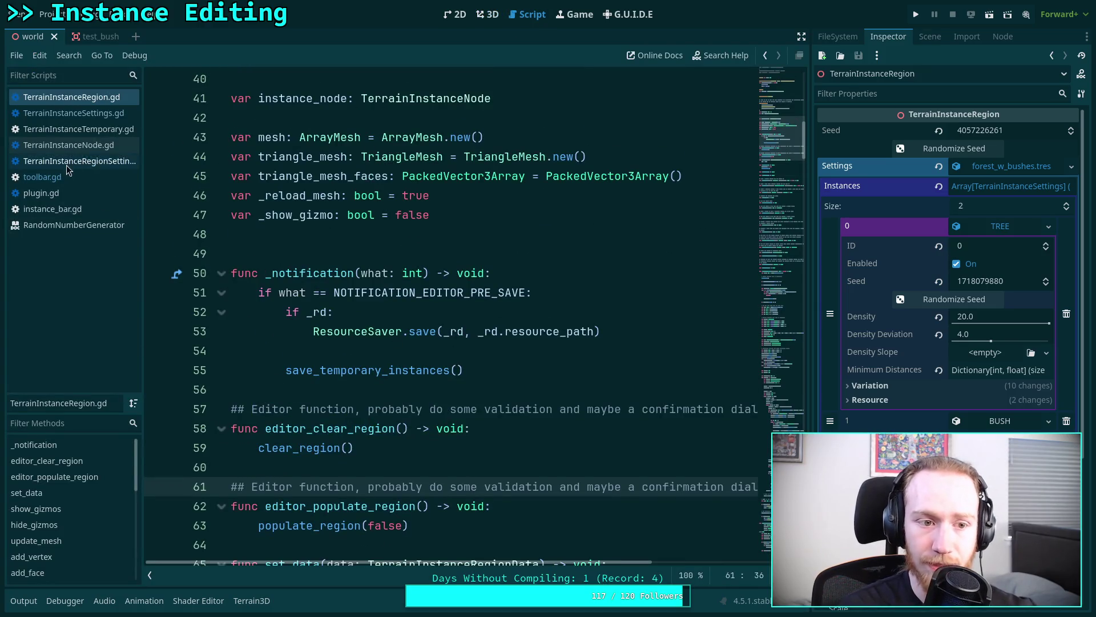
pyautogui.click(57, 177)
pyautogui.moveTo(363, 350); pyautogui.dragTo(350, 351)
pyautogui.write('5')
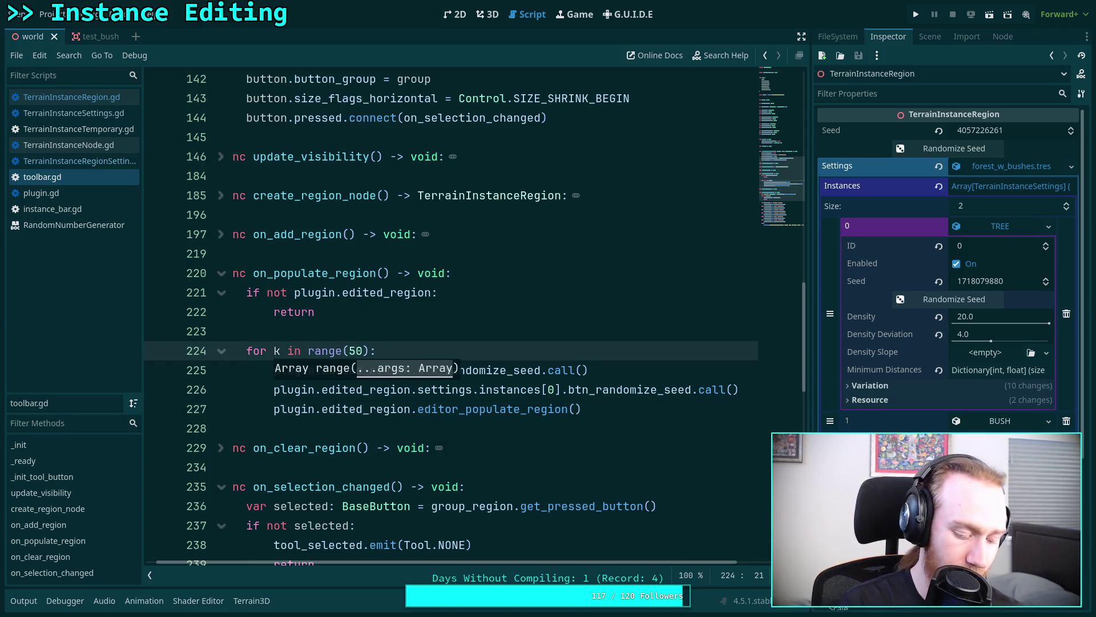
pyautogui.hotkey('ctrl', 's')
pyautogui.click(487, 14)
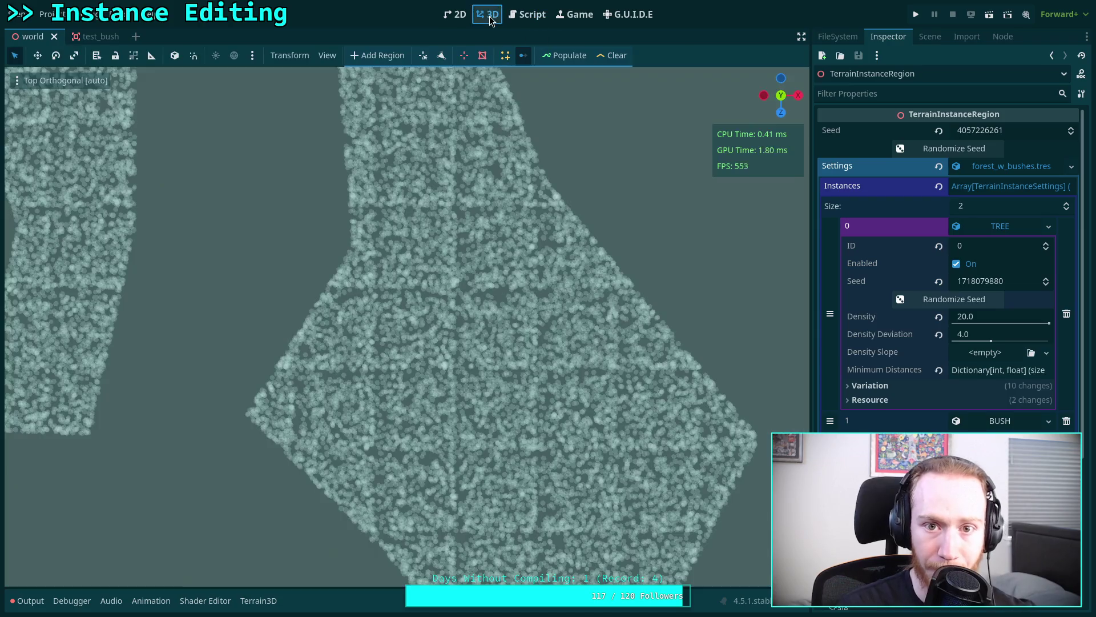